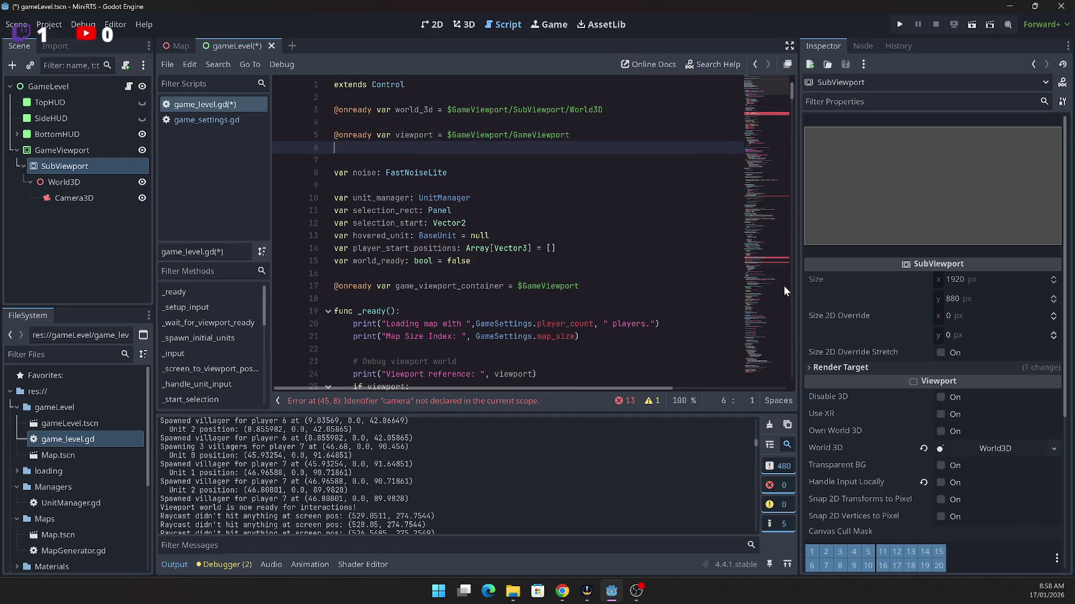
pyautogui.write('@onready')
pyautogui.write(' var cam ')
pyautogui.write('=')
pyautogui.press('BackSpace')
pyautogui.write(': cam')
pyautogui.press('BackSpace')
pyautogui.press('BackSpace')
pyautogui.press('BackSpace')
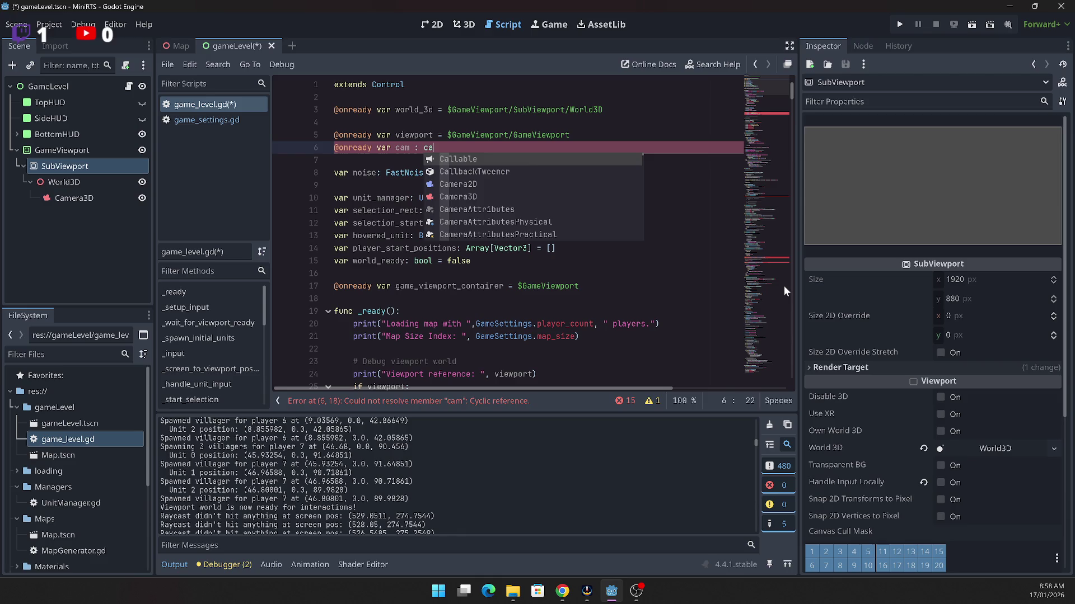
pyautogui.write('Camer')
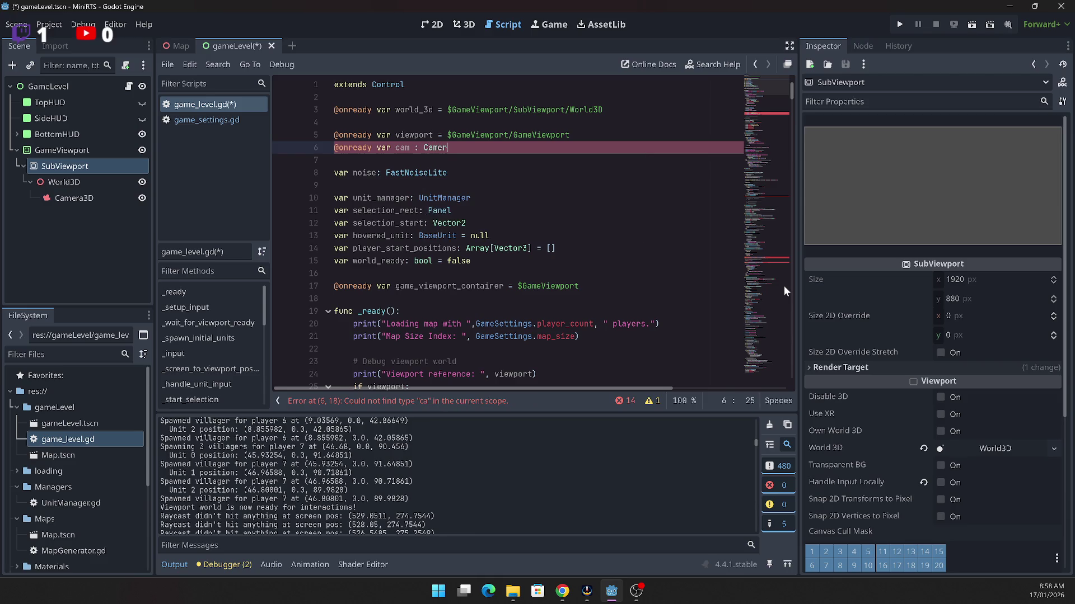
pyautogui.write('a3D')
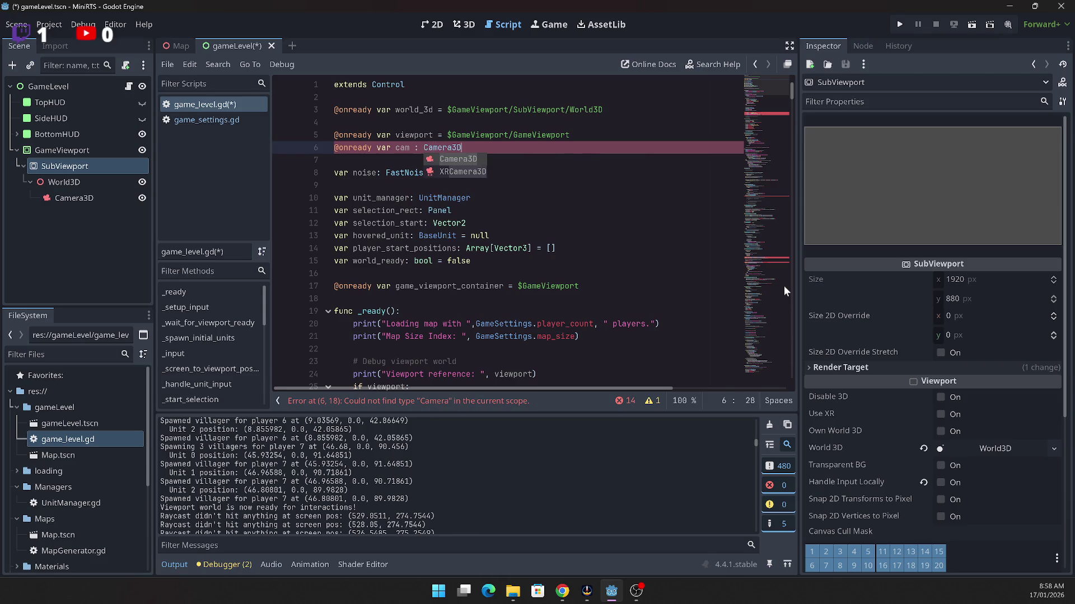
pyautogui.write(' =- ')
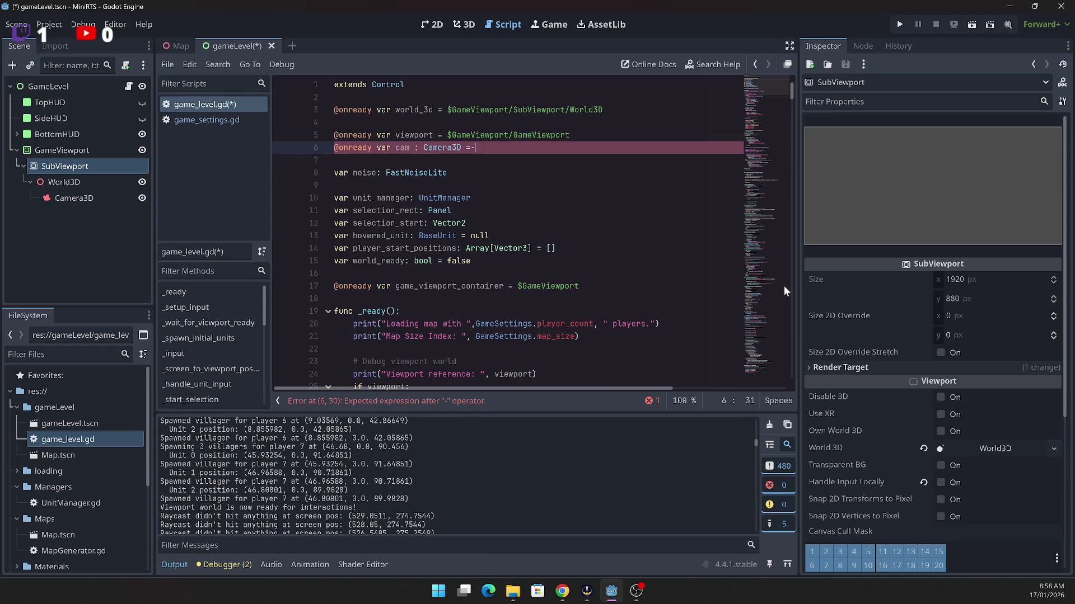
pyautogui.press('BackSpace')
pyautogui.press('BackSpace')
pyautogui.write(' vp.get_')
pyautogui.write('camera_')
pyautogui.write('3d')
pyautogui.press('Return')
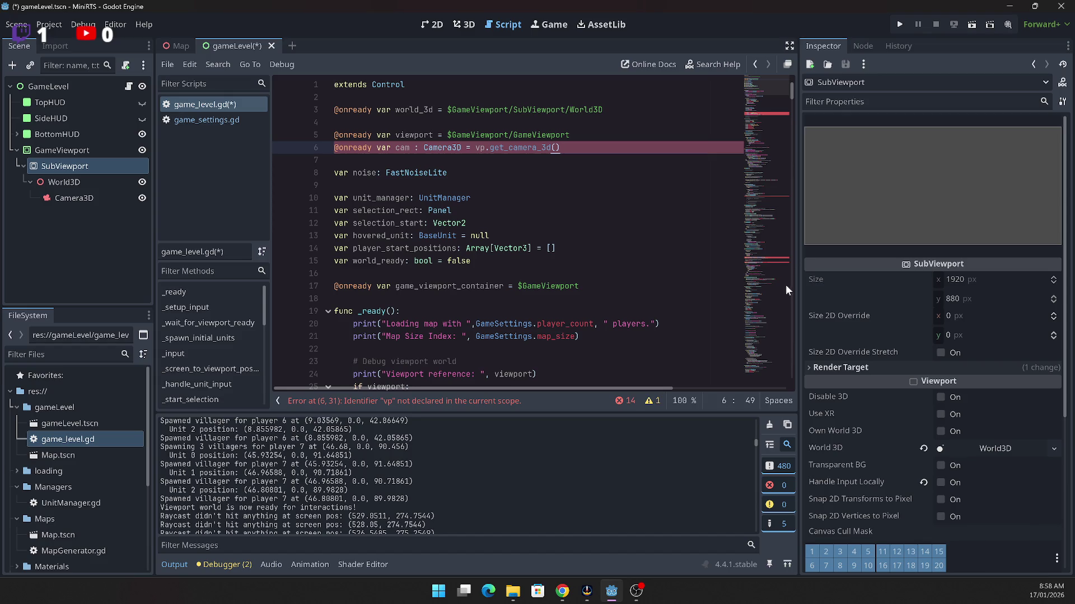
pyautogui.moveTo(616, 236); pyautogui.dragTo(599, 223)
pyautogui.click(590, 200)
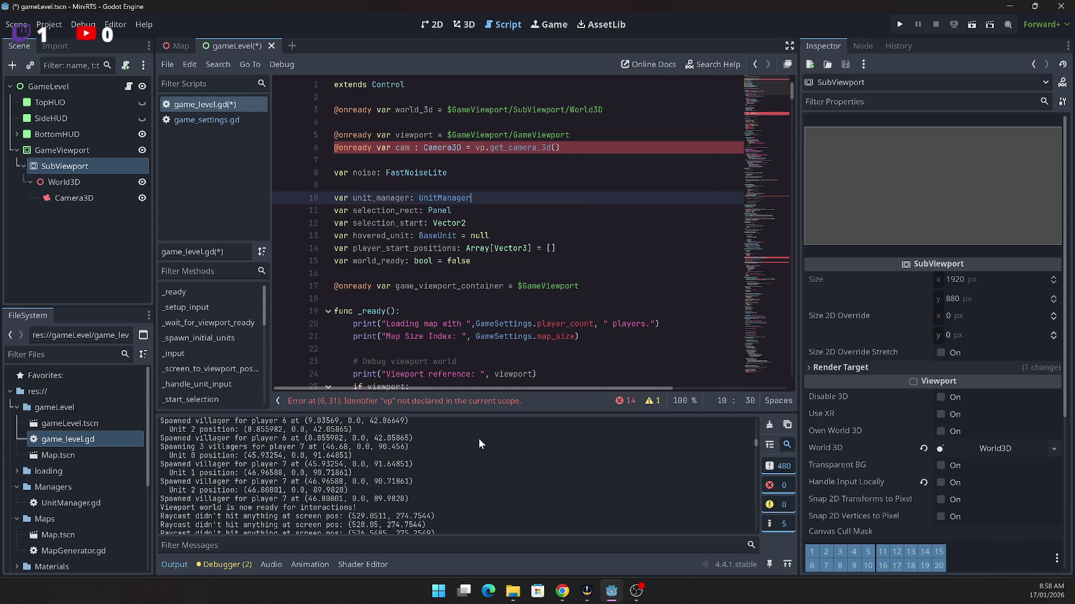
pyautogui.click(482, 148)
pyautogui.press('Delete')
pyautogui.write('iew')
pyautogui.write('port')
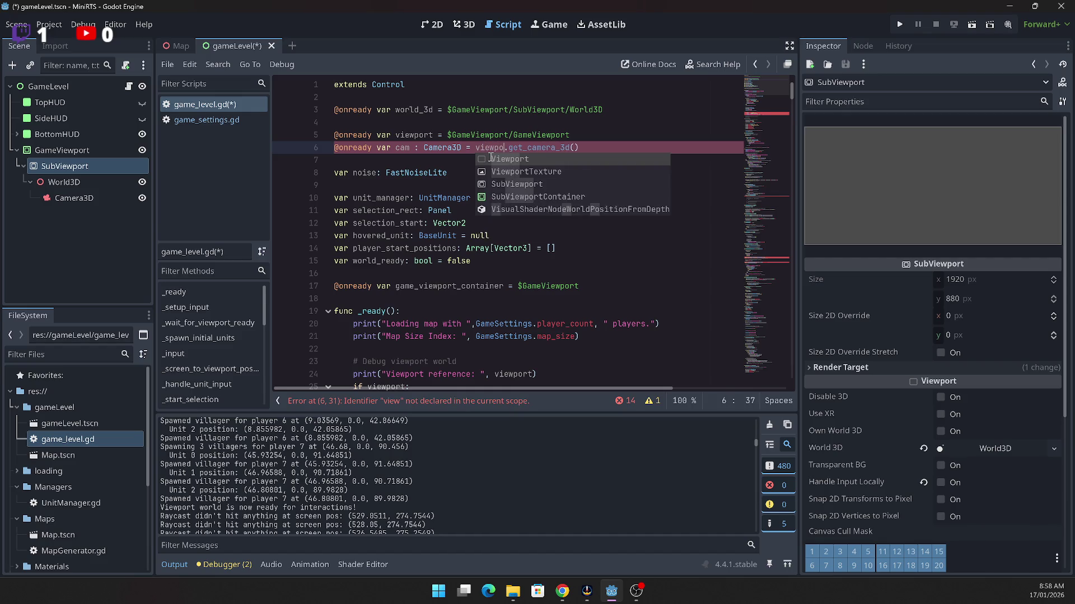
pyautogui.click(390, 191)
# Step: Rename the line 6 variable from cam to camera
pyautogui.scroll(-1, 772, 335)
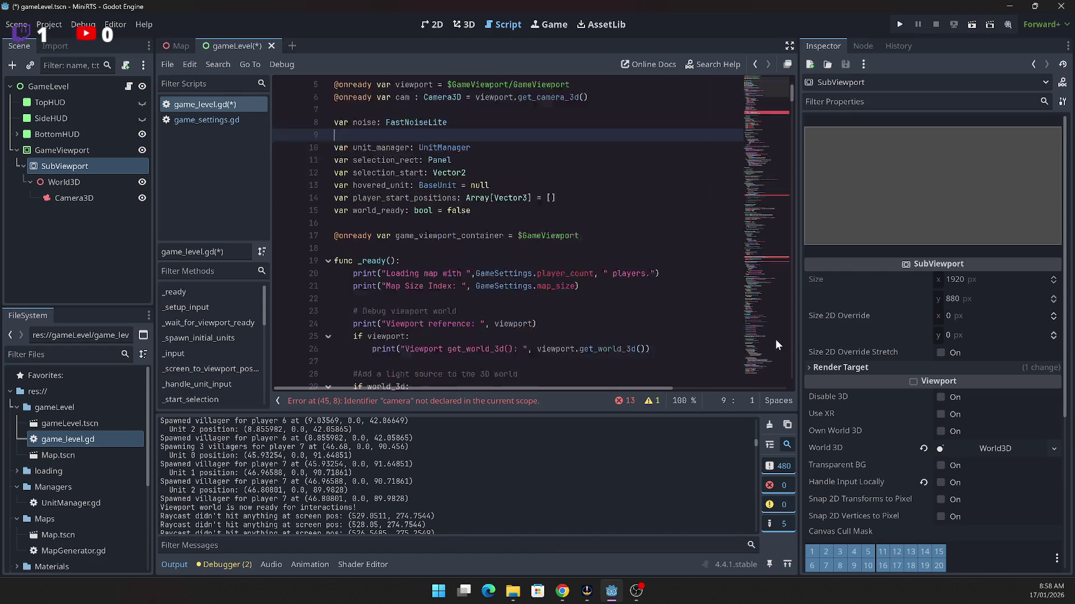
pyautogui.click(778, 109)
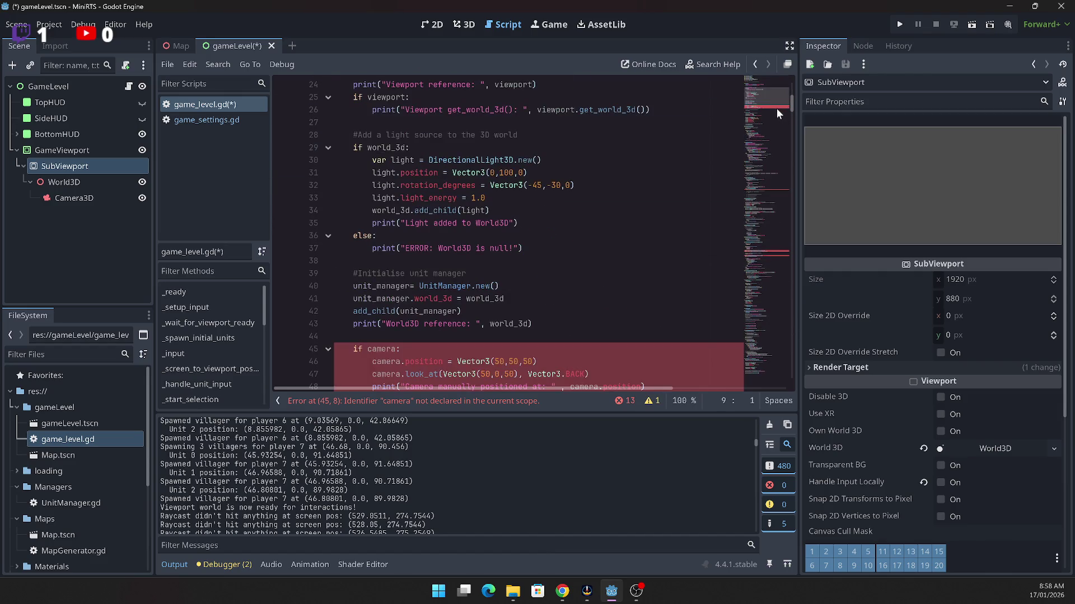
pyautogui.scroll(6, 750, 137)
pyautogui.scroll(1, 536, 233)
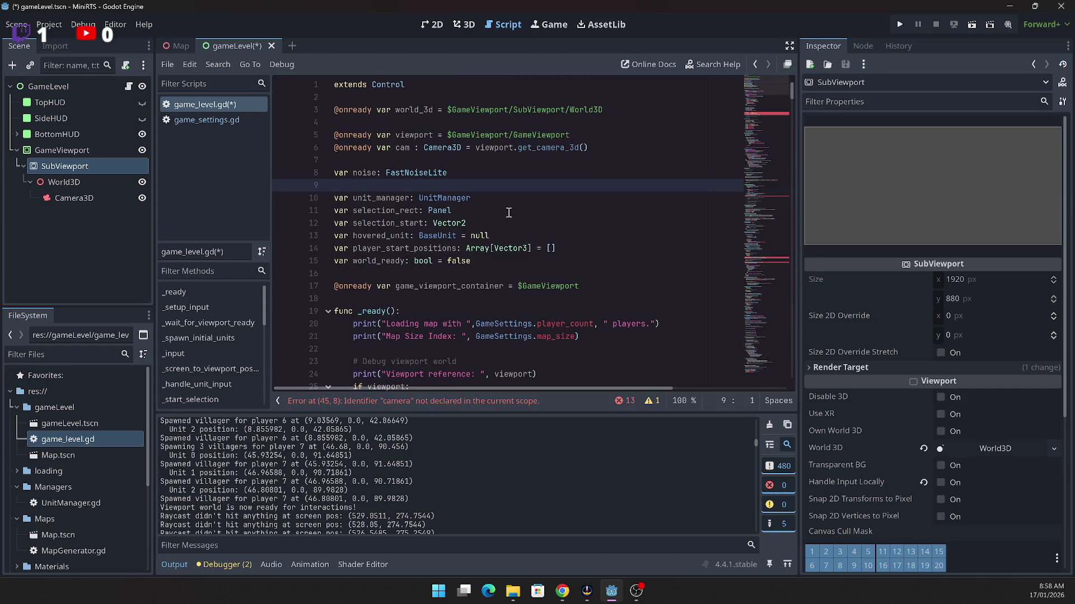
pyautogui.click(526, 164)
pyautogui.click(584, 139)
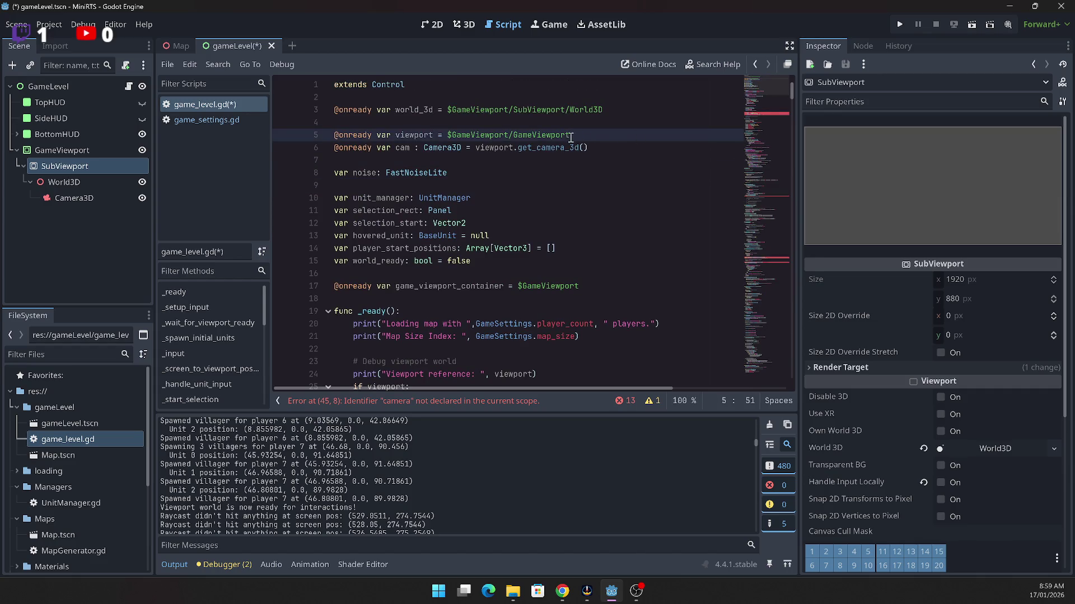
pyautogui.click(415, 148)
pyautogui.write('era')
pyautogui.click(552, 211)
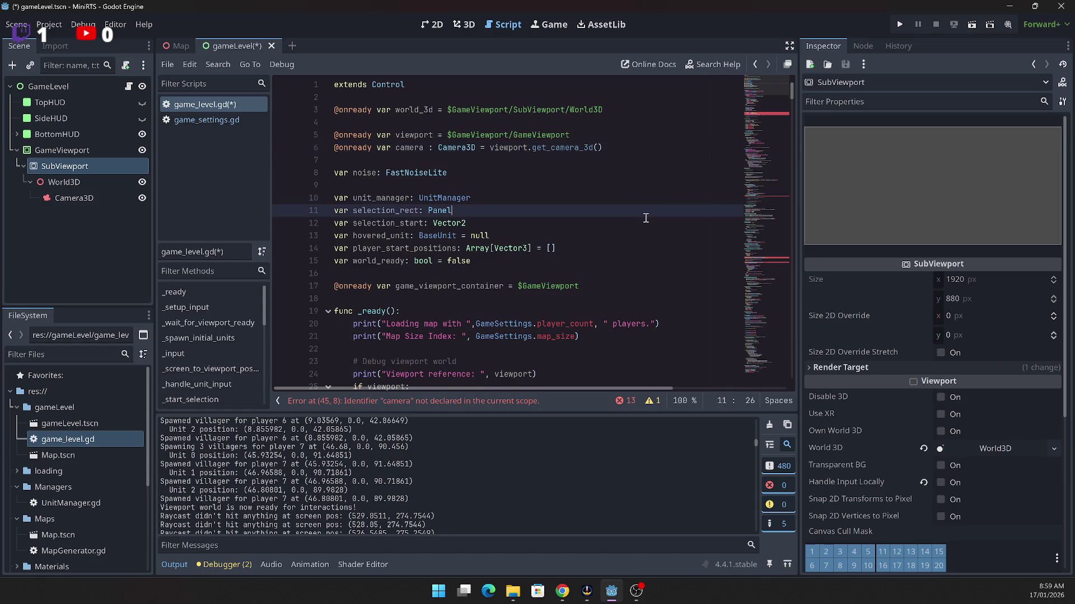
pyautogui.click(771, 194)
pyautogui.scroll(-2, 744, 196)
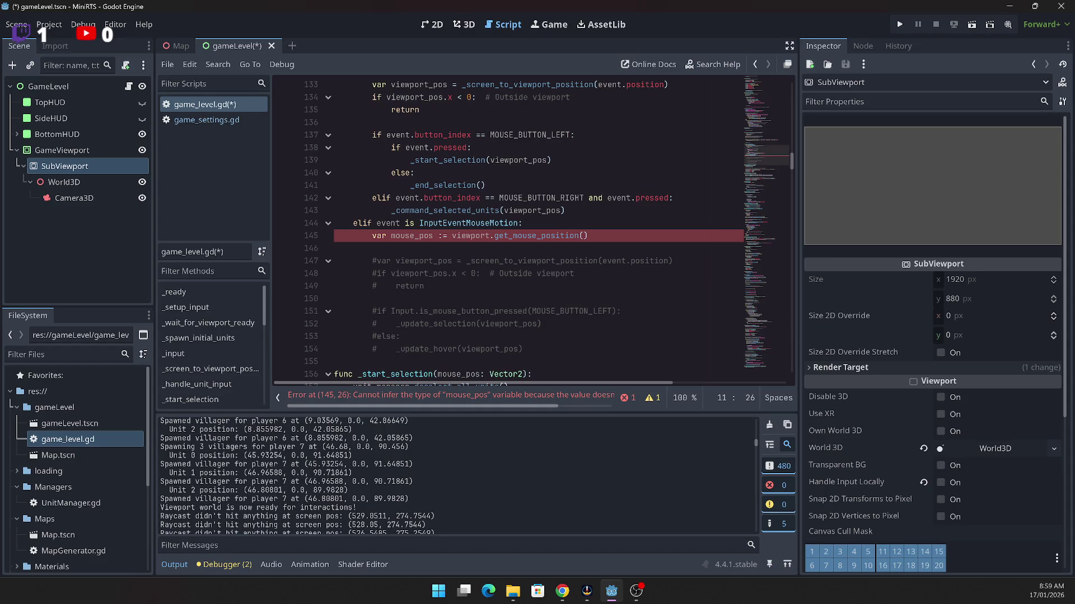
# Step: Type mouse_pos as Vector3 on line 145
pyautogui.click(447, 236)
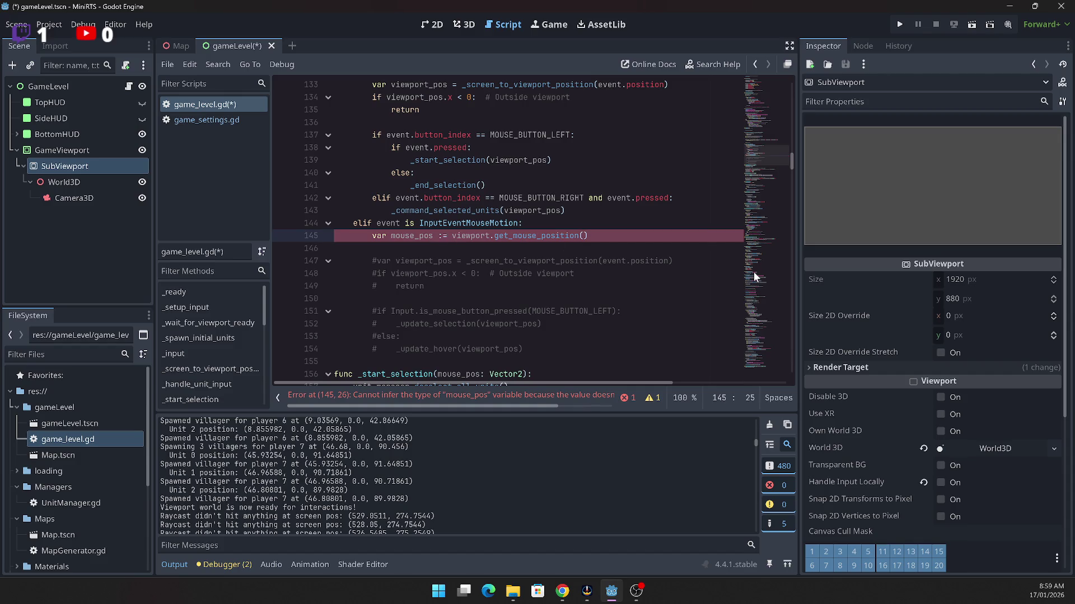
pyautogui.write('vect')
pyautogui.press('BackSpace')
pyautogui.press('BackSpace')
pyautogui.press('BackSpace')
pyautogui.write('Vector3')
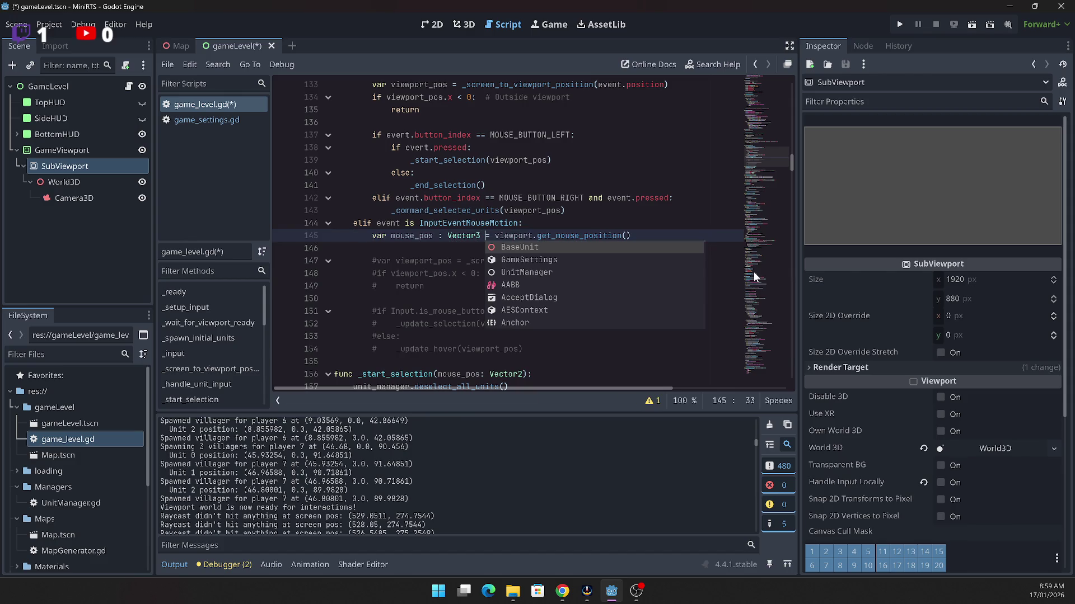
pyautogui.click(545, 174)
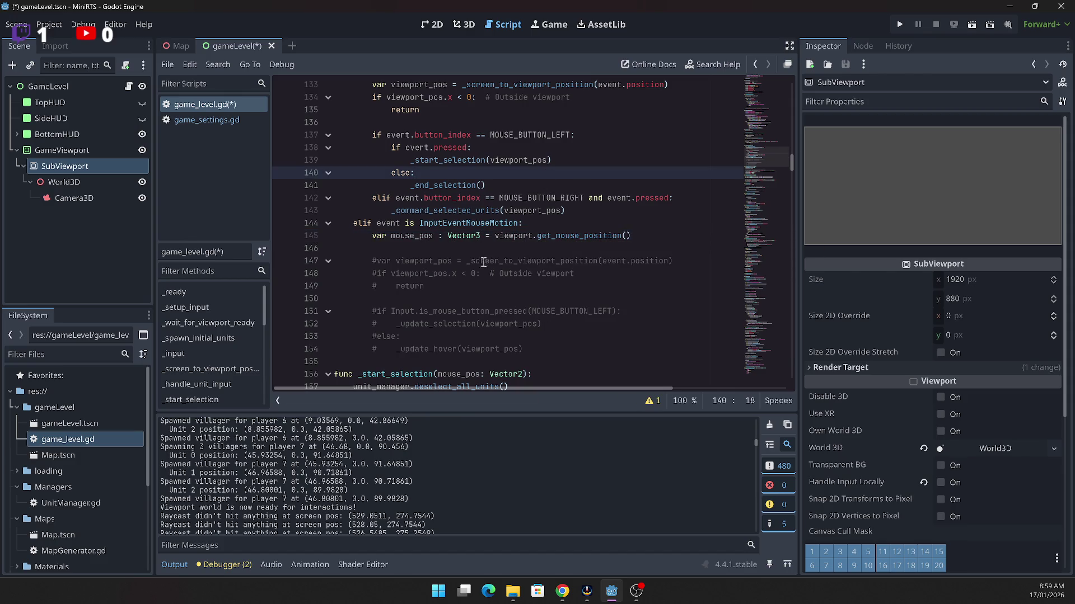
# Step: Add 'var from: Vector3 = cam.project_ray_origin(mouse_pos)' below line 145
pyautogui.click(684, 238)
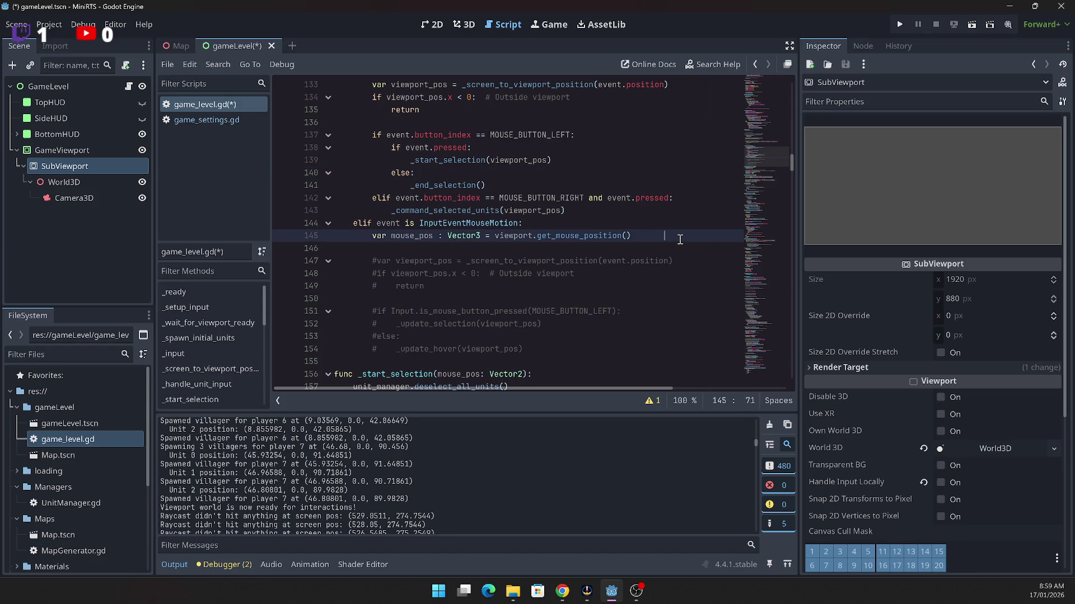
pyautogui.press('Return')
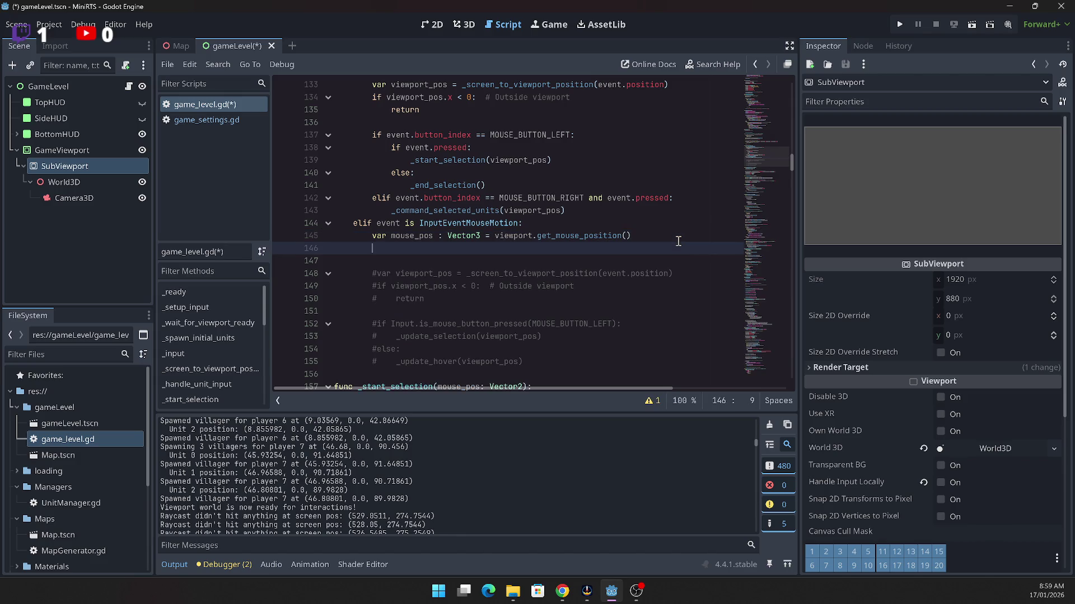
pyautogui.press('Return')
pyautogui.write('var from :')
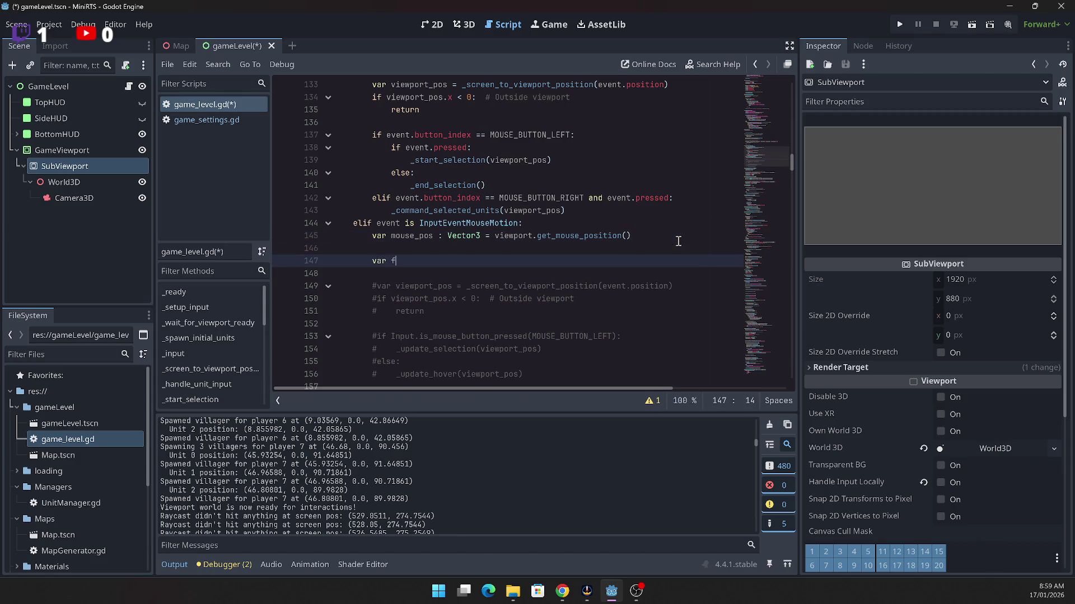
pyautogui.press('BackSpace')
pyautogui.write('Vector3')
pyautogui.write(' = c')
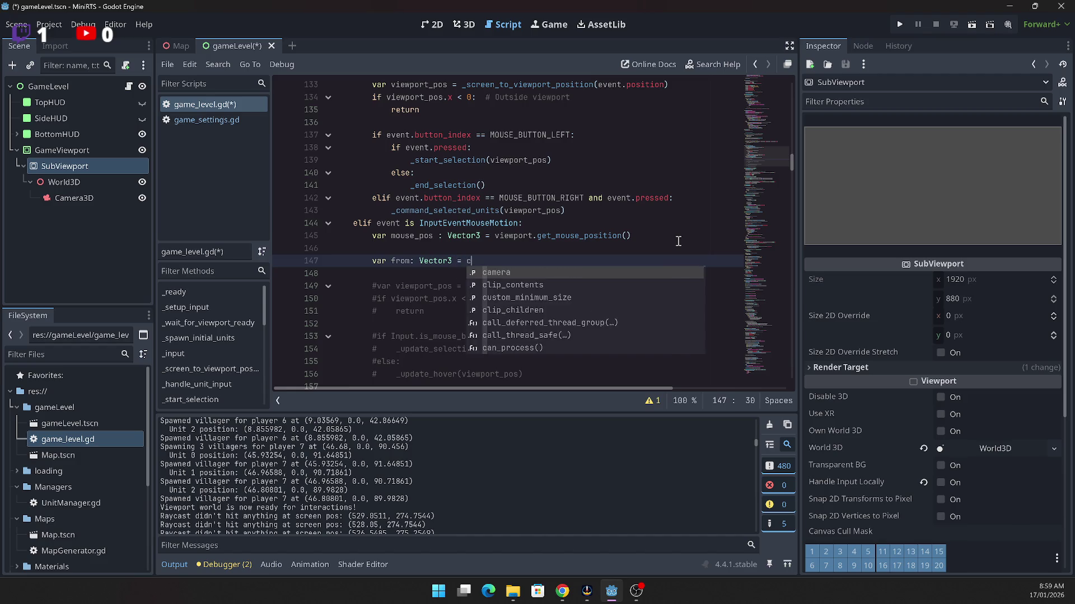
pyautogui.write('am.proj')
pyautogui.write('ject')
pyautogui.write('_ra')
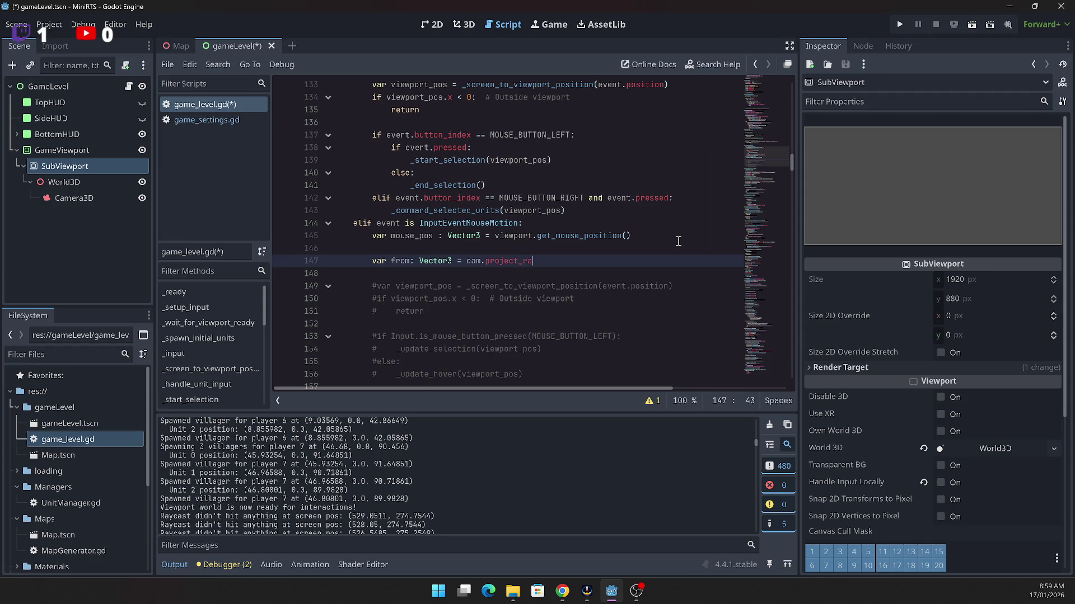
pyautogui.write('y_origin(')
pyautogui.write('mouse')
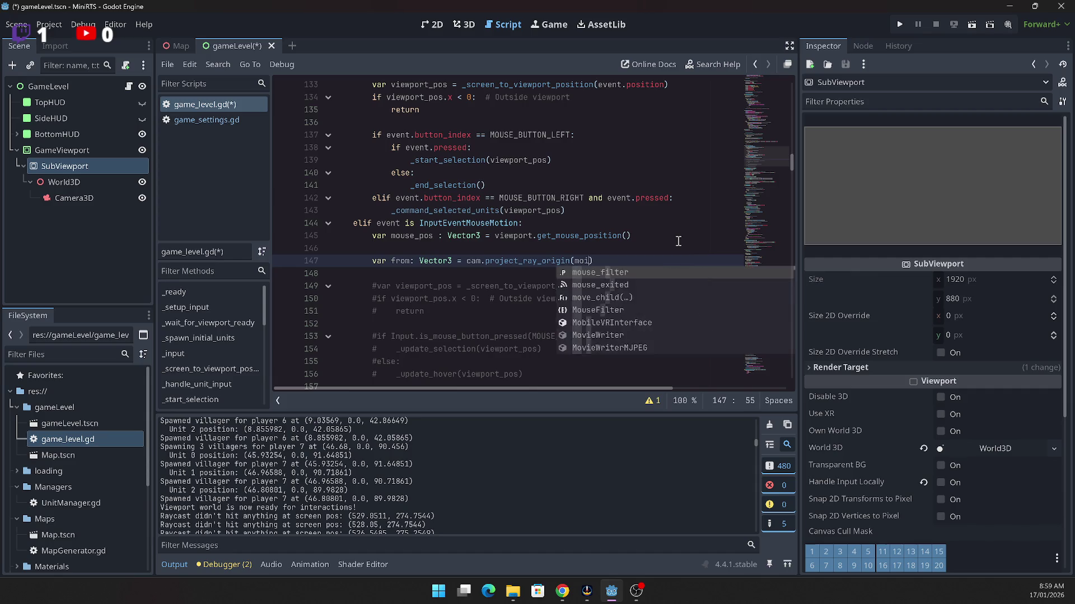
pyautogui.write('_)')
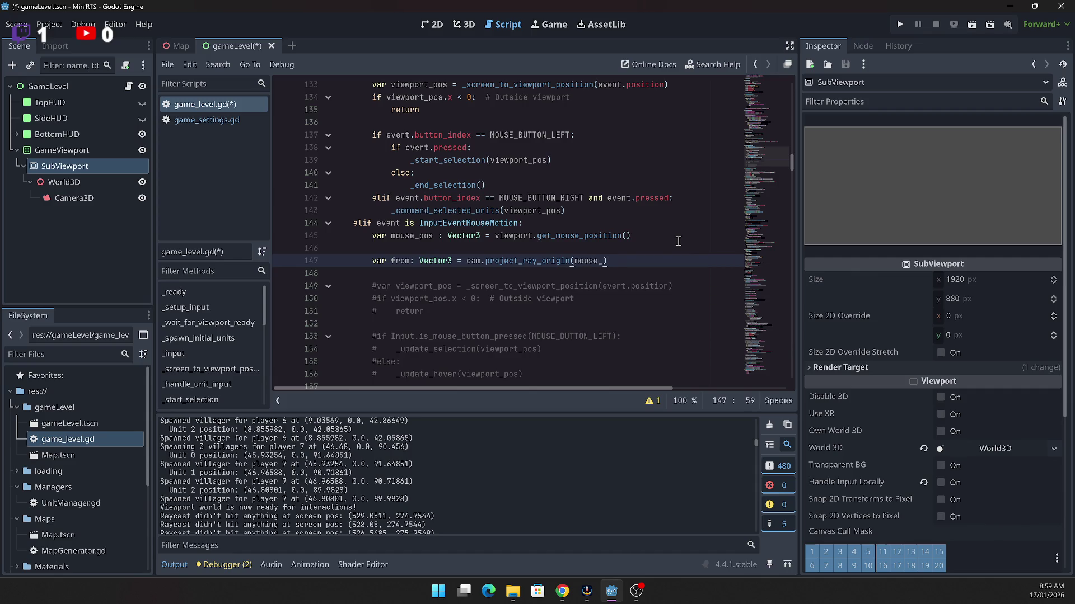
pyautogui.press('BackSpace')
pyautogui.write('pos);')
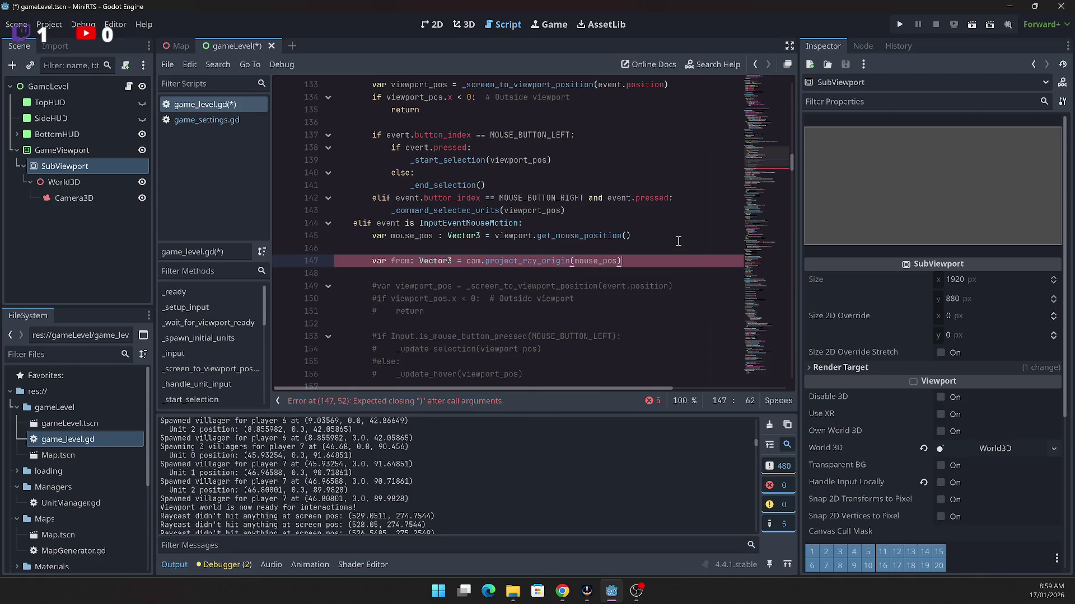
pyautogui.press('BackSpace')
pyautogui.press('Return')
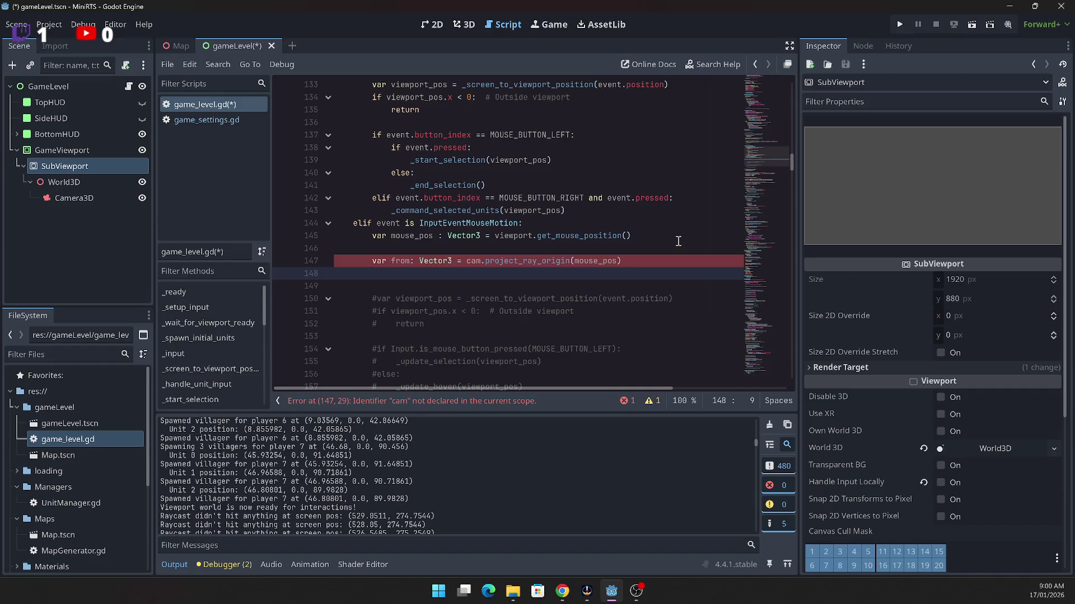
# Step: Change cam to camera in the ray origin line and jump to the line 147 error
pyautogui.press('Up')
pyautogui.press('Right')
pyautogui.hotkey('ctrl', 'Right')
pyautogui.hotkey('ctrl', 'Right')
pyautogui.hotkey('ctrl', 'Right')
pyautogui.write('era')
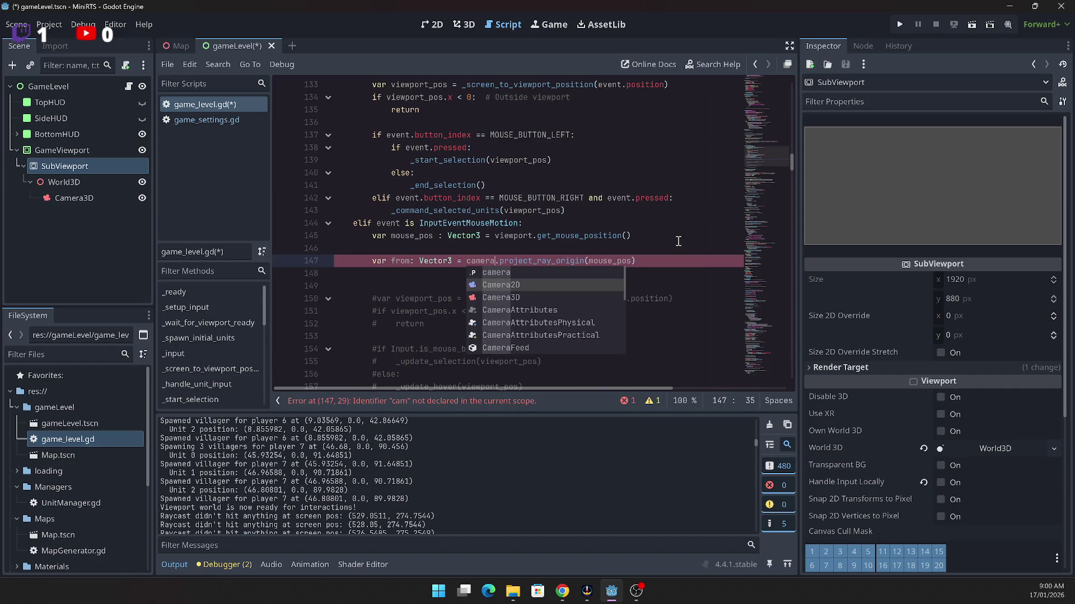
pyautogui.press('Escape')
pyautogui.press('Down')
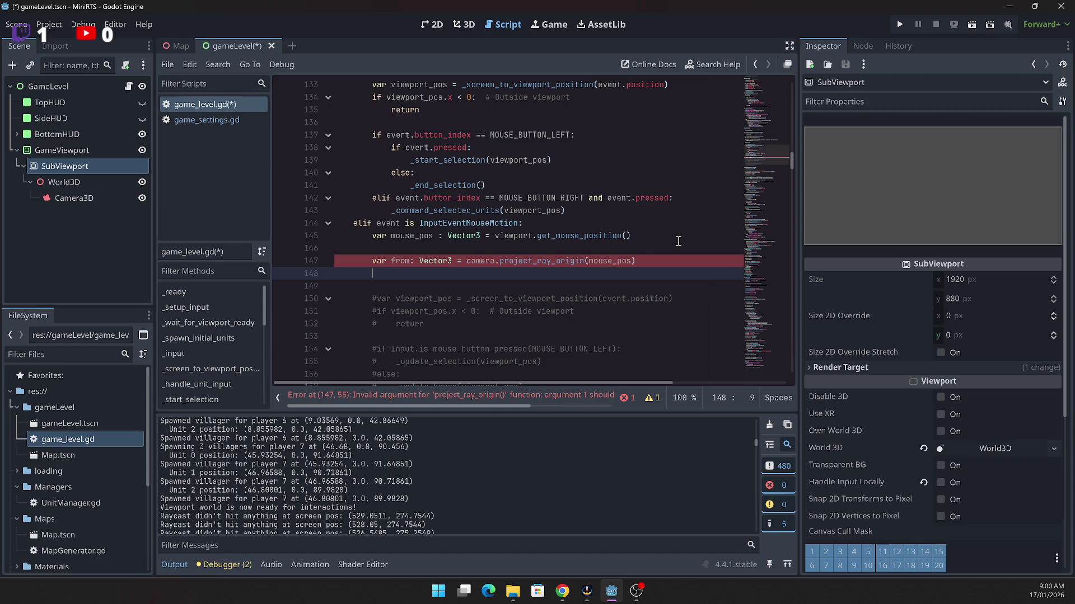
pyautogui.press('Up')
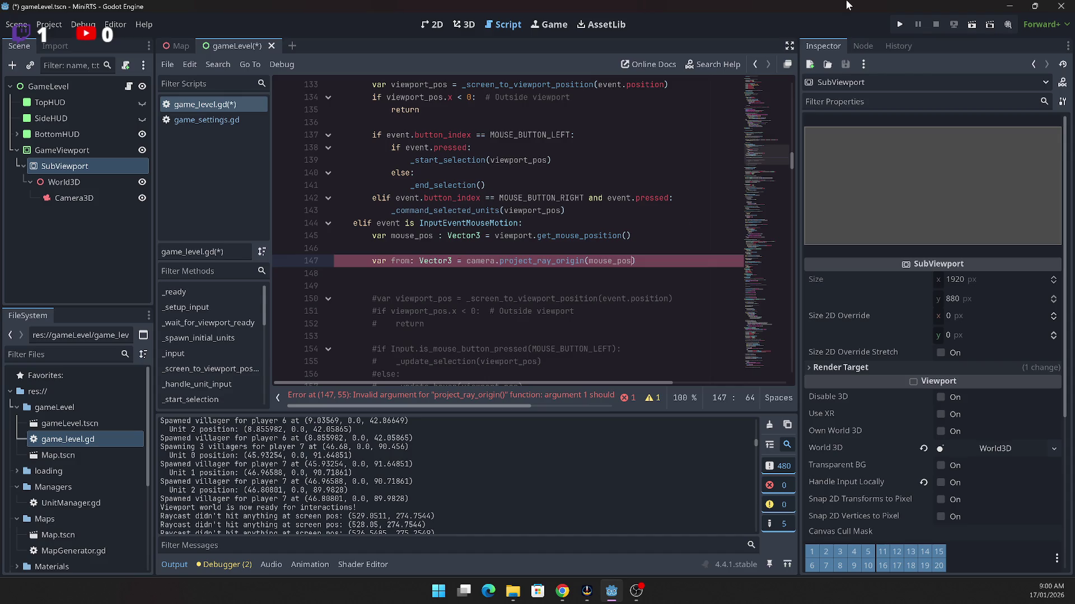
pyautogui.click(522, 406)
# Step: Change mouse_pos's type to Vector2 on line 145
pyautogui.moveTo(537, 409); pyautogui.dragTo(623, 405)
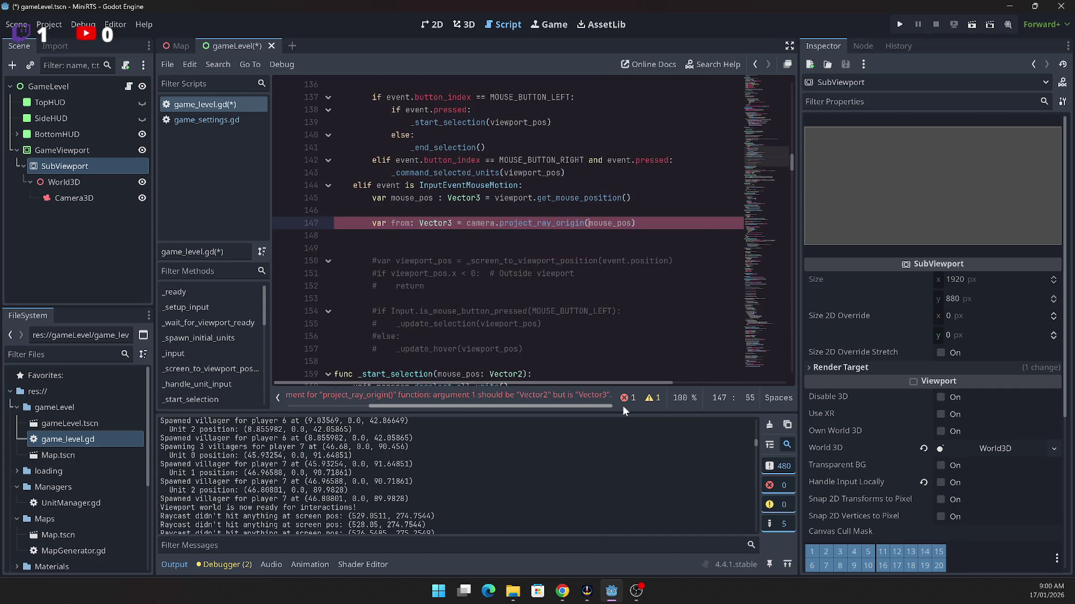
pyautogui.click(481, 199)
pyautogui.write('2')
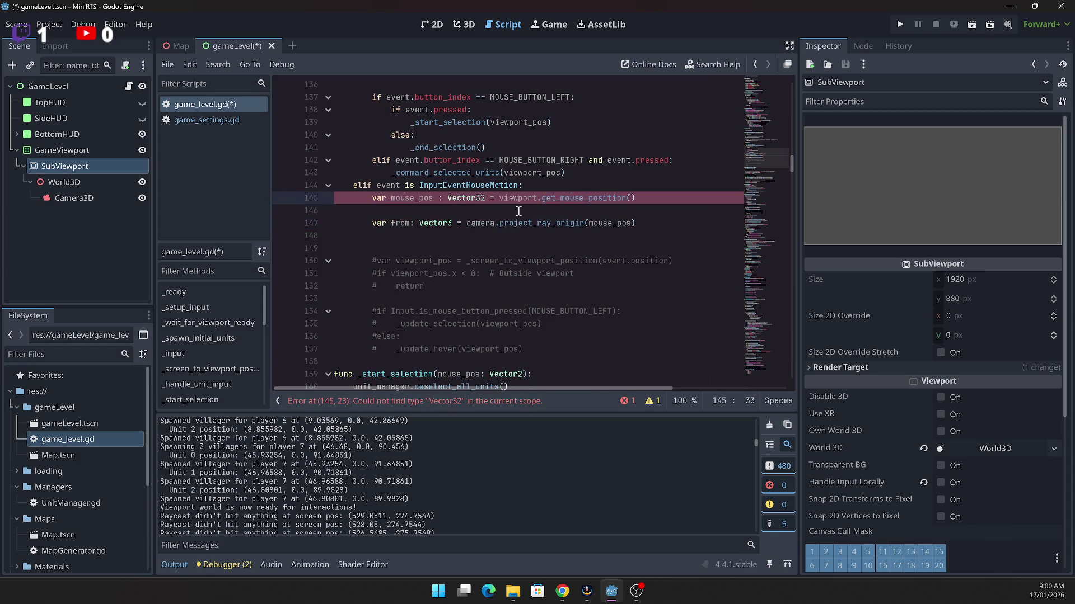
pyautogui.press('BackSpace')
# Step: Add line 148 'var to : Vector3 = from + camera.project_ray_normal(mouse_pos)*1000.0'
pyautogui.press('Down')
pyautogui.press('Down')
pyautogui.press('Down')
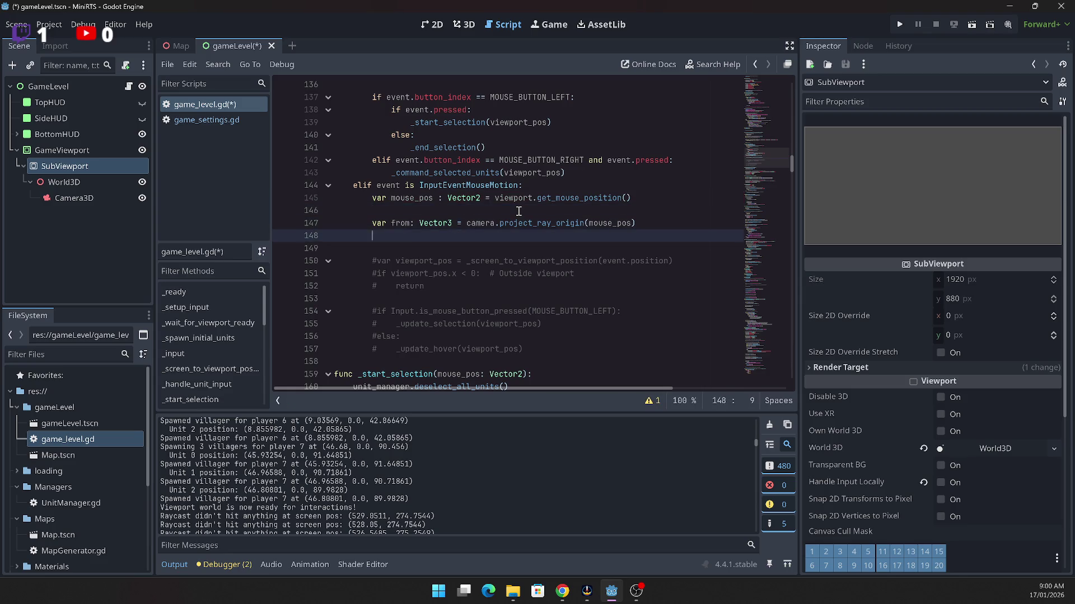
pyautogui.press('Return')
pyautogui.press('Up')
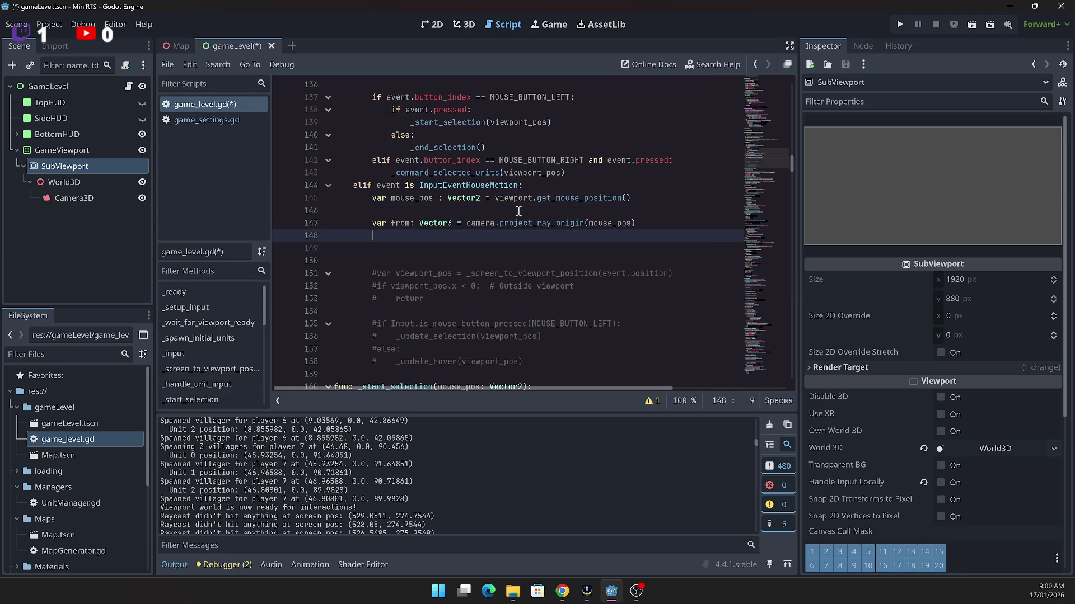
pyautogui.write('var to : Vector3 = ')
pyautogui.write('vame')
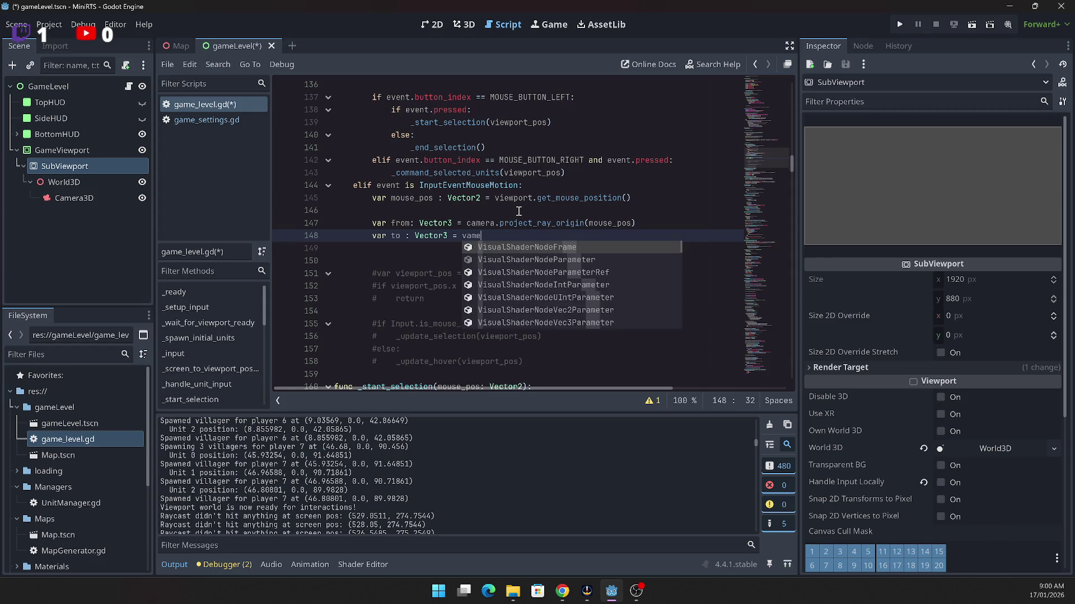
pyautogui.press('BackSpace')
pyautogui.press('BackSpace')
pyautogui.press('BackSpace')
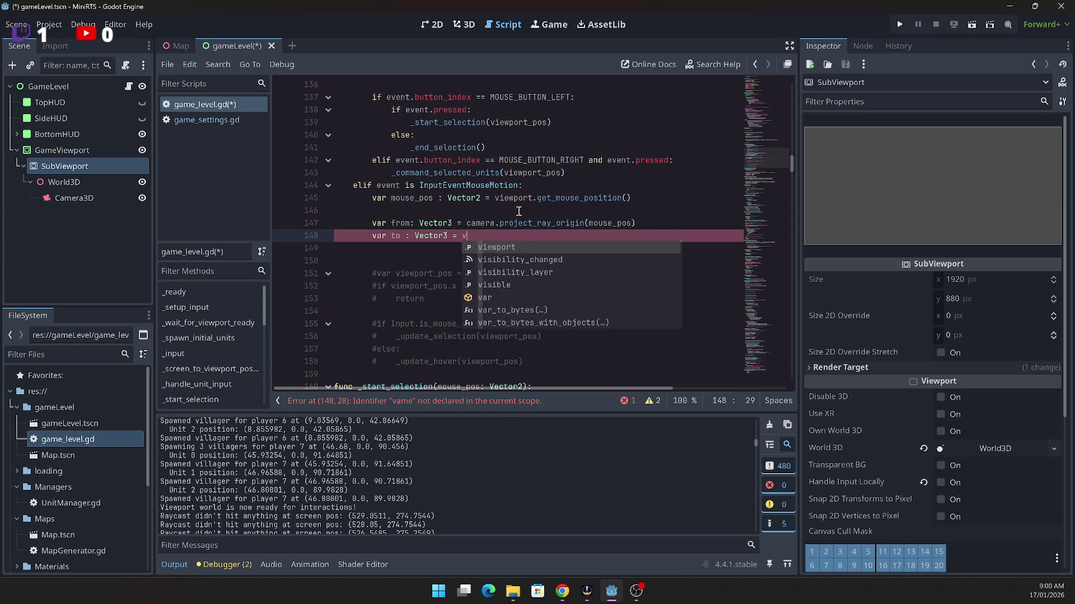
pyautogui.write('from +')
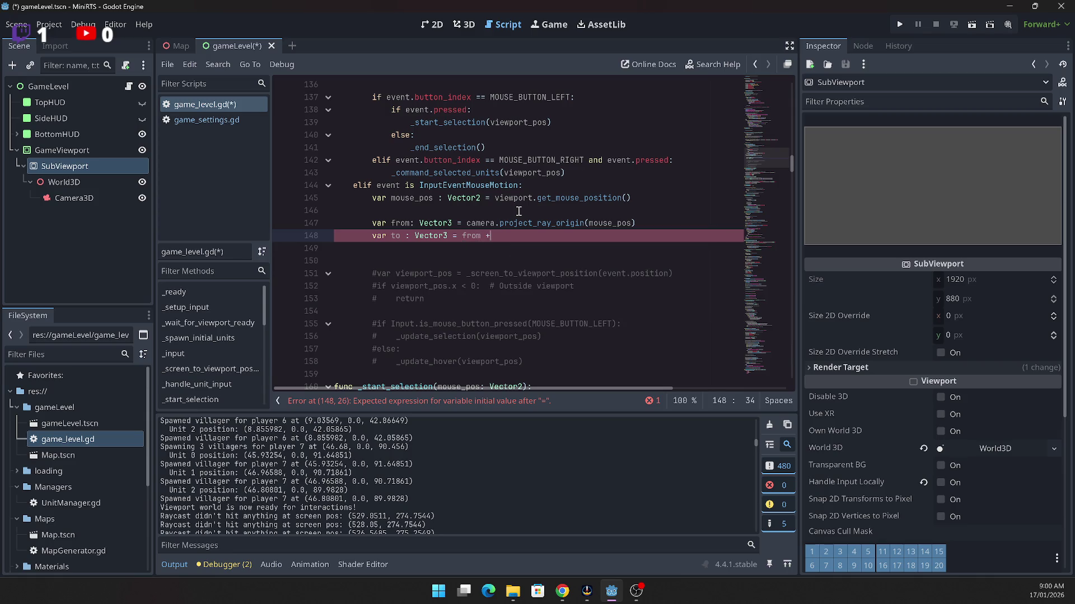
pyautogui.write(' camera.p')
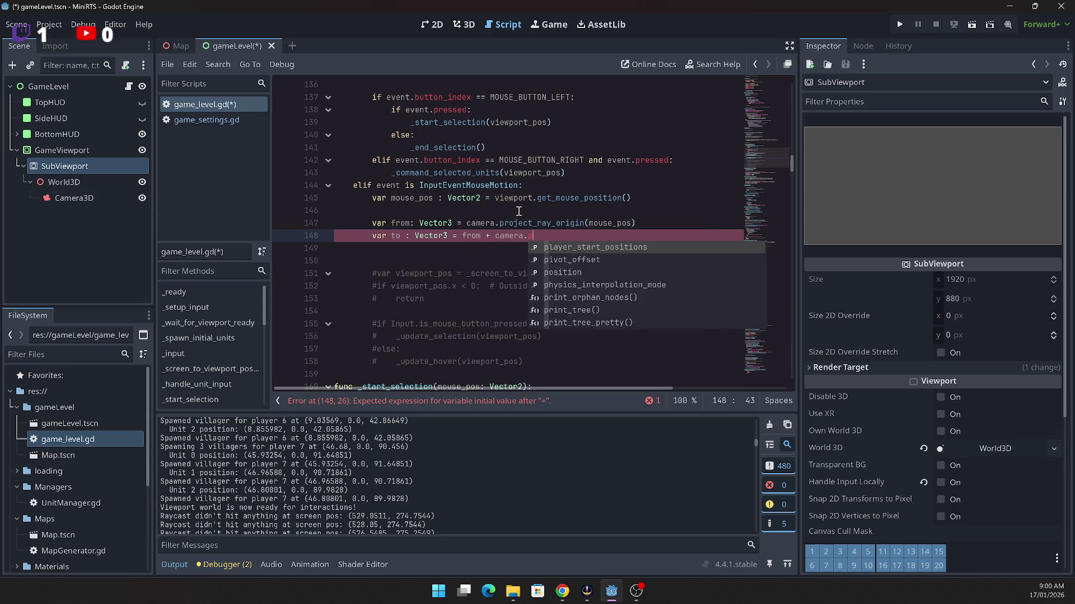
pyautogui.write('roject_ray')
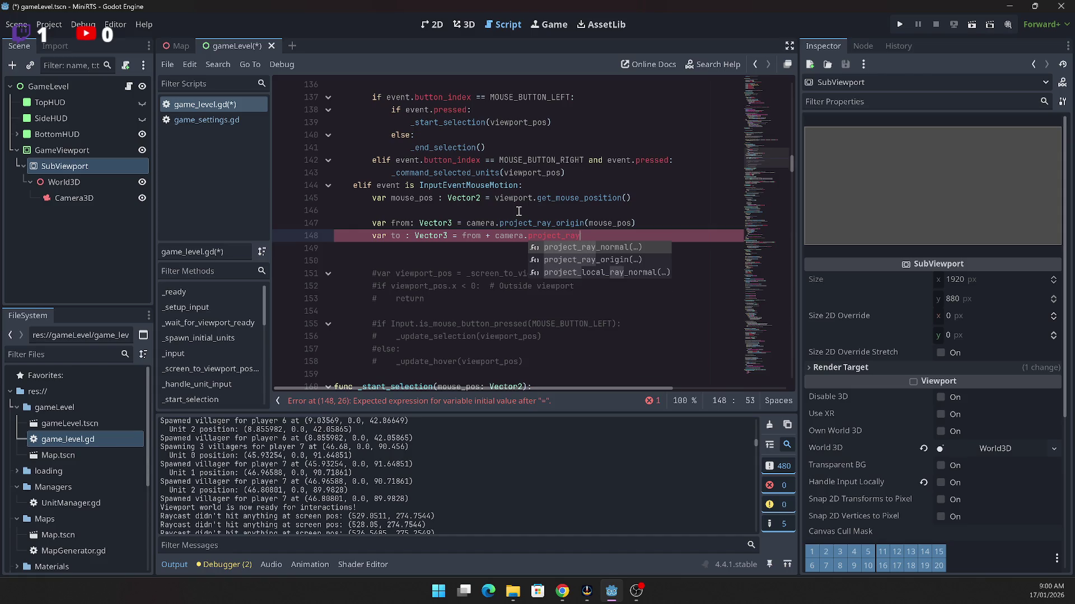
pyautogui.press('Return')
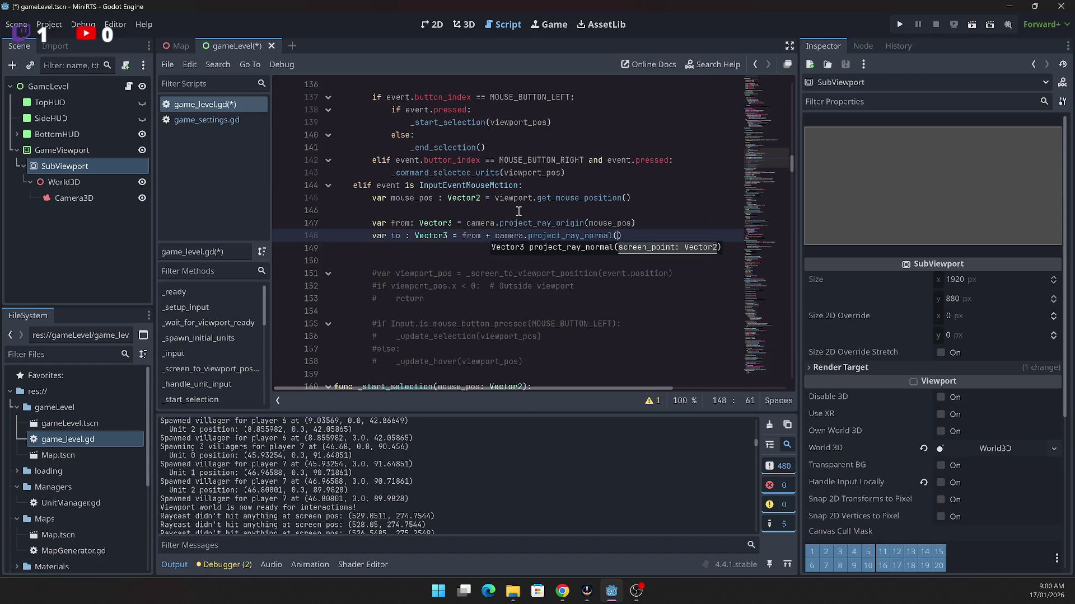
pyautogui.write('mous')
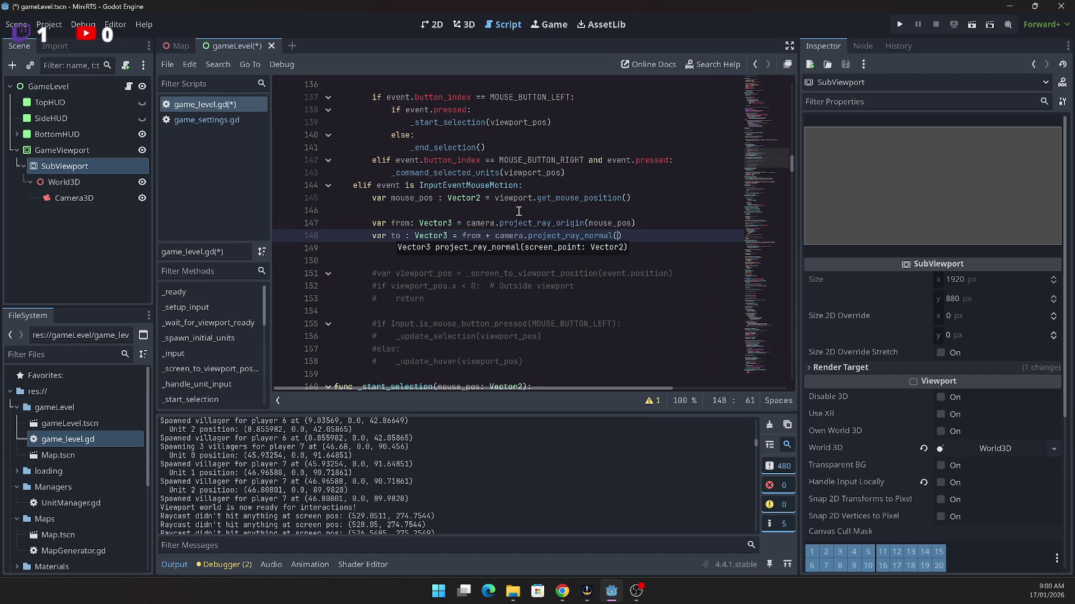
pyautogui.write('e_pos')
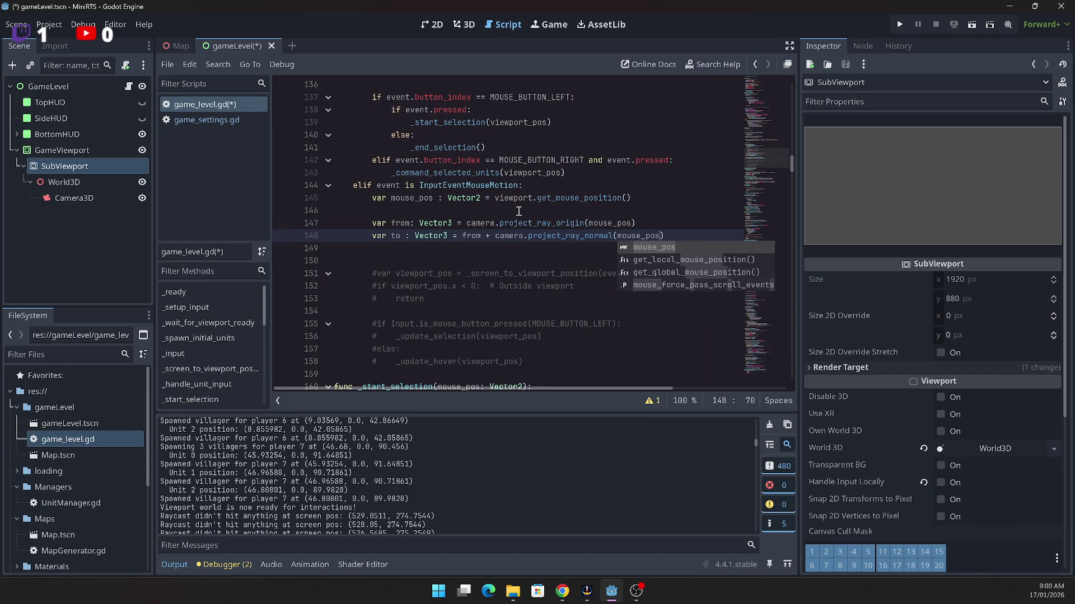
pyautogui.write(')*')
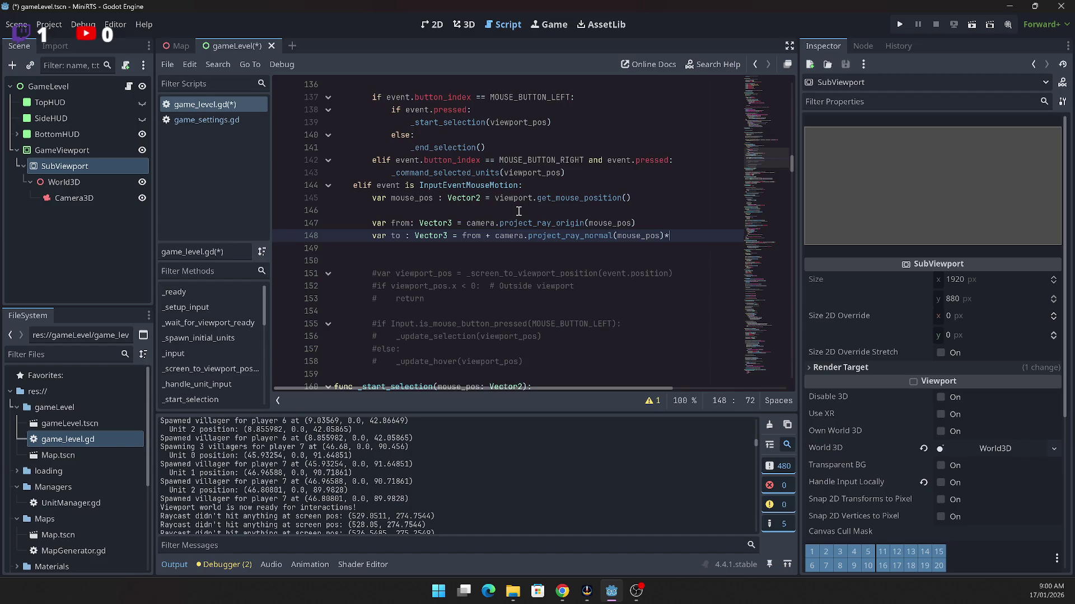
pyautogui.write('1000.0')
# Step: Add 'var hit' holding viewport.world_3d.direct_space_state.intersect_ray(PhysicsRayQueryParameters3D.create(from,to))
pyautogui.press('Return')
pyautogui.press('Return')
pyautogui.write('var hit:=')
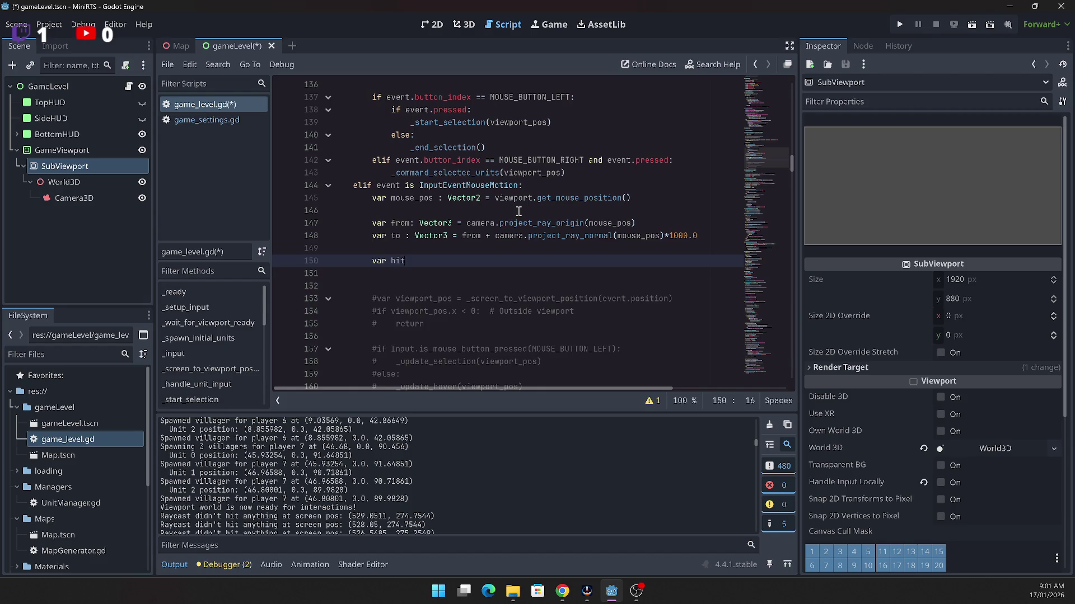
pyautogui.write(' viewpo')
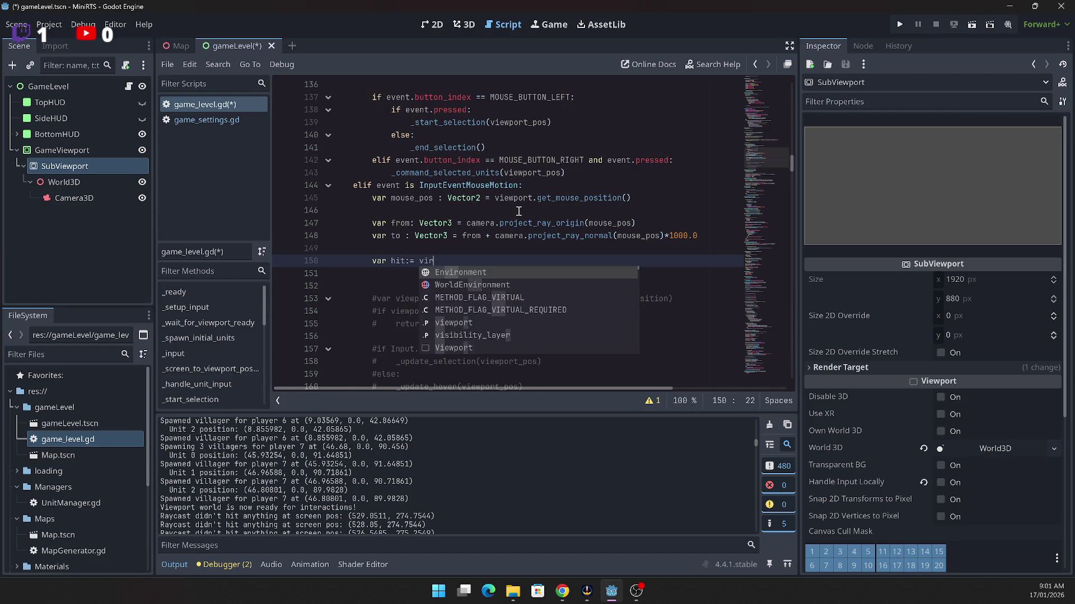
pyautogui.press('Return')
pyautogui.write('.w')
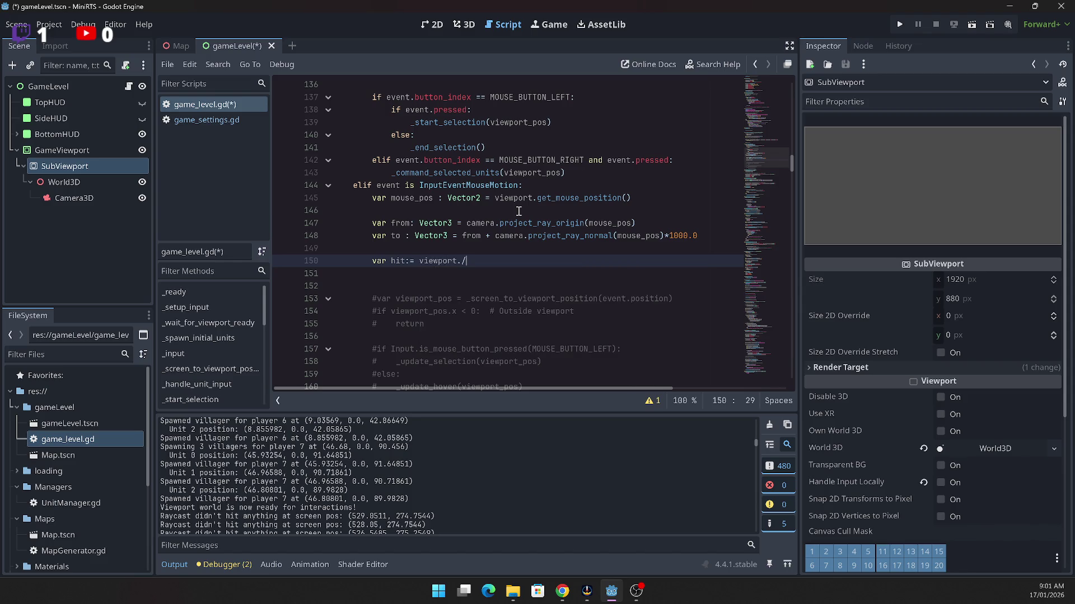
pyautogui.write('orl')
pyautogui.write('d_')
pyautogui.write('3d')
pyautogui.write('.dire')
pyautogui.write('ct_s')
pyautogui.write('pace_state')
pyautogui.write('.intersec')
pyautogui.write('t_r')
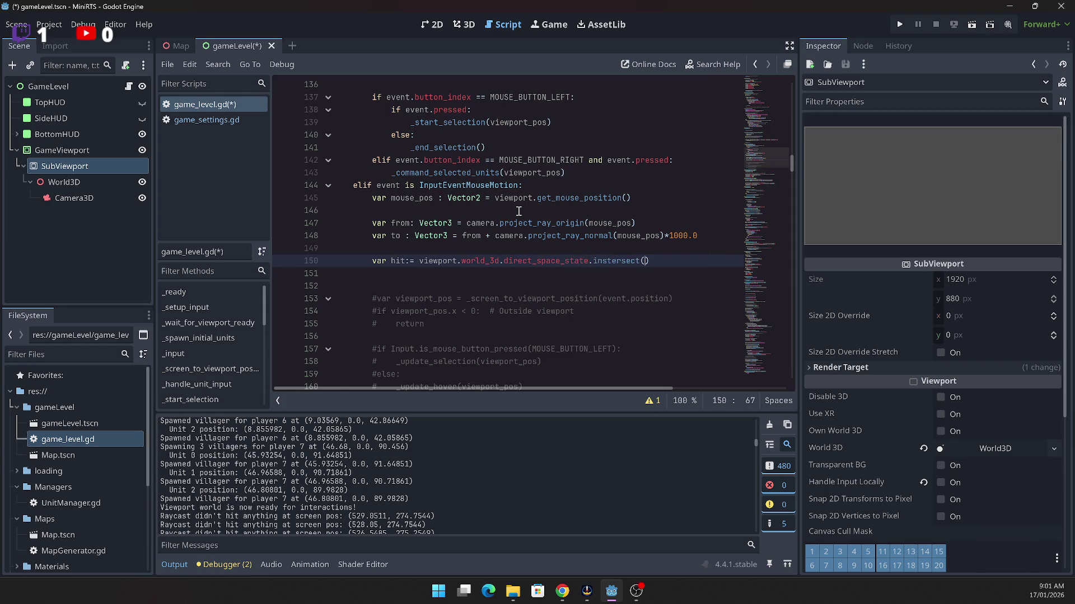
pyautogui.write('ay()')
pyautogui.press('BackSpace')
pyautogui.press('Return')
pyautogui.write('Phys')
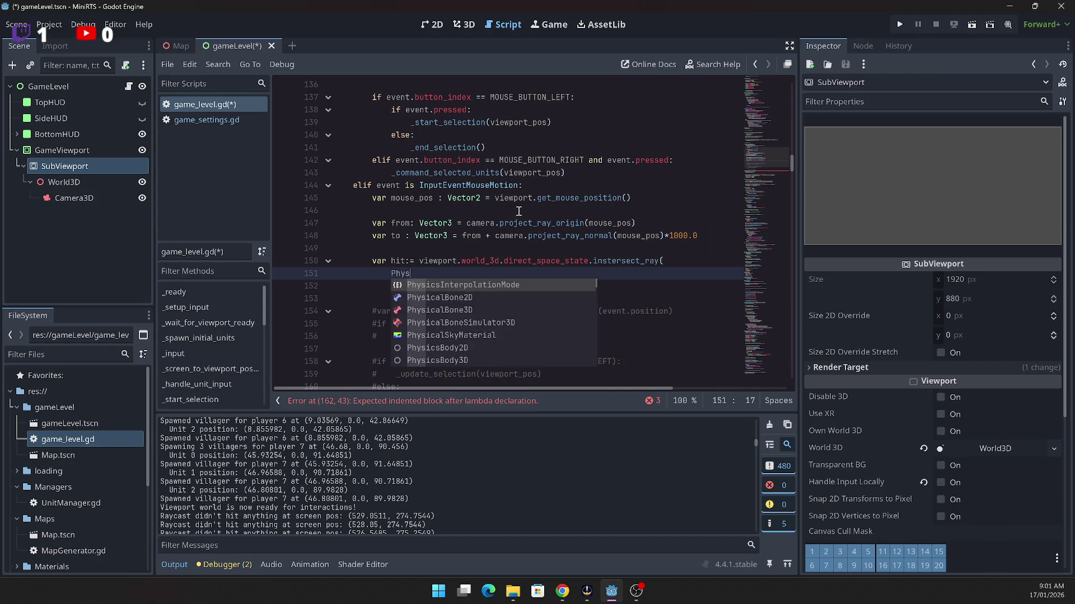
pyautogui.write('ics')
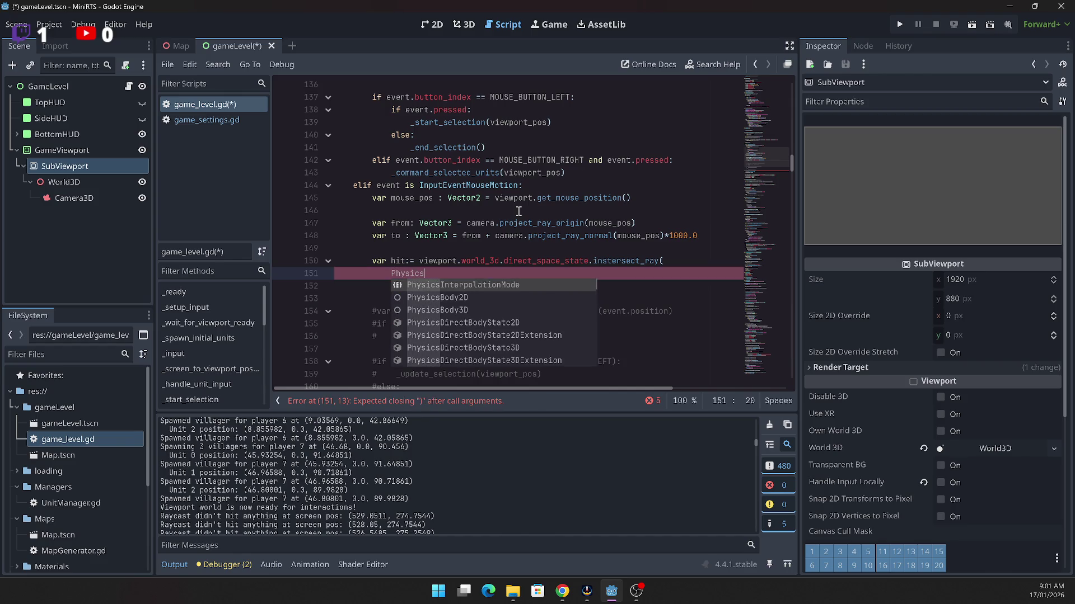
pyautogui.write('Ray')
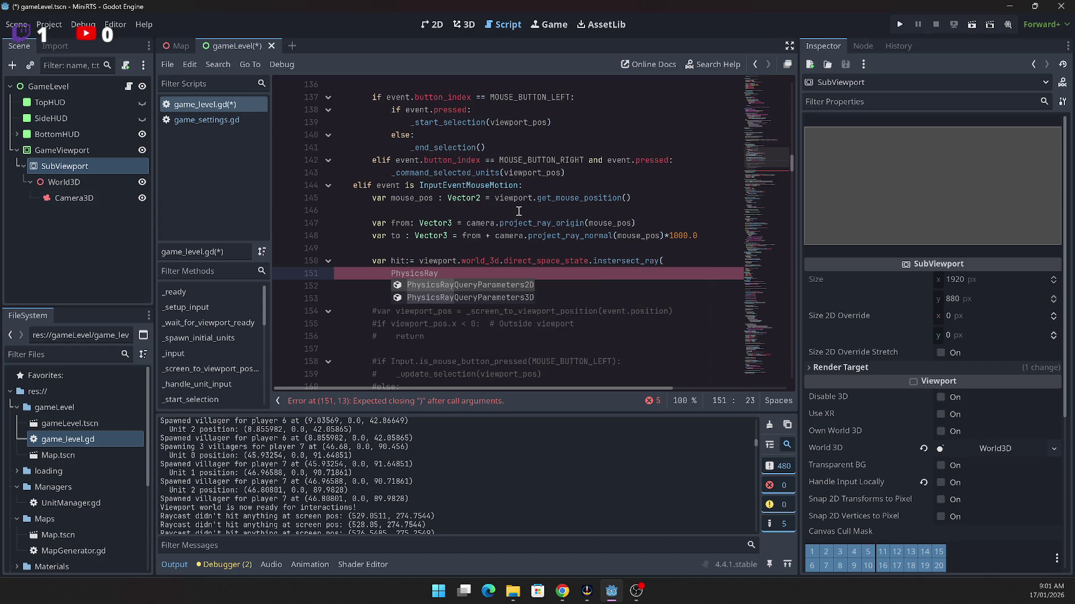
pyautogui.press('Down')
pyautogui.press('Return')
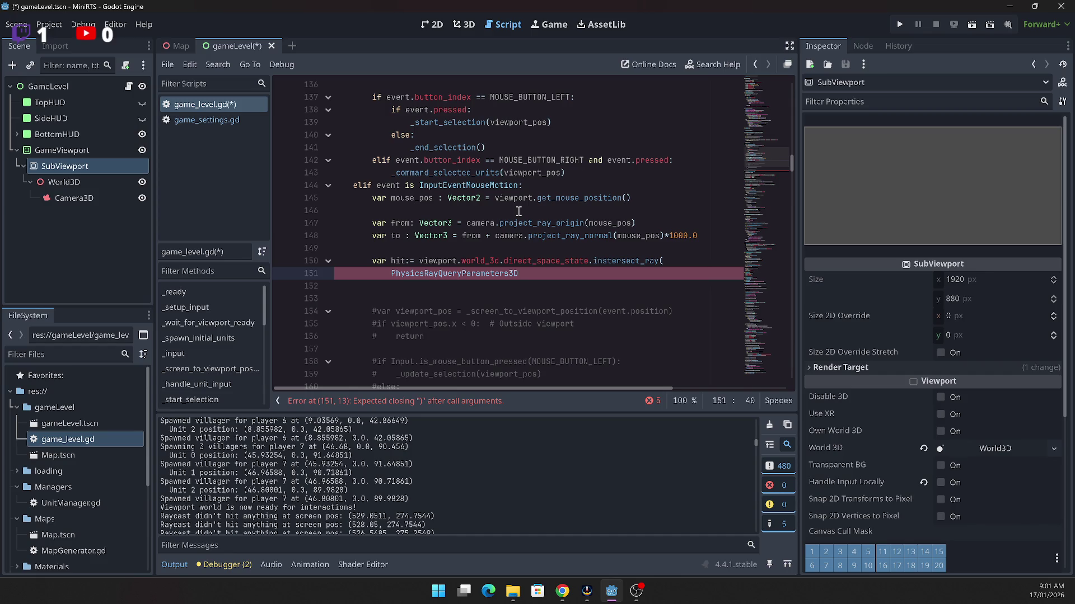
pyautogui.write('.create(')
pyautogui.write('from')
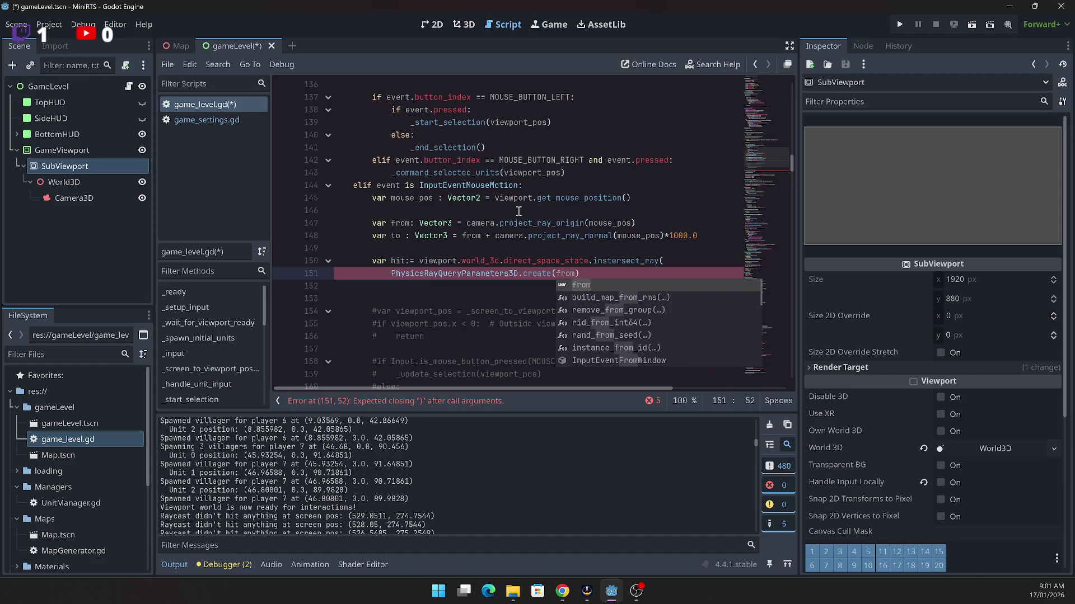
pyautogui.write(',to))')
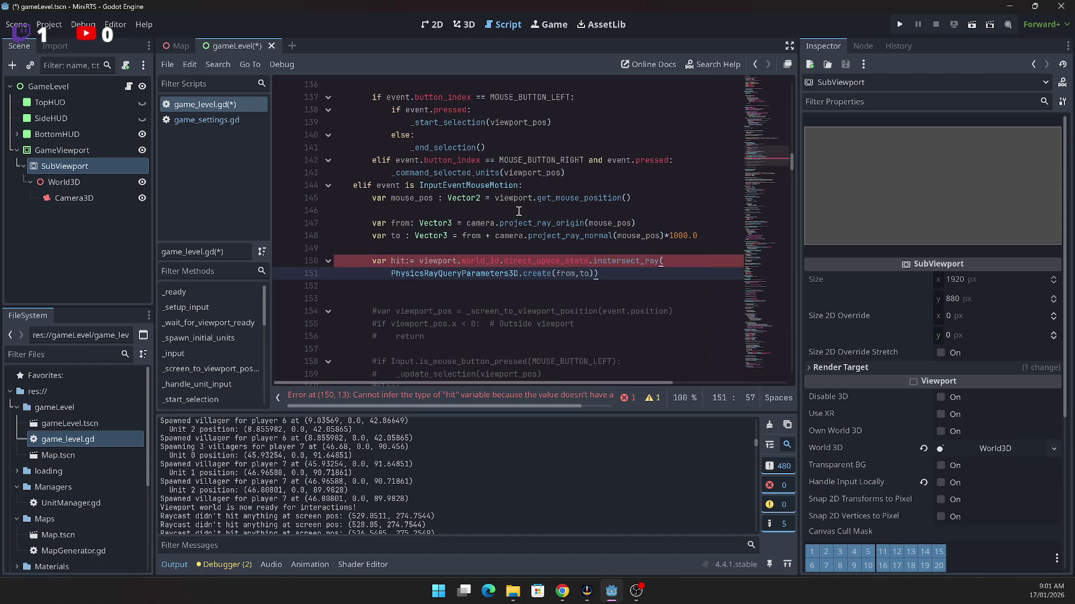
# Step: Begin an 'if hit:' check below the raycast
pyautogui.press('Return')
pyautogui.press('Return')
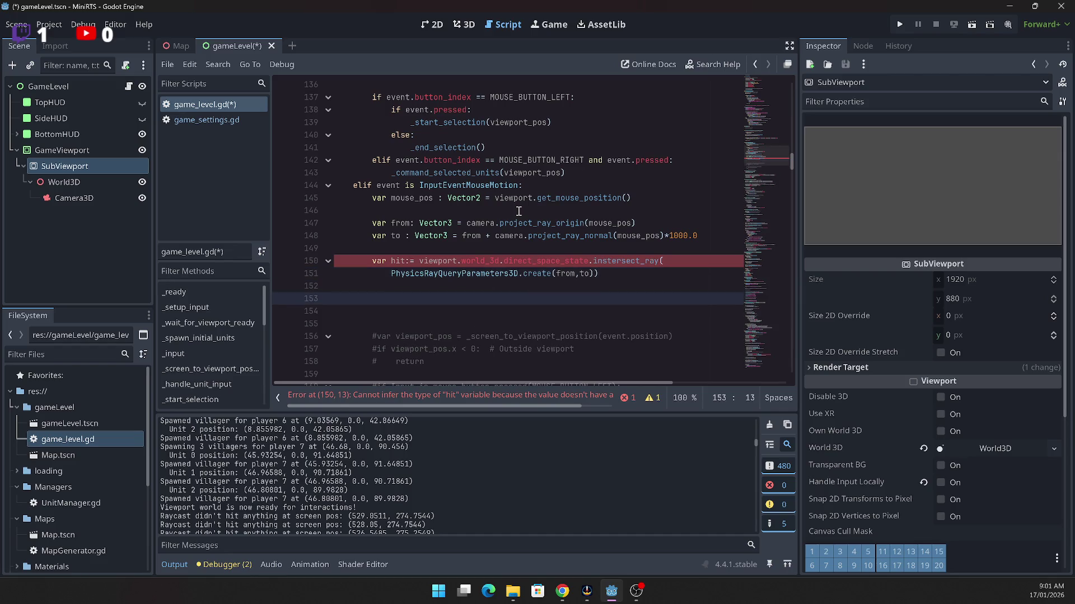
pyautogui.press('BackSpace')
pyautogui.write('if hit:')
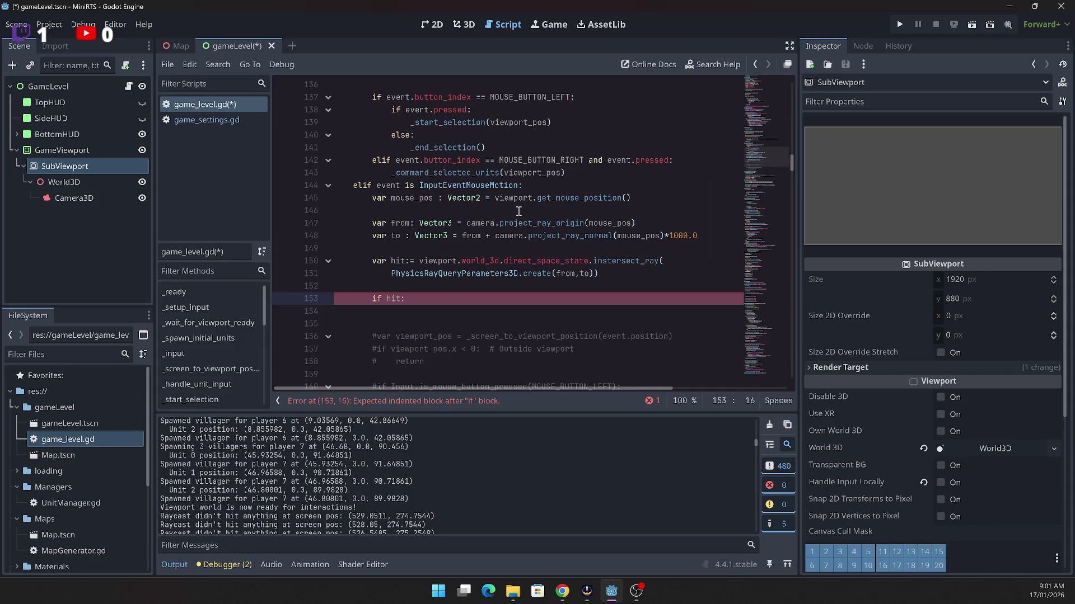
# Step: Inside the if hit block, print "hit " with hit.collider.name
pyautogui.press('Return')
pyautogui.write('print(')
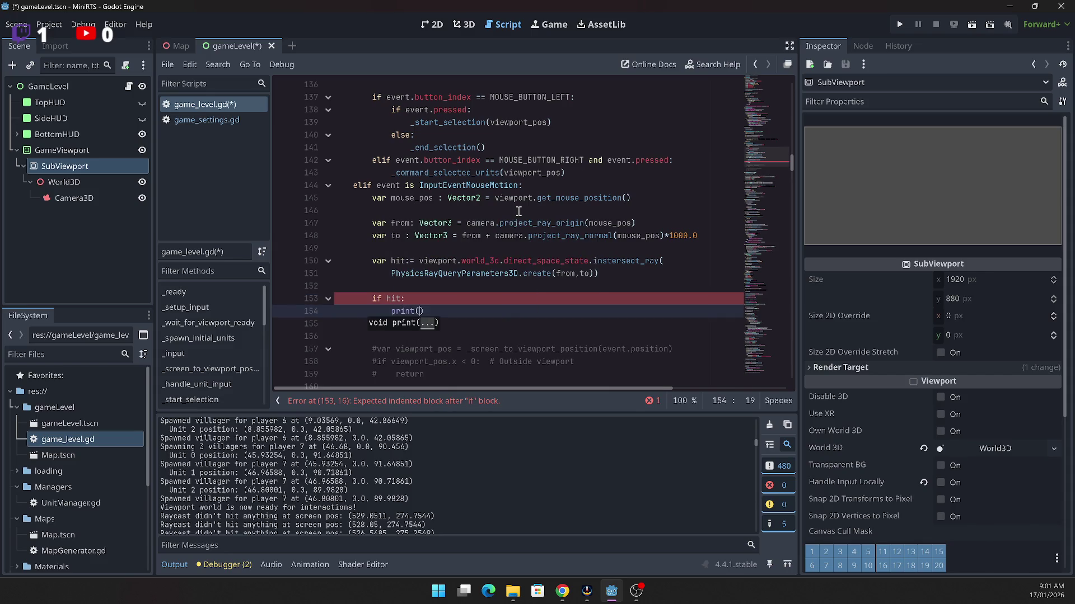
pyautogui.write('"hit "')
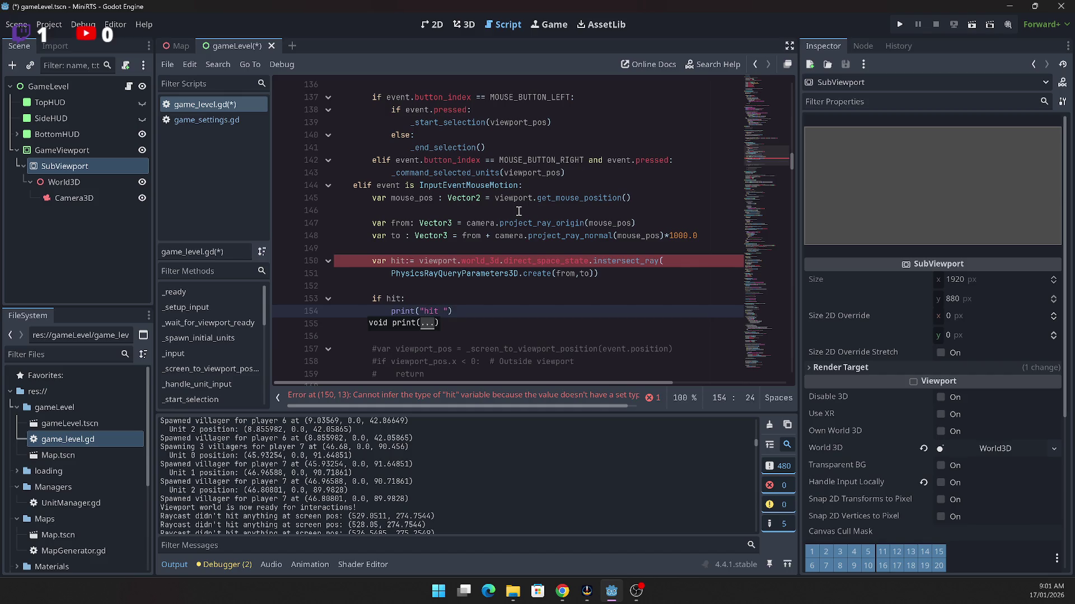
pyautogui.write(', hit.co')
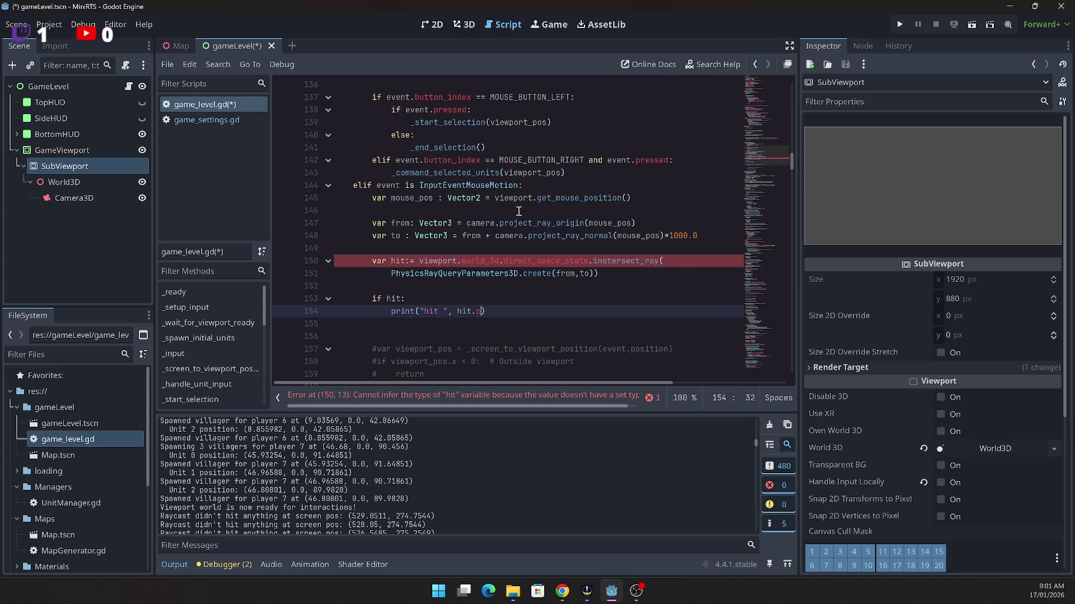
pyautogui.write('llider.na')
pyautogui.write('me')
pyautogui.hotkey('alt', 'Tab')
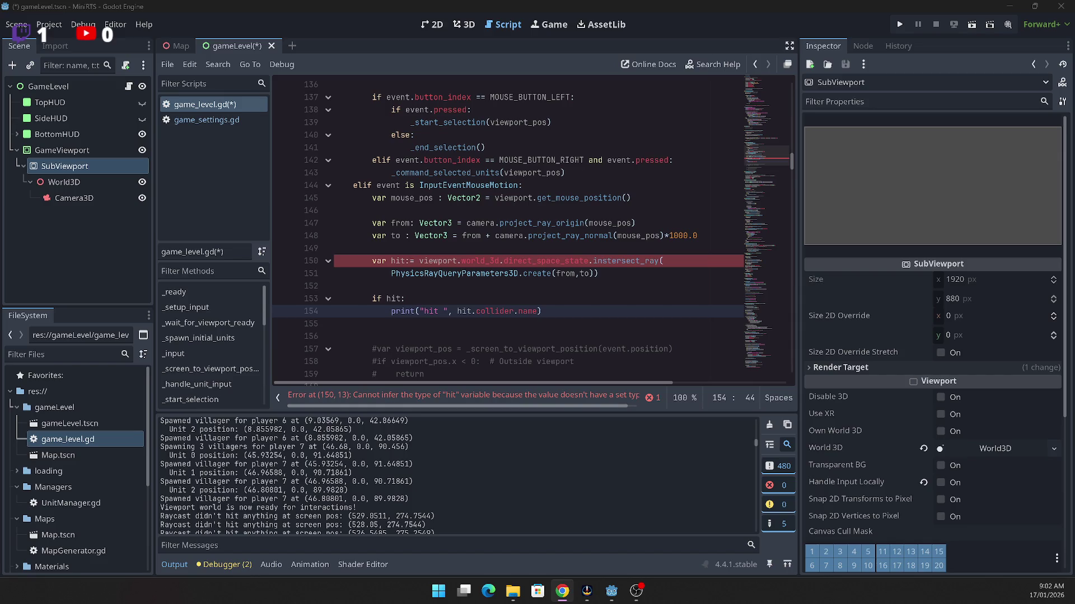
# Step: Declare hit as a Dictionary on line 150
pyautogui.click(414, 261)
pyautogui.write('Dictiona')
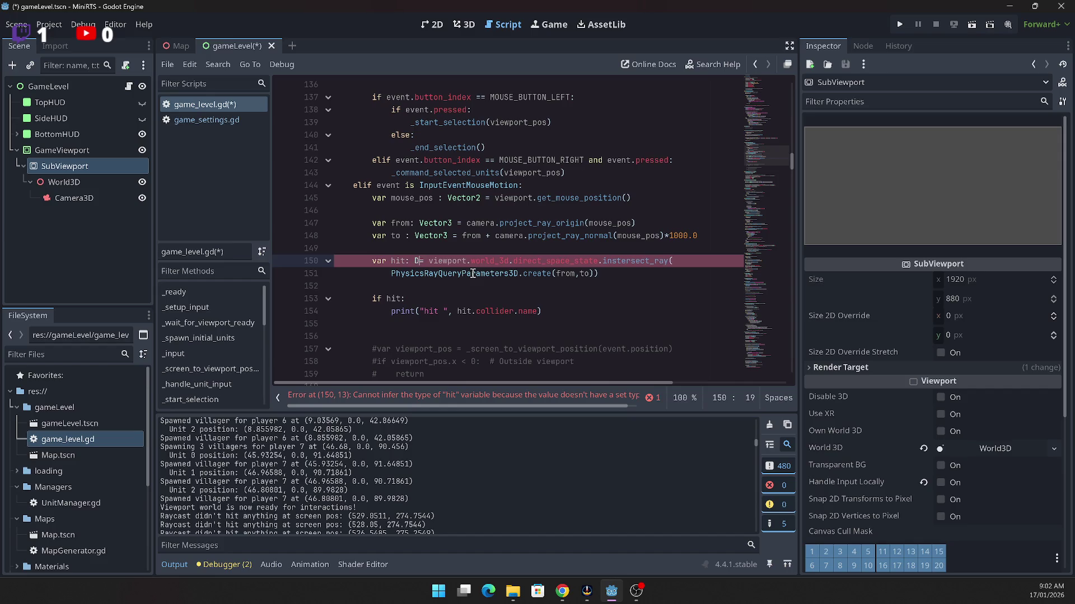
pyautogui.press('Return')
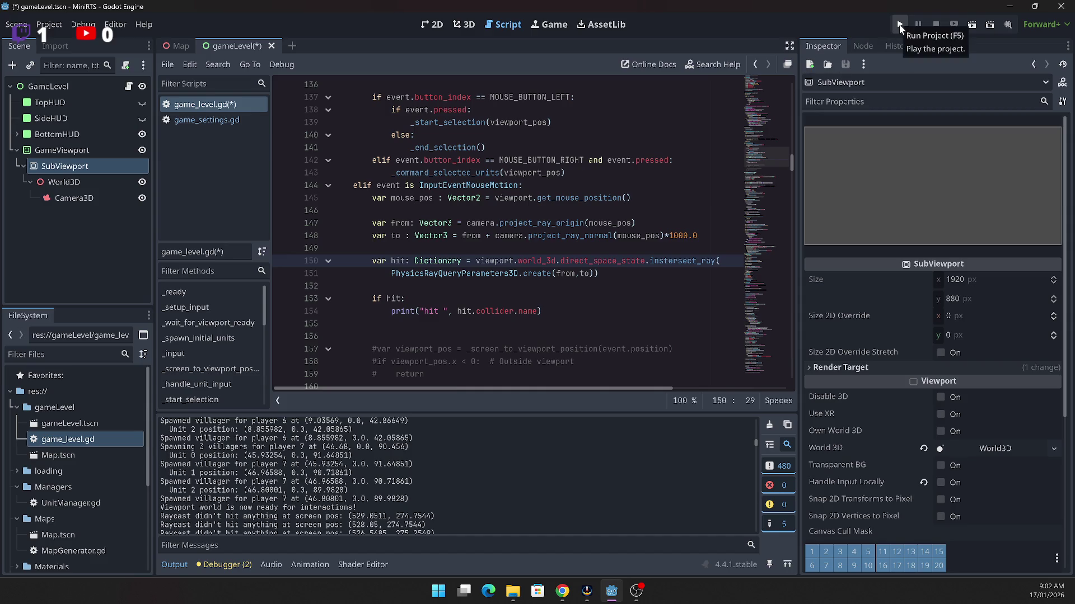
# Step: Set a breakpoint on print line 154 and run the game
pyautogui.keyDown('shift'); pyautogui.click(291, 314); pyautogui.keyUp('shift')
pyautogui.click(289, 313)
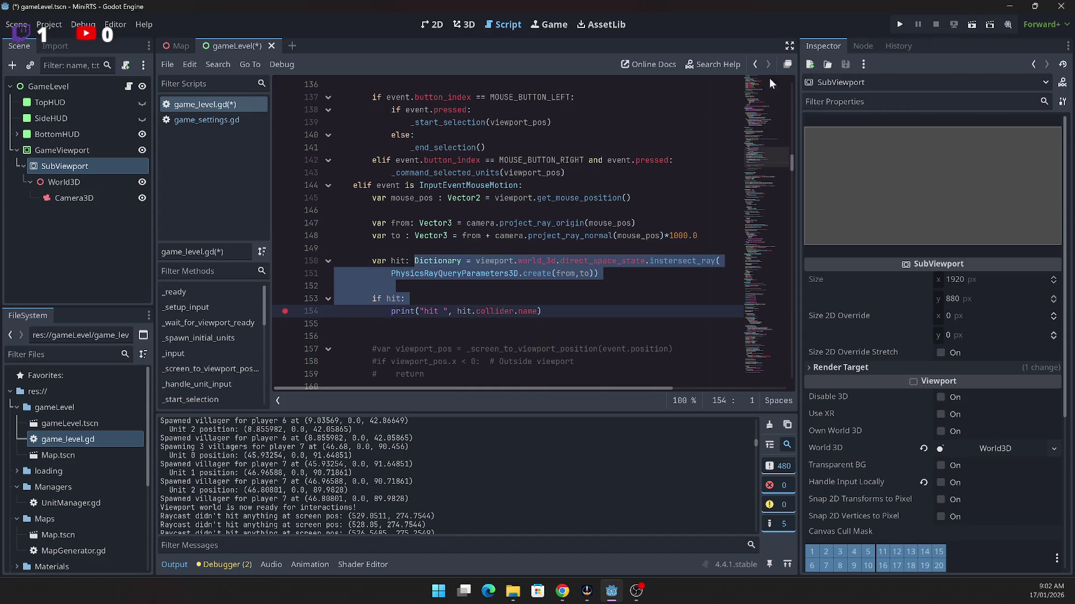
pyautogui.click(897, 24)
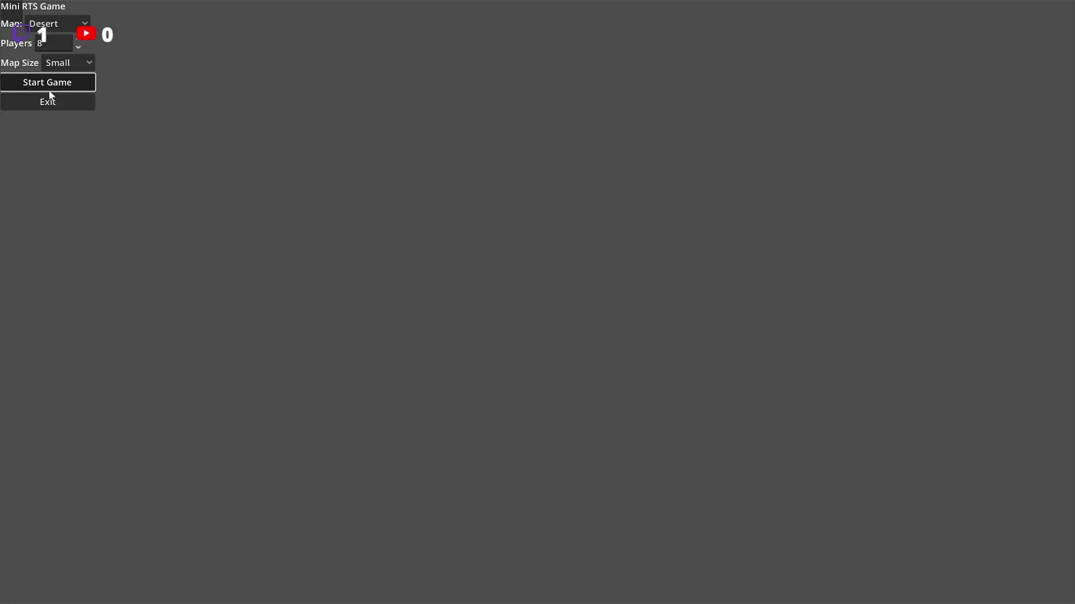
pyautogui.click(50, 90)
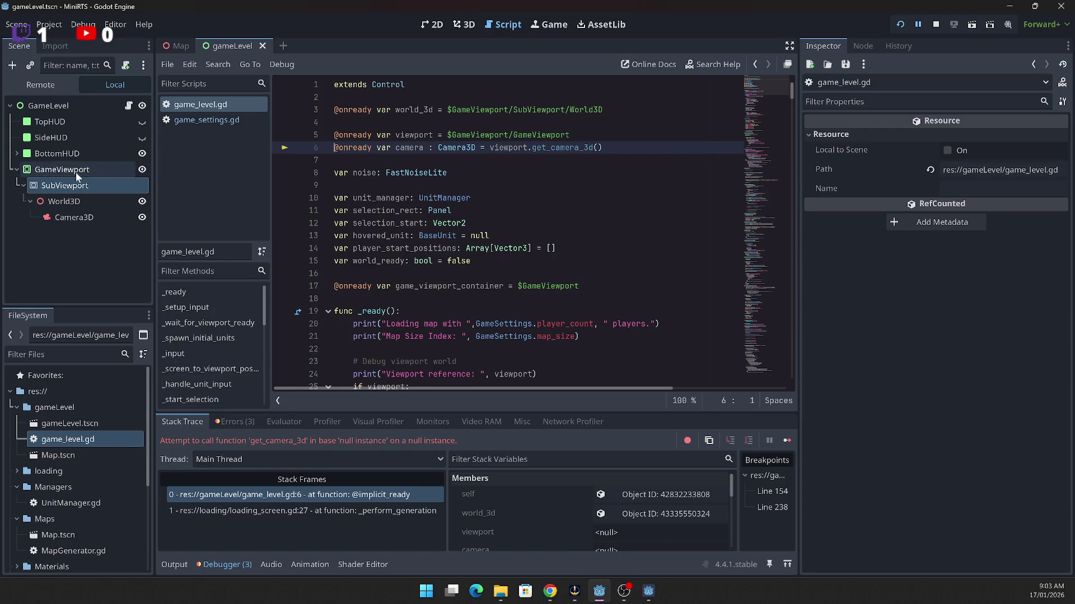
# Step: Delete the trailing /GameViewport from the line 5 path, then relaunch and start a match
pyautogui.click(510, 134)
pyautogui.moveTo(510, 134); pyautogui.dragTo(620, 138)
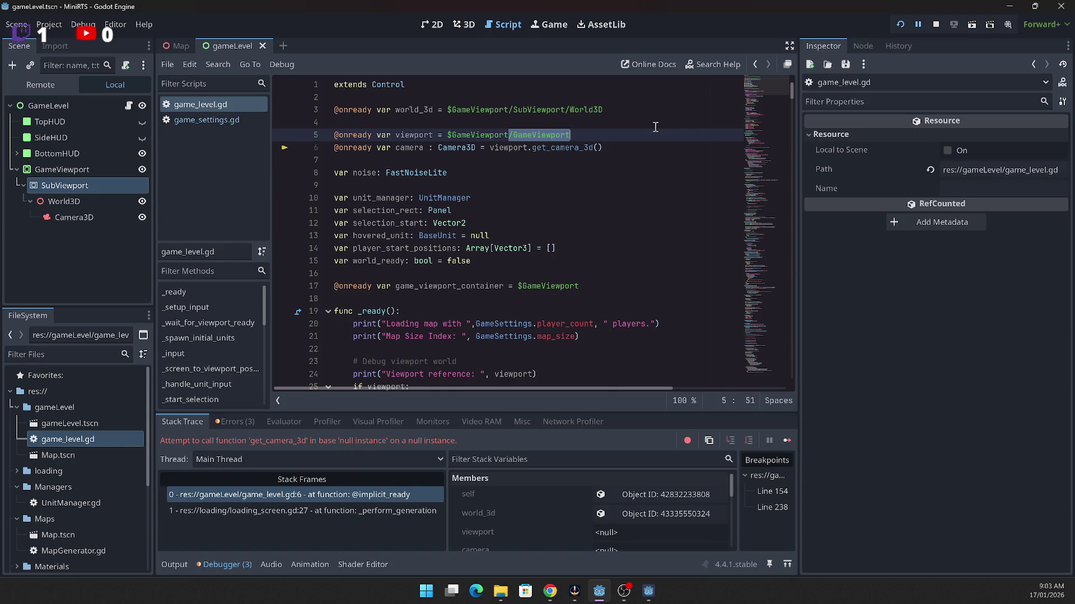
pyautogui.press('BackSpace')
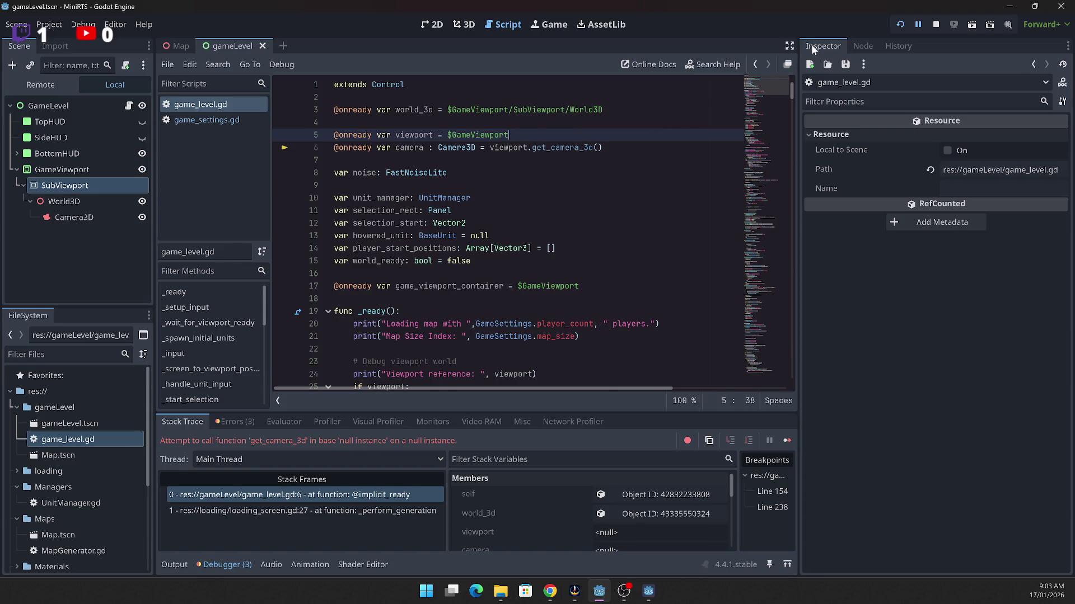
pyautogui.click(900, 24)
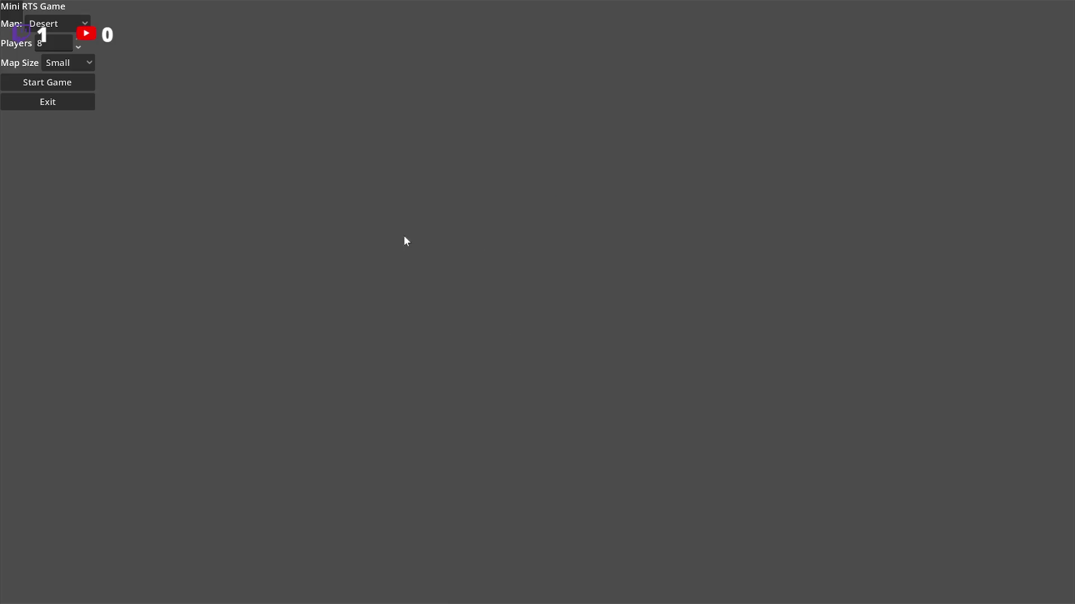
pyautogui.click(46, 82)
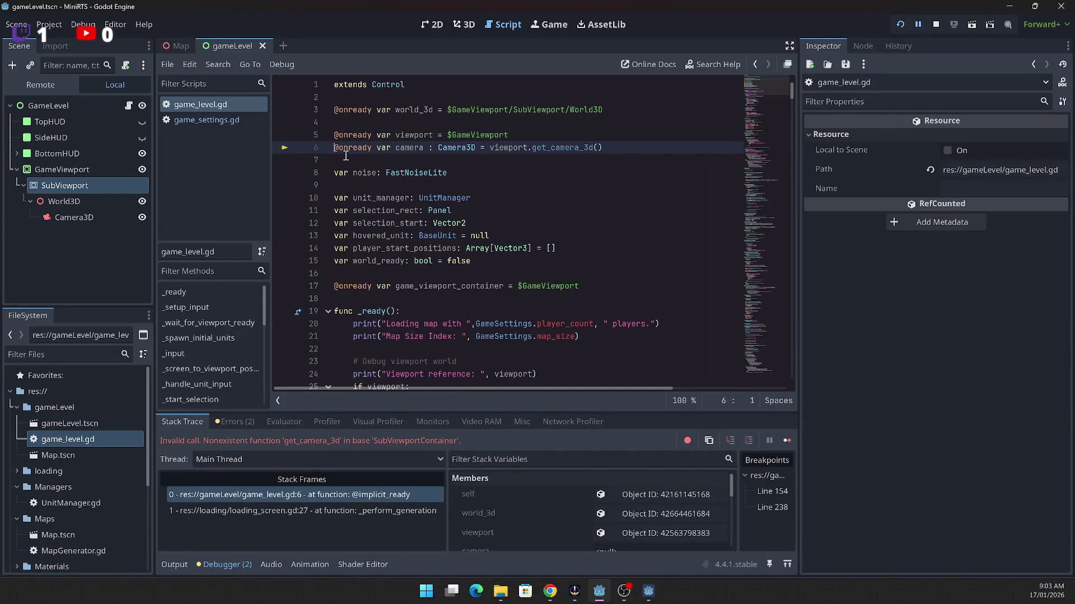
pyautogui.moveTo(346, 155)
# Step: Review the GameViewport and SubViewport properties in the Inspector, including size and World3D
pyautogui.click(56, 171)
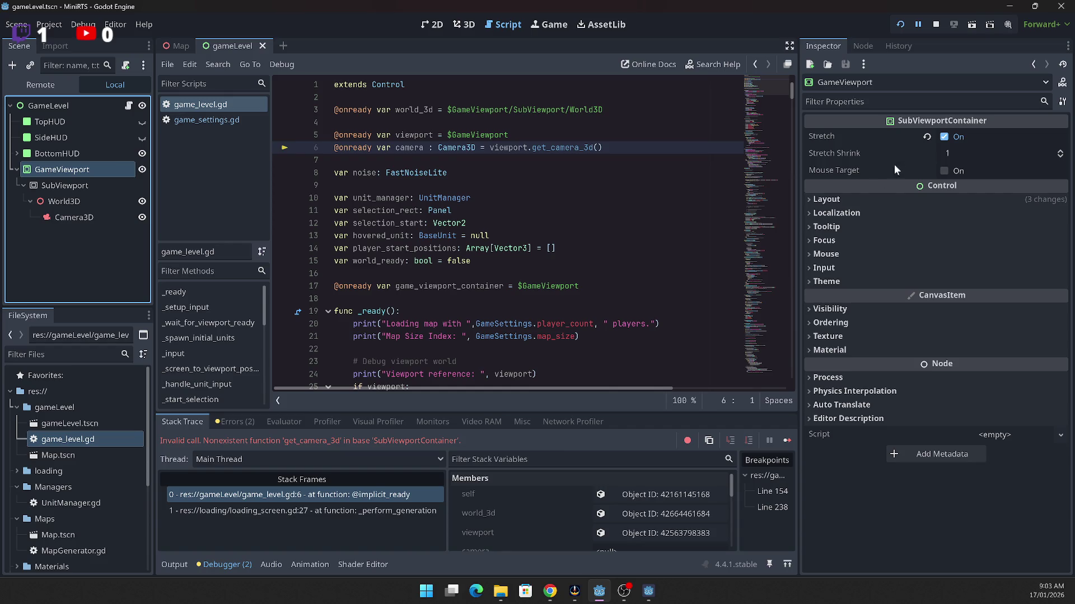
pyautogui.click(74, 188)
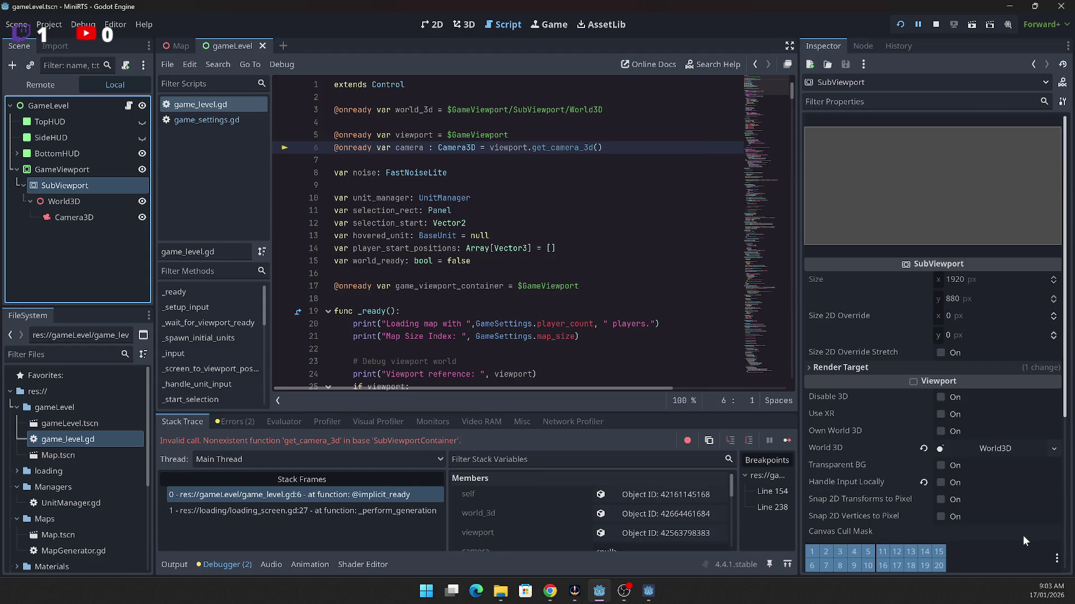
pyautogui.scroll(-4, 991, 509)
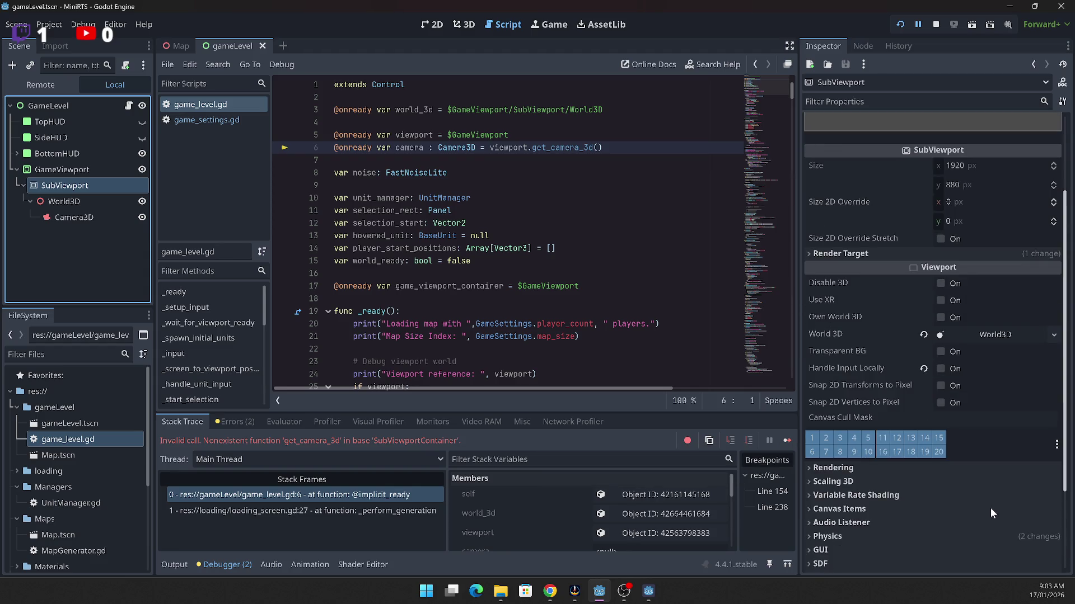
pyautogui.scroll(4, 990, 509)
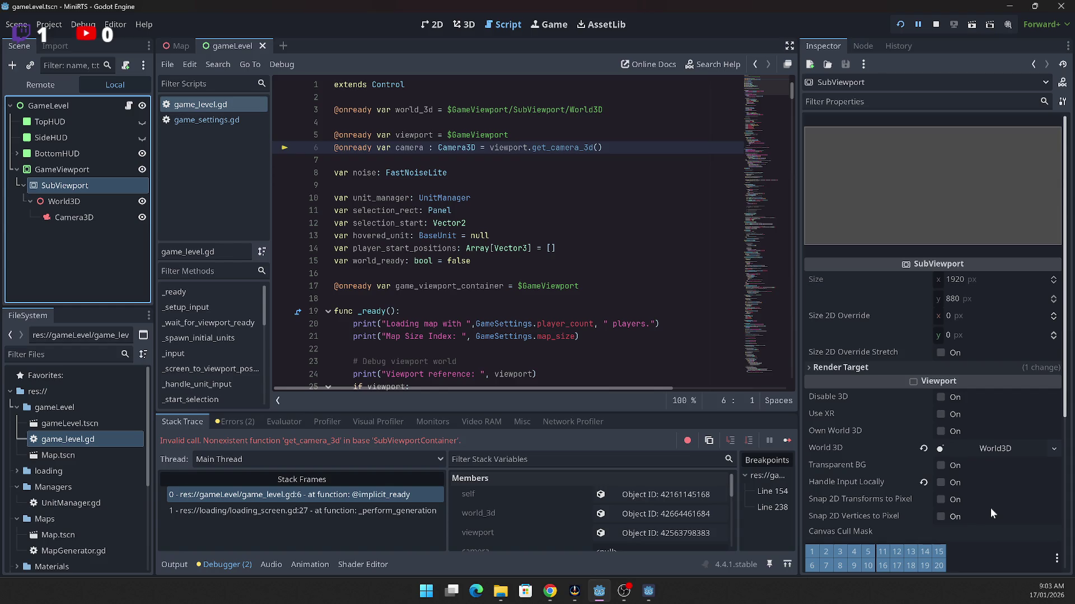
pyautogui.click(529, 187)
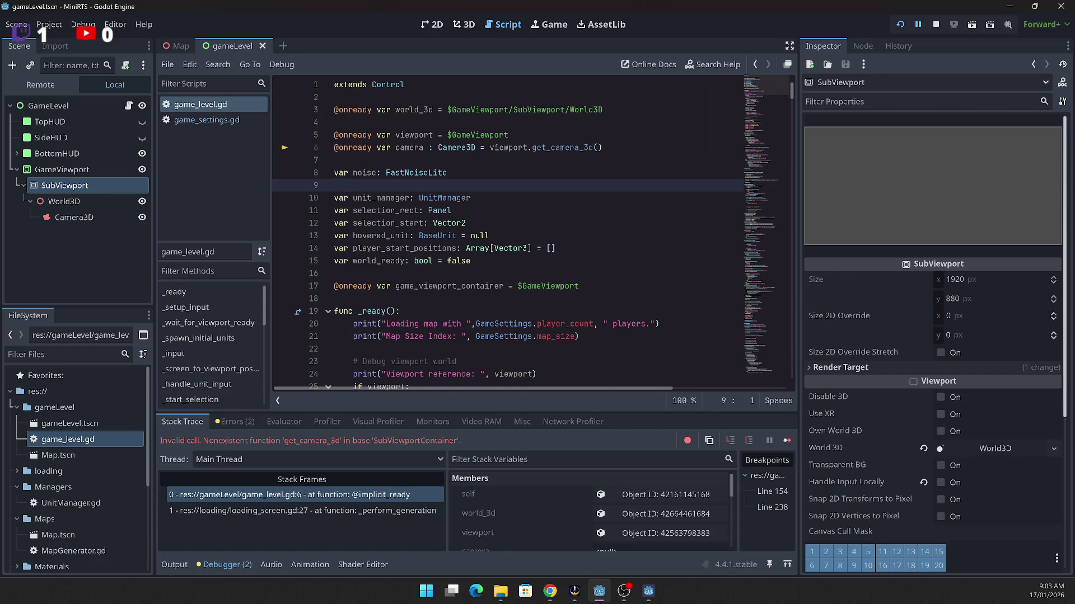
pyautogui.hotkey('alt', 'Tab')
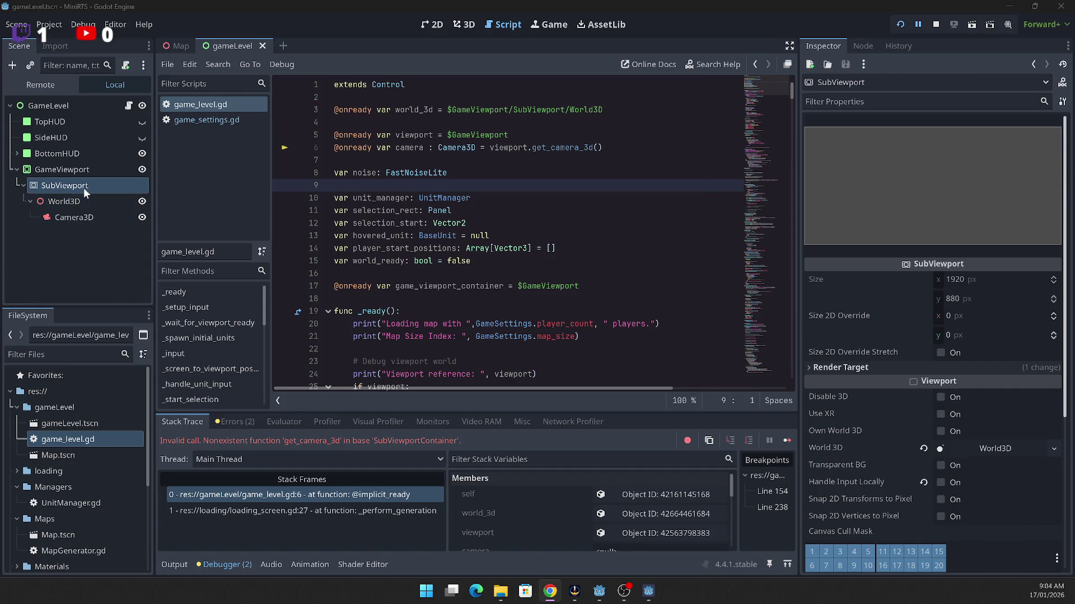
# Step: Point line 5's viewport at $GameViewport/SubViewport and rerun the game
pyautogui.moveTo(79, 186)
pyautogui.mouseDown()
pyautogui.moveTo(391, 87)
pyautogui.moveTo(526, 130)
pyautogui.moveTo(511, 135)
pyautogui.mouseUp()
pyautogui.click(448, 135)
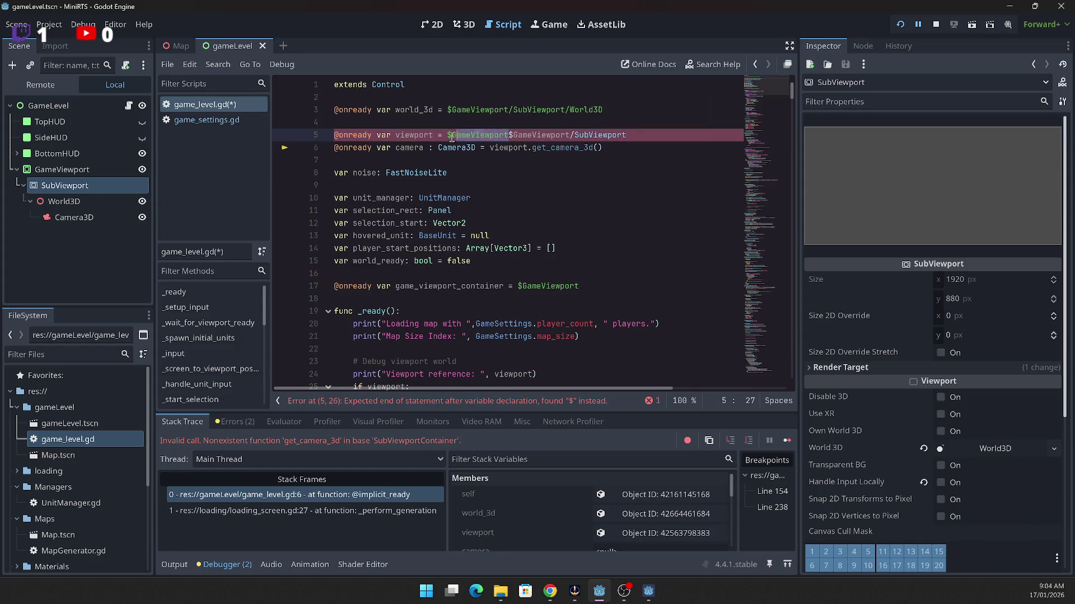
pyautogui.press('Right')
pyautogui.hotkey('ctrl', 'Delete')
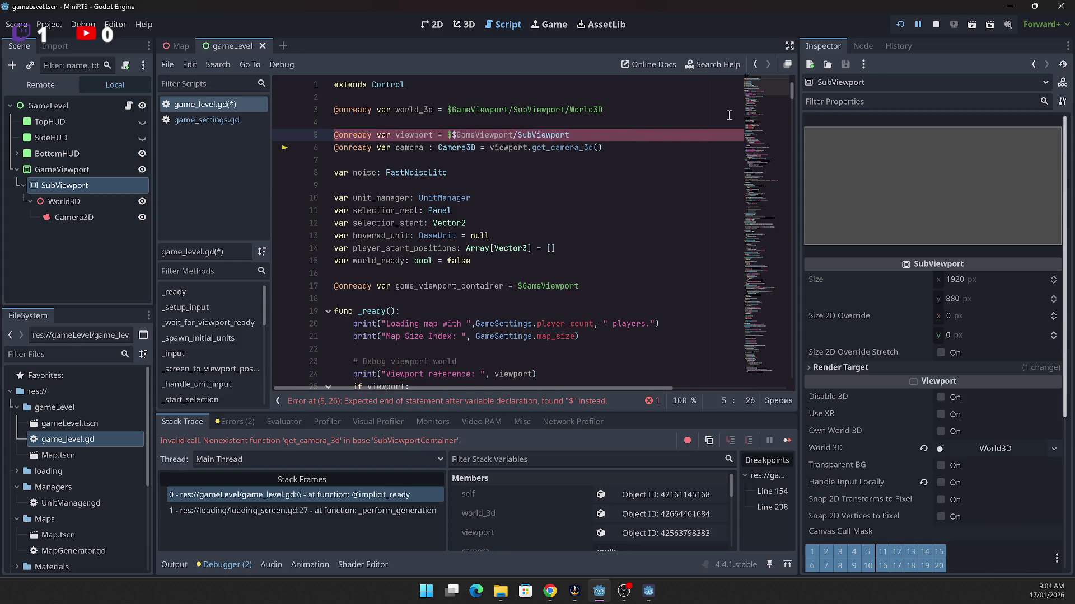
pyautogui.press('BackSpace')
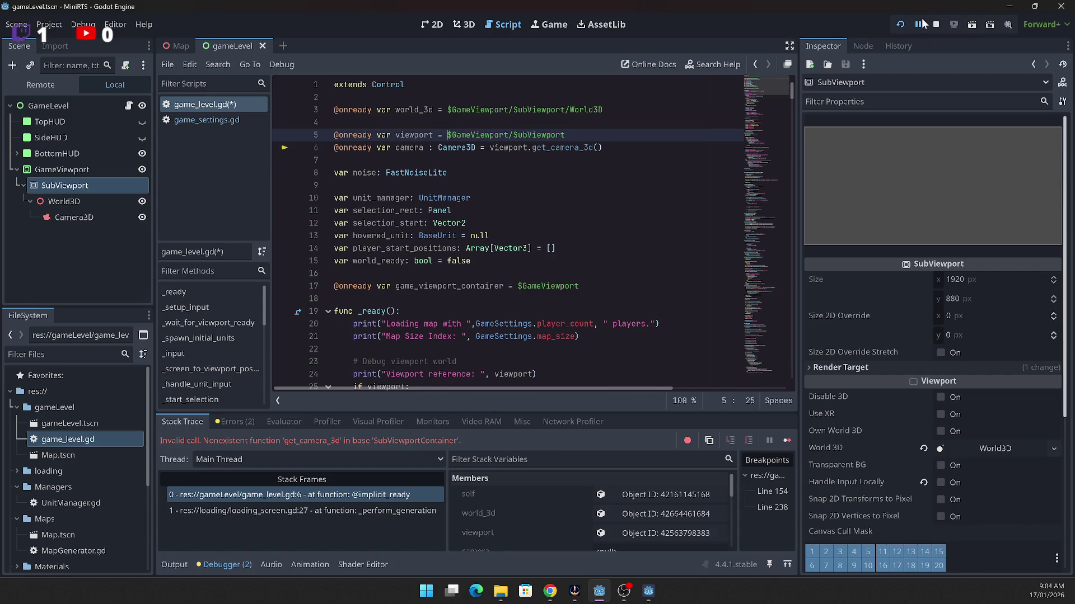
pyautogui.click(901, 25)
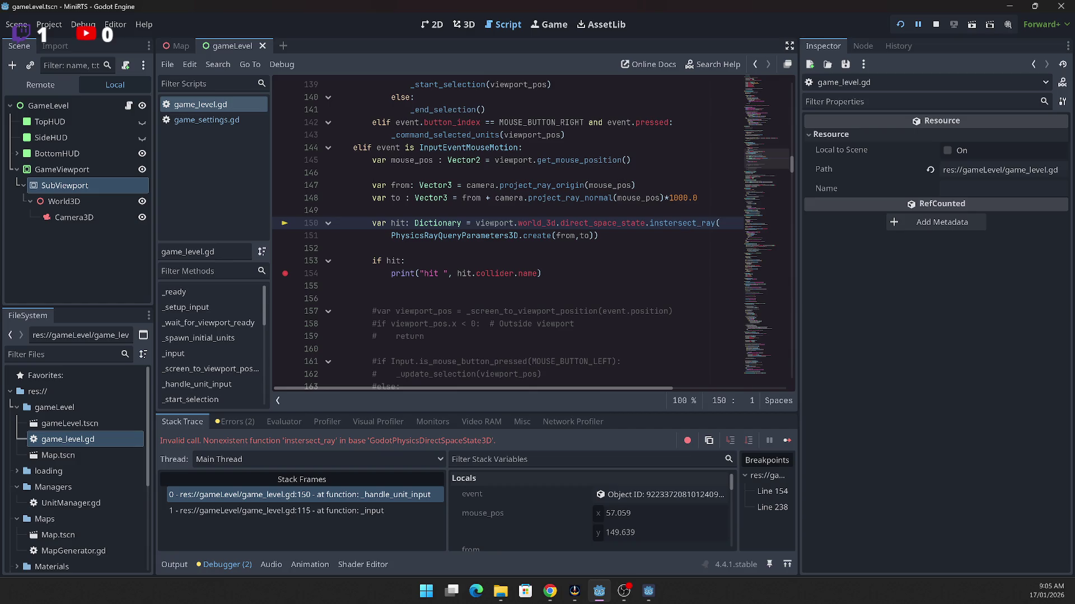
# Step: Correct the 'instersect_ray' typo to intersect_ray and relaunch the game into a match
pyautogui.hotkey('alt', 'Tab')
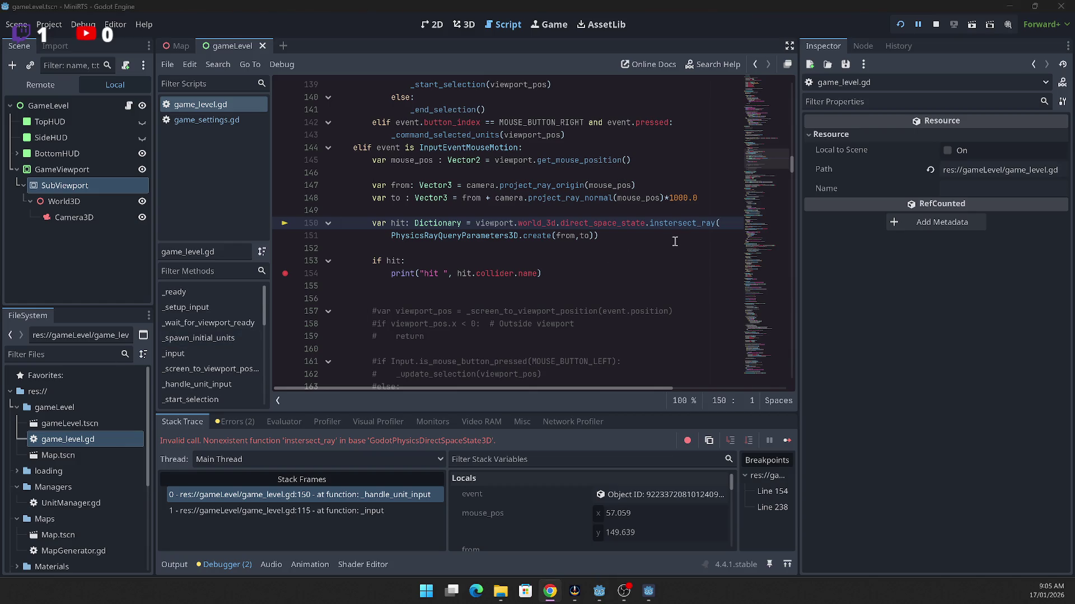
pyautogui.click(665, 223)
pyautogui.click(666, 223)
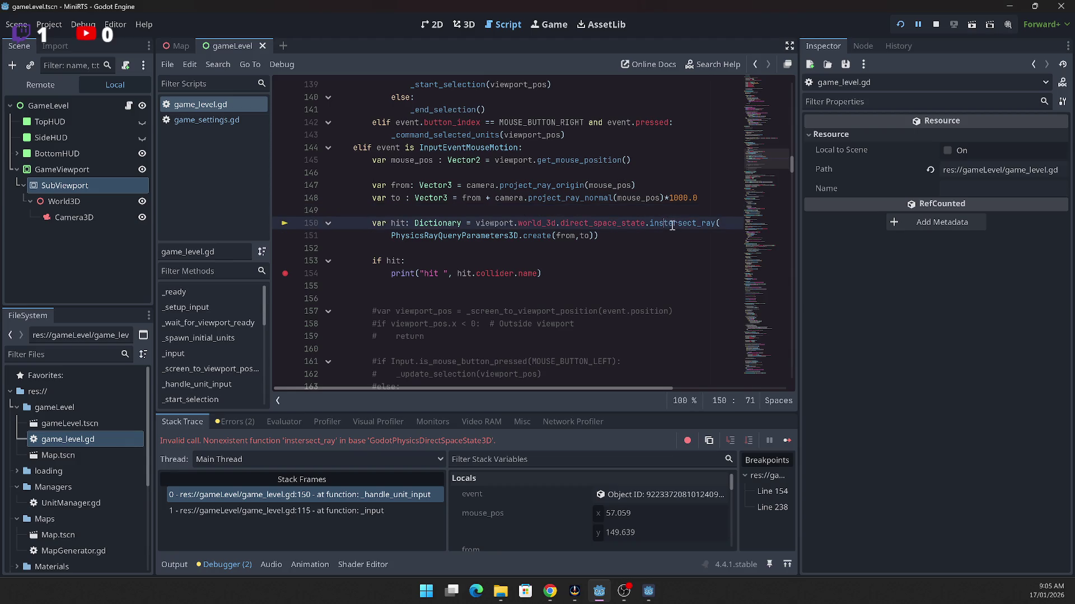
pyautogui.press('BackSpace')
pyautogui.click(902, 24)
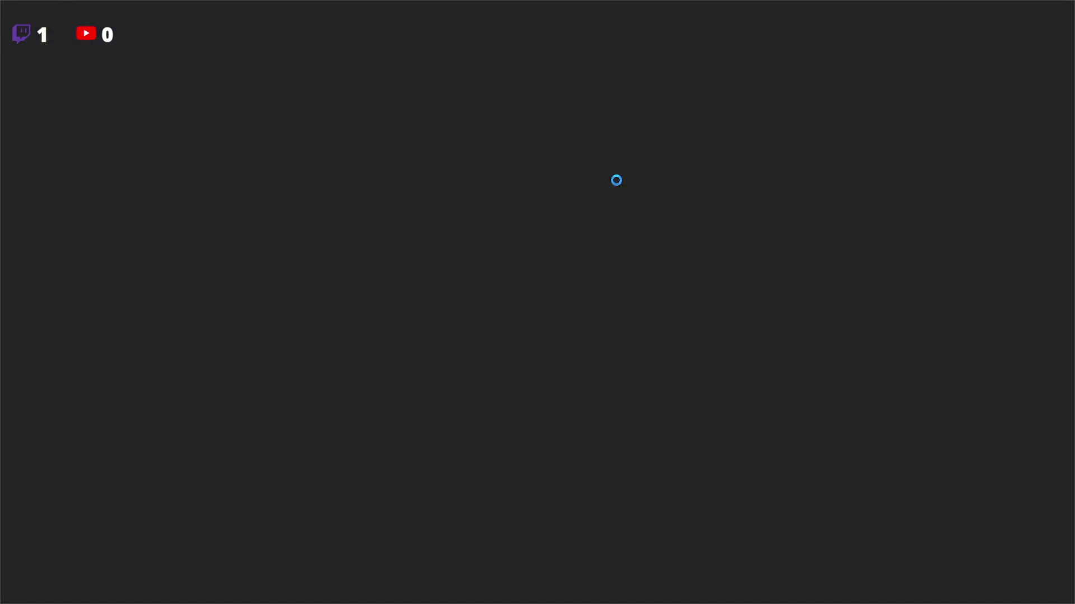
pyautogui.click(48, 85)
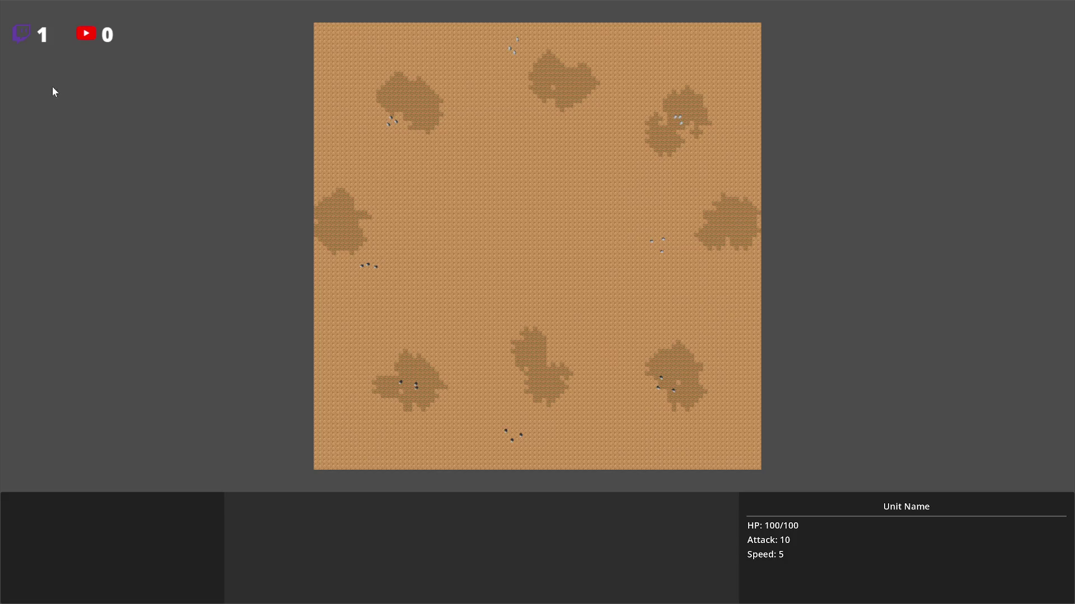
# Step: Remove the line 154 breakpoint, rerun to test mouse-over hits, then exit the game
pyautogui.moveTo(314, 228)
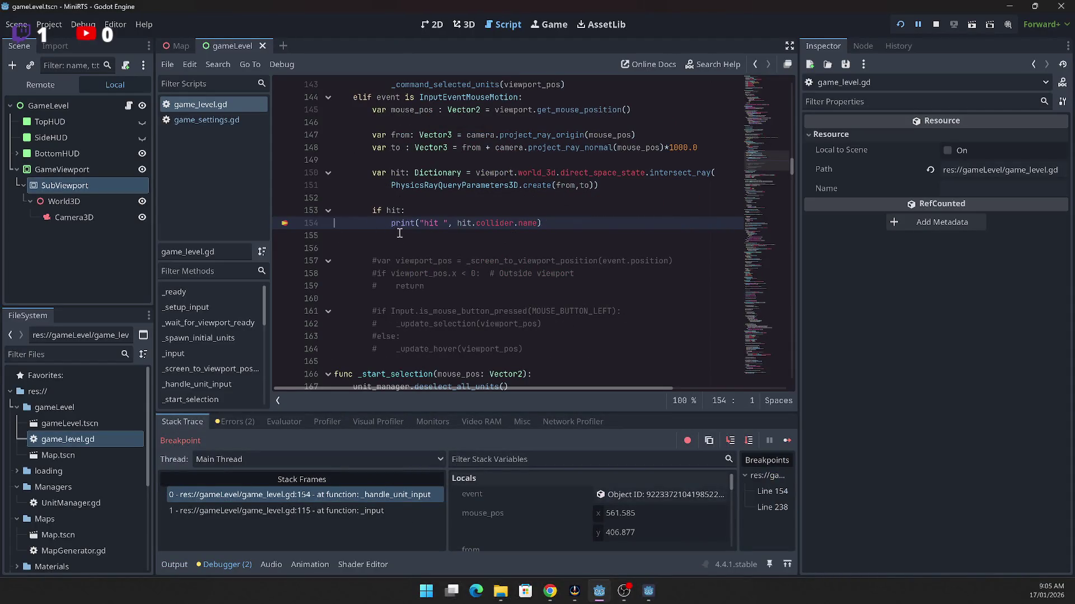
pyautogui.click(287, 222)
pyautogui.click(902, 24)
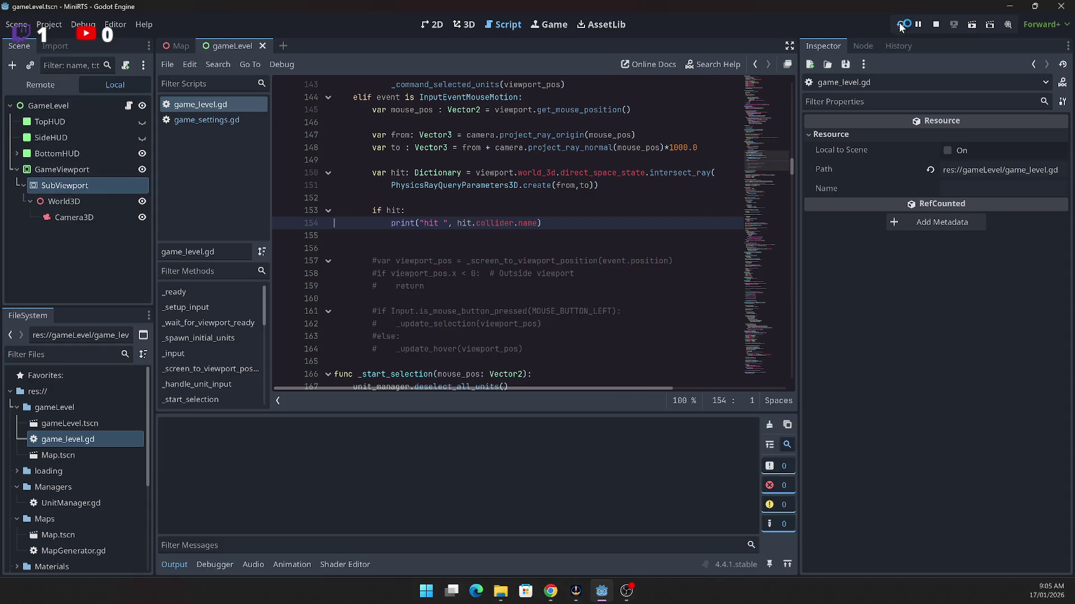
pyautogui.click(37, 81)
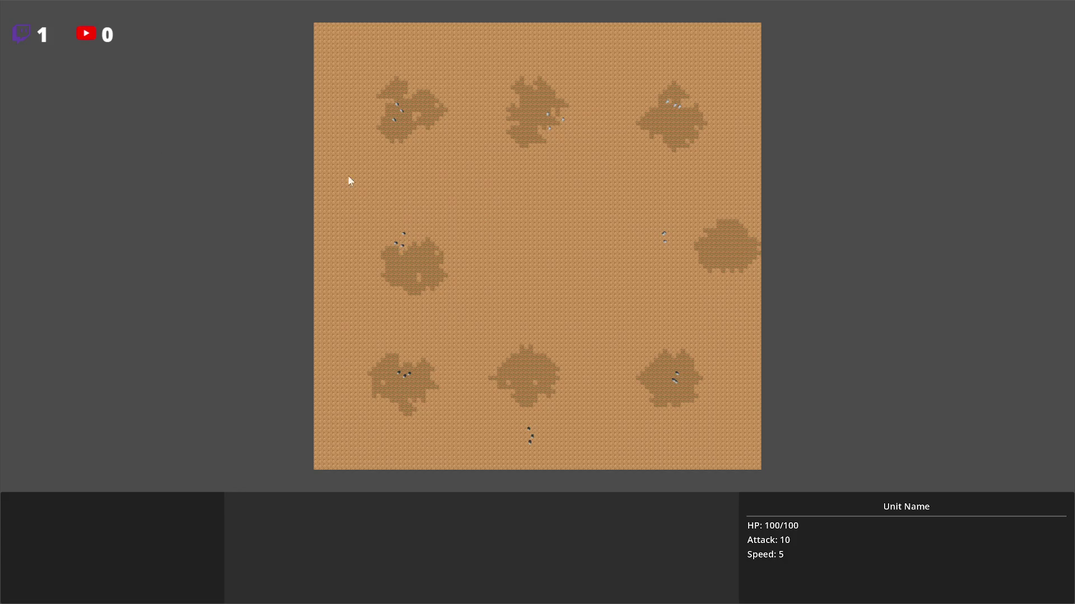
pyautogui.press('Escape')
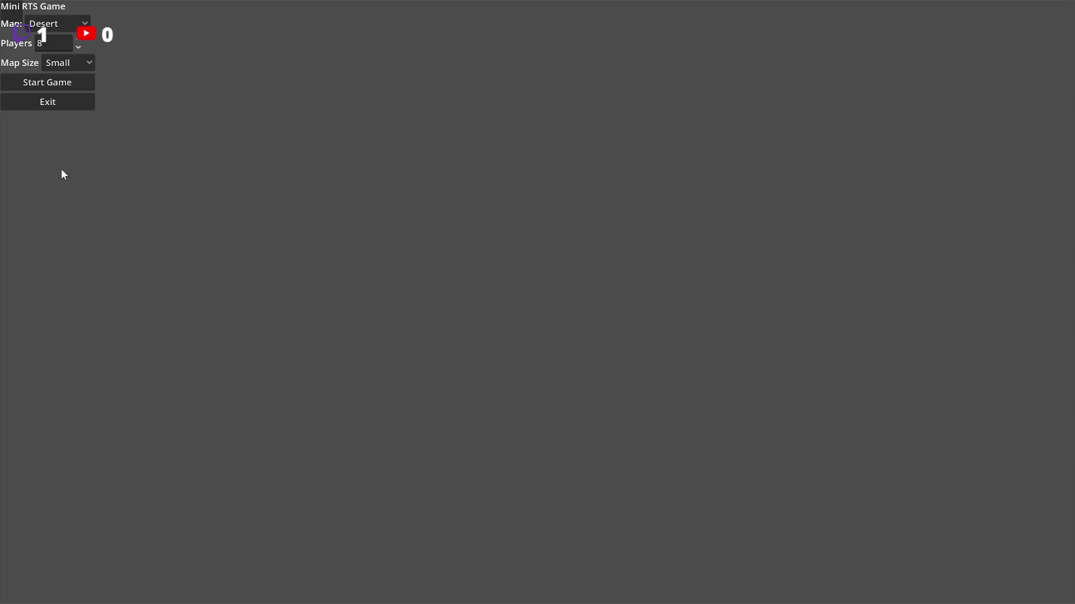
pyautogui.click(43, 106)
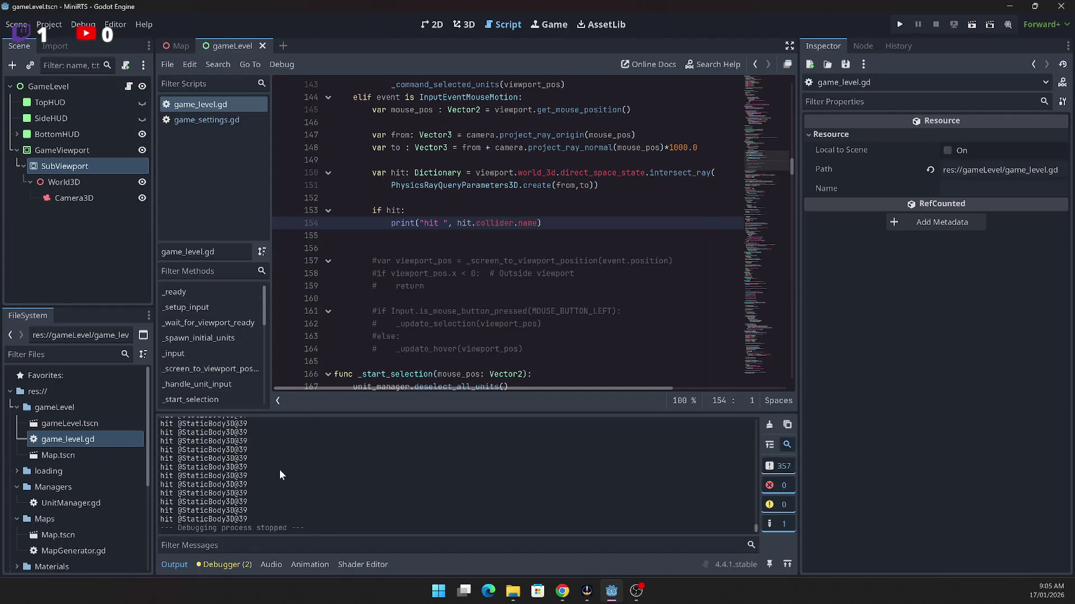
pyautogui.scroll(1, 313, 473)
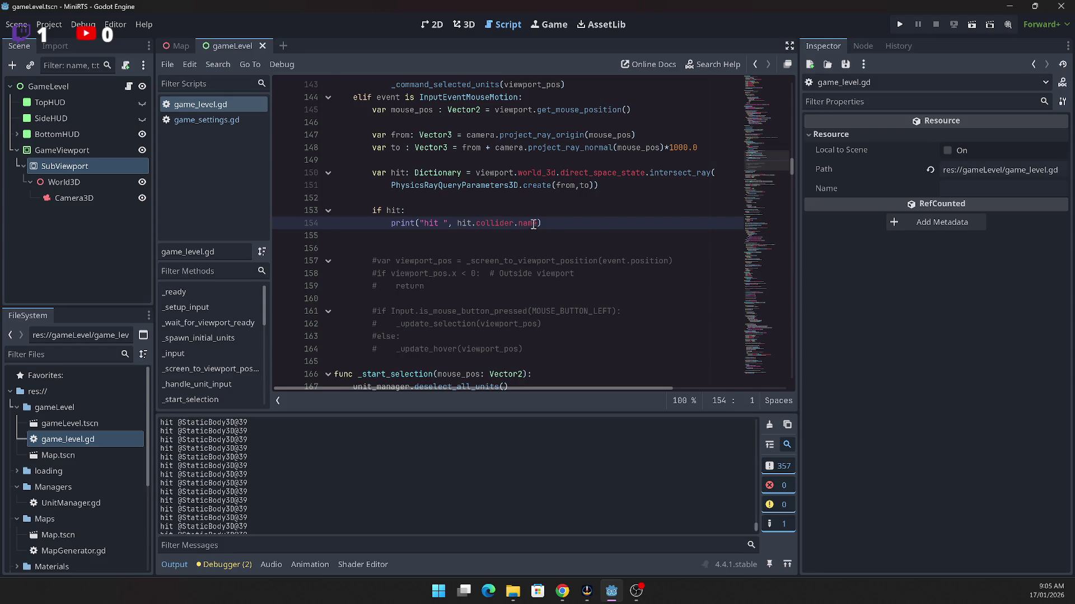
pyautogui.scroll(1, 534, 225)
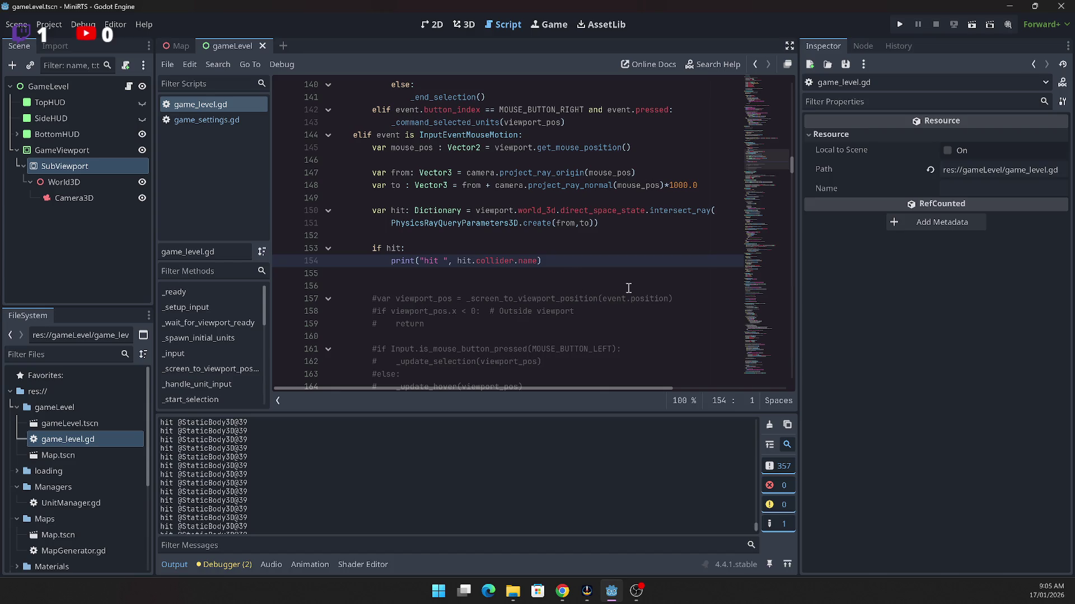
pyautogui.scroll(-1, 629, 274)
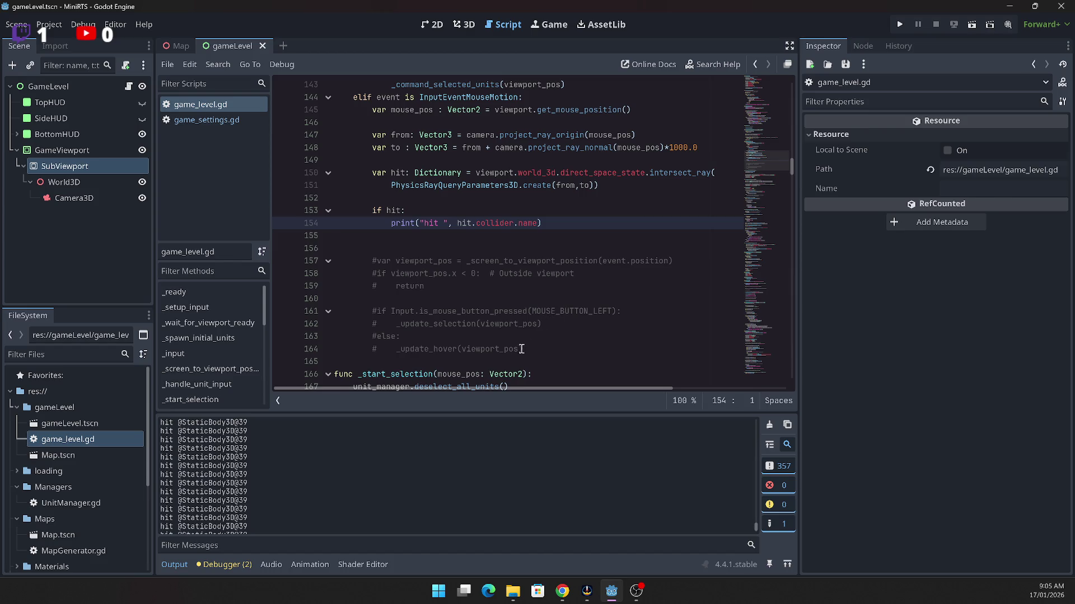
pyautogui.click(433, 351)
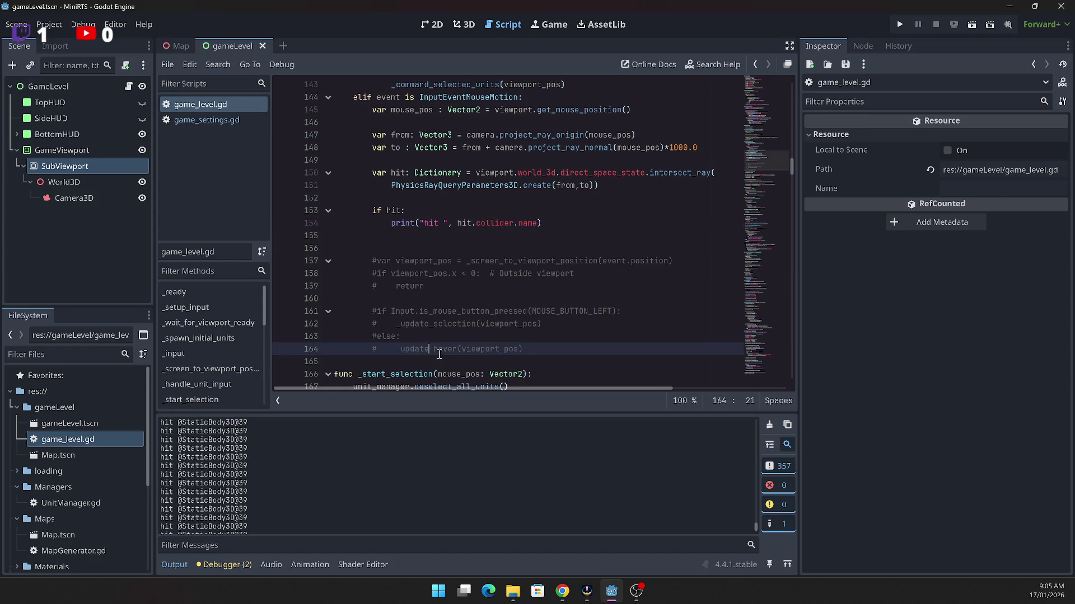
pyautogui.doubleClick(436, 349)
pyautogui.scroll(-15, 436, 349)
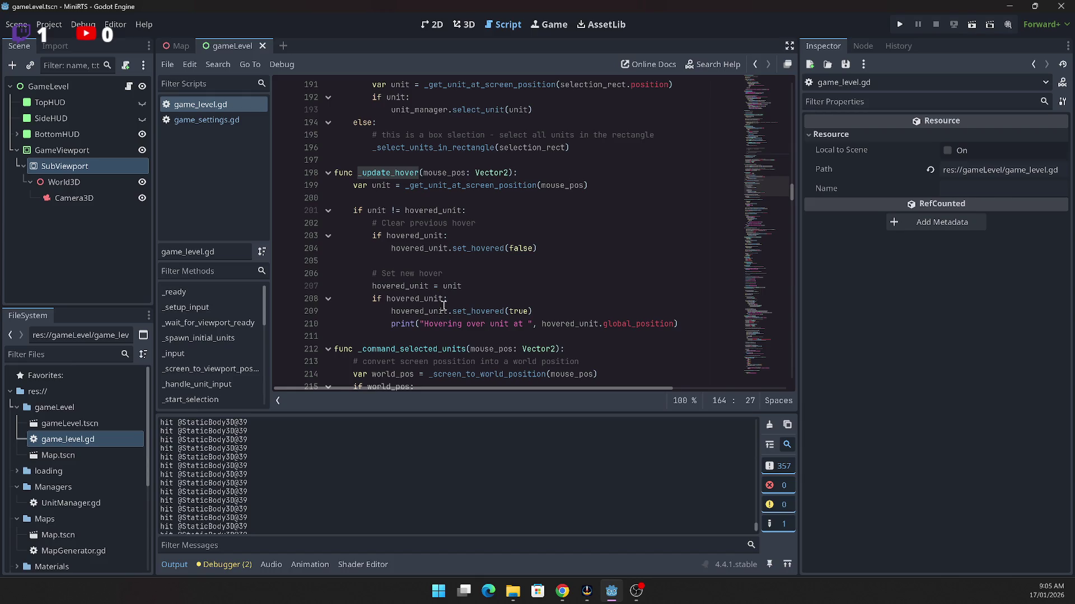
pyautogui.scroll(9, 446, 317)
pyautogui.scroll(3, 443, 297)
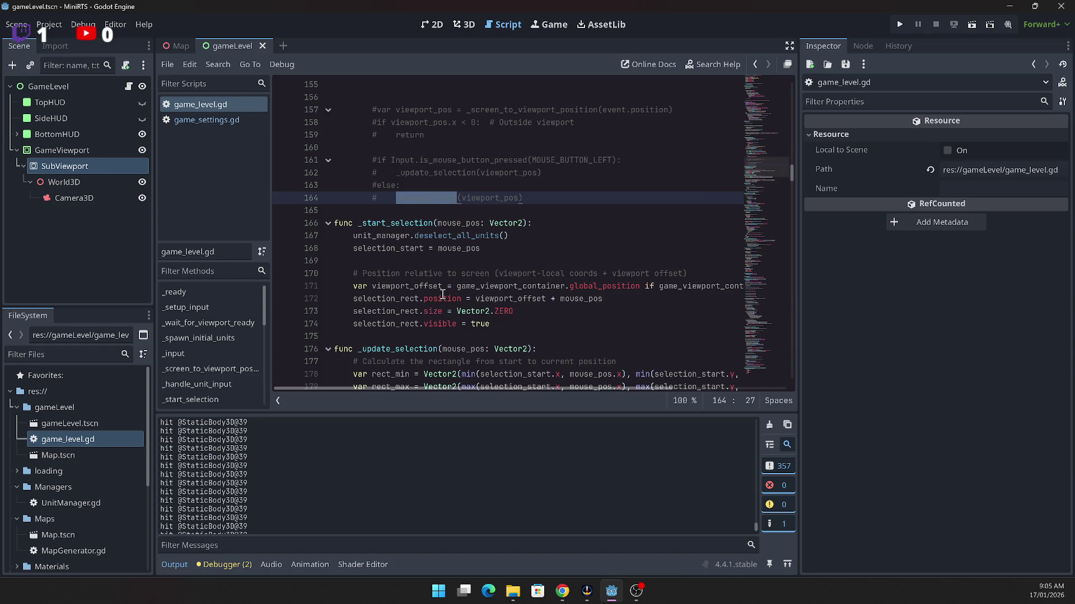
pyautogui.scroll(1, 443, 293)
pyautogui.scroll(-11, 440, 287)
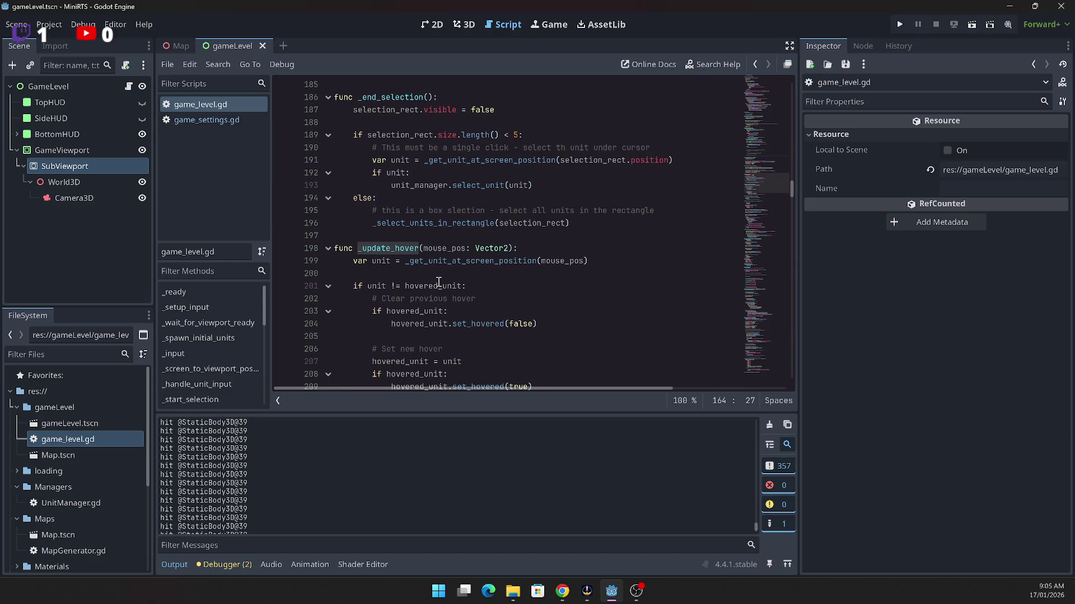
pyautogui.scroll(-2, 438, 283)
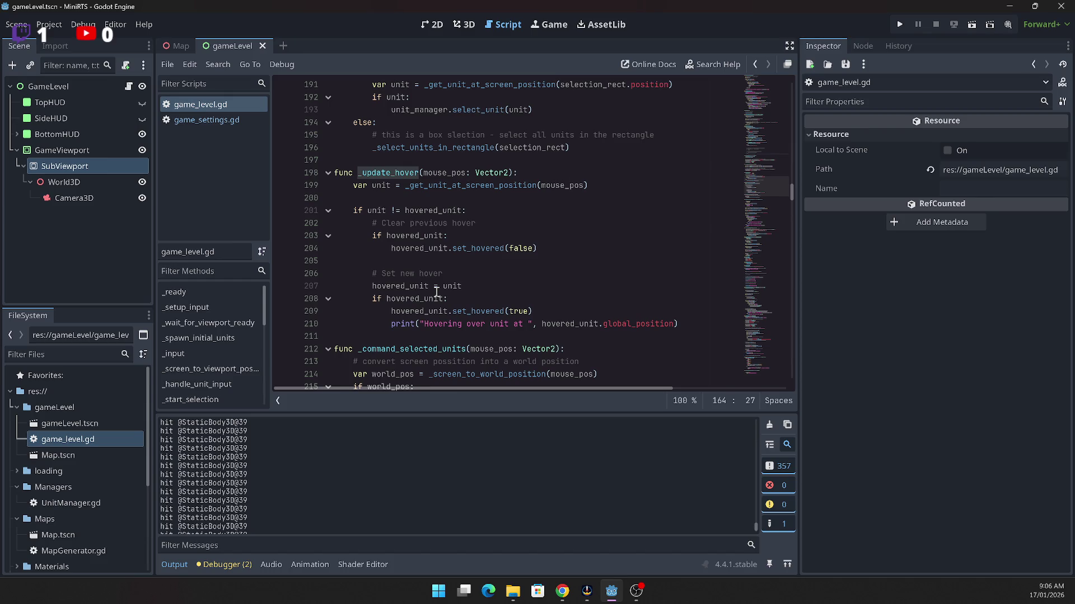
pyautogui.scroll(-3, 436, 292)
pyautogui.scroll(15, 442, 268)
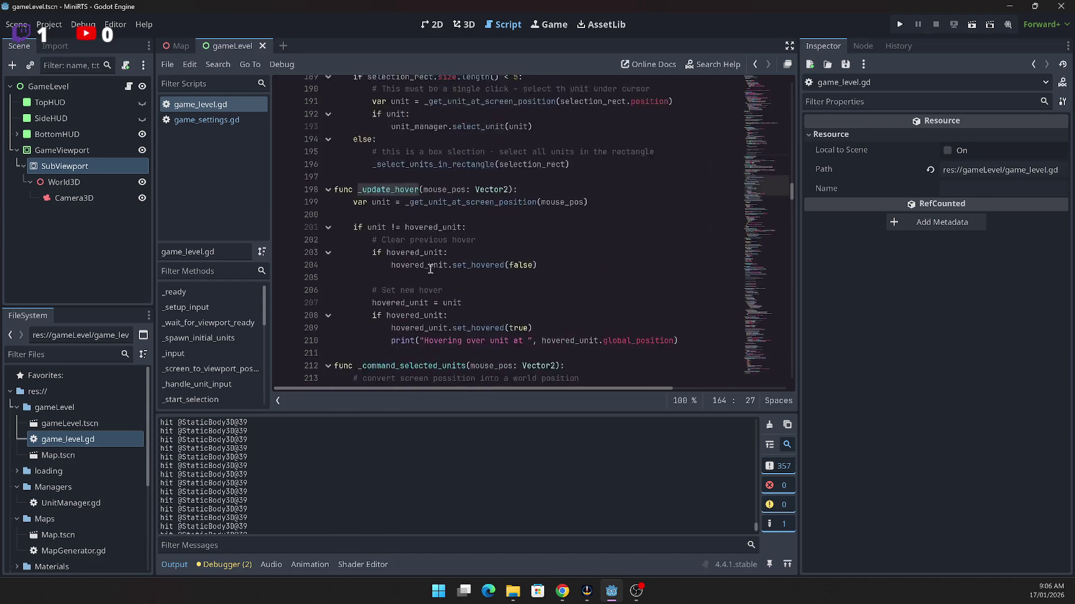
pyautogui.scroll(2, 446, 238)
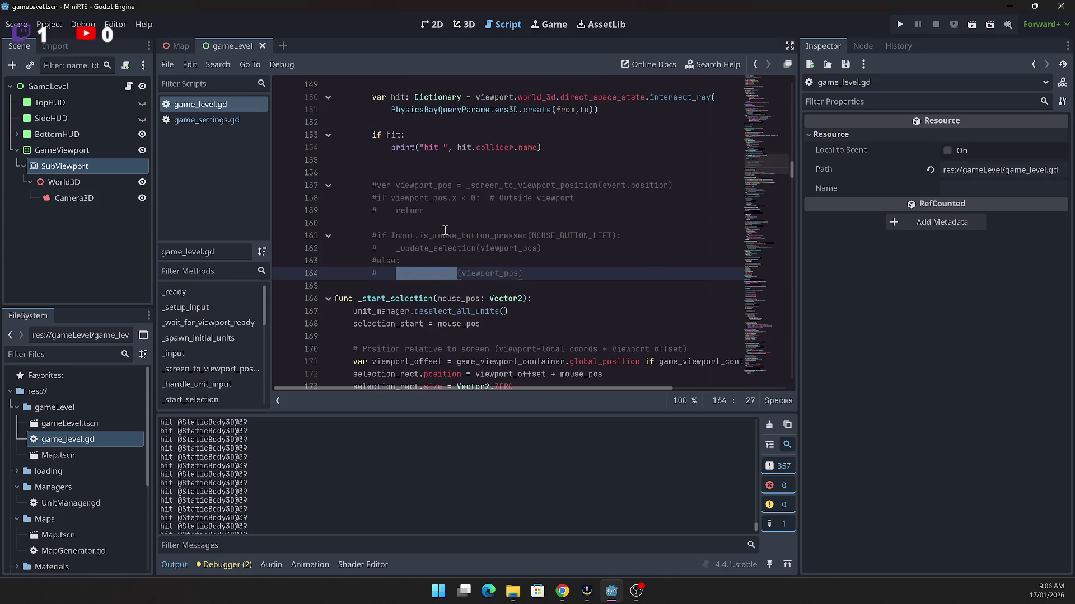
pyautogui.scroll(1, 443, 229)
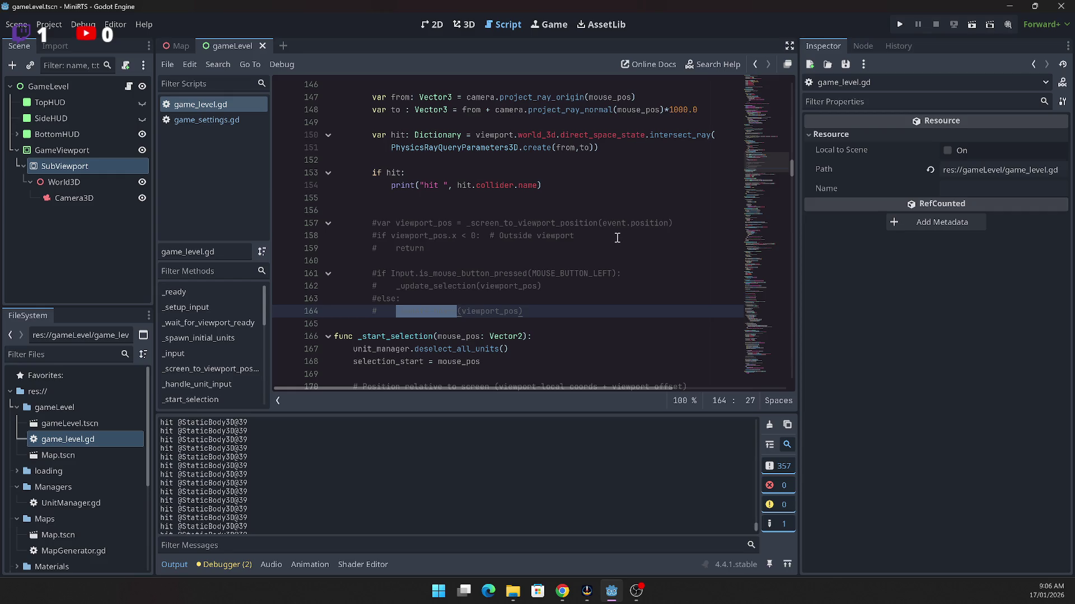
pyautogui.click(617, 237)
pyautogui.scroll(1, 617, 236)
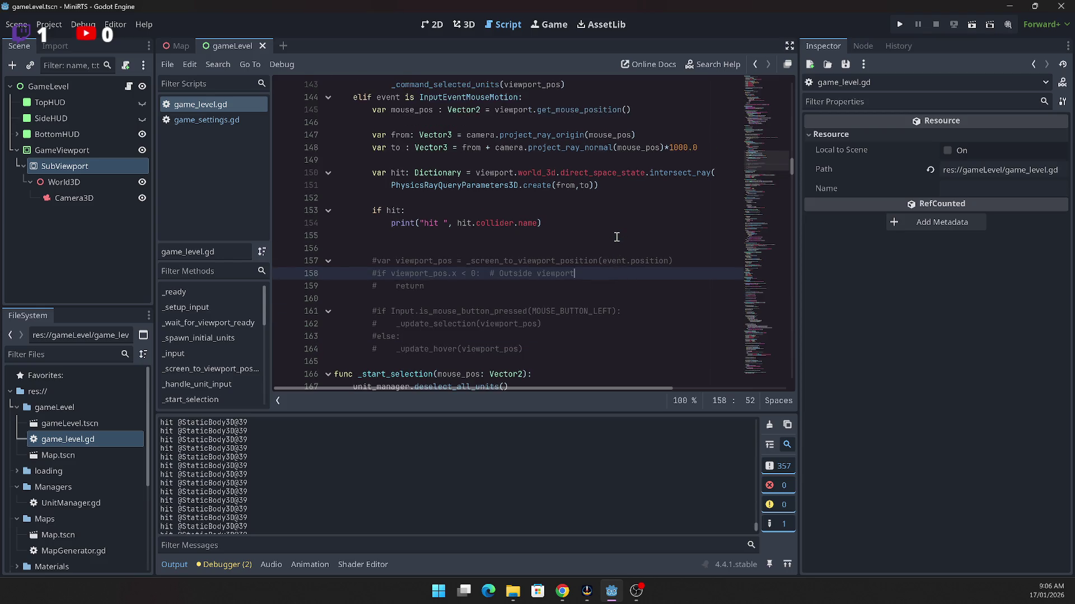
pyautogui.scroll(2, 616, 237)
pyautogui.scroll(-2, 617, 233)
pyautogui.scroll(-4, 616, 230)
pyautogui.scroll(-2, 584, 212)
pyautogui.scroll(-3, 574, 202)
pyautogui.scroll(-5, 572, 191)
pyautogui.scroll(-2, 572, 185)
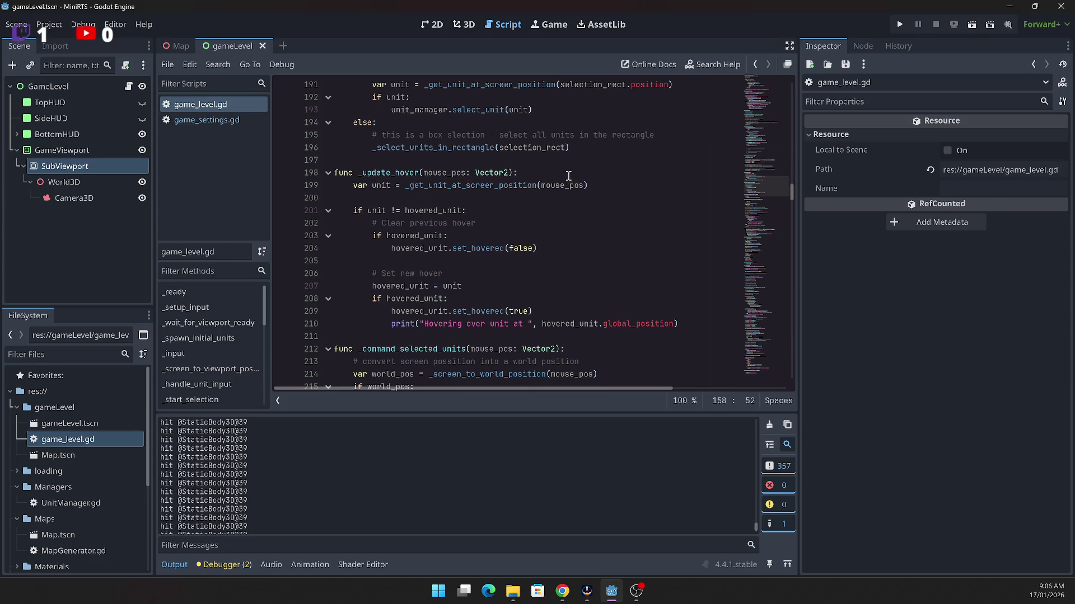
pyautogui.doubleClick(453, 186)
pyautogui.scroll(-8, 587, 214)
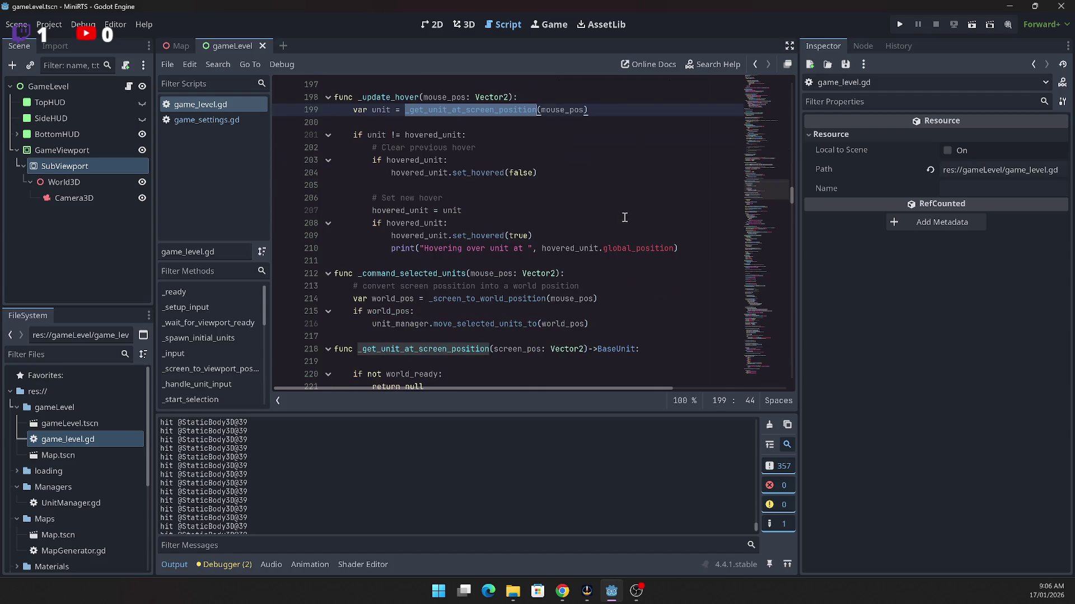
pyautogui.scroll(-5, 626, 206)
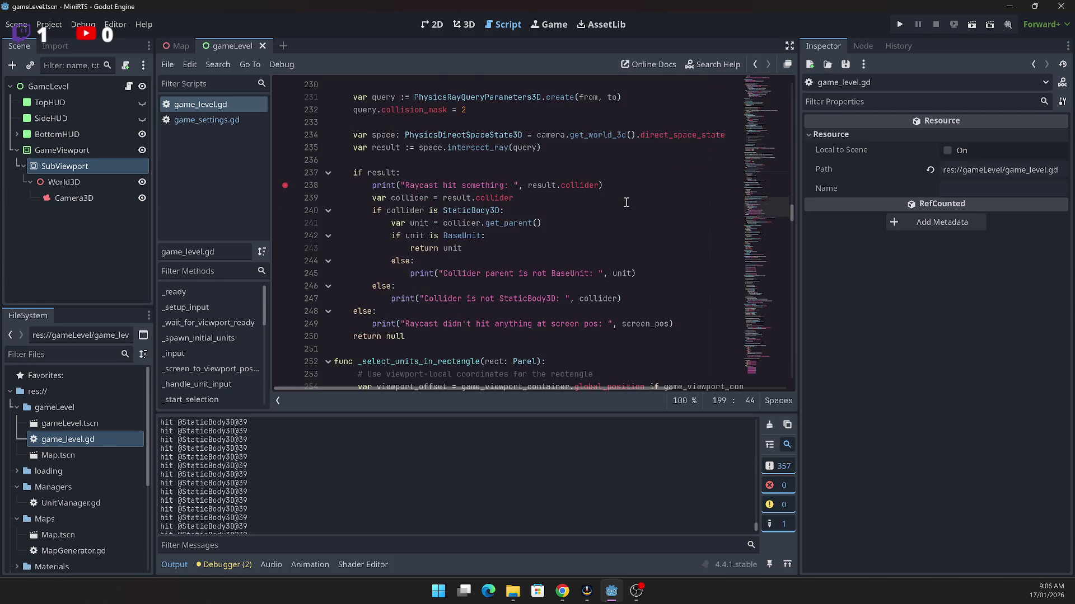
pyautogui.scroll(1, 627, 198)
pyautogui.scroll(2, 627, 193)
pyautogui.scroll(1, 625, 185)
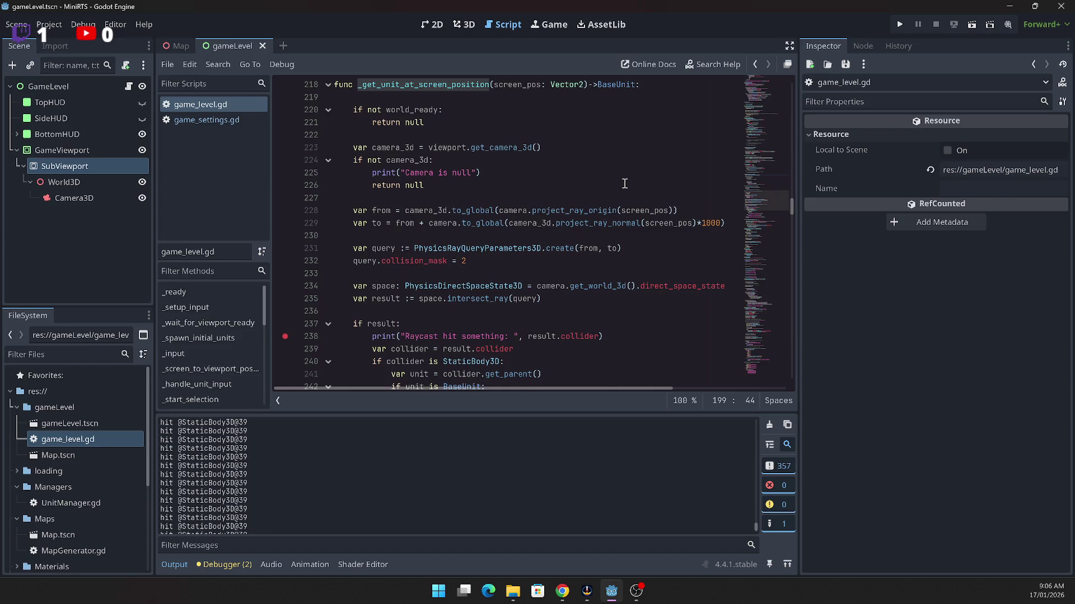
pyautogui.scroll(1, 624, 184)
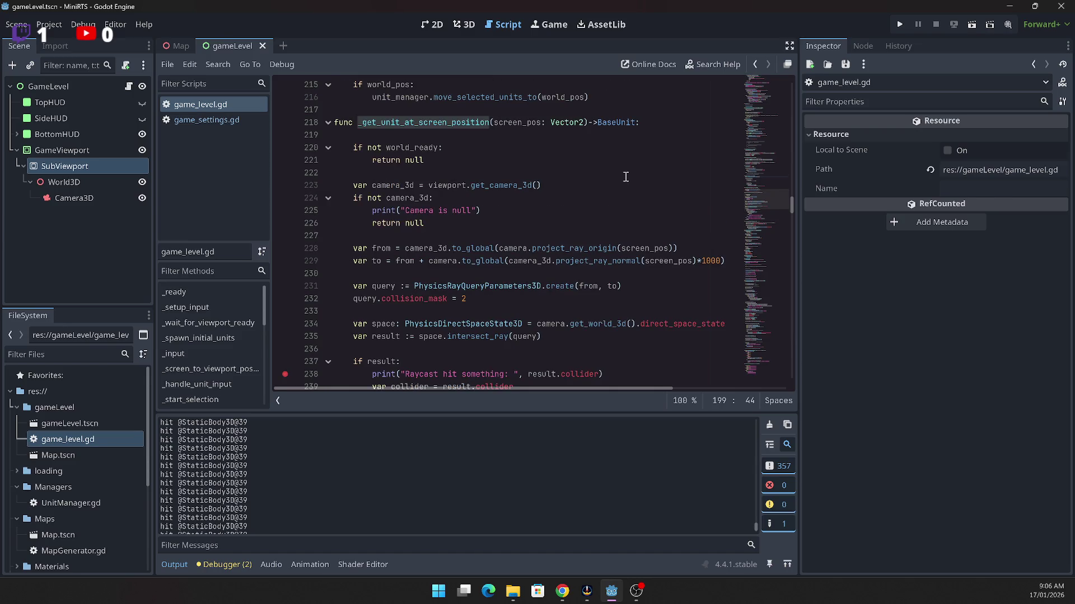
pyautogui.scroll(2, 625, 176)
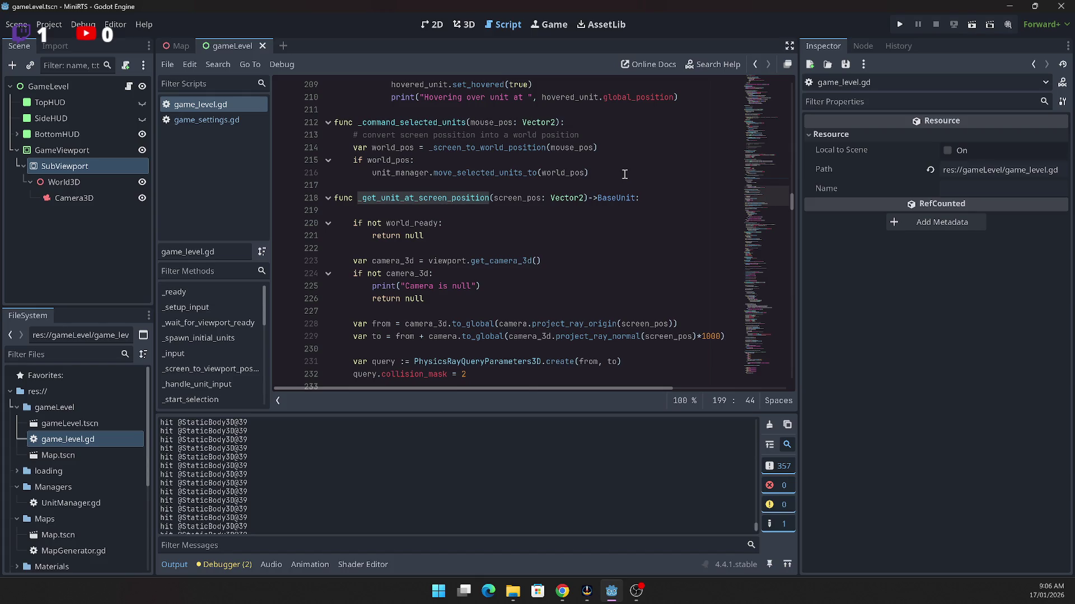
pyautogui.scroll(-7, 624, 165)
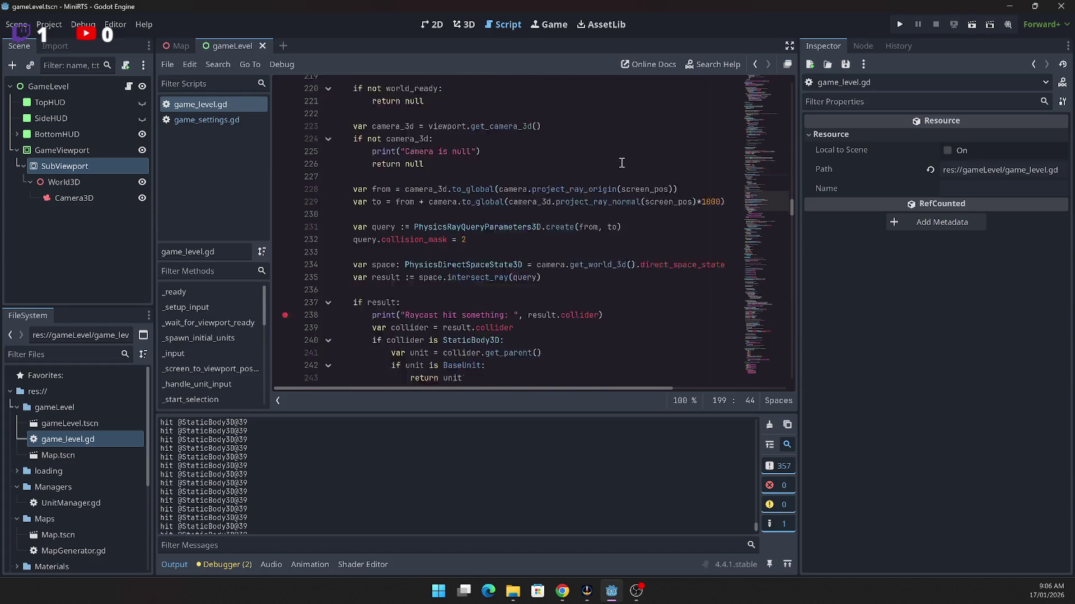
pyautogui.scroll(13, 622, 155)
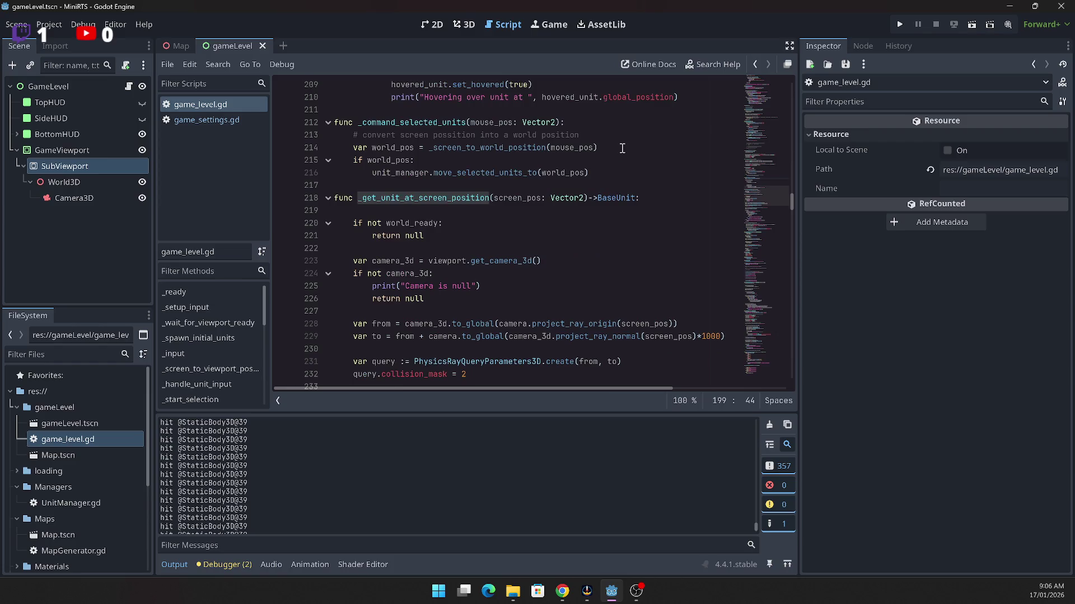
pyautogui.scroll(4, 622, 141)
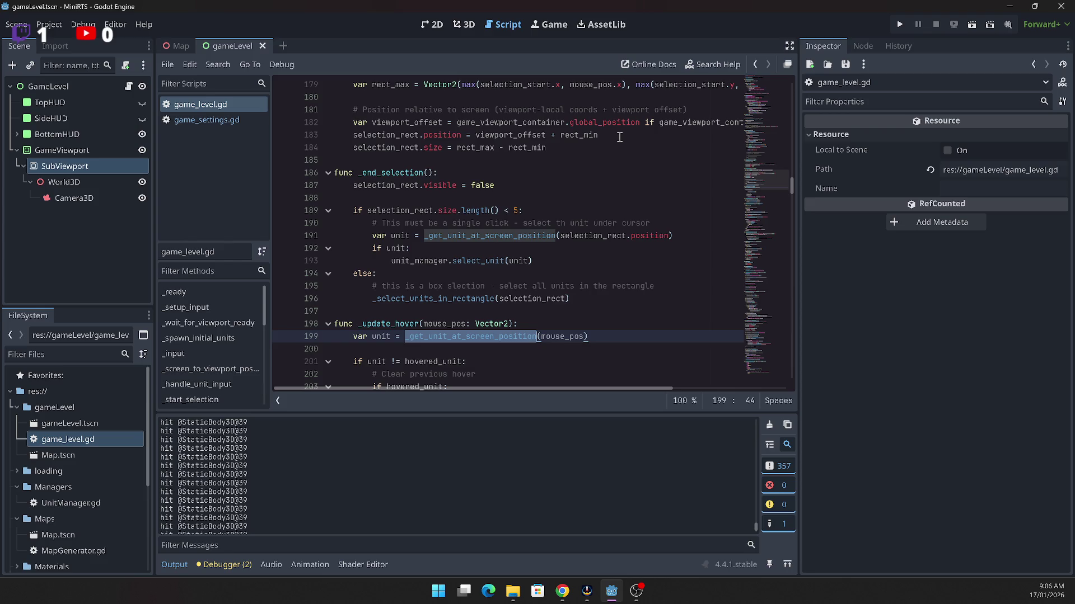
pyautogui.scroll(3, 619, 137)
pyautogui.scroll(2, 620, 134)
pyautogui.scroll(-10, 617, 126)
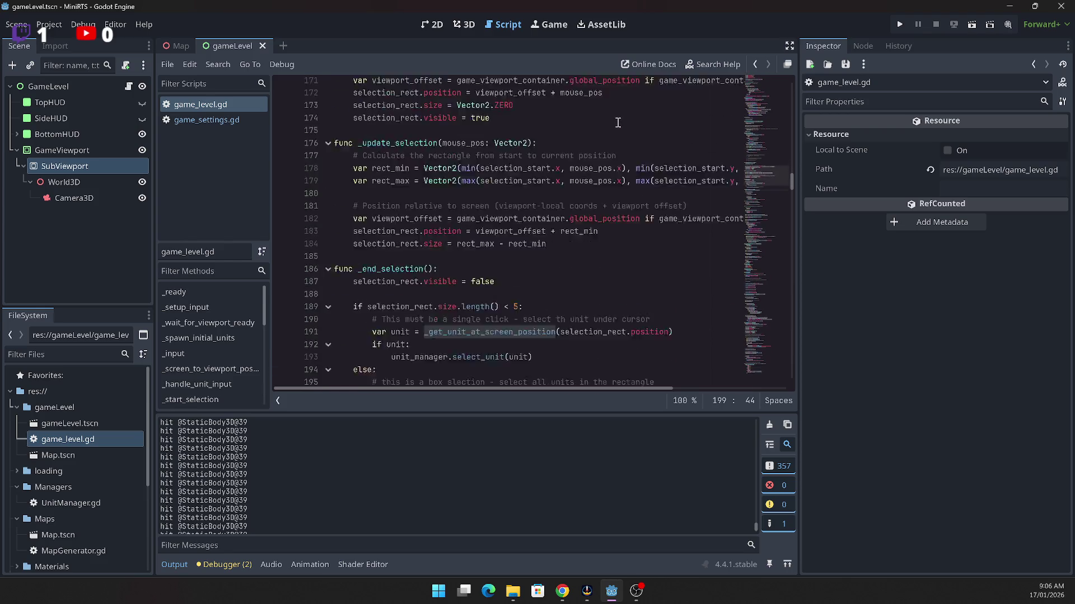
pyautogui.scroll(-15, 616, 120)
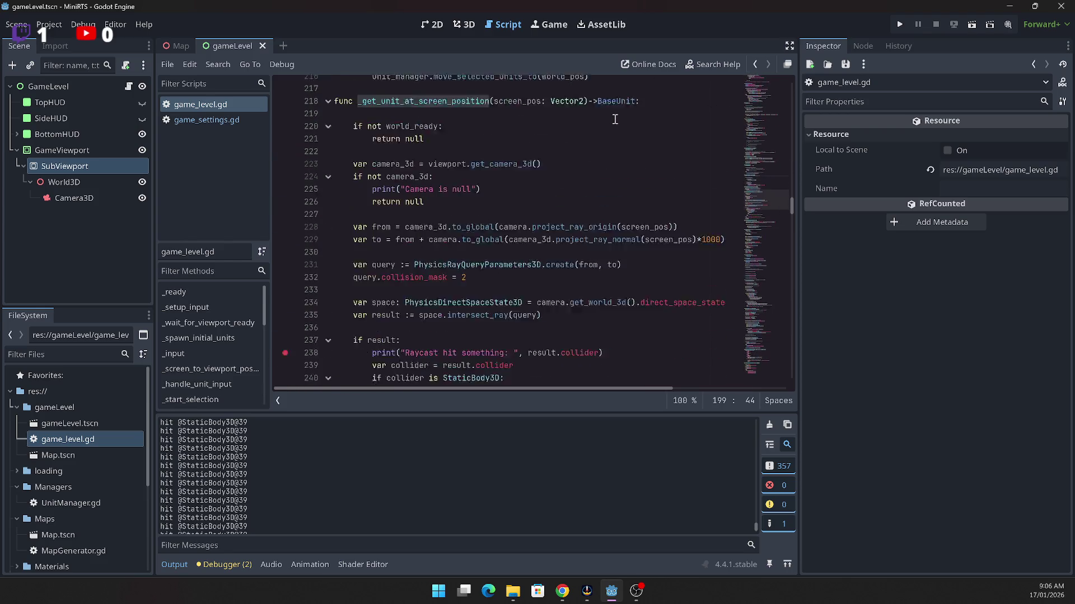
pyautogui.scroll(13, 615, 112)
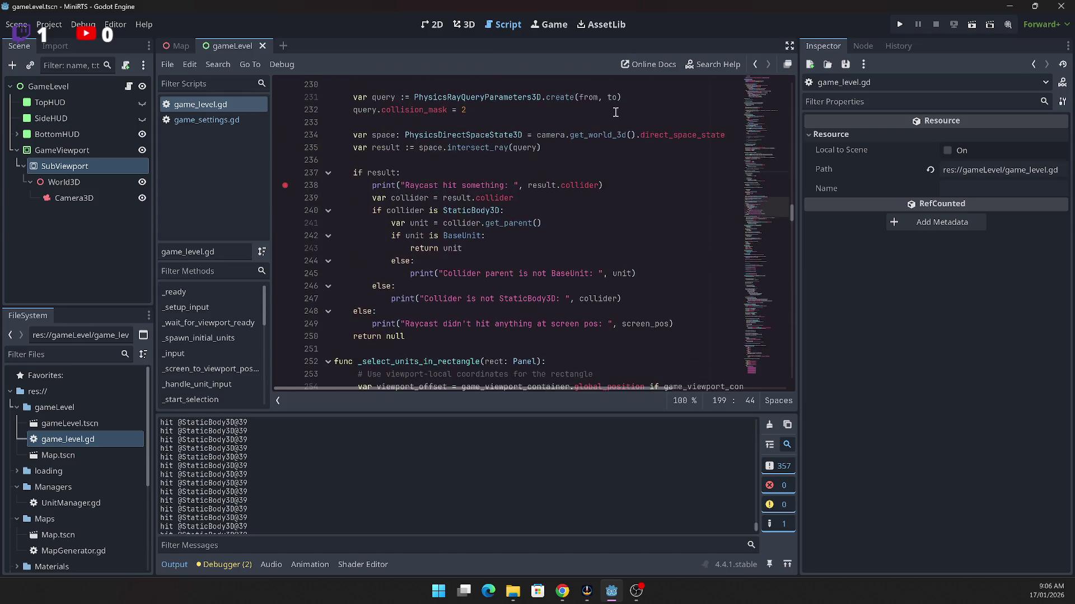
pyautogui.scroll(11, 614, 106)
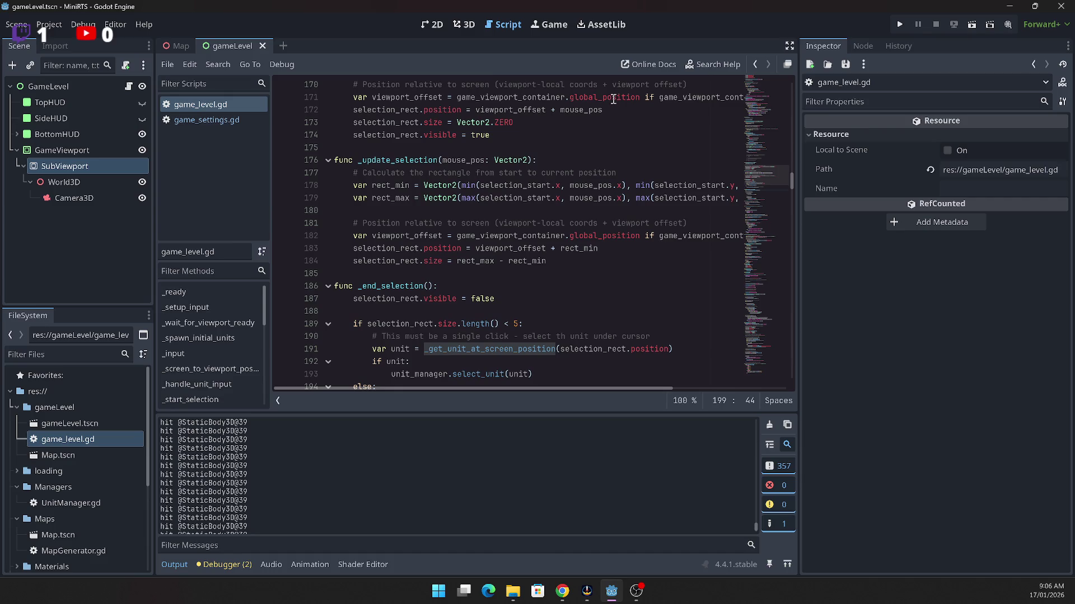
pyautogui.scroll(-4, 612, 99)
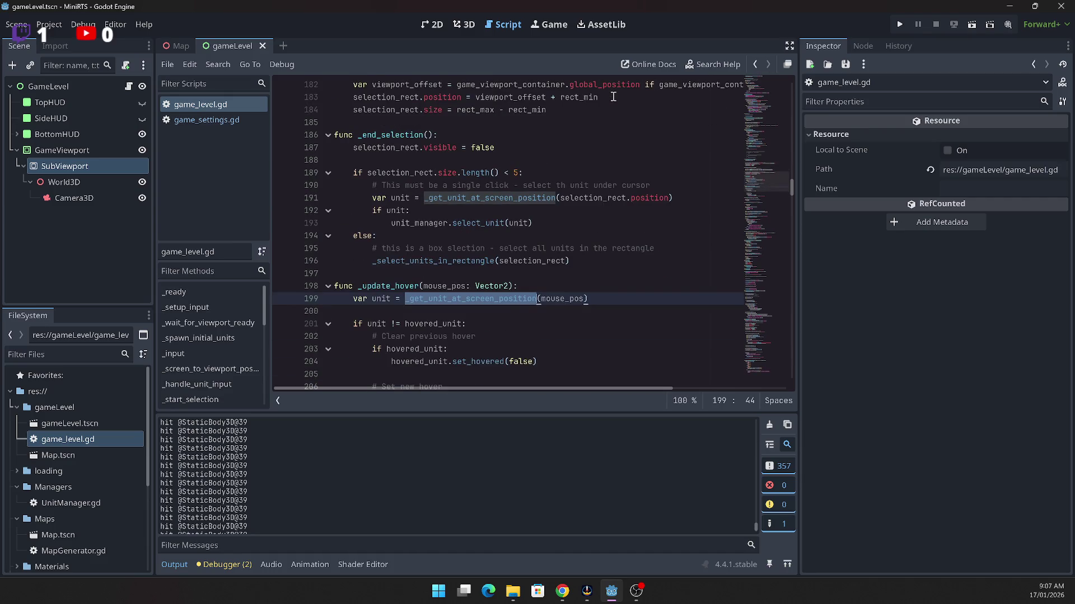
pyautogui.scroll(-2, 613, 97)
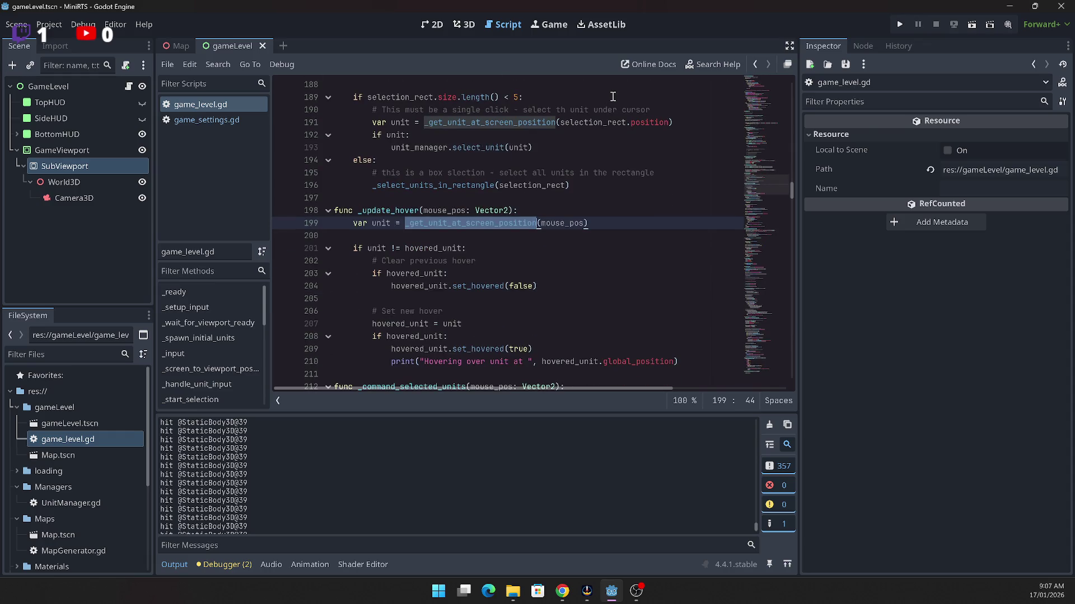
pyautogui.scroll(-3, 613, 95)
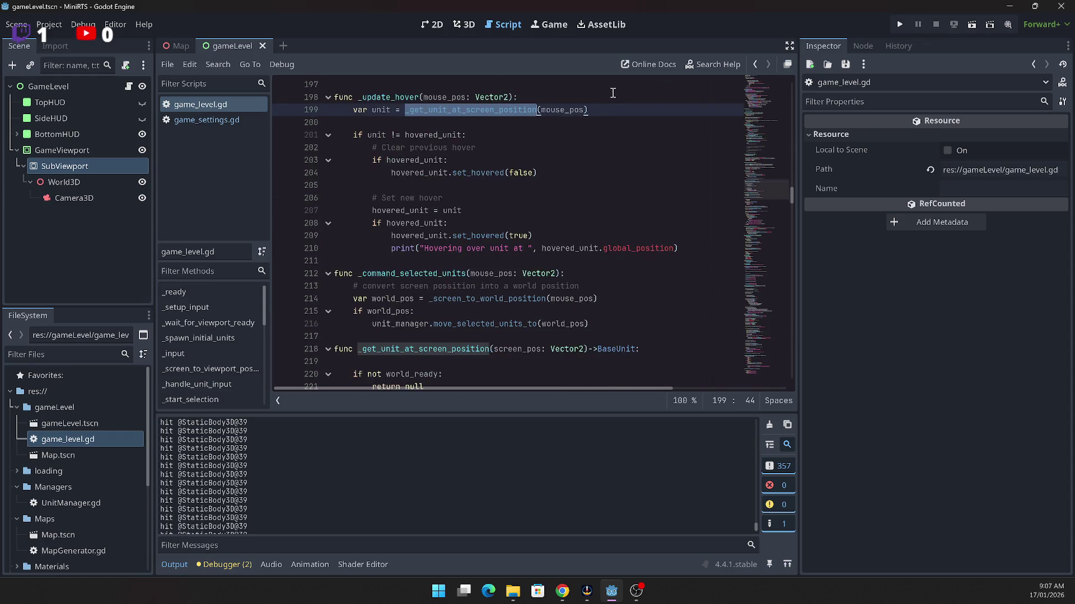
pyautogui.scroll(-5, 613, 93)
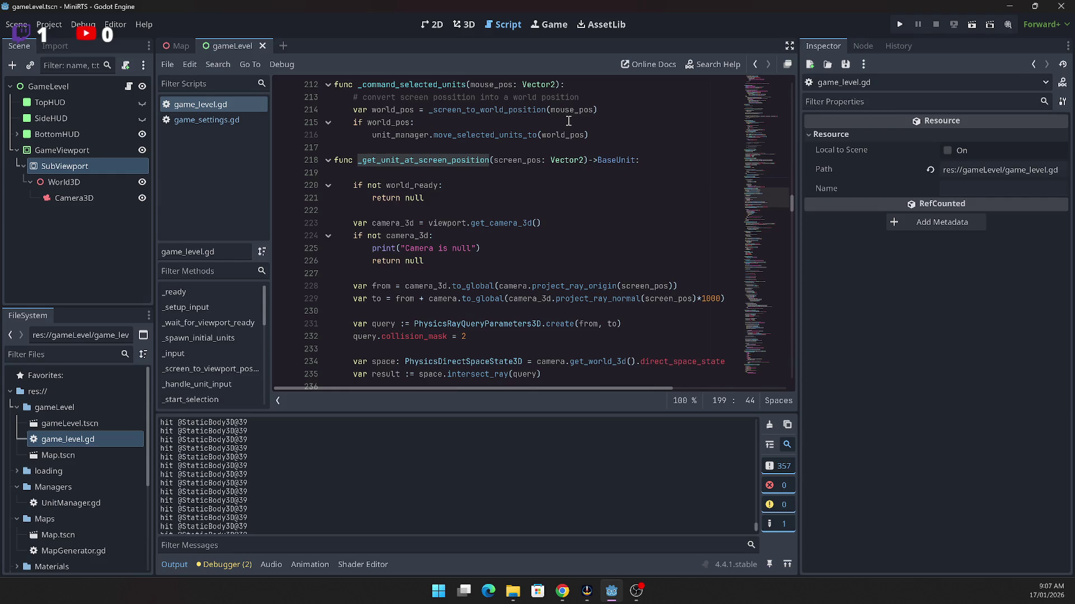
pyautogui.scroll(-3, 568, 171)
pyautogui.scroll(-4, 568, 171)
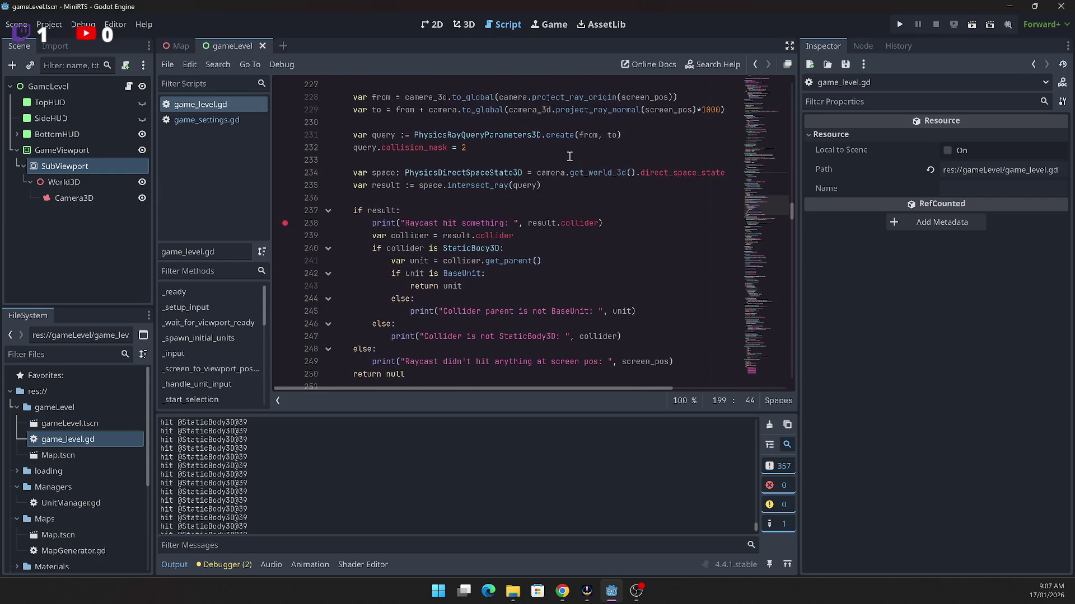
pyautogui.scroll(3, 569, 148)
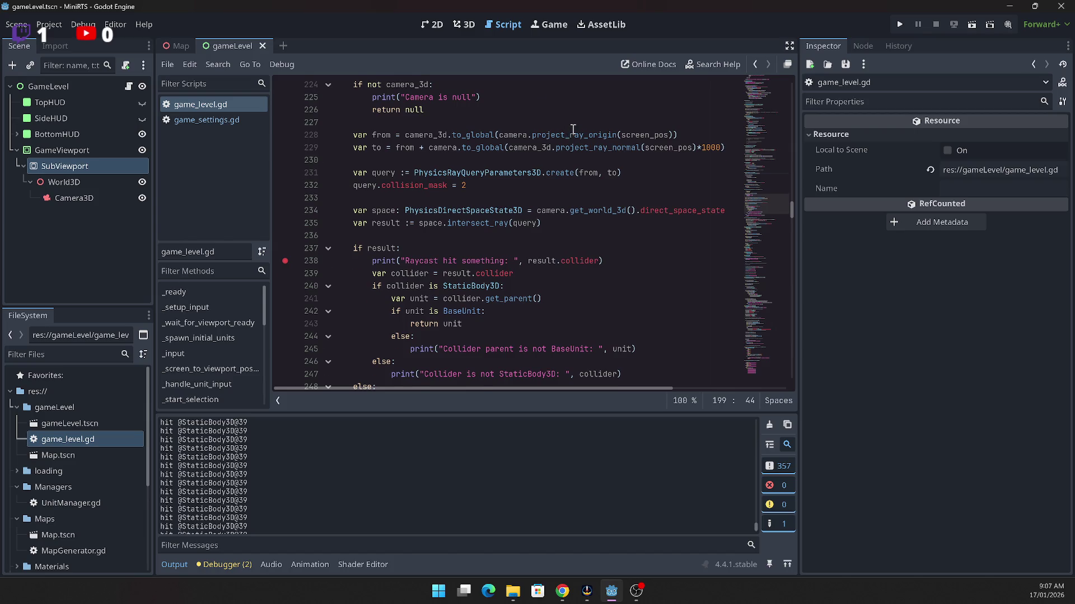
pyautogui.scroll(2, 571, 132)
pyautogui.scroll(6, 572, 122)
pyautogui.scroll(10, 573, 120)
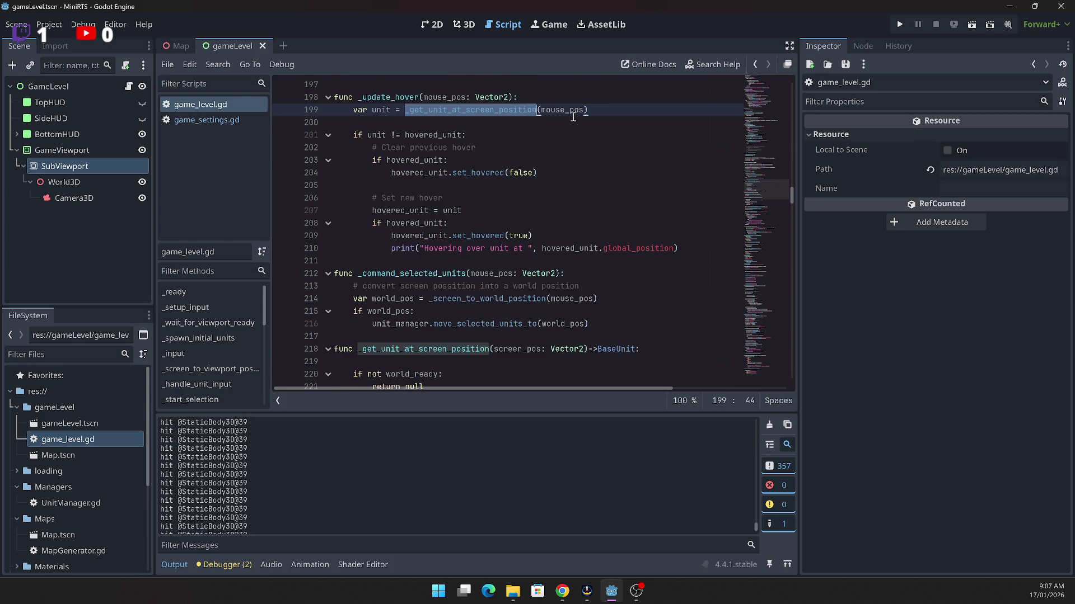
pyautogui.scroll(9, 572, 112)
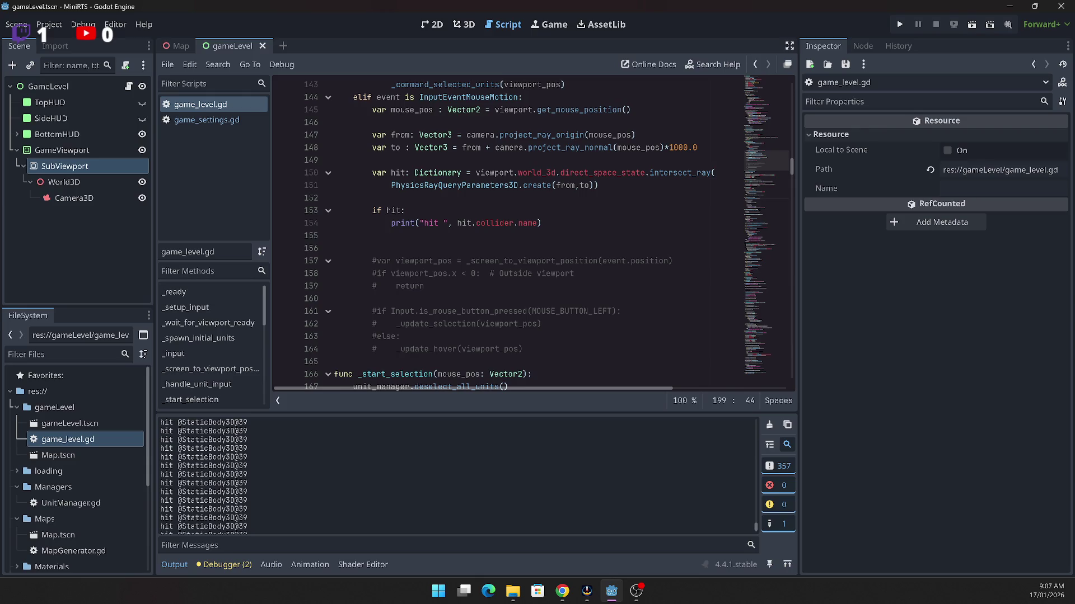
pyautogui.hotkey('alt', 'Tab')
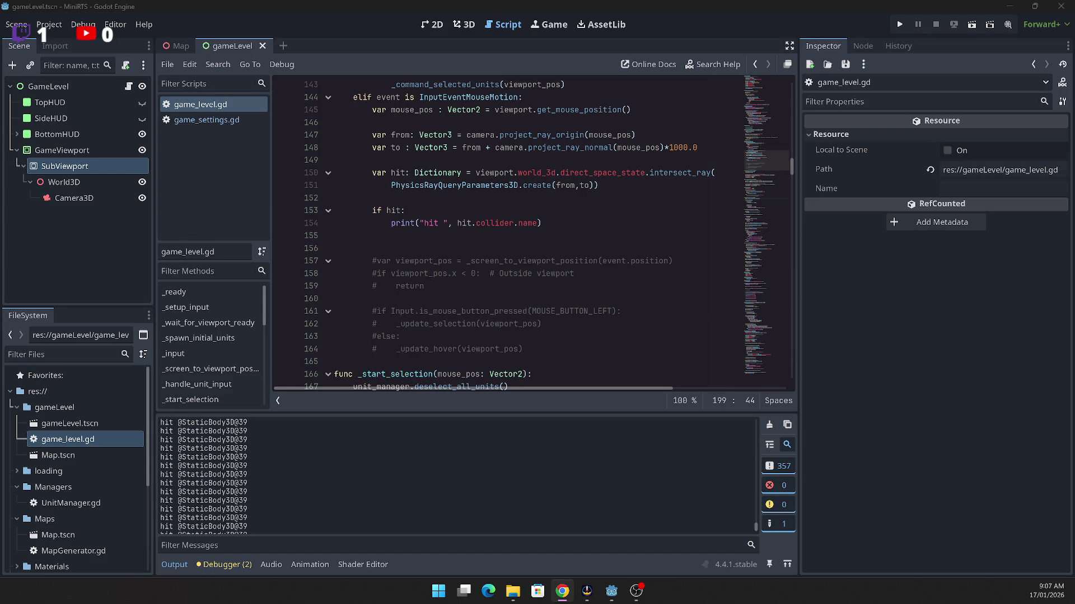
pyautogui.scroll(-13, 472, 280)
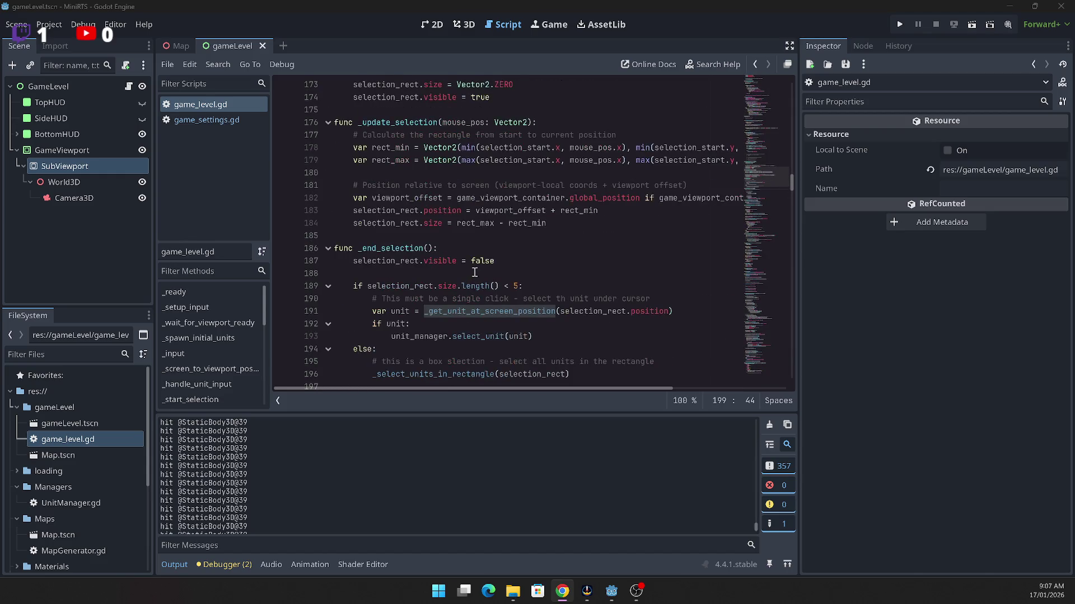
pyautogui.scroll(-12, 589, 282)
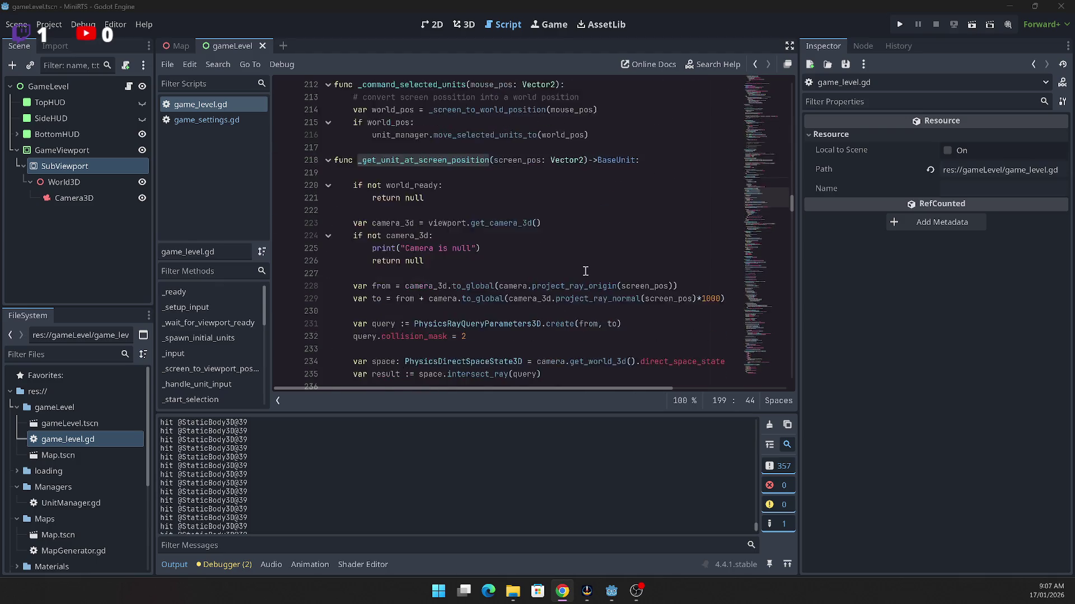
pyautogui.scroll(-4, 586, 267)
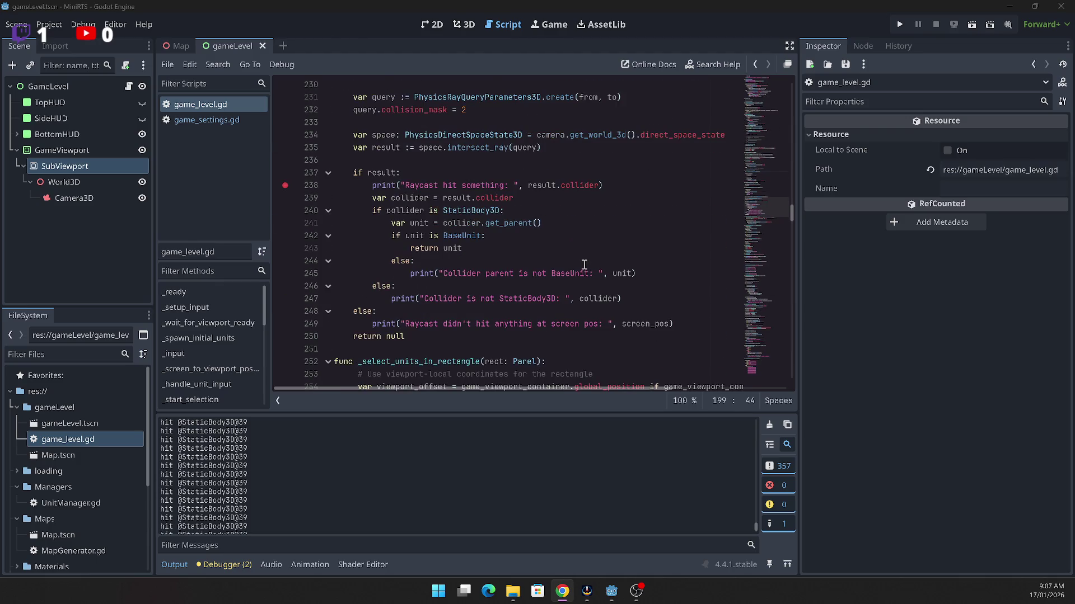
pyautogui.click(575, 224)
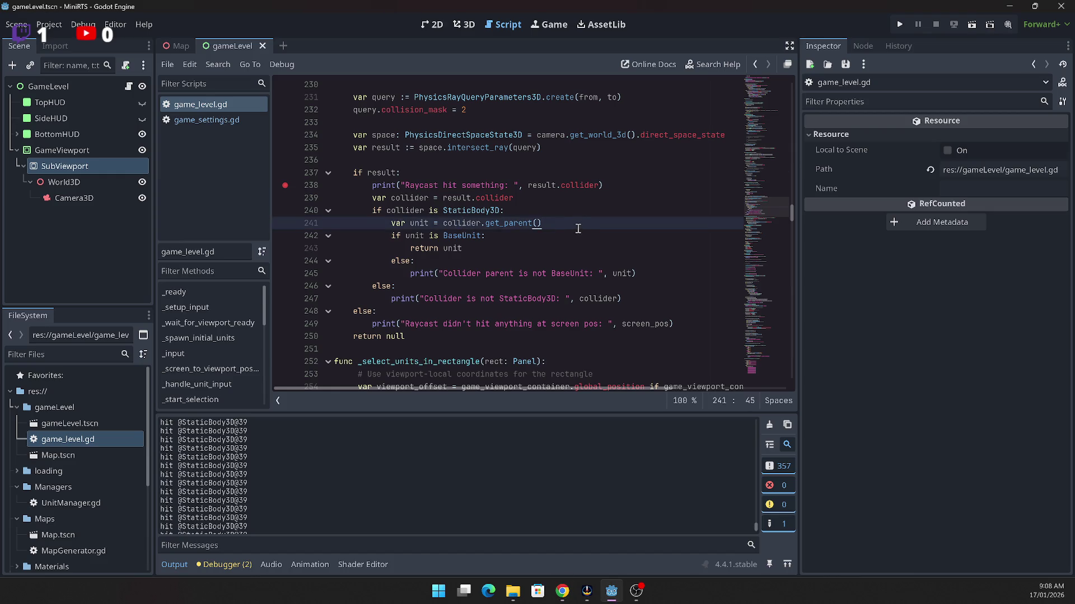
pyautogui.click(567, 211)
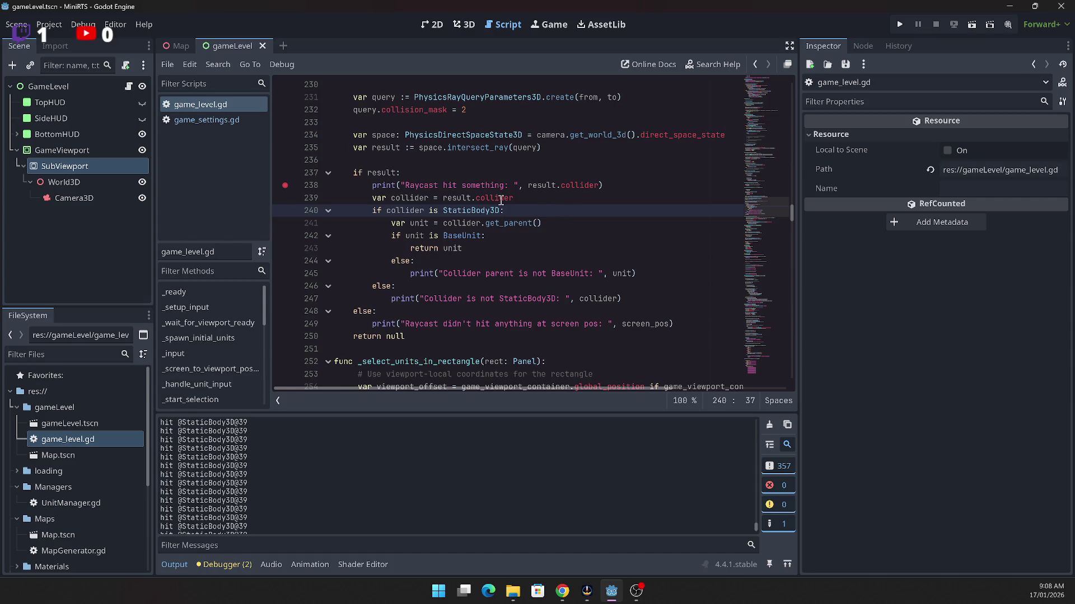
pyautogui.scroll(3, 551, 209)
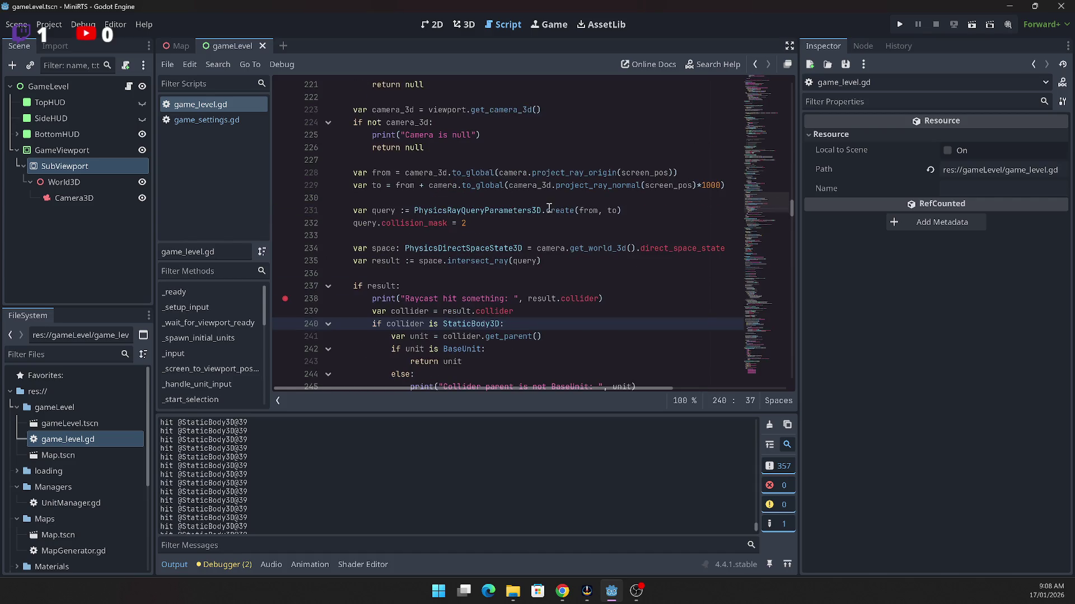
pyautogui.scroll(4, 545, 206)
pyautogui.scroll(1, 542, 206)
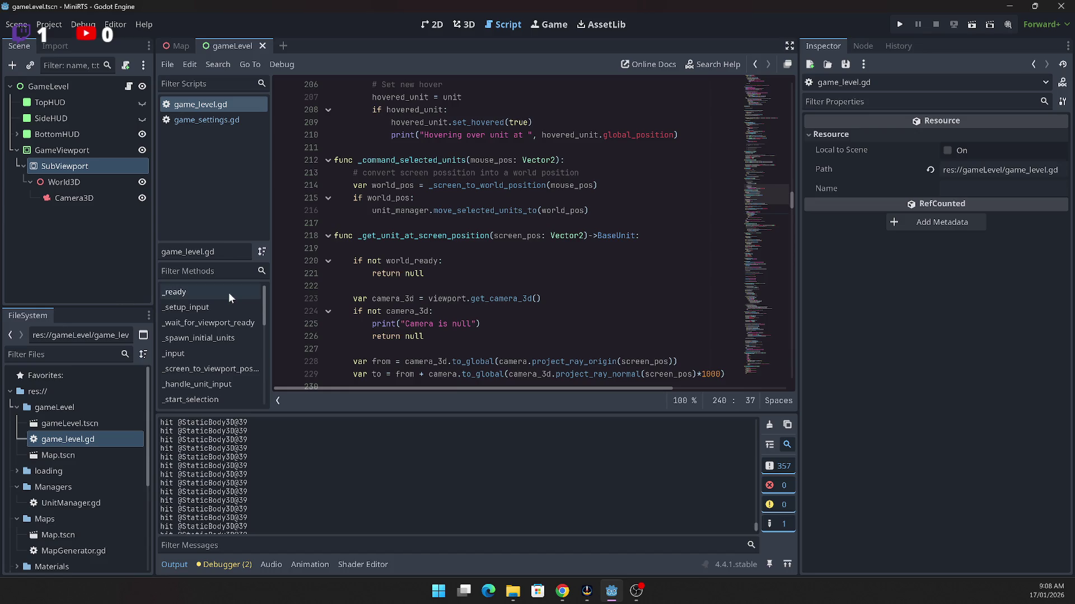
pyautogui.scroll(7, 410, 280)
pyautogui.scroll(10, 406, 279)
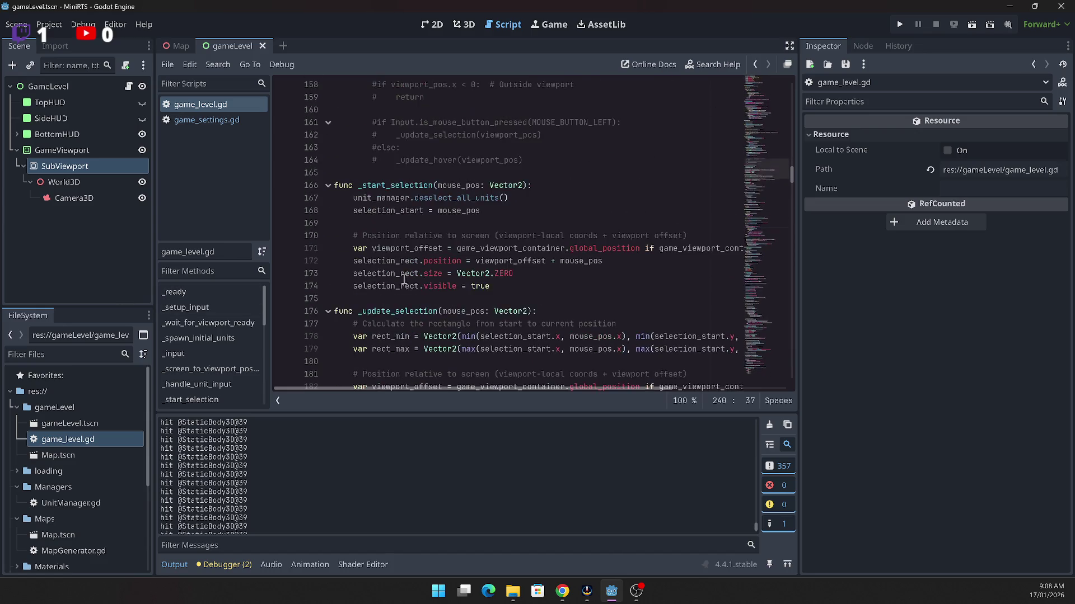
pyautogui.click(563, 215)
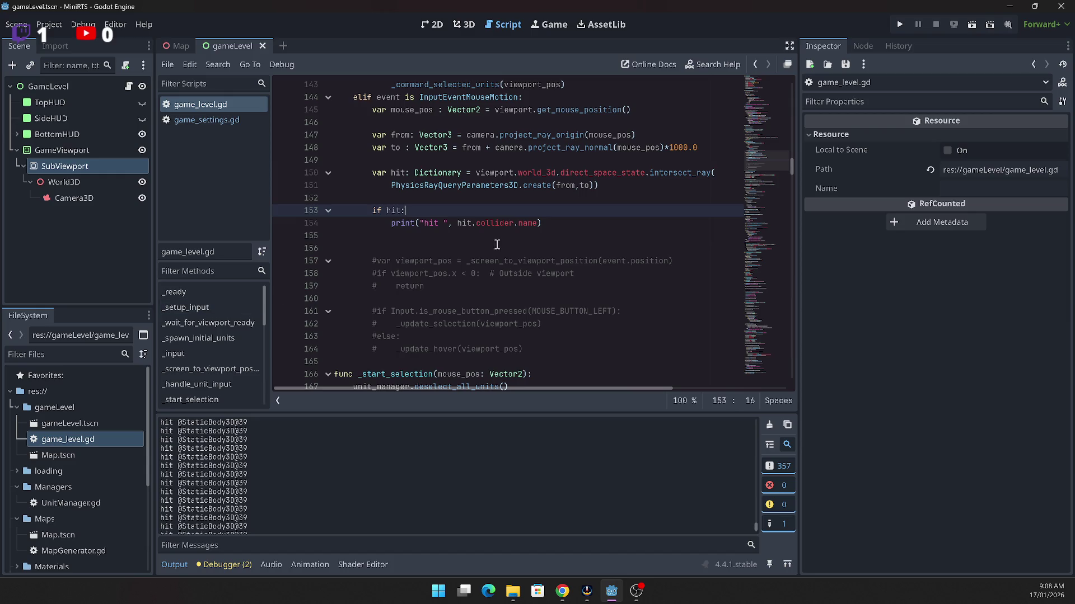
# Step: Add 'var collider: CollisionObject3D = hit.collider' below the hit print line
pyautogui.click(539, 227)
pyautogui.press('Return')
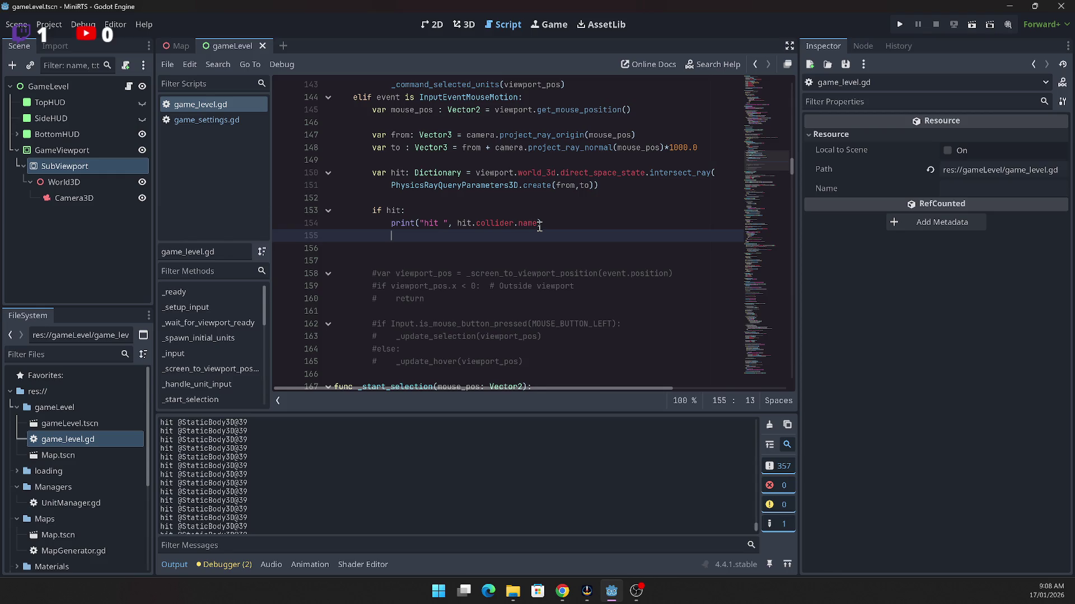
pyautogui.write('var co')
pyautogui.write('ll')
pyautogui.write('ider')
pyautogui.write(': Coll')
pyautogui.write('isionOb')
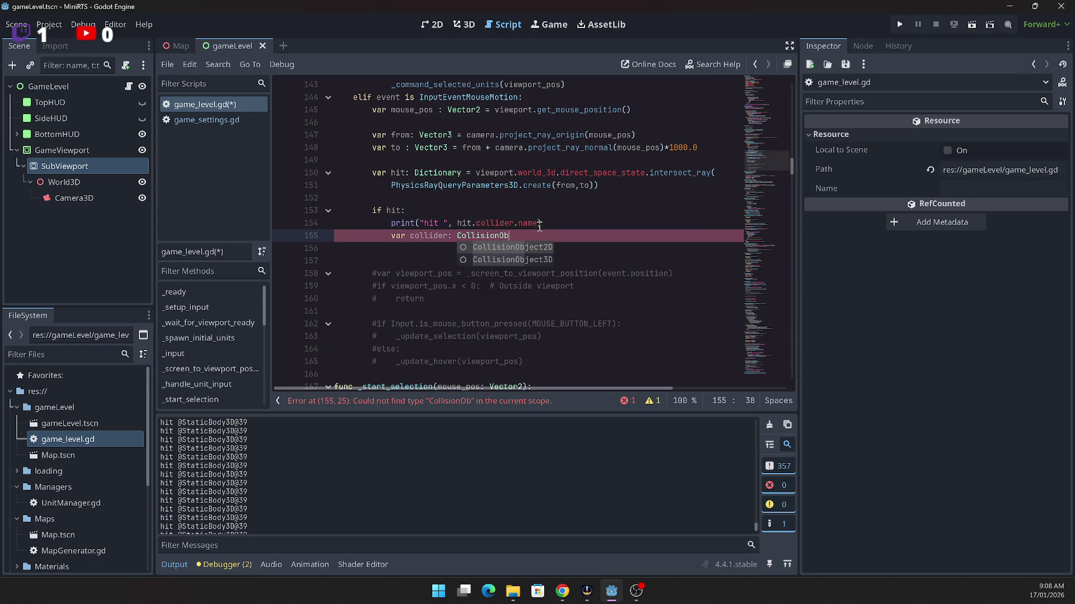
pyautogui.press('Down')
pyautogui.press('Return')
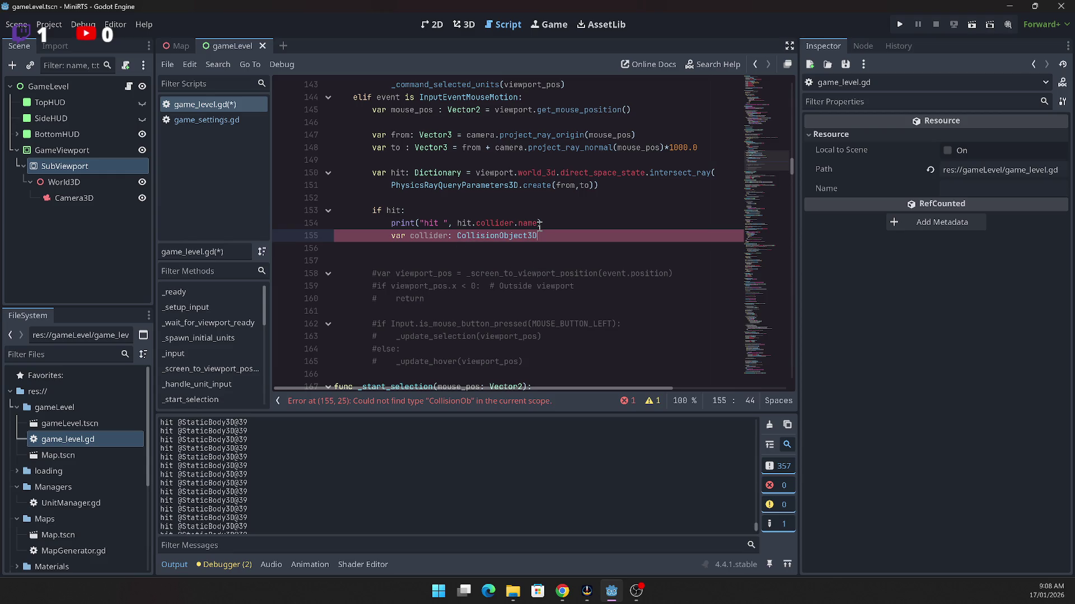
pyautogui.write(' = hit')
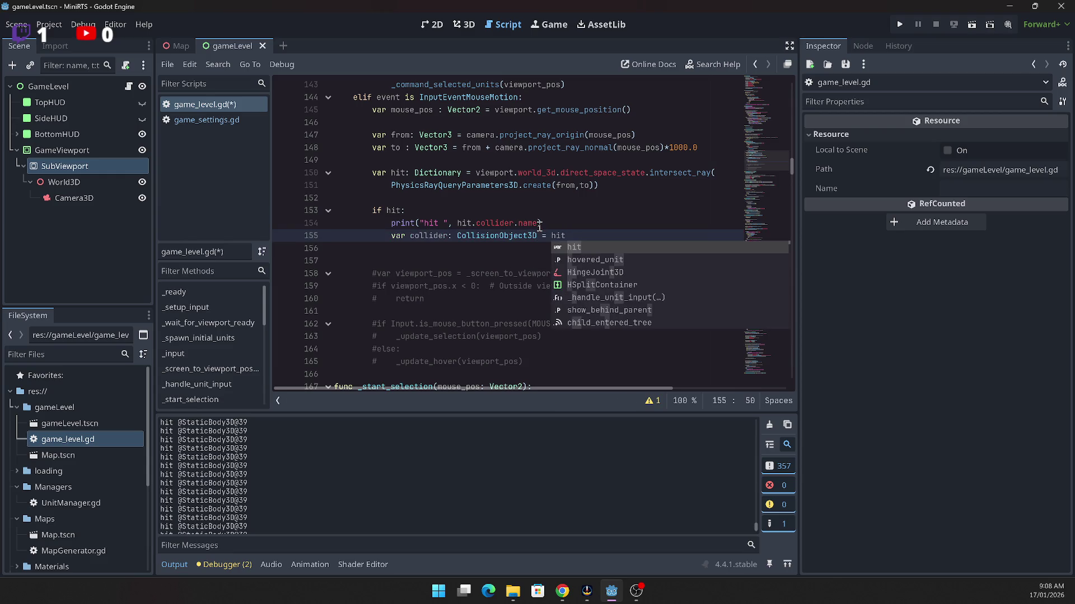
pyautogui.write('.collider')
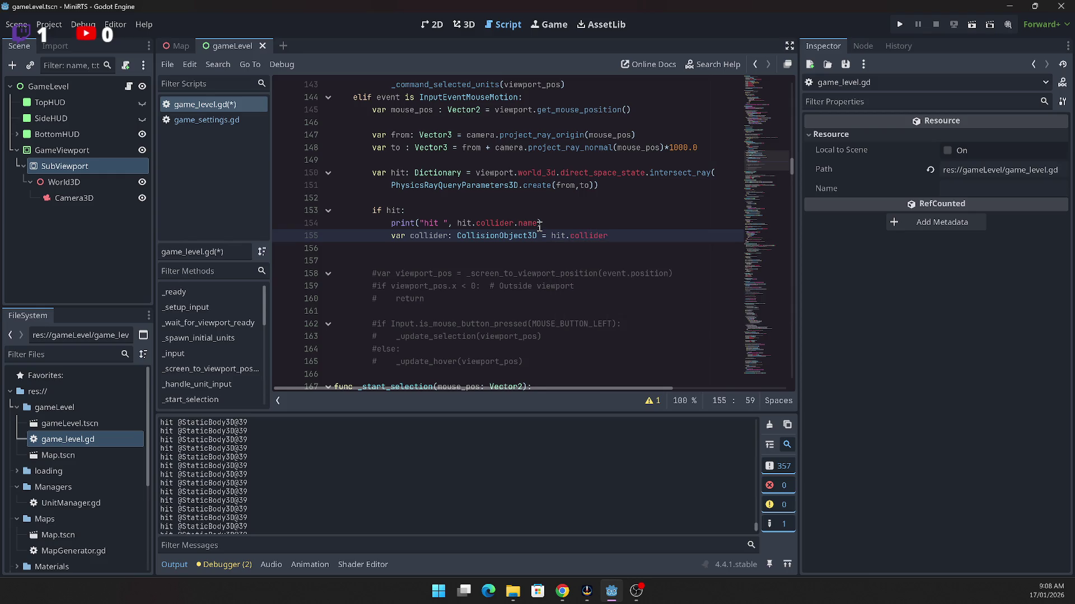
# Step: Add 'if collider is BaseUnit:' that prints a 'Hit baseUnit on collider' message
pyautogui.press('Return')
pyautogui.press('Return')
pyautogui.write('if ')
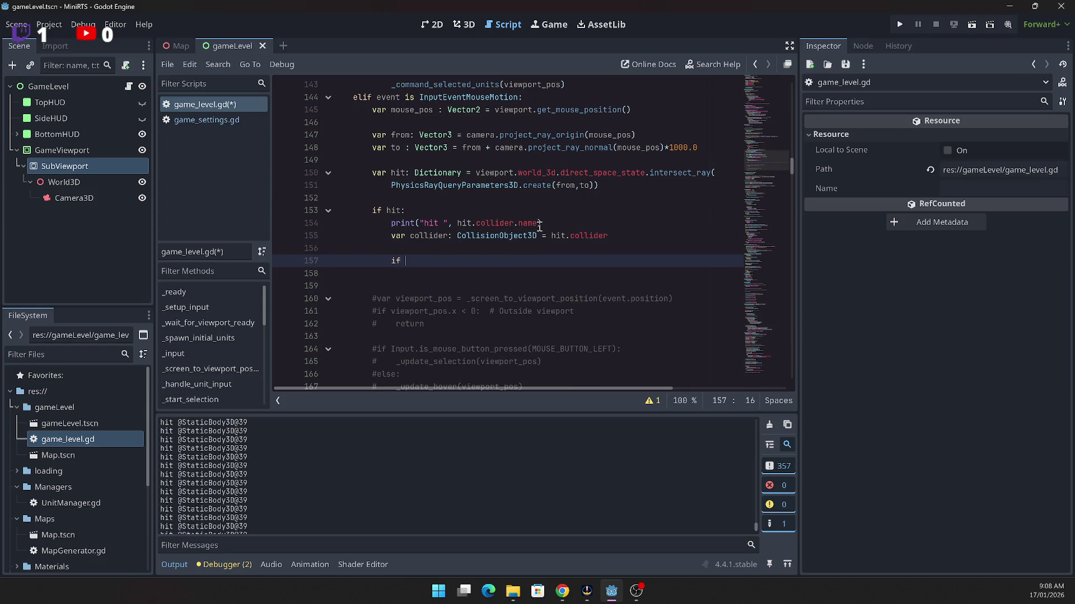
pyautogui.write('colli')
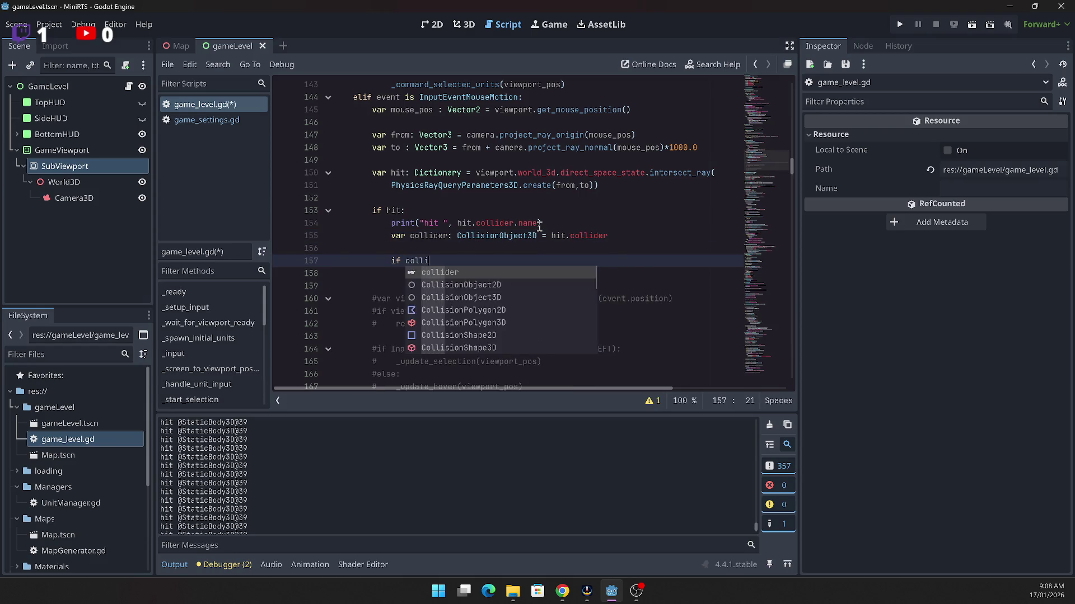
pyautogui.write('der is B')
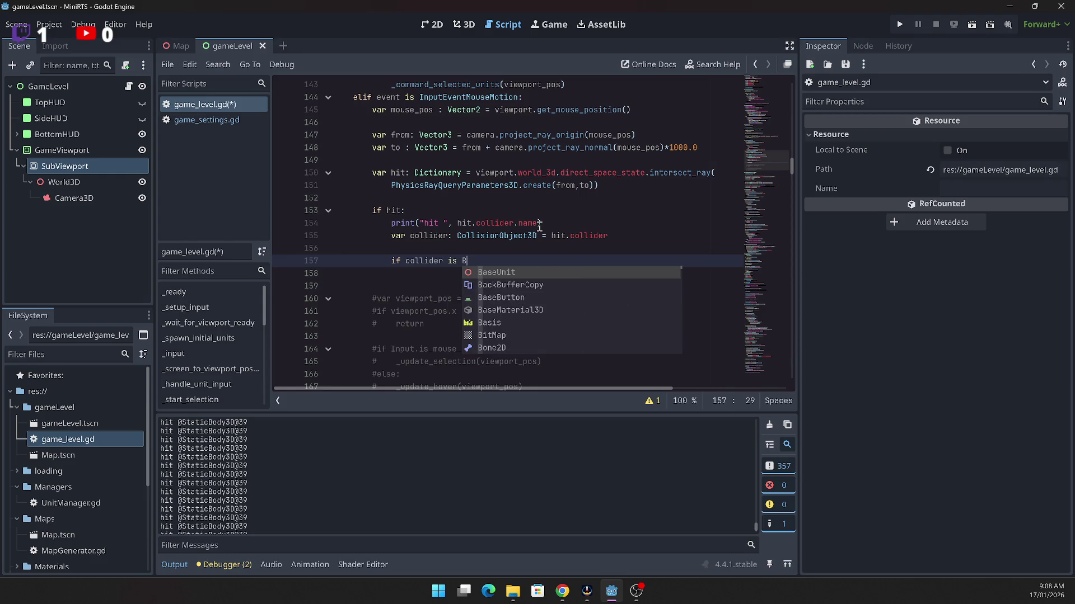
pyautogui.write('a')
pyautogui.press('Return')
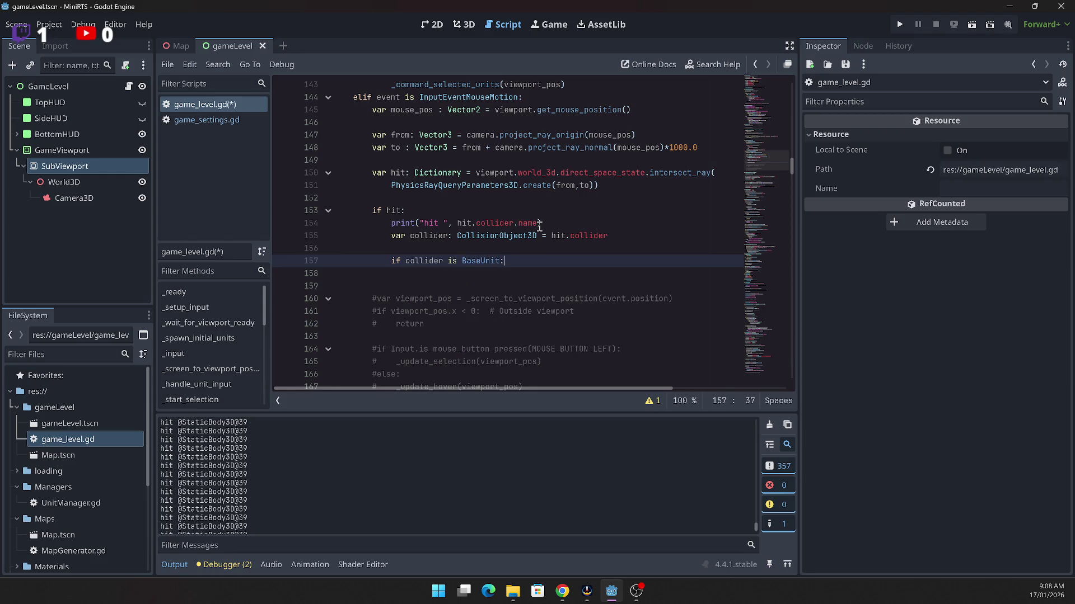
pyautogui.press('Return')
pyautogui.write('print')
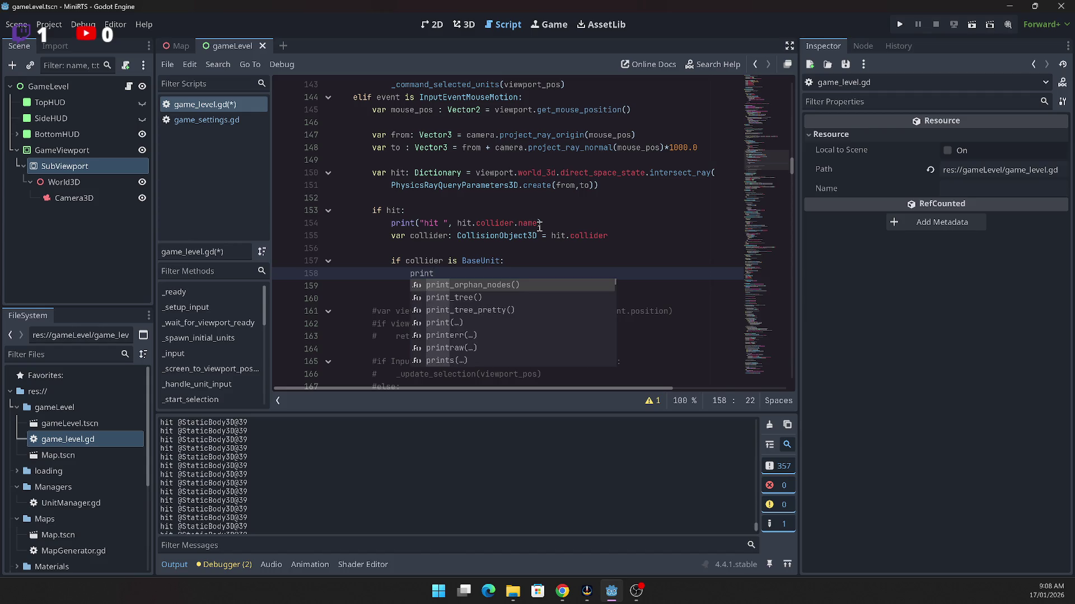
pyautogui.write('("')
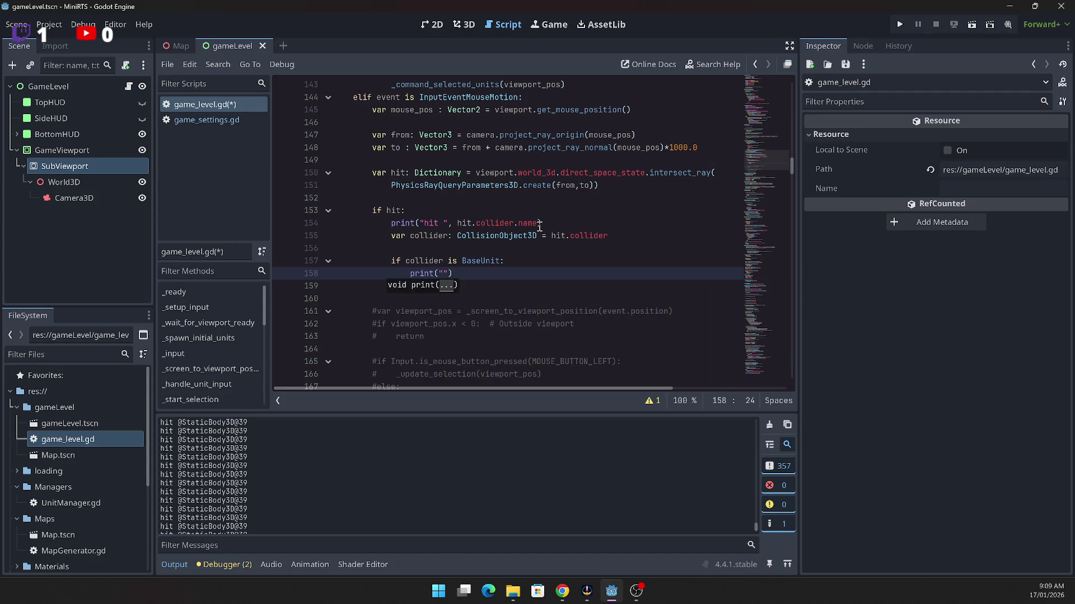
pyautogui.write('H')
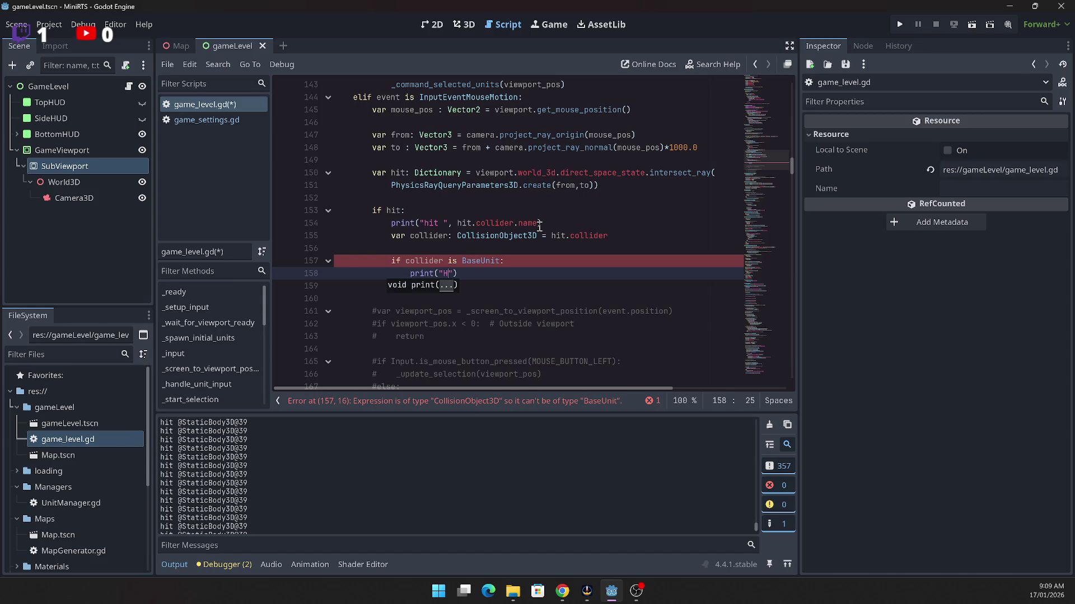
pyautogui.write('it base')
pyautogui.write('Uni')
pyautogui.write('t on ')
pyautogui.write('collider')
pyautogui.write(')')
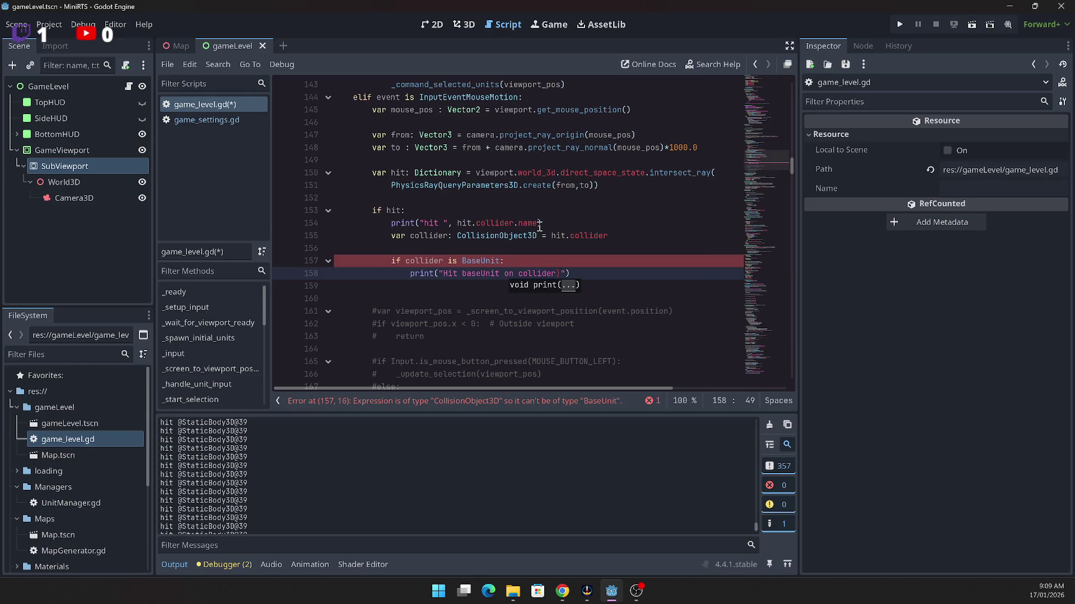
pyautogui.write(':')
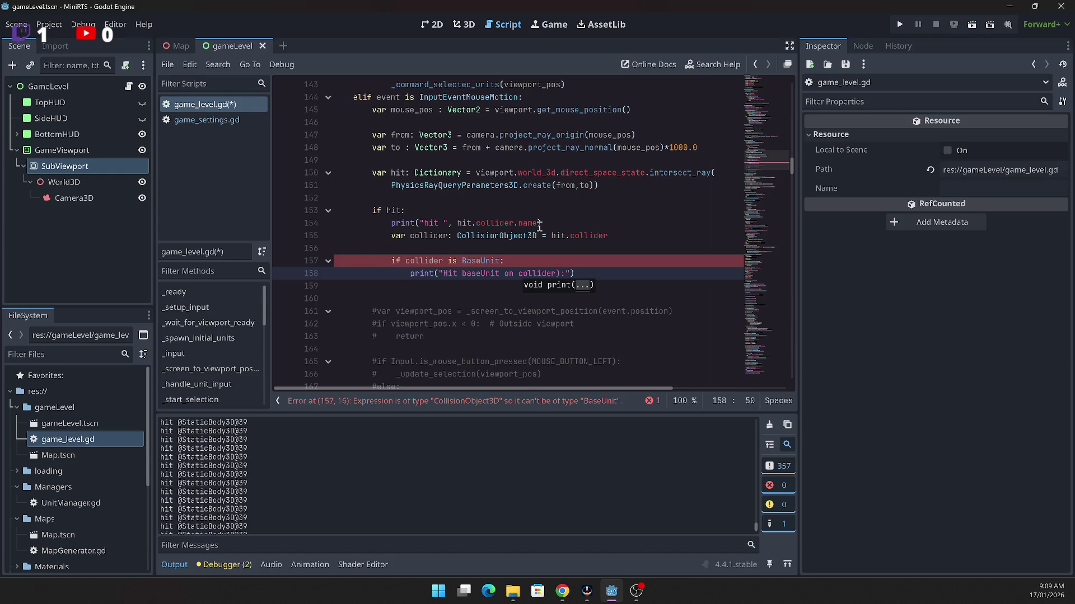
pyautogui.click(561, 201)
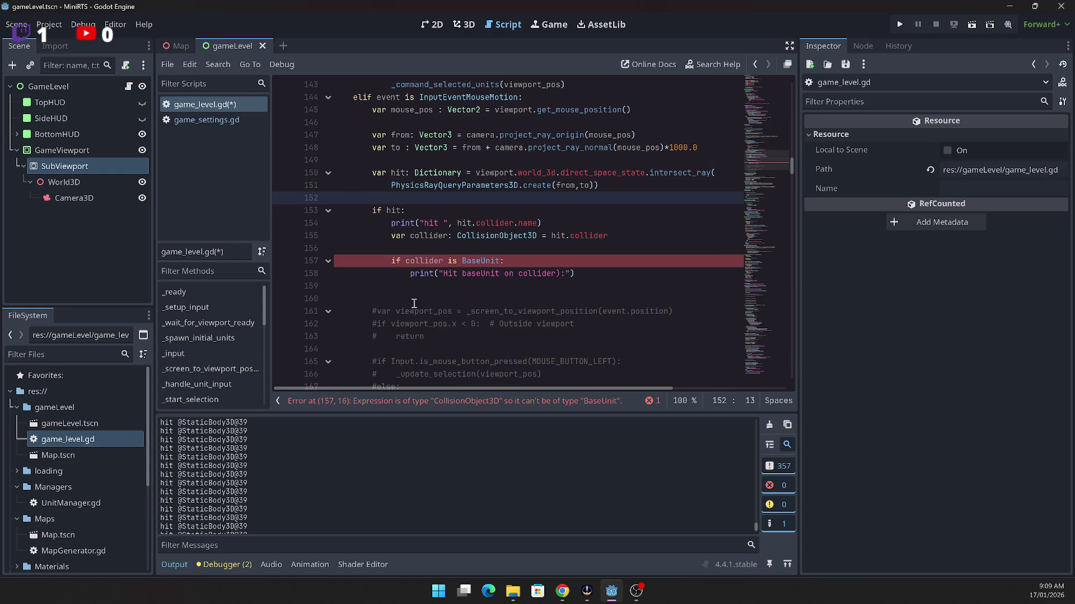
pyautogui.click(309, 274)
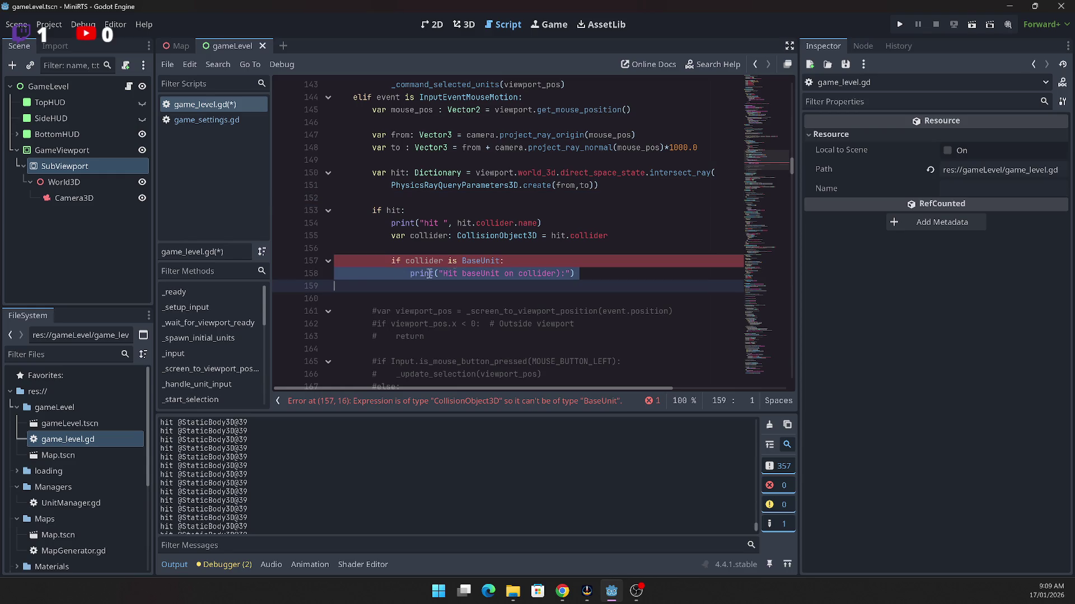
# Step: Change line 157 to `if collider.get_parent() is BaseUnit:` and run the project
pyautogui.click(405, 239)
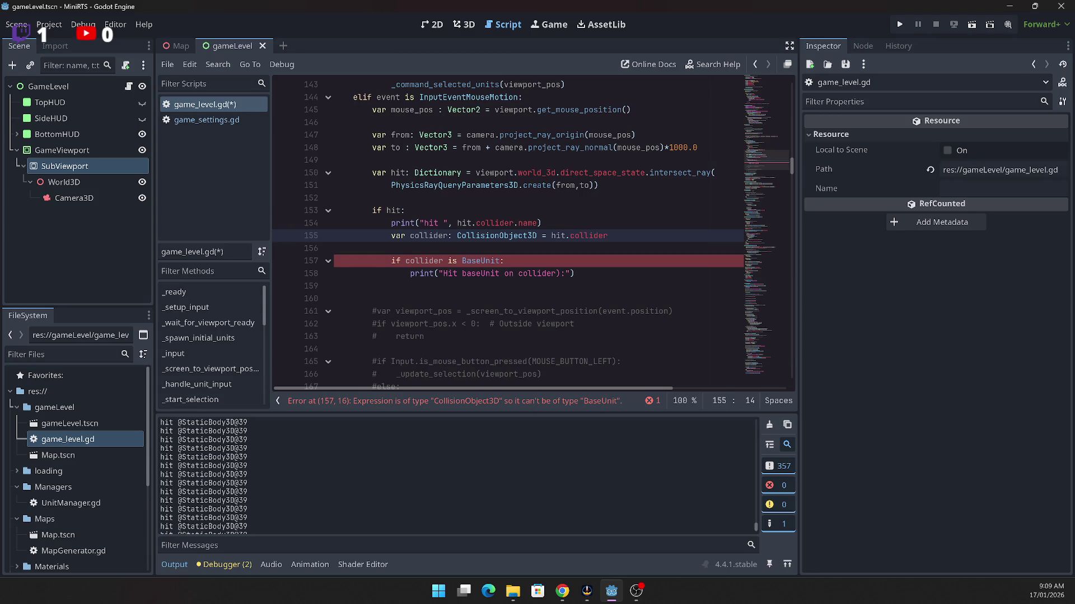
pyautogui.click(498, 248)
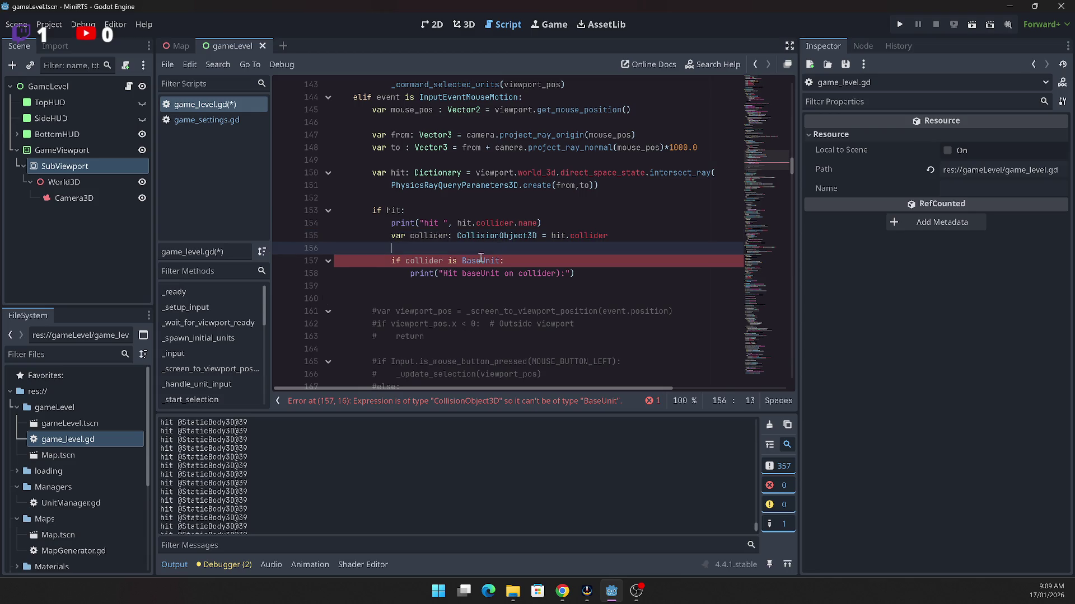
pyautogui.click(445, 260)
pyautogui.press('Left')
pyautogui.write('.getP')
pyautogui.press('BackSpace')
pyautogui.write('_')
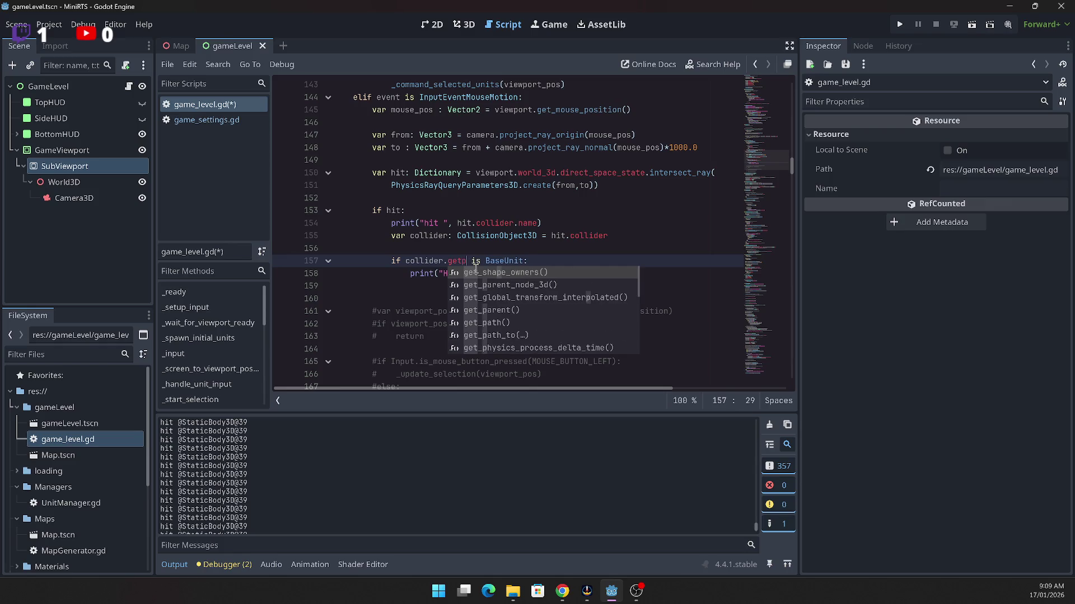
pyautogui.press('Escape')
pyautogui.write('parent')
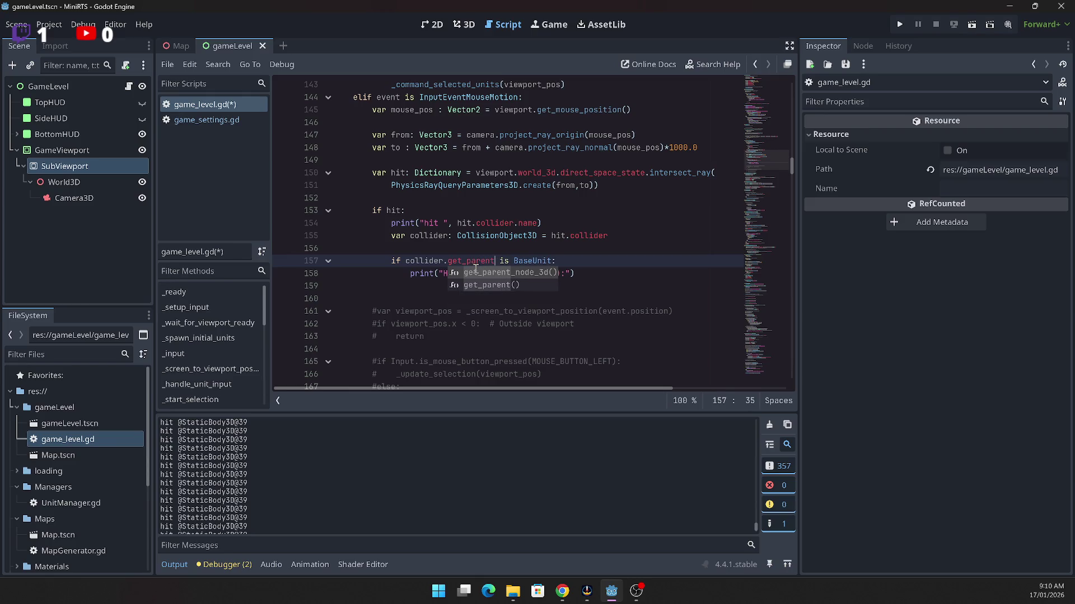
pyautogui.click(478, 202)
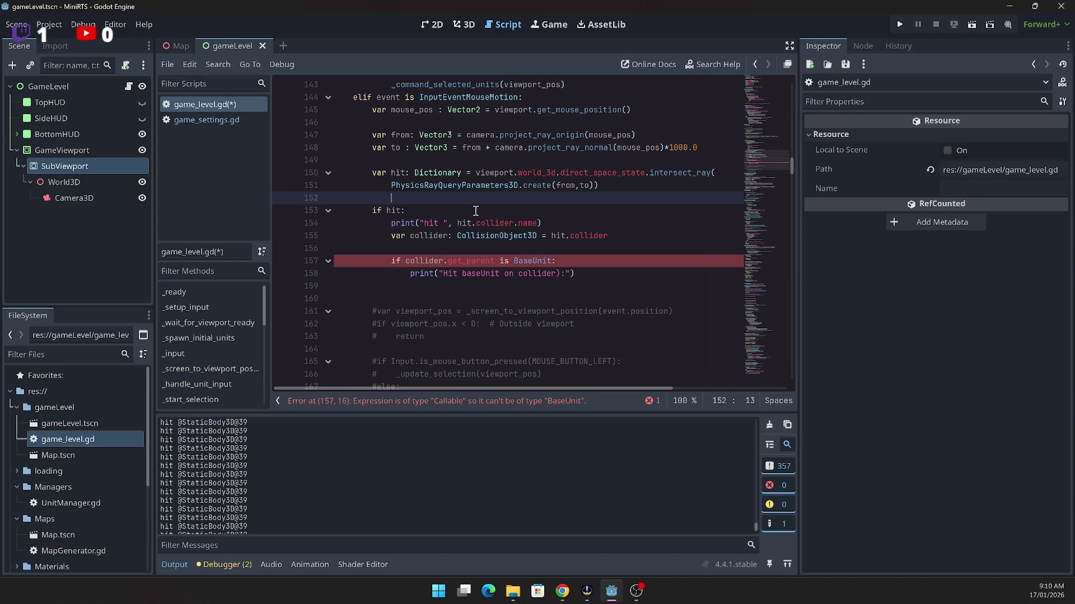
pyautogui.click(501, 261)
pyautogui.write('()')
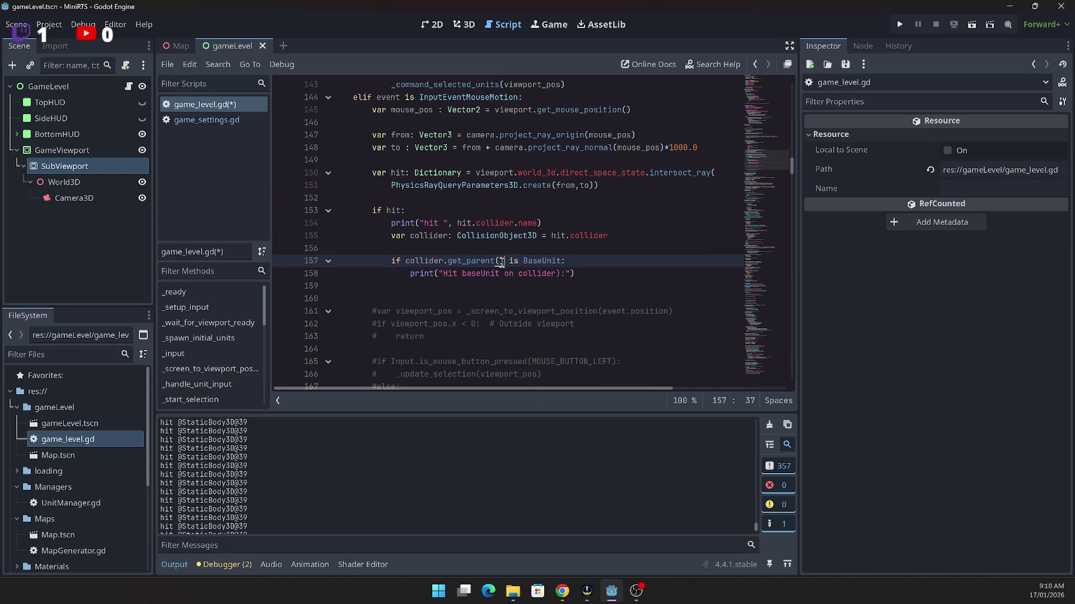
pyautogui.click(901, 25)
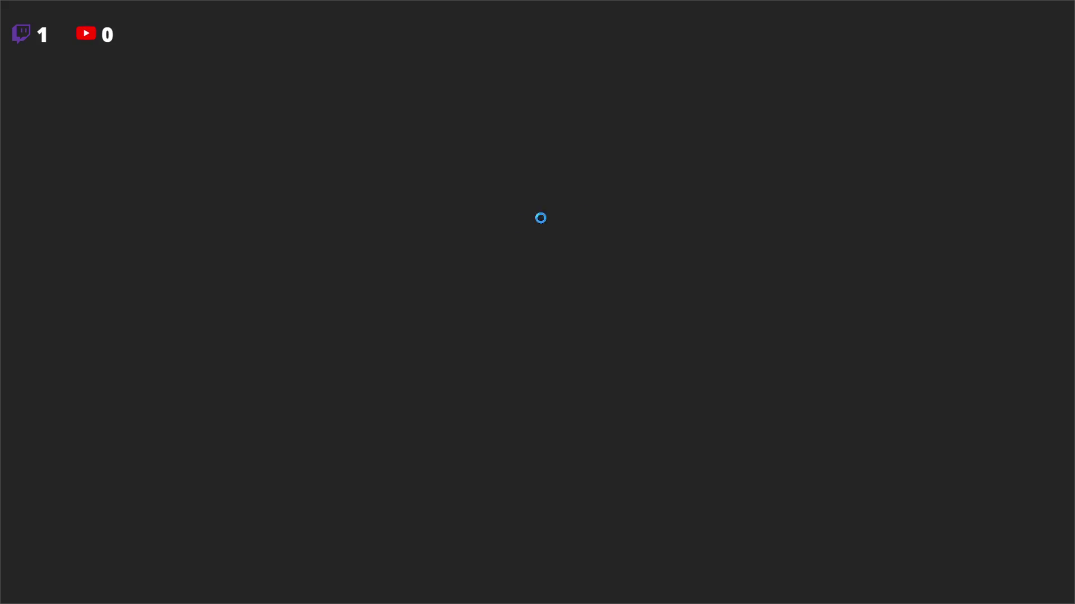
# Step: Start a game on the desert map, then return to the menu and exit the game
pyautogui.click(57, 85)
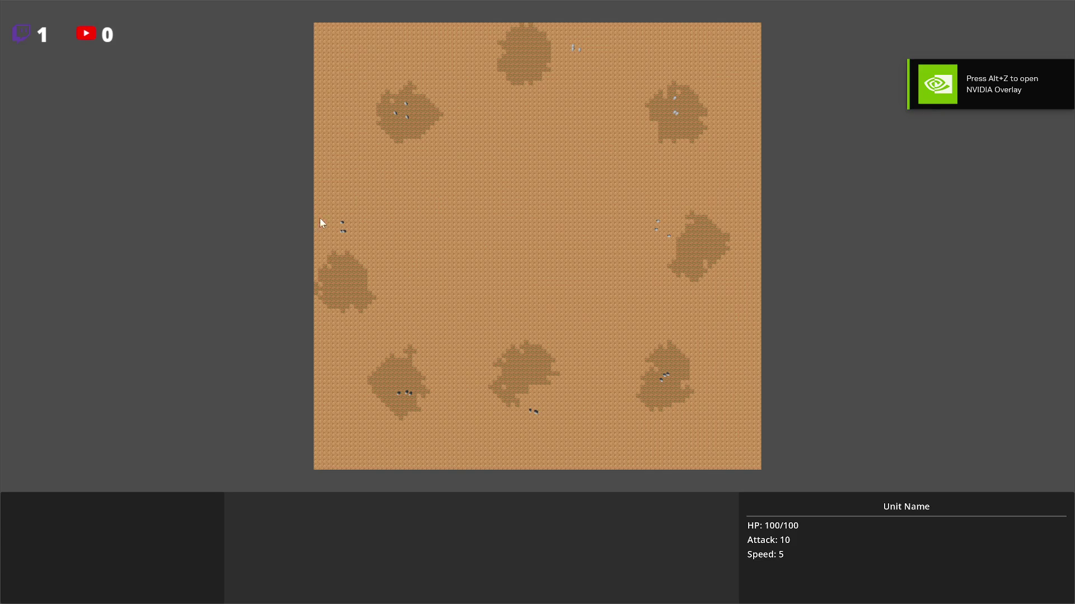
pyautogui.press('Escape')
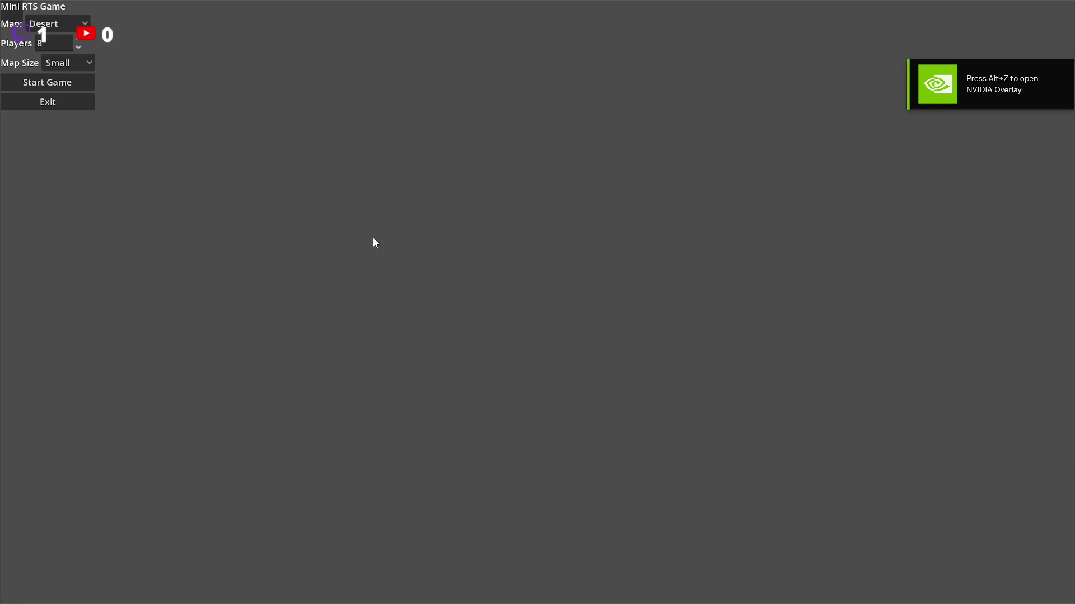
pyautogui.click(59, 106)
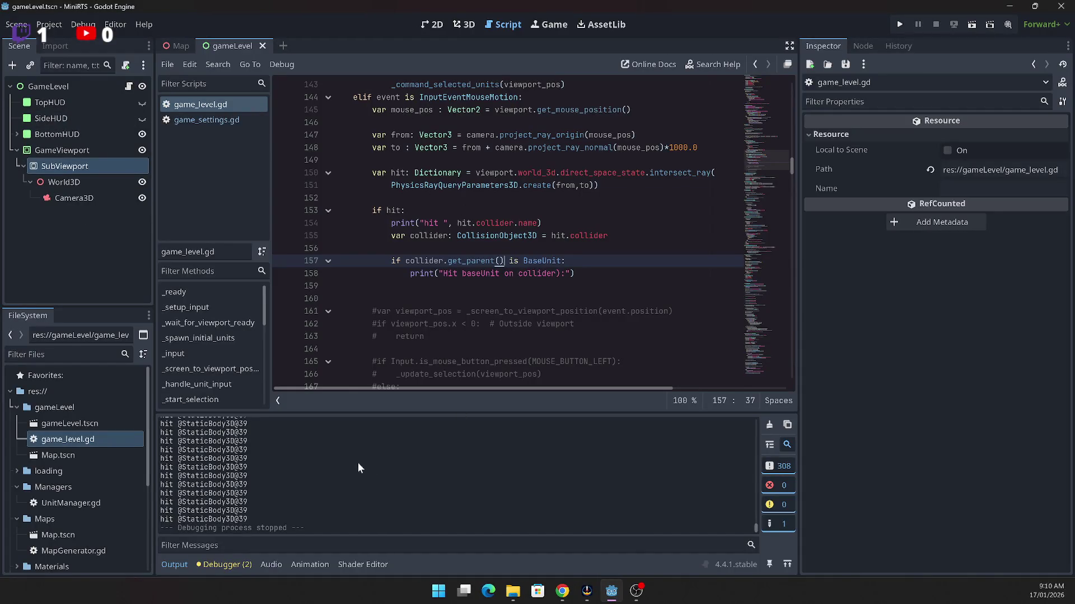
# Step: Scroll up the Output log and select a 'Hit baseUnit on collider' line
pyautogui.scroll(2, 364, 461)
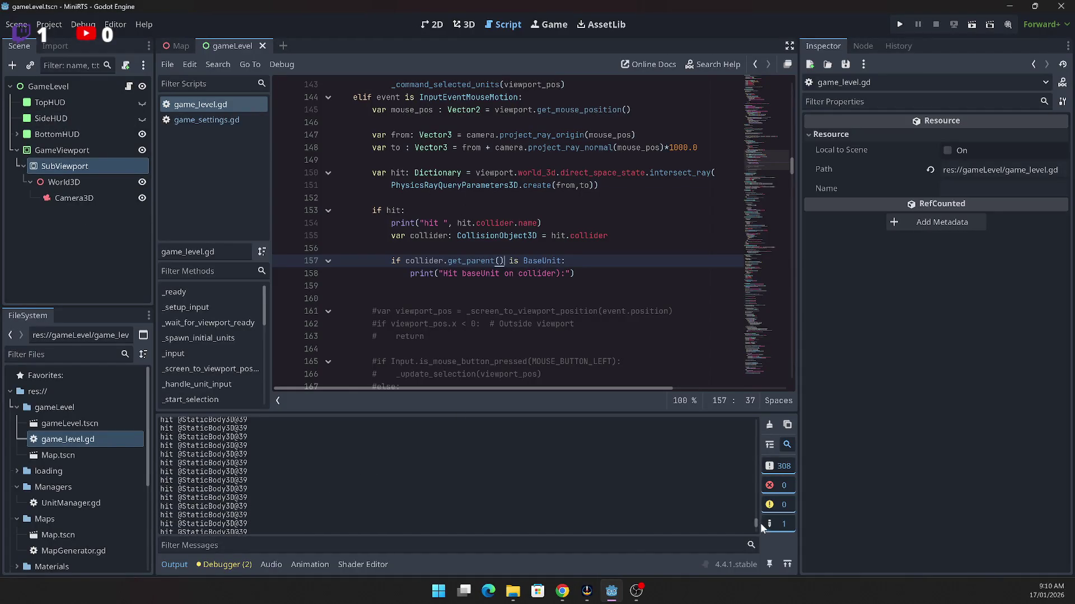
pyautogui.scroll(10, 750, 496)
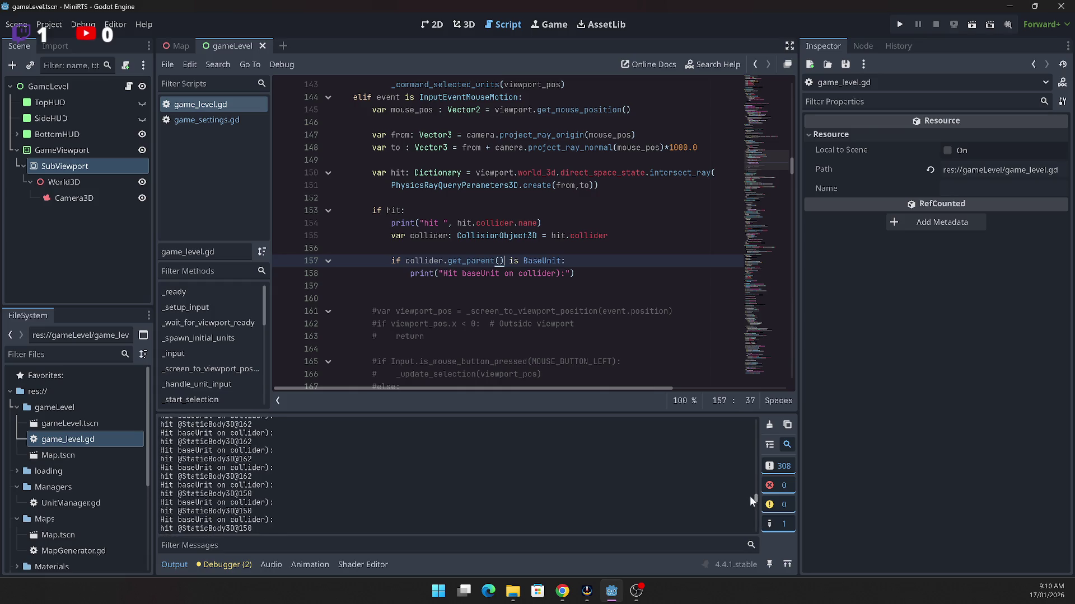
pyautogui.scroll(1, 750, 496)
pyautogui.tripleClick(283, 491)
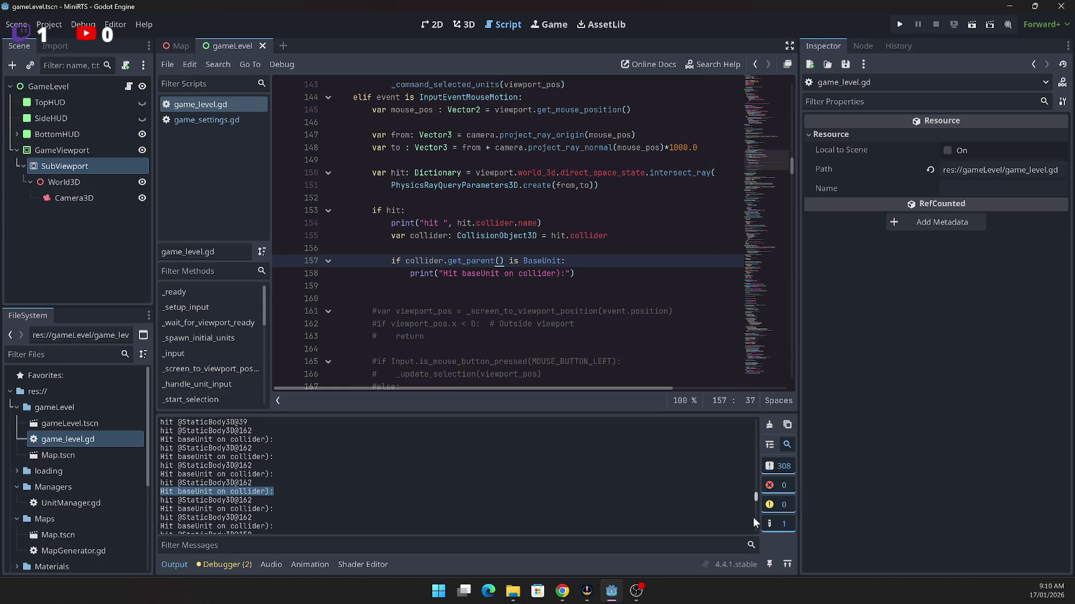
pyautogui.moveTo(756, 495); pyautogui.dragTo(750, 400)
# Step: Scroll down through the output, select the viewport-ready lines, then reach the log's bottom
pyautogui.scroll(-3, 346, 467)
pyautogui.scroll(-6, 347, 469)
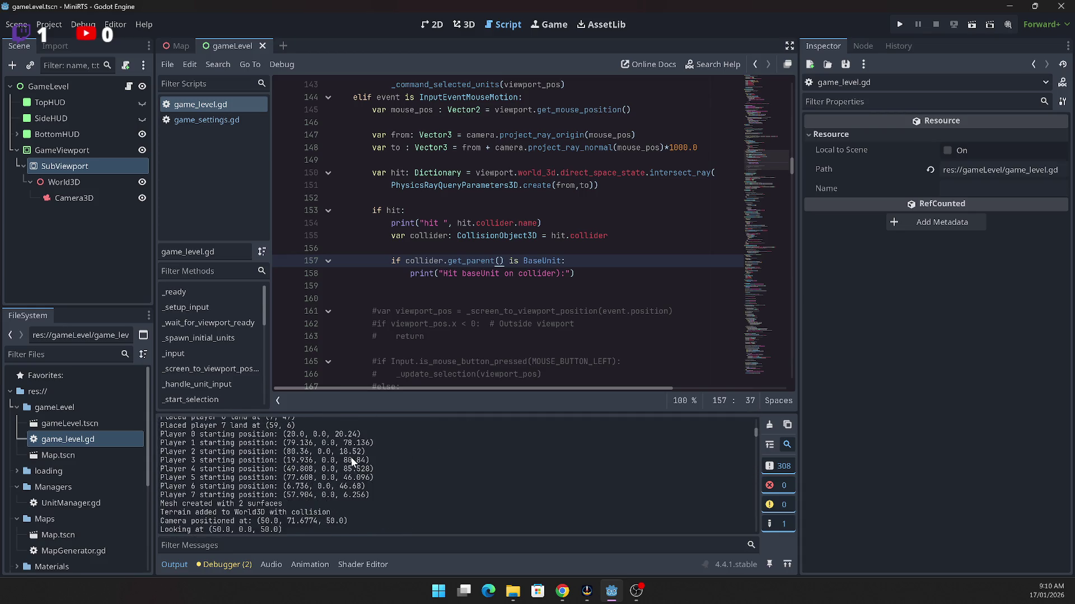
pyautogui.scroll(-4, 352, 452)
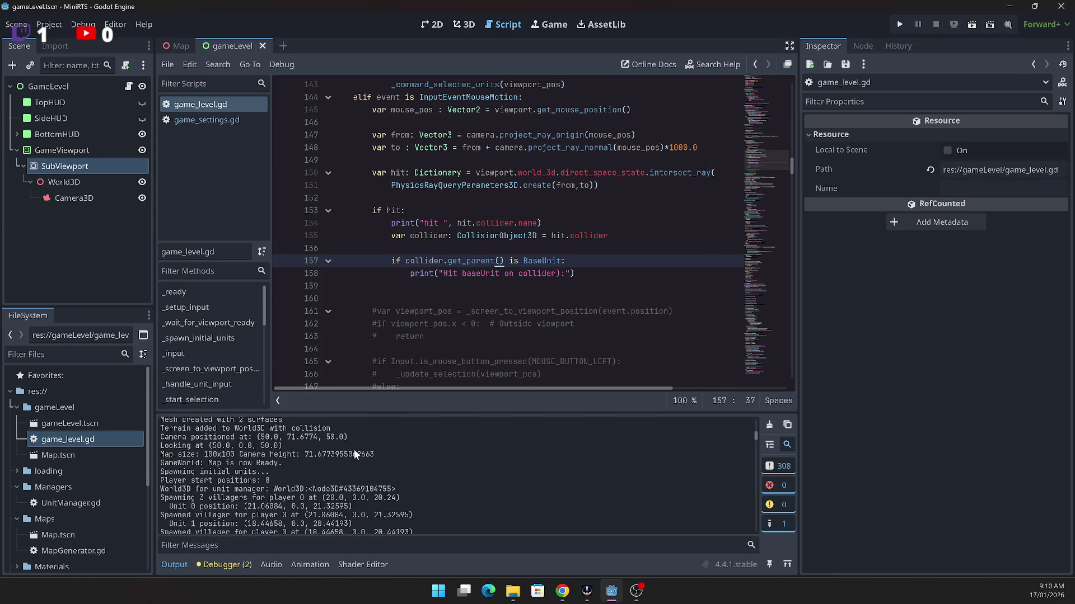
pyautogui.scroll(4, 355, 441)
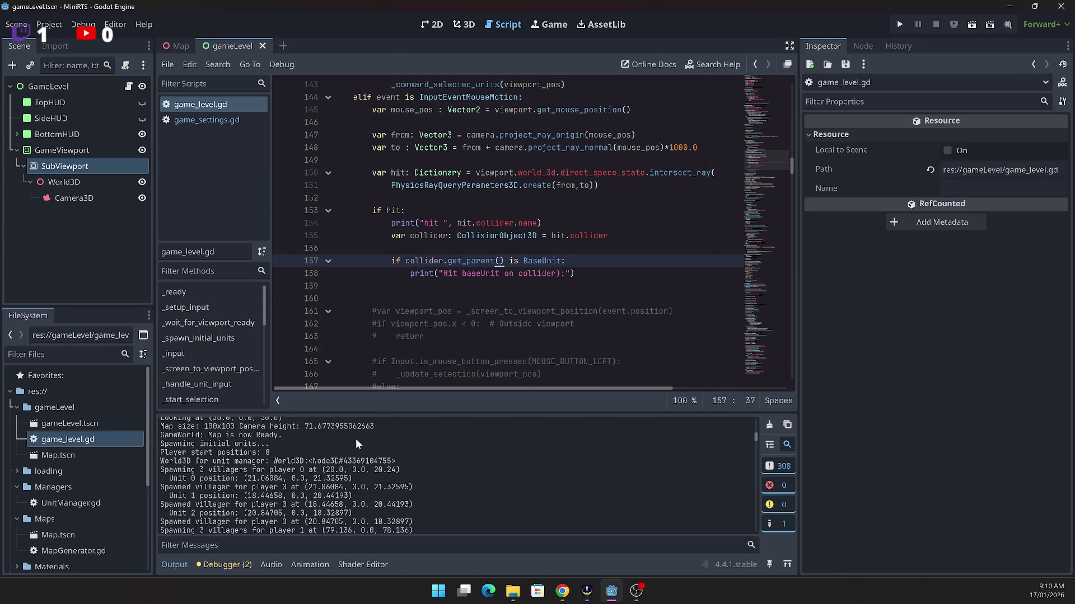
pyautogui.scroll(-8, 358, 435)
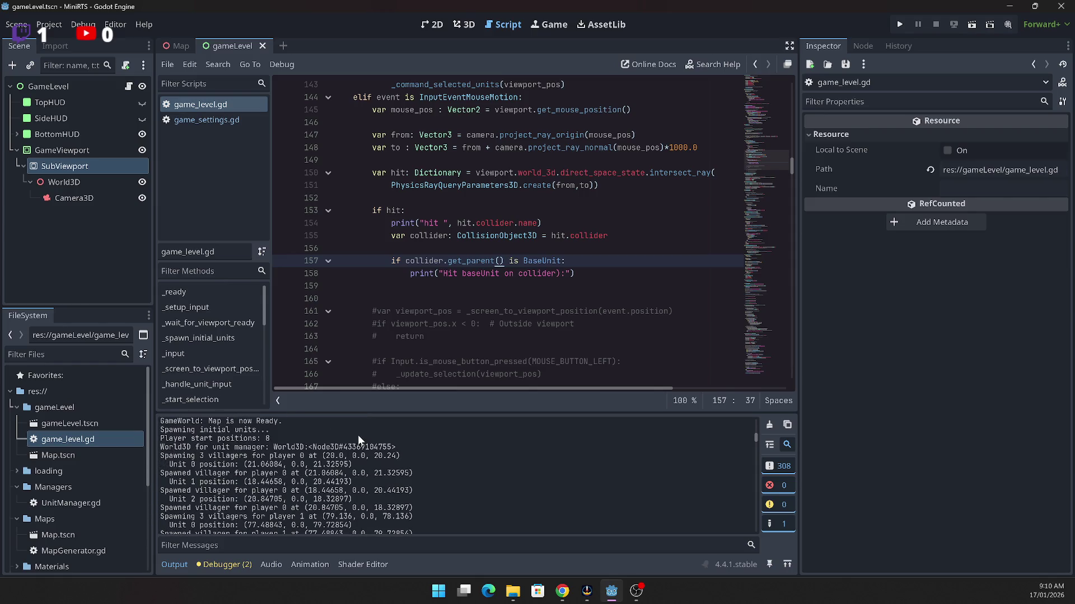
pyautogui.scroll(-8, 360, 429)
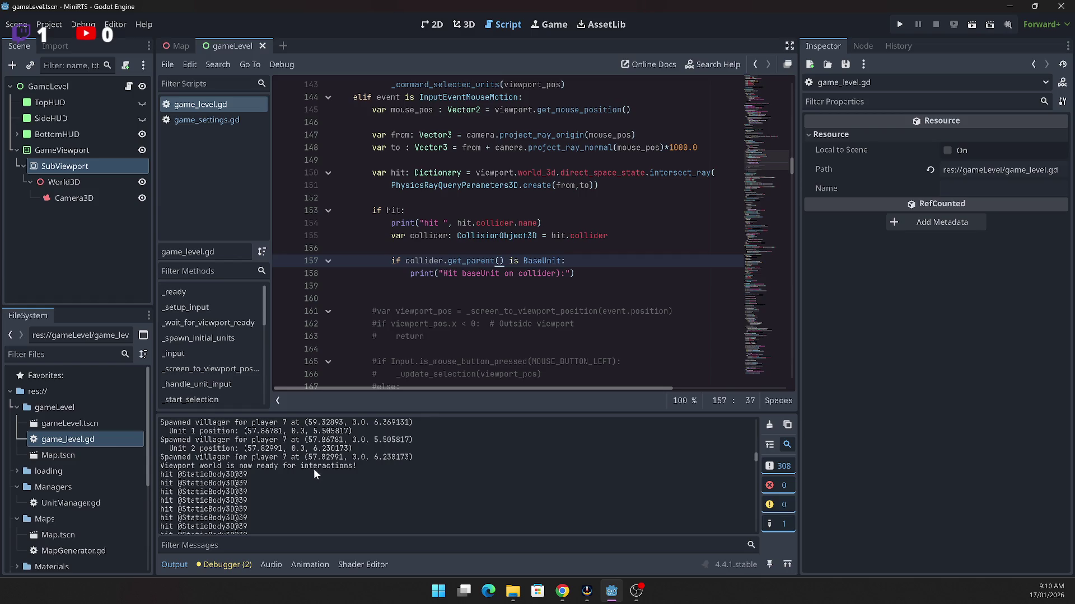
pyautogui.moveTo(374, 466); pyautogui.dragTo(129, 460)
pyautogui.click(271, 492)
pyautogui.scroll(-3, 248, 475)
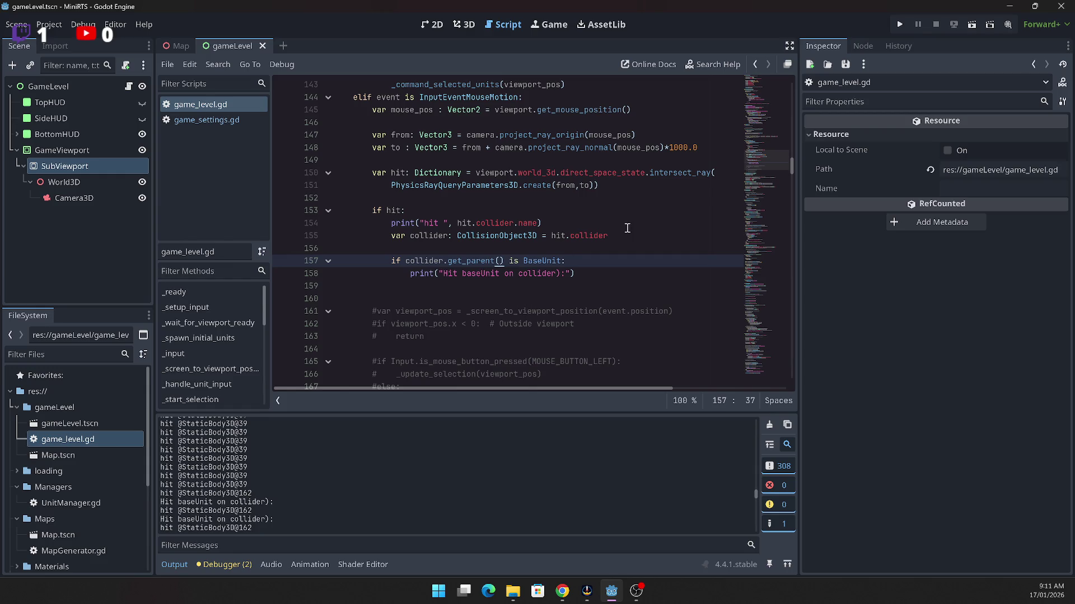
# Step: Delete the extra blank line 160 below the BaseUnit print and re-insert one blank line
pyautogui.click(463, 311)
pyautogui.click(477, 274)
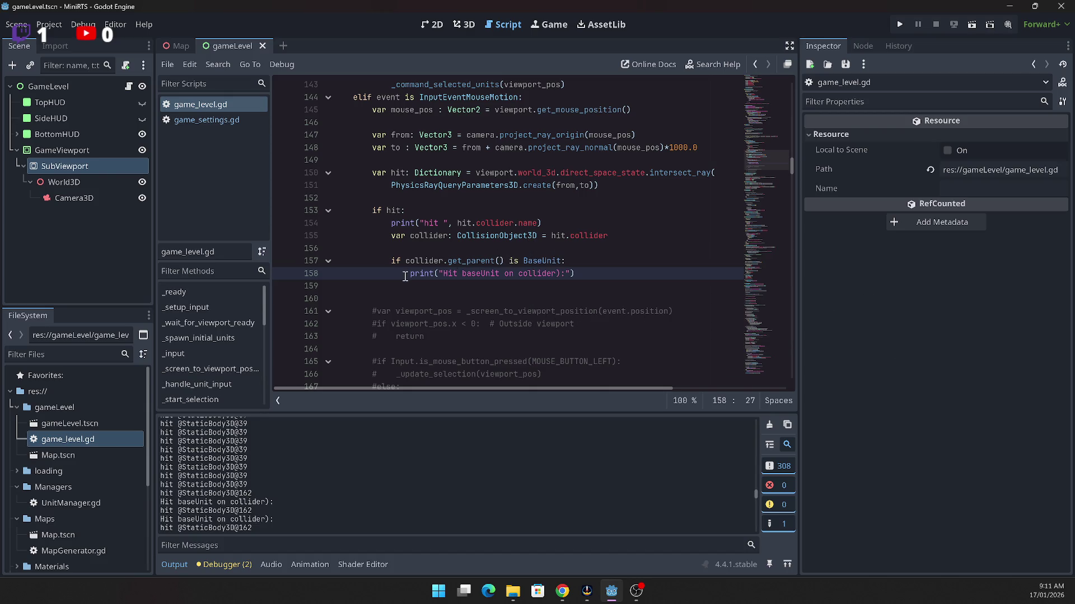
pyautogui.click(378, 290)
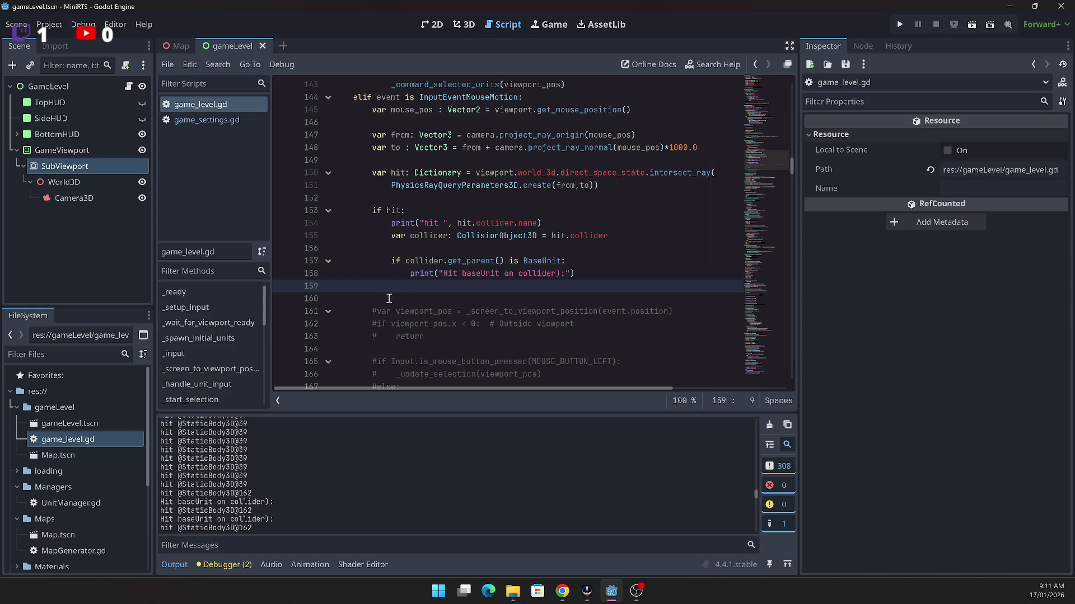
pyautogui.moveTo(383, 297); pyautogui.dragTo(373, 286)
pyautogui.click(392, 300)
pyautogui.press('Delete')
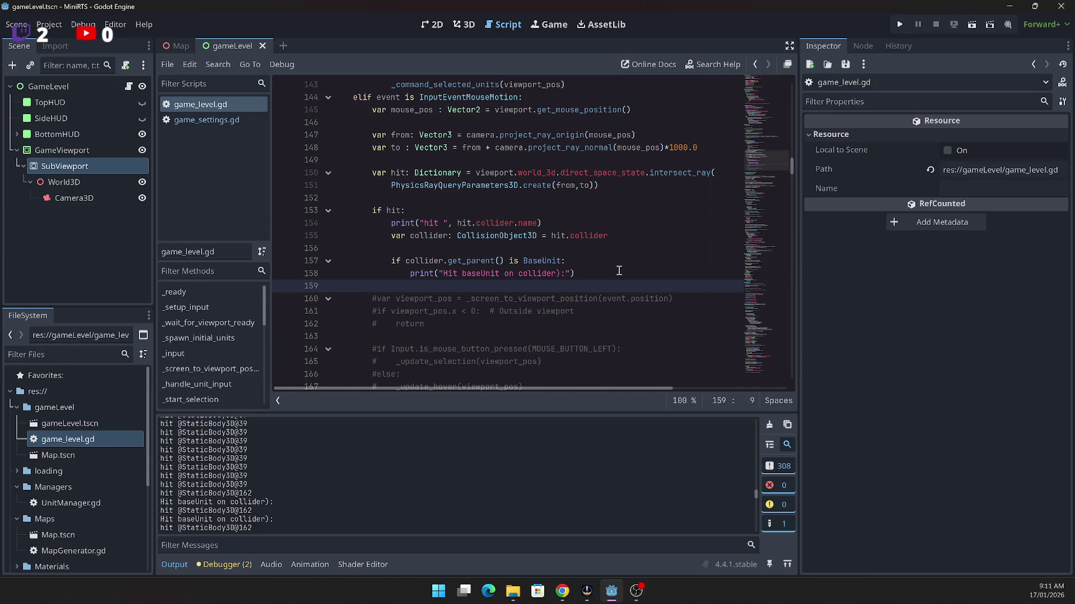
pyautogui.press('Return')
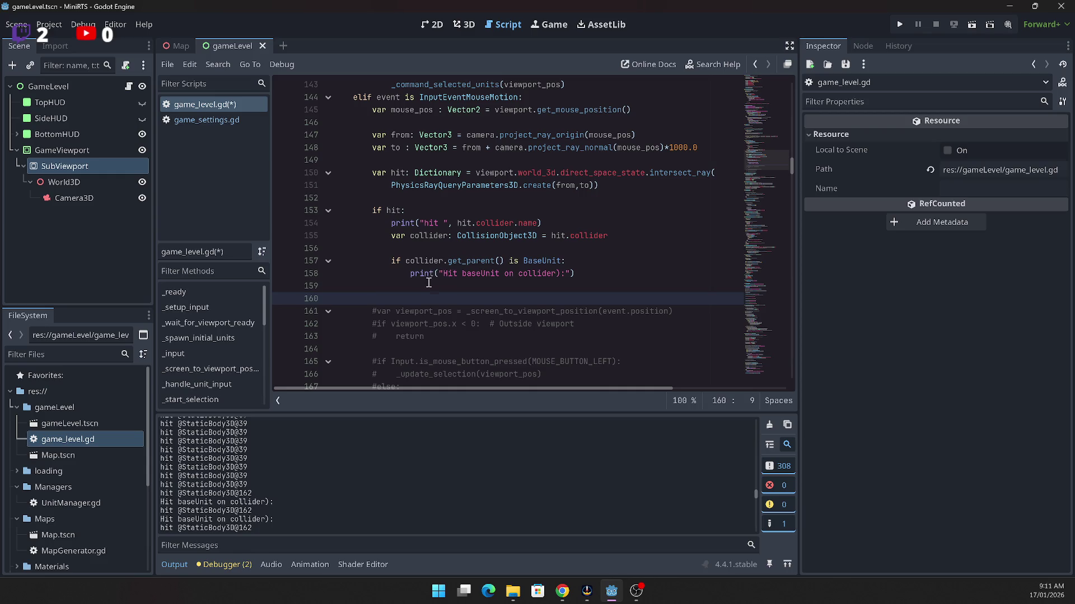
# Step: Briefly check the browser, then review blank lines 156–160 and the print line in game_level.gd
pyautogui.hotkey('alt', 'Tab')
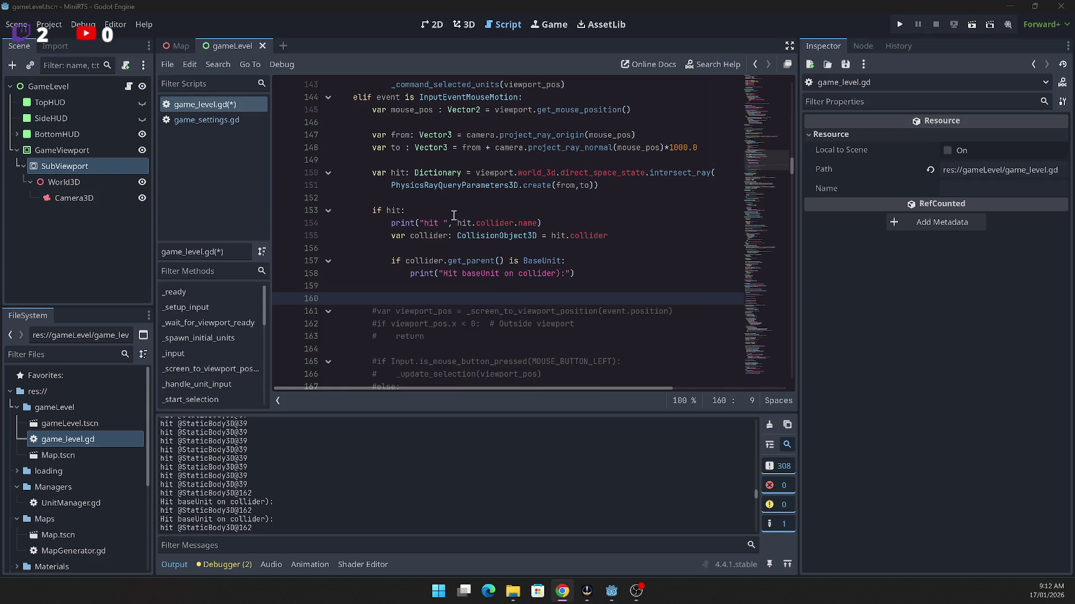
pyautogui.scroll(2, 518, 312)
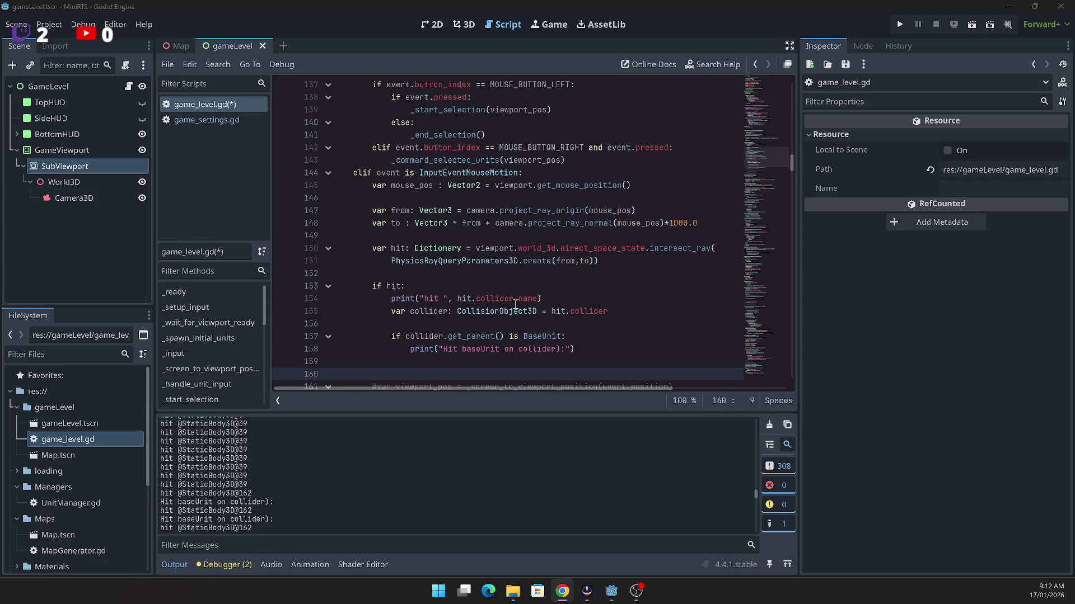
pyautogui.scroll(-2, 511, 302)
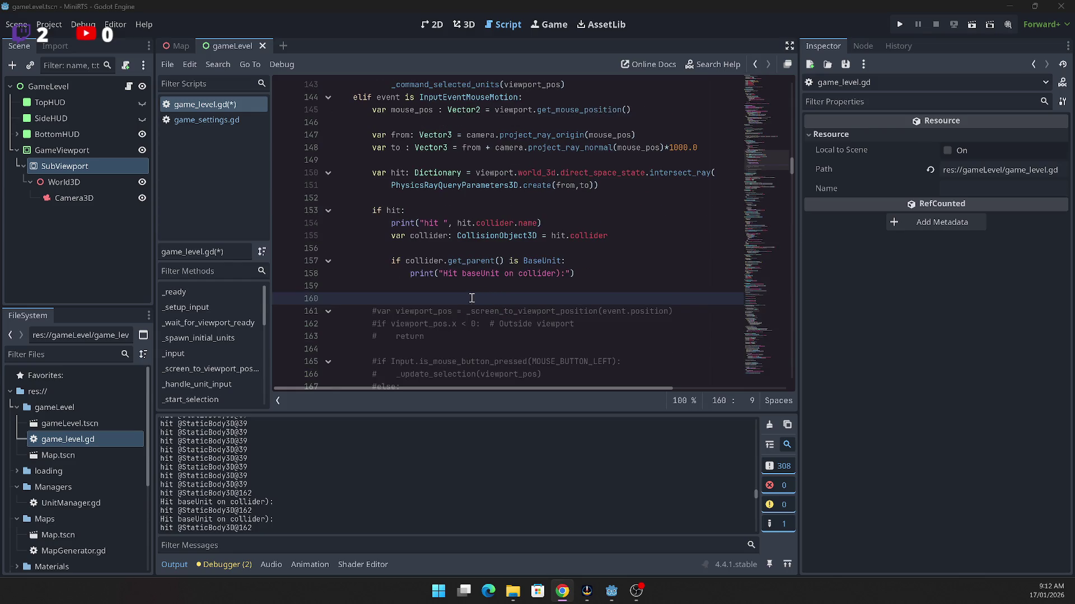
pyautogui.click(373, 286)
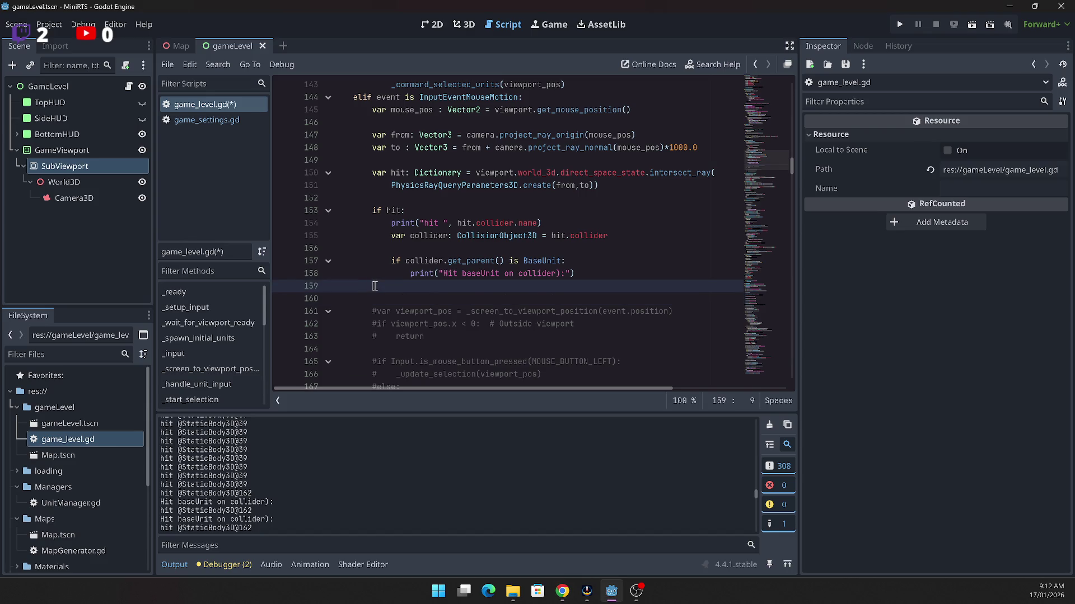
pyautogui.scroll(-2, 381, 286)
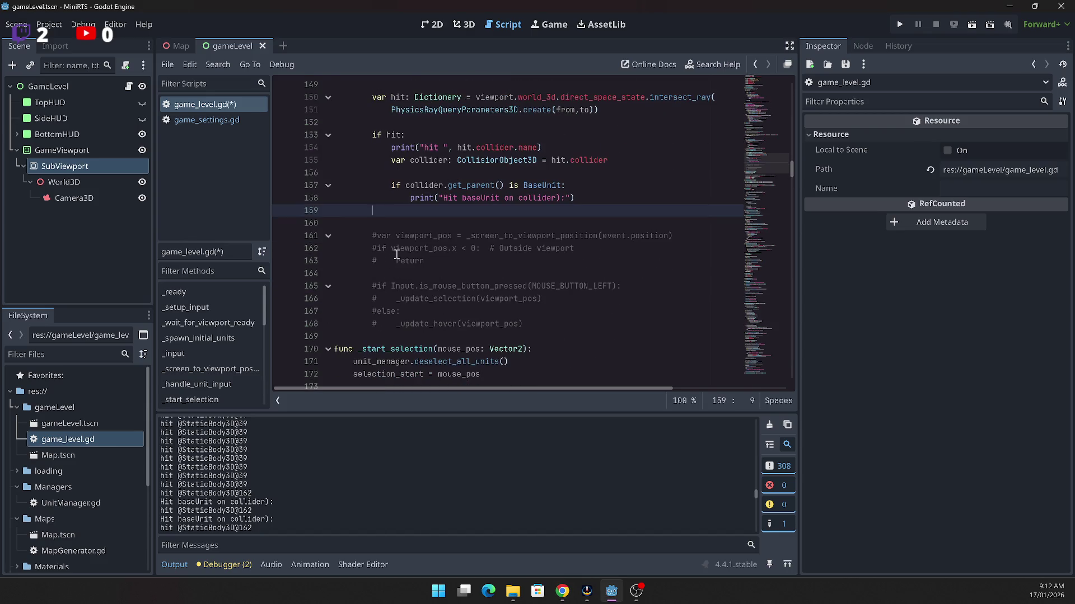
pyautogui.scroll(2, 397, 254)
pyautogui.click(440, 250)
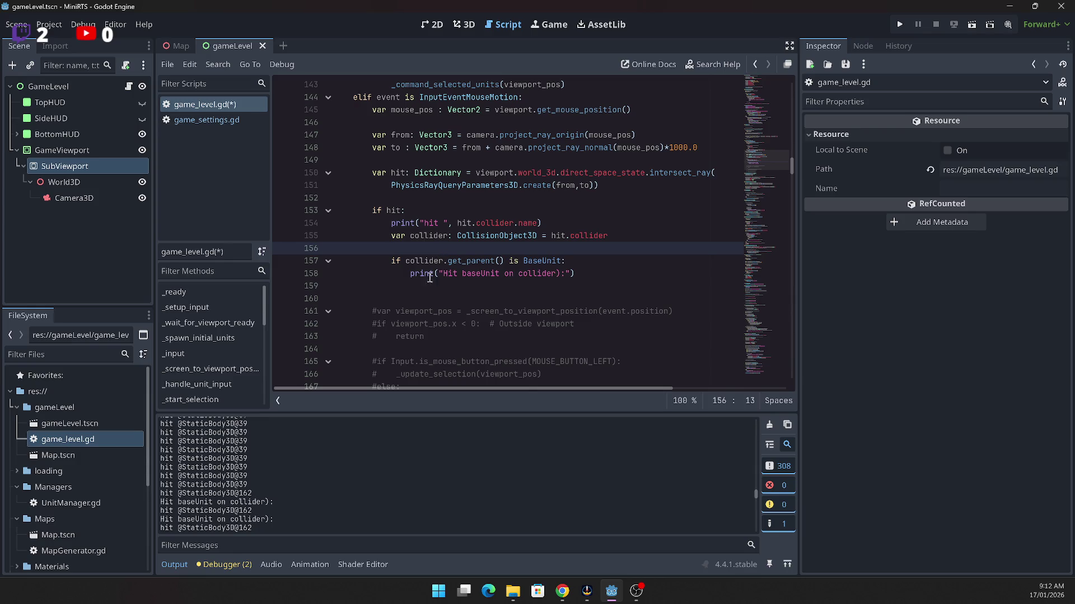
pyautogui.click(402, 287)
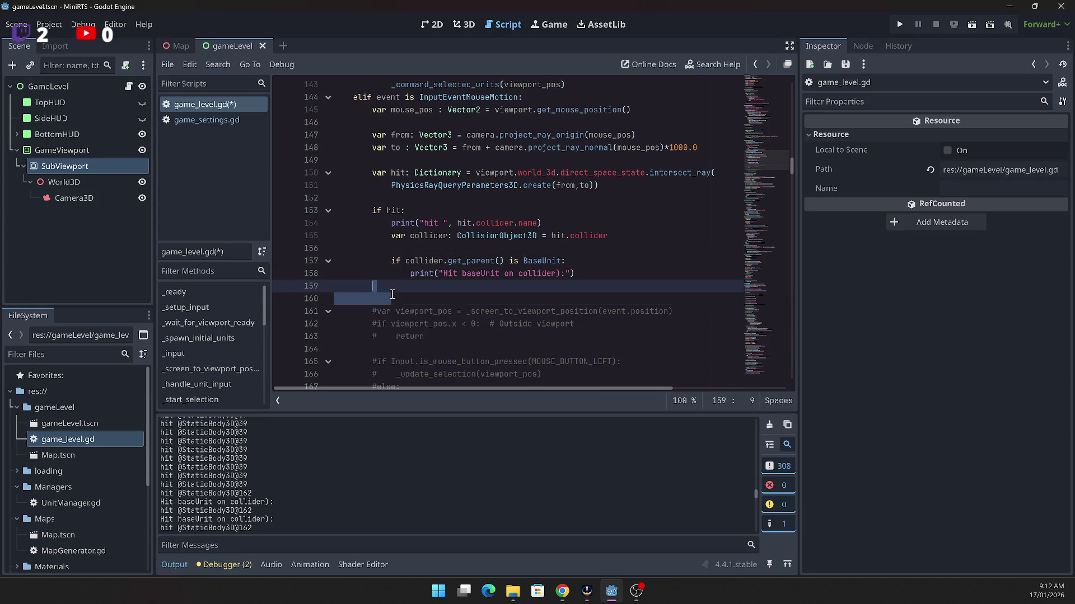
pyautogui.click(387, 298)
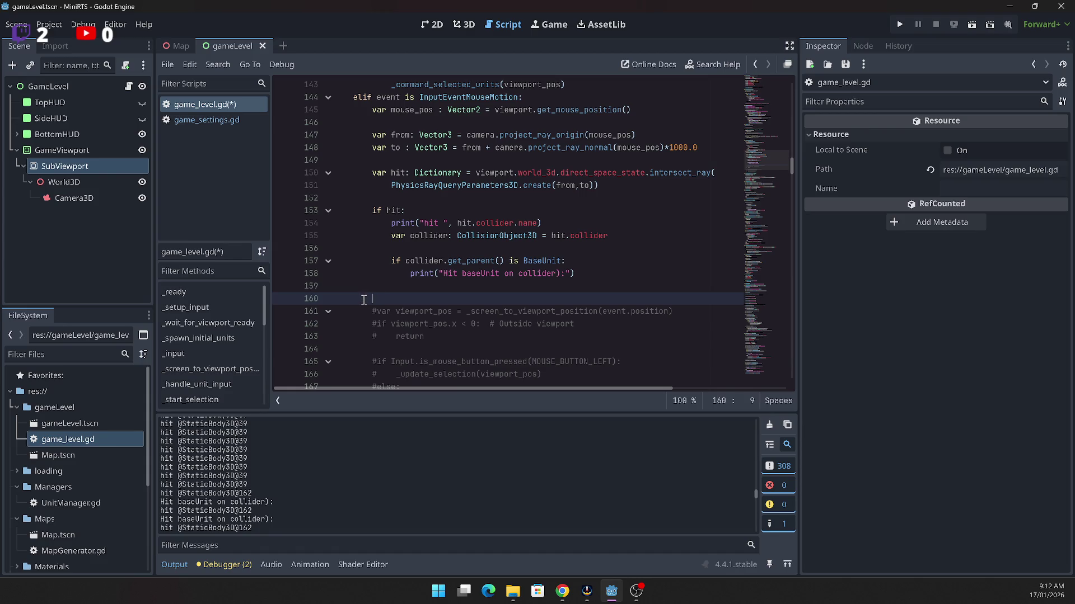
pyautogui.click(581, 273)
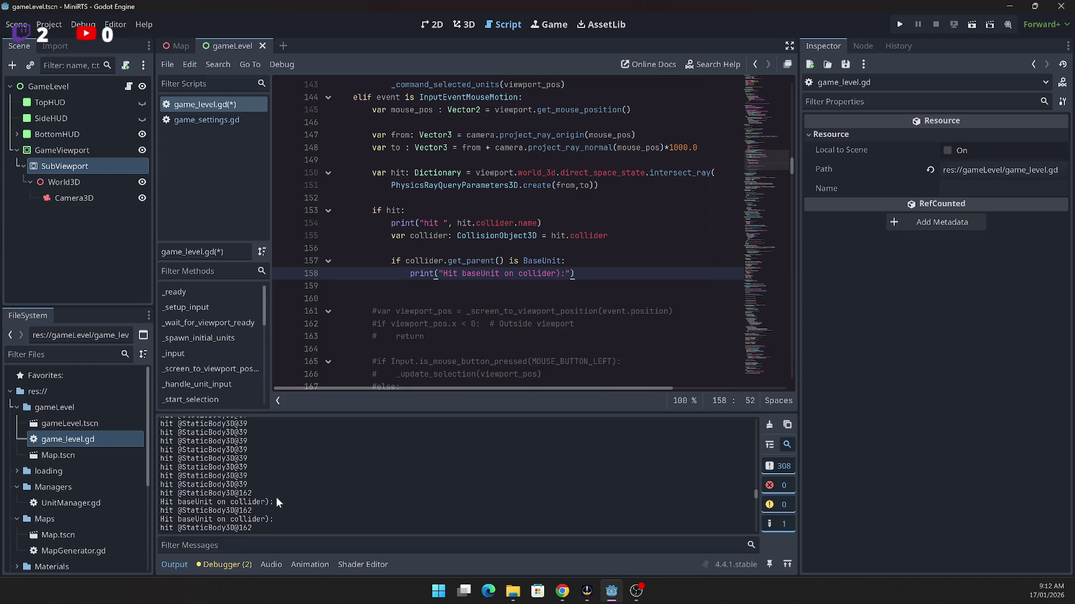
pyautogui.moveTo(277, 499); pyautogui.dragTo(161, 492)
pyautogui.scroll(-2, 604, 269)
# Step: Scroll game_level.gd down to line 304 and back up to the raycast function
pyautogui.scroll(-12, 603, 270)
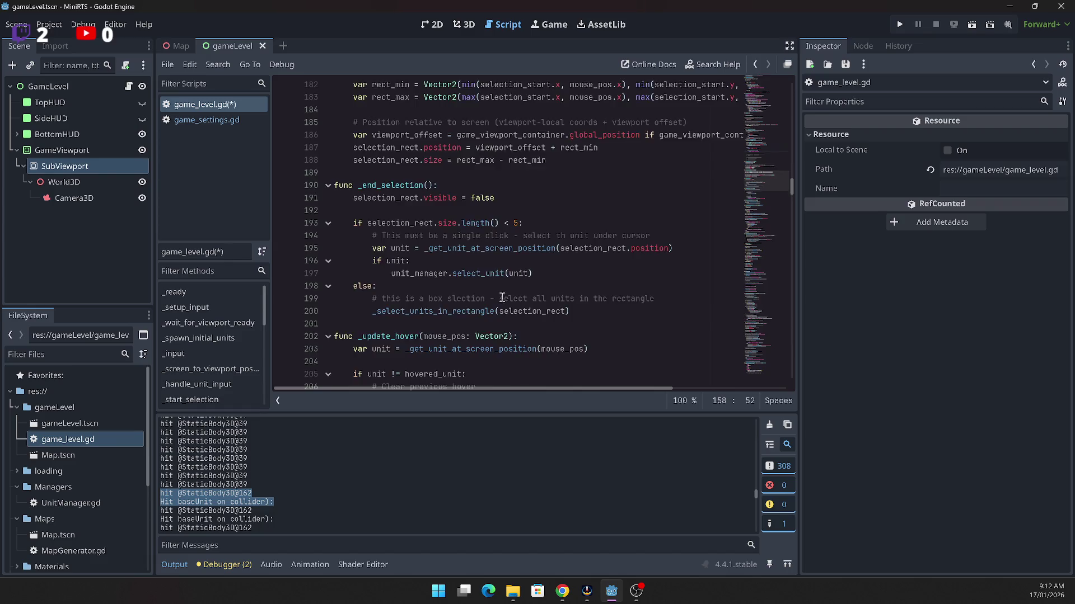
pyautogui.scroll(-12, 502, 297)
pyautogui.scroll(-13, 488, 304)
pyautogui.scroll(-6, 481, 312)
pyautogui.scroll(-3, 460, 316)
pyautogui.scroll(-3, 454, 313)
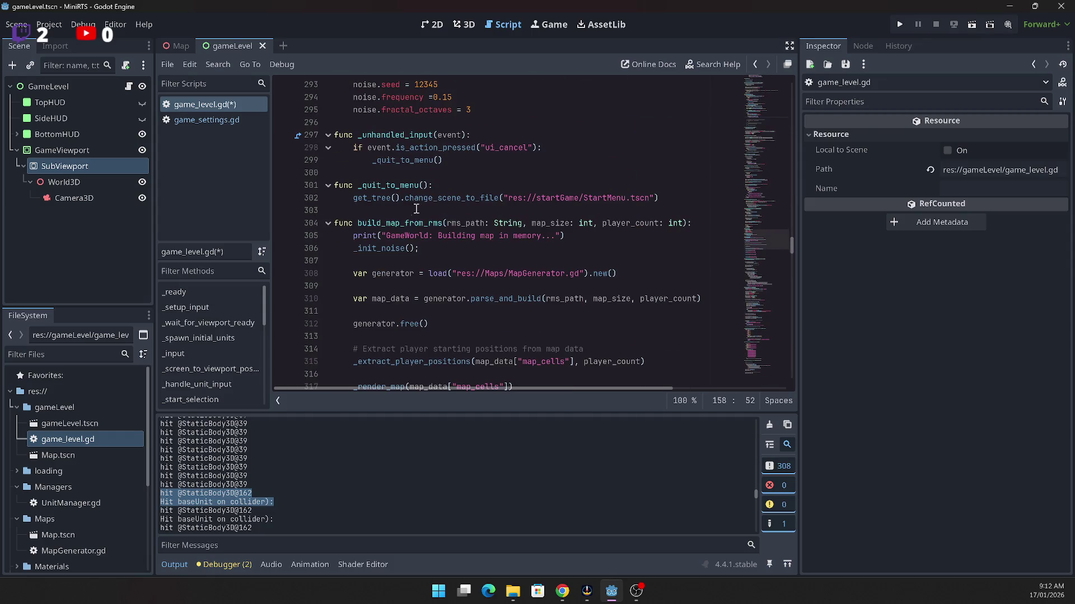
pyautogui.click(400, 224)
pyautogui.scroll(19, 409, 246)
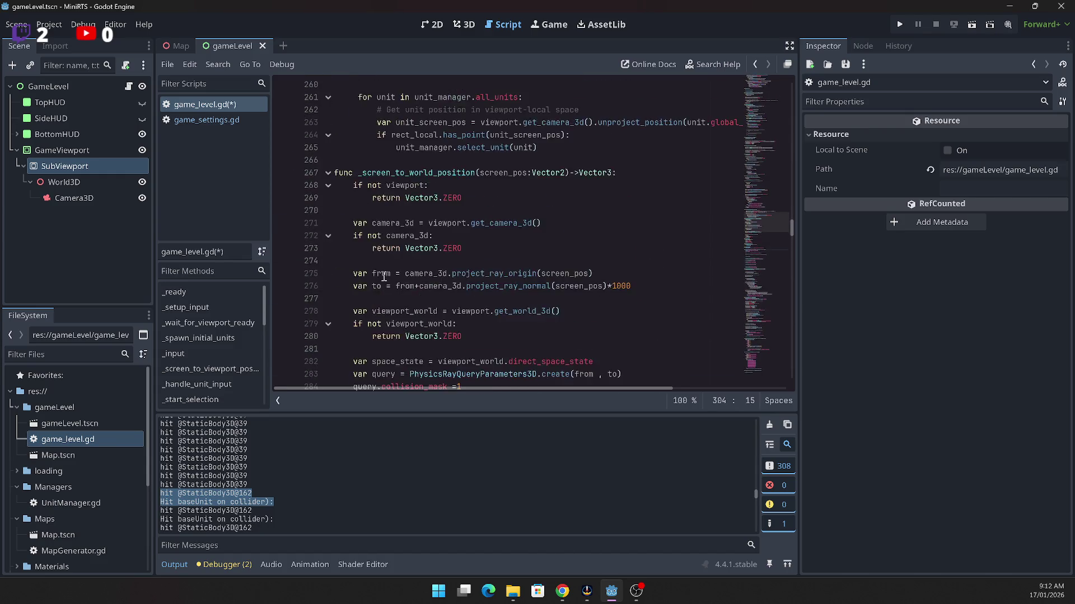
pyautogui.scroll(7, 382, 274)
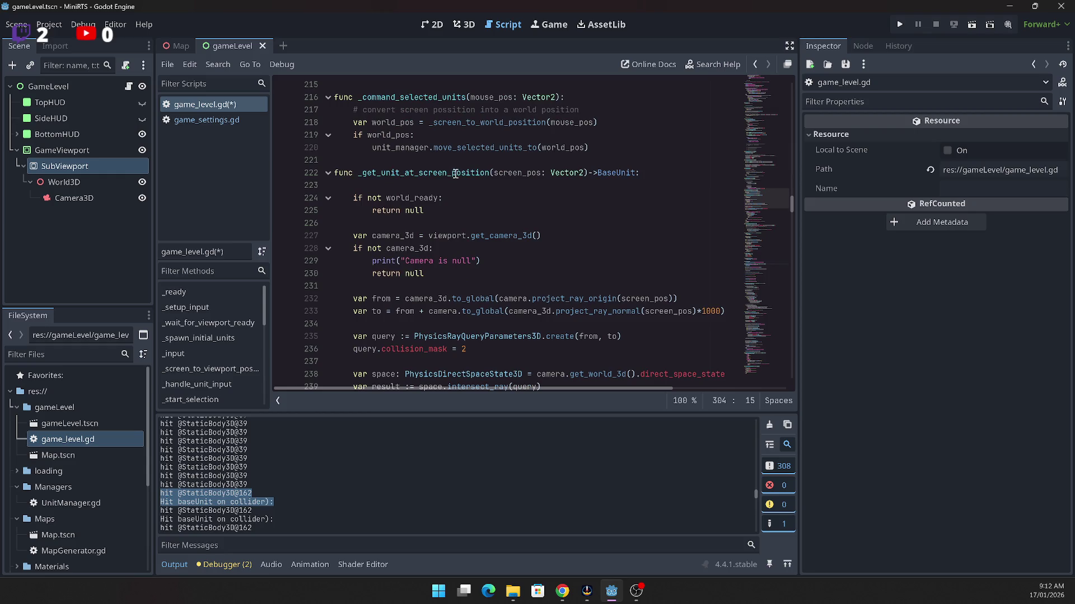
# Step: Select the _get_unit_at_screen_position name and inspect its return unit line and line 222
pyautogui.click(454, 174)
pyautogui.doubleClick(454, 175)
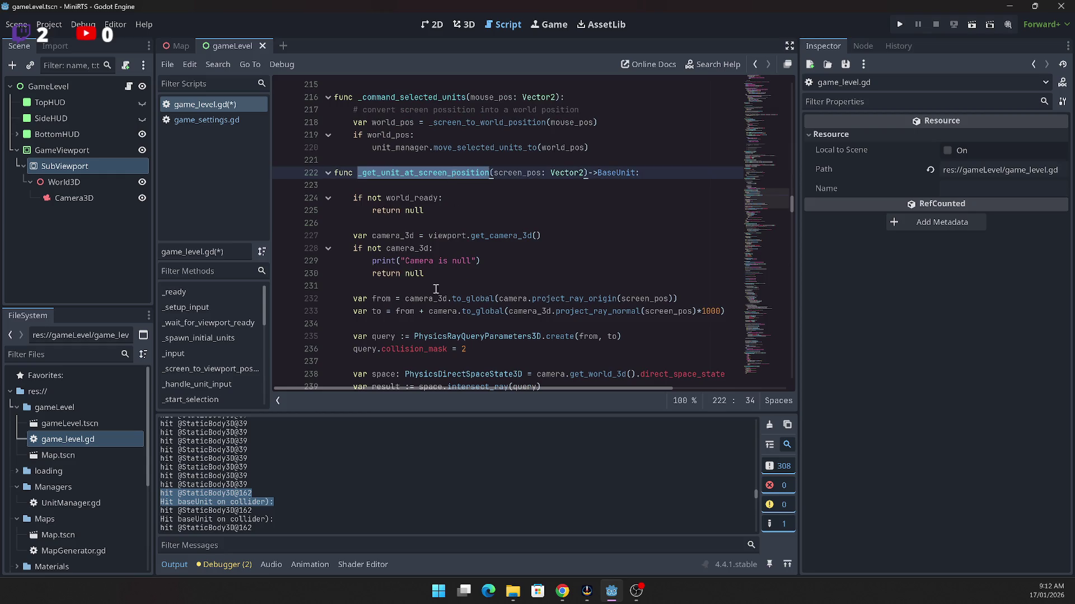
pyautogui.scroll(-5, 436, 288)
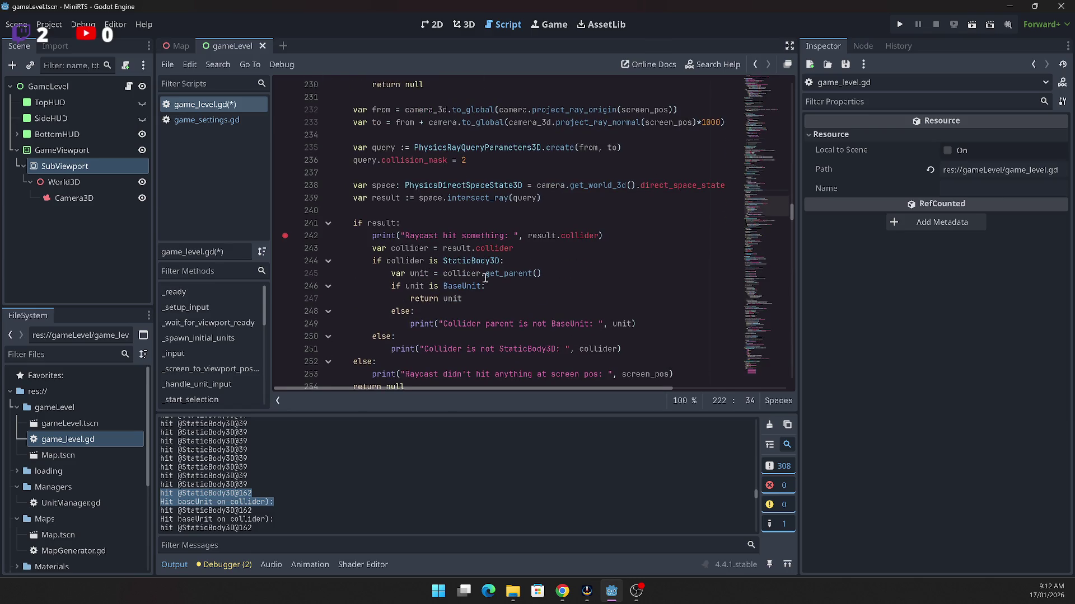
pyautogui.click(459, 299)
pyautogui.scroll(-2, 487, 302)
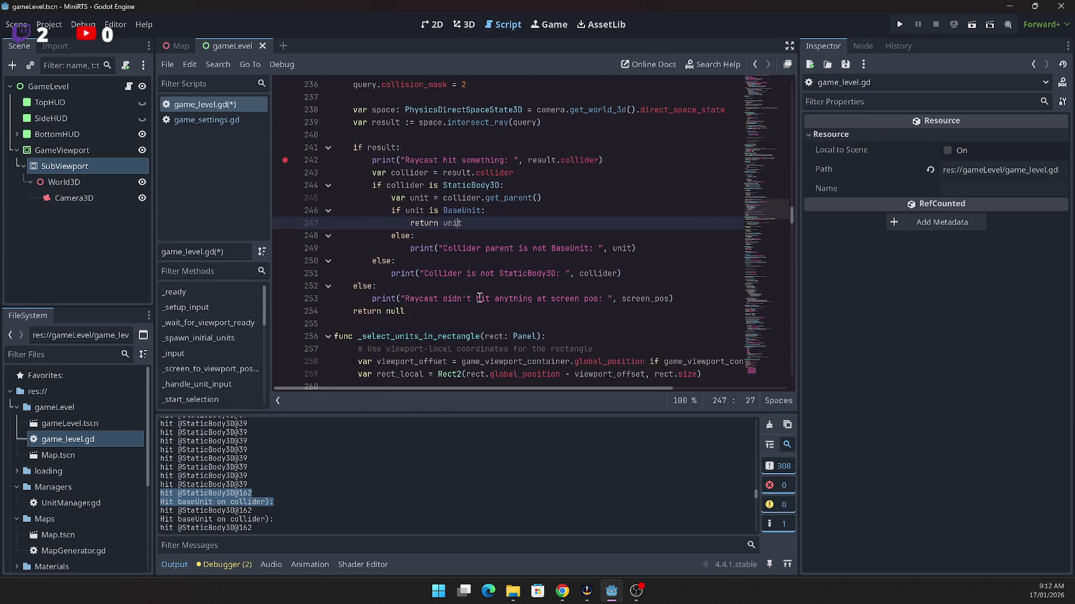
pyautogui.scroll(10, 480, 298)
pyautogui.click(445, 286)
# Step: Find where _update_hover calls _get_unit_at_screen_position on line 203
pyautogui.doubleClick(443, 284)
pyautogui.scroll(2, 441, 290)
pyautogui.scroll(2, 440, 291)
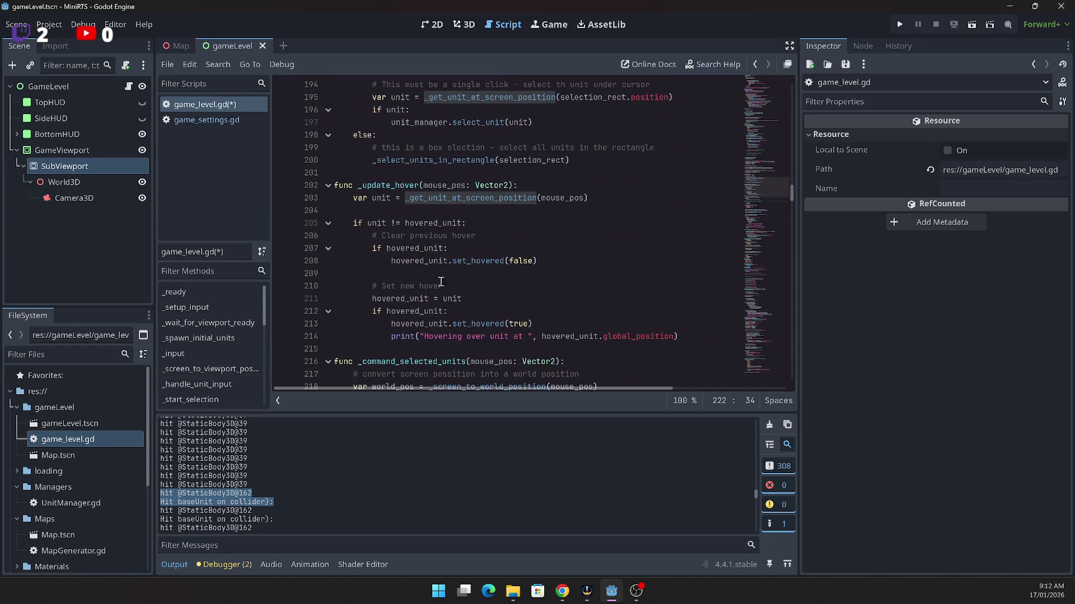
pyautogui.click(391, 185)
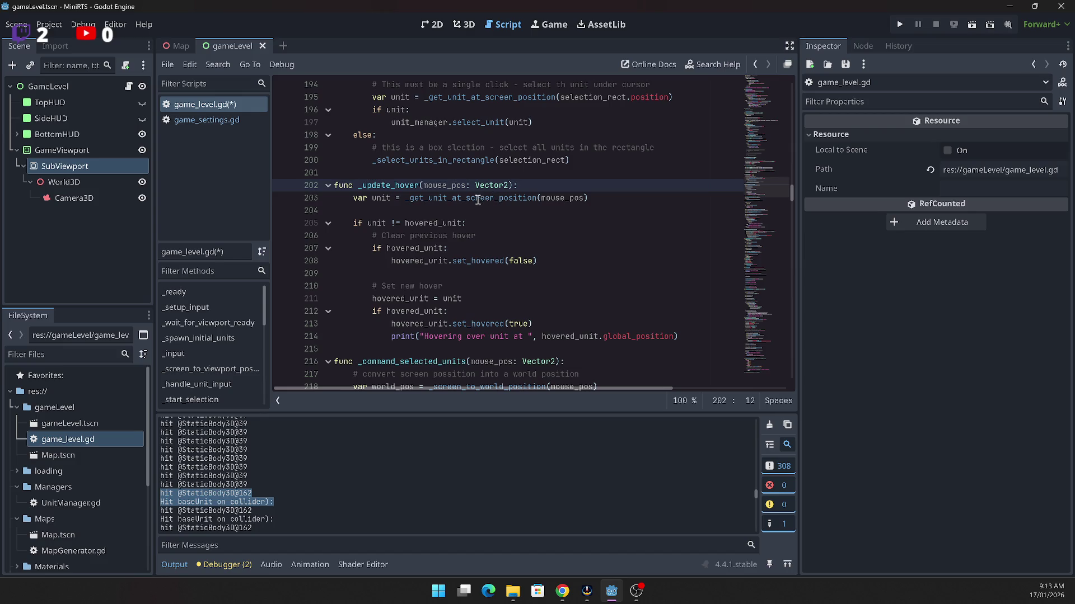
pyautogui.click(381, 185)
pyautogui.click(463, 199)
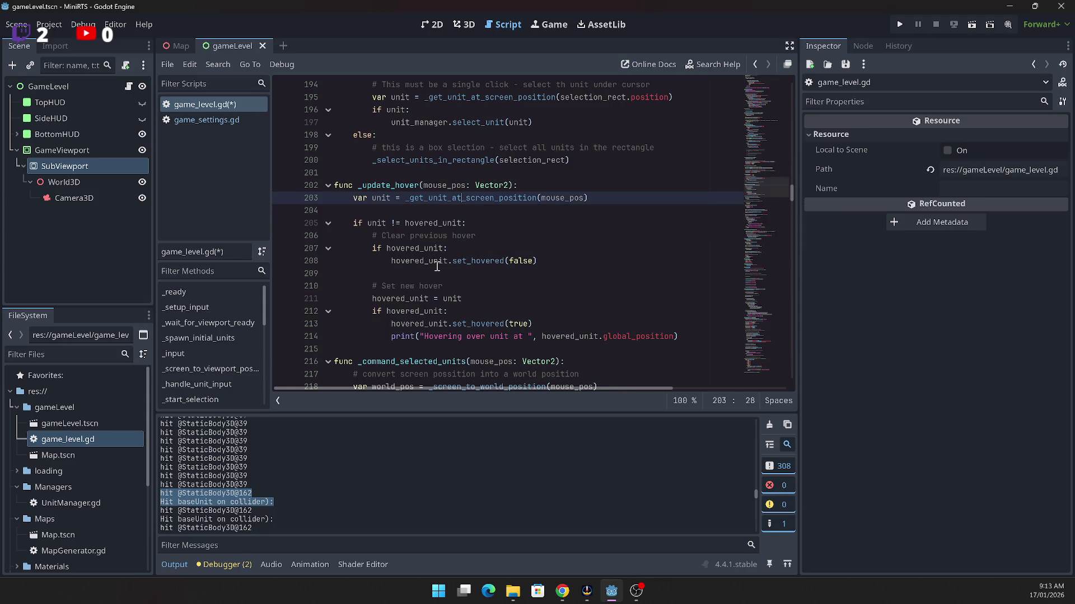
# Step: Switch to the minirts File Explorer window
pyautogui.moveTo(437, 266)
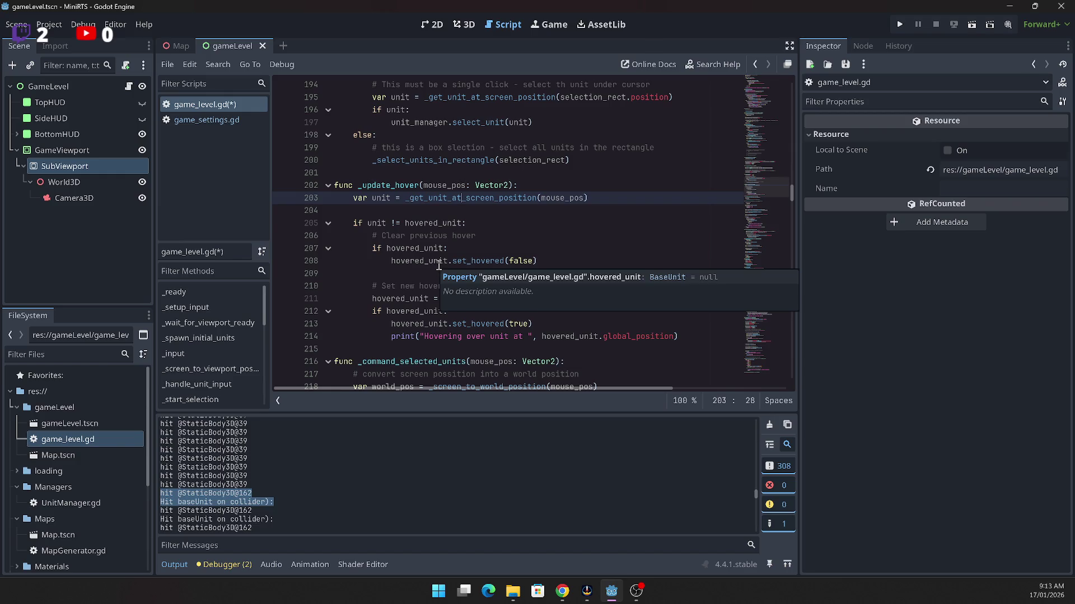
pyautogui.moveTo(513, 589)
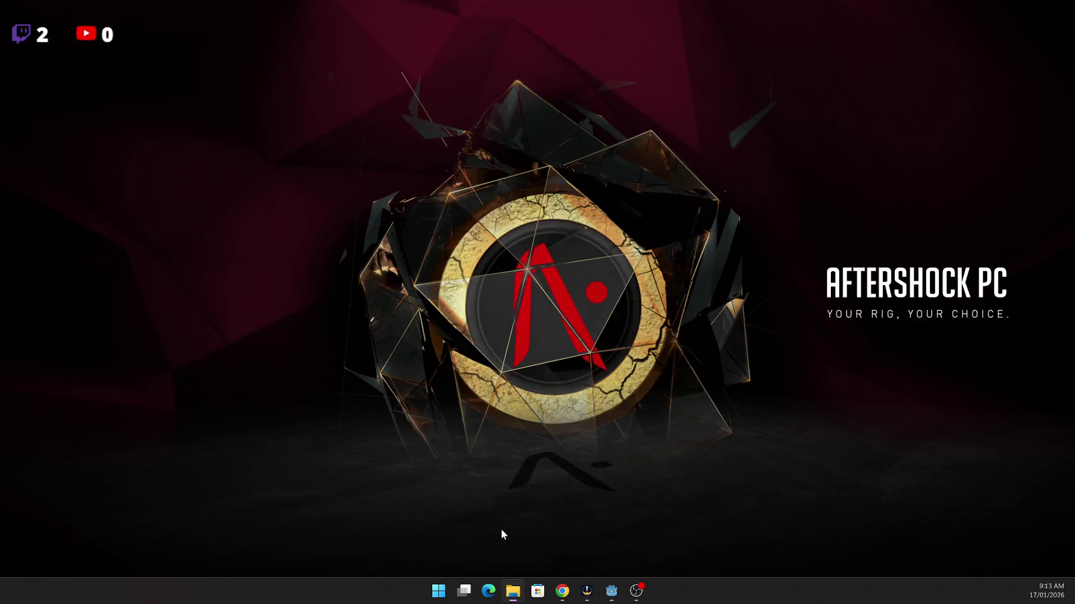
pyautogui.click(502, 532)
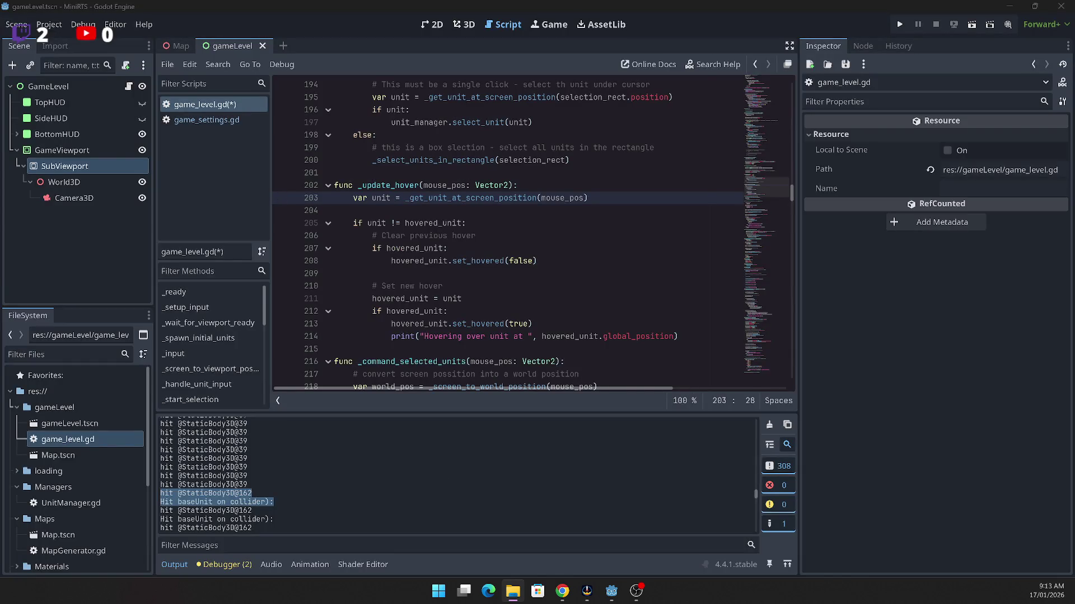
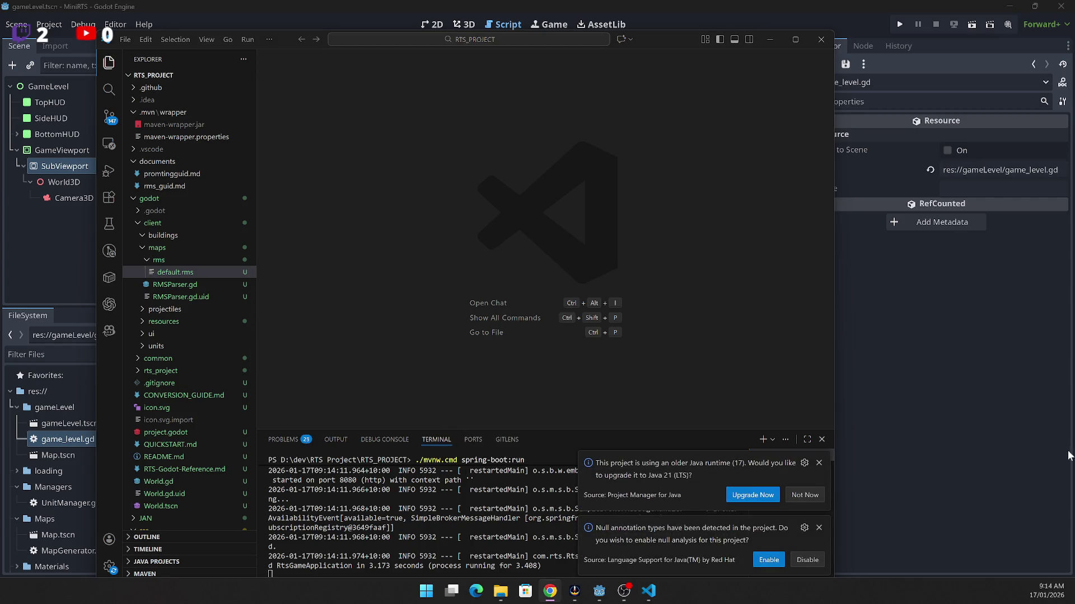
# Step: Dismiss the Java runtime upgrade and null-annotation notifications, then raise the RTS Game lobby window in Chrome
pyautogui.click(818, 463)
pyautogui.click(818, 530)
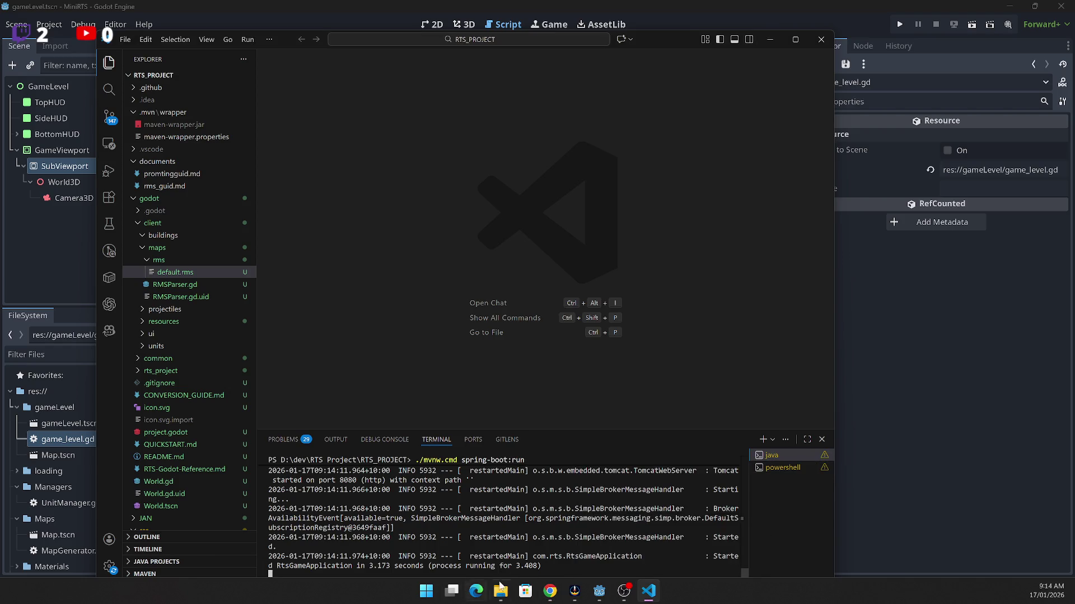
pyautogui.moveTo(552, 597)
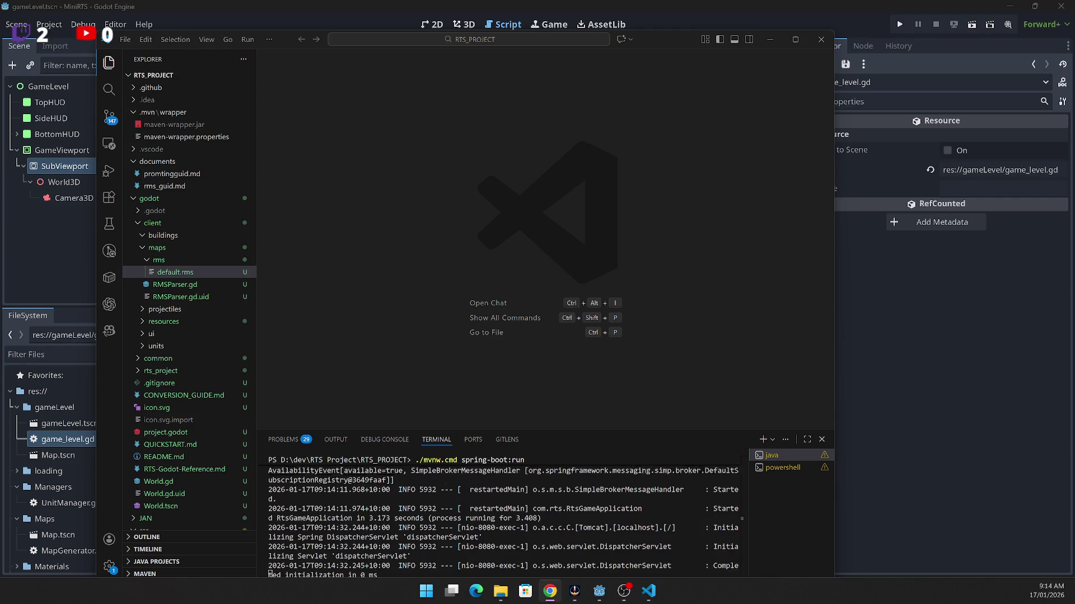
pyautogui.click(549, 591)
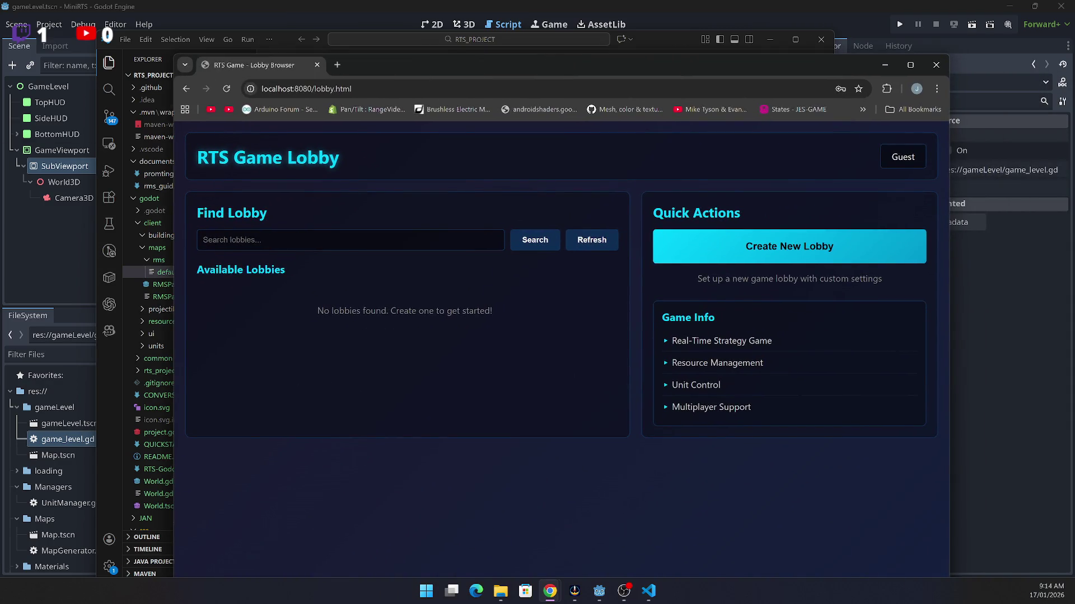
# Step: Create a lobby named 'test' with player name 'tes' on the Arabia (MEDIUM) map
pyautogui.click(773, 258)
pyautogui.click(528, 274)
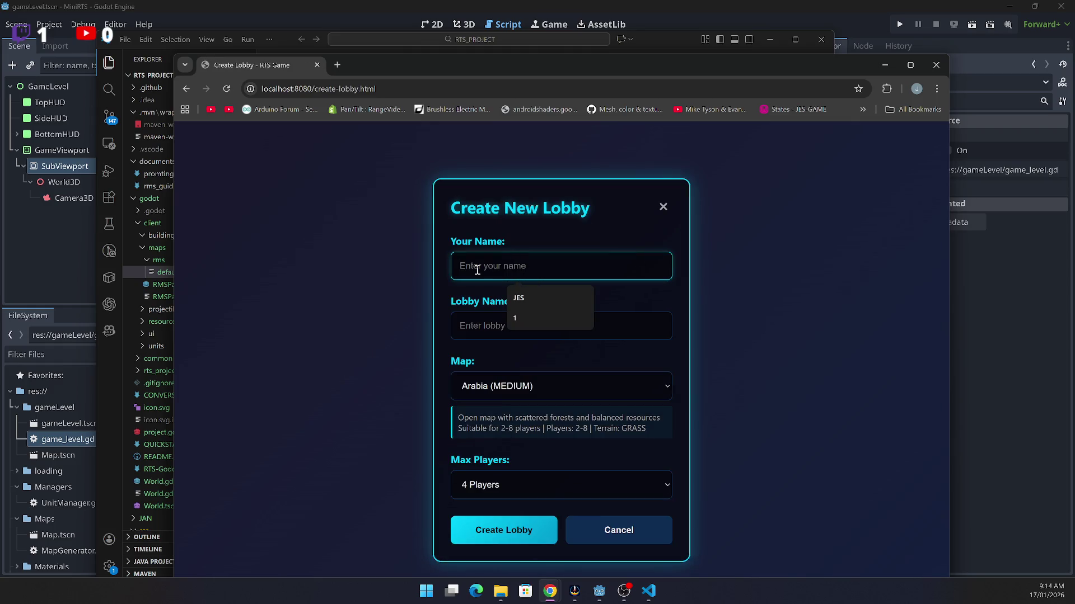
pyautogui.write('tes')
pyautogui.click(476, 328)
pyautogui.write('test')
pyautogui.click(653, 387)
pyautogui.click(660, 379)
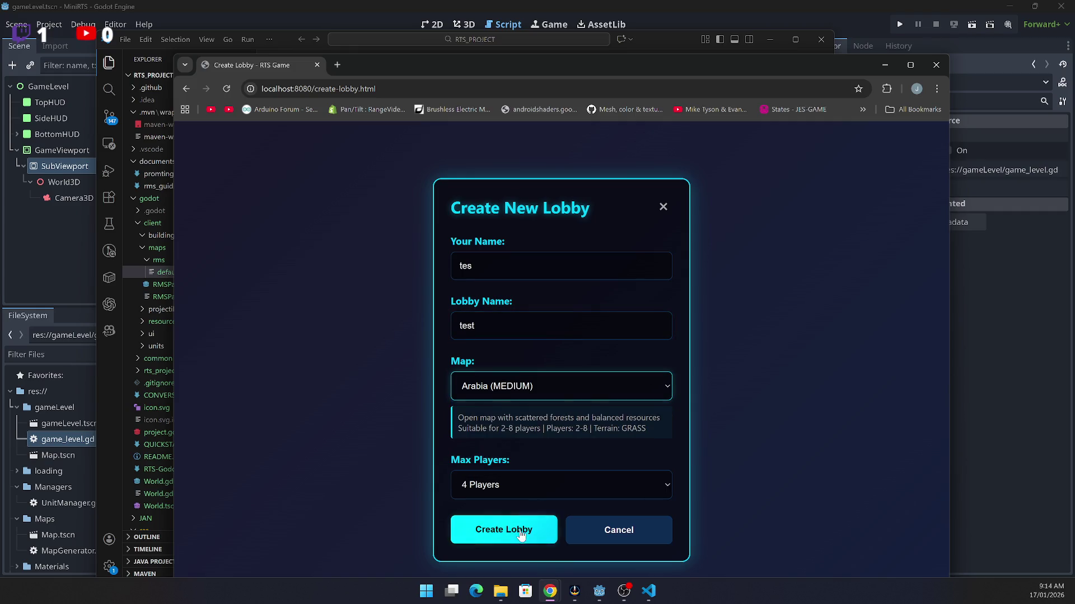
pyautogui.click(517, 536)
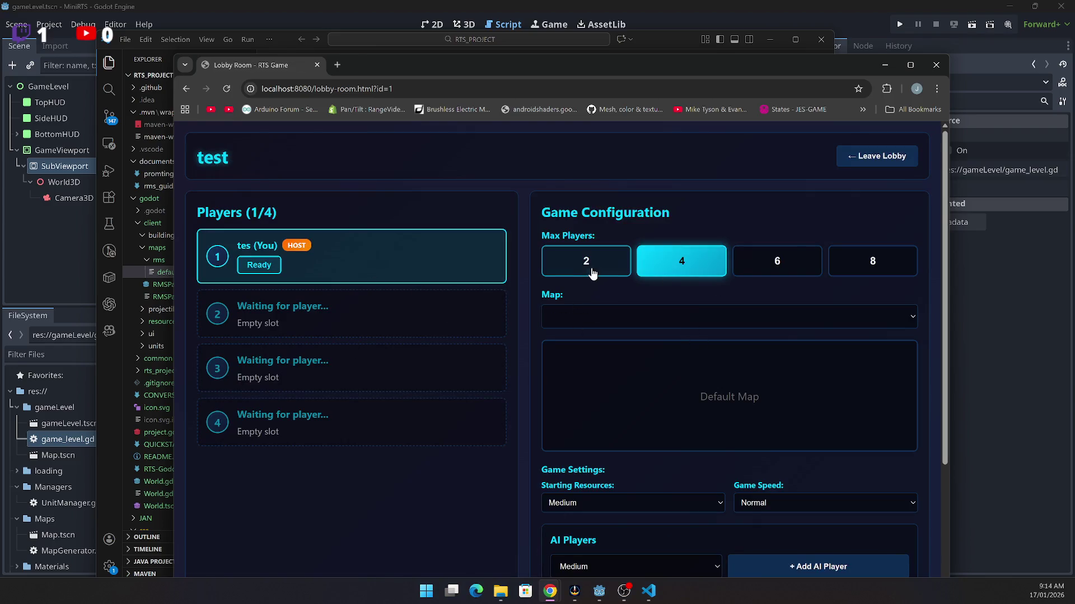
# Step: Cap the lobby at 2 players, add a medium AI player, mark ready and start the game
pyautogui.click(592, 272)
pyautogui.scroll(-3, 794, 486)
pyautogui.click(837, 409)
pyautogui.scroll(3, 560, 372)
pyautogui.scroll(-2, 255, 197)
pyautogui.scroll(3, 255, 197)
pyautogui.click(258, 263)
pyautogui.scroll(-4, 759, 470)
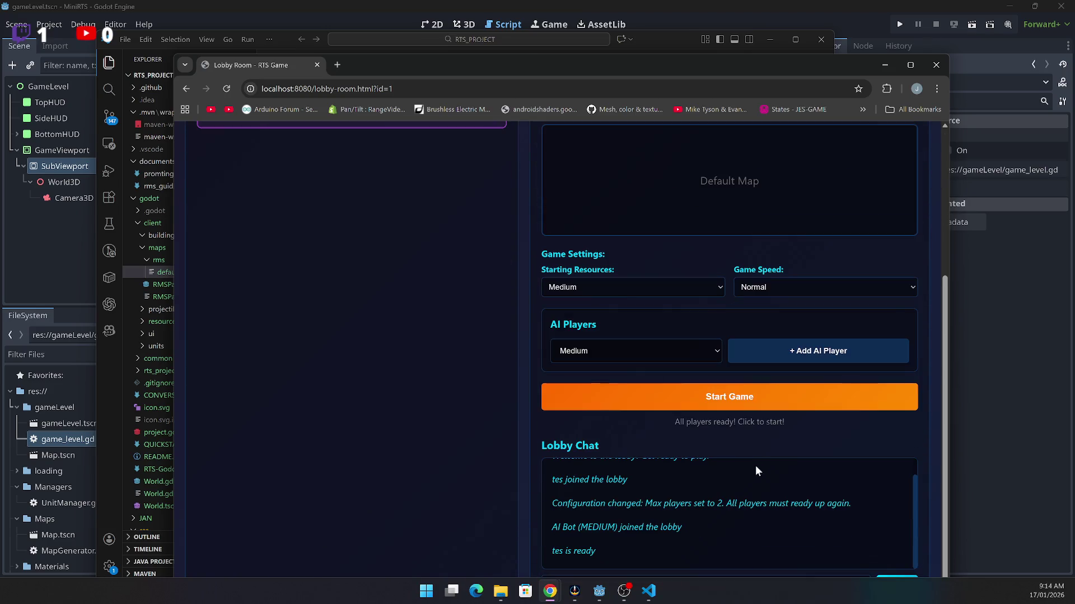
pyautogui.click(771, 402)
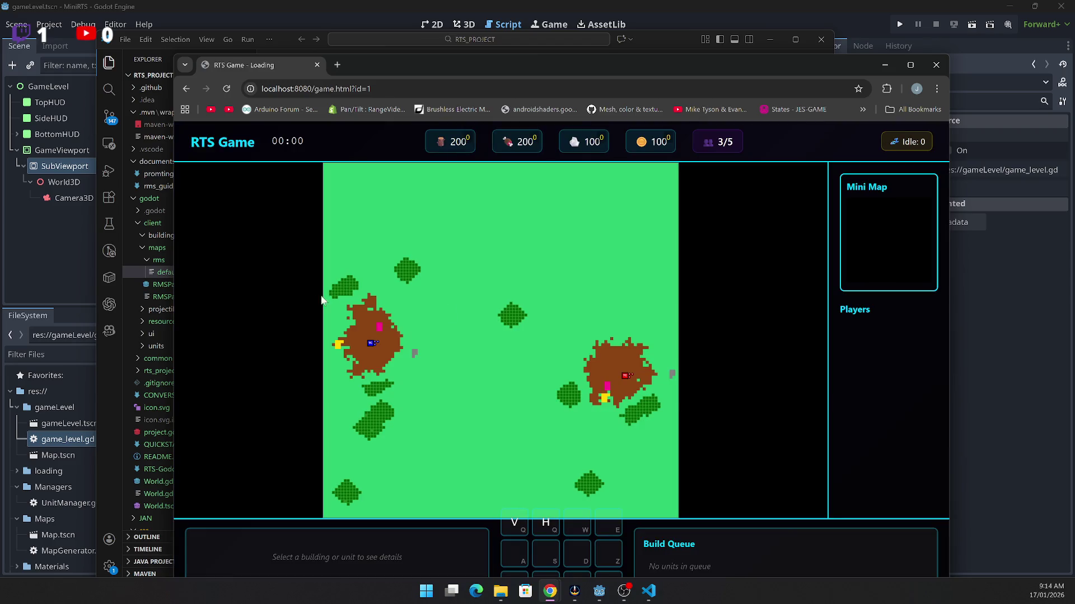
# Step: Box-select the villagers by the red Town Center, then select and deselect the top-left tree
pyautogui.moveTo(605, 365); pyautogui.dragTo(682, 390)
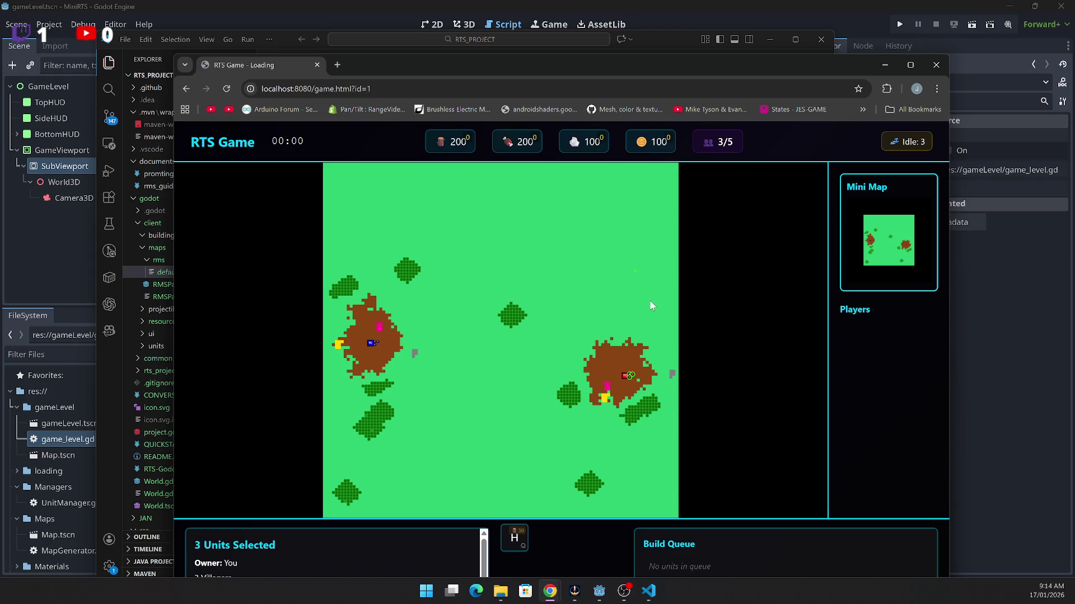
pyautogui.click(636, 312)
pyautogui.moveTo(637, 367); pyautogui.dragTo(637, 368)
pyautogui.click(607, 416)
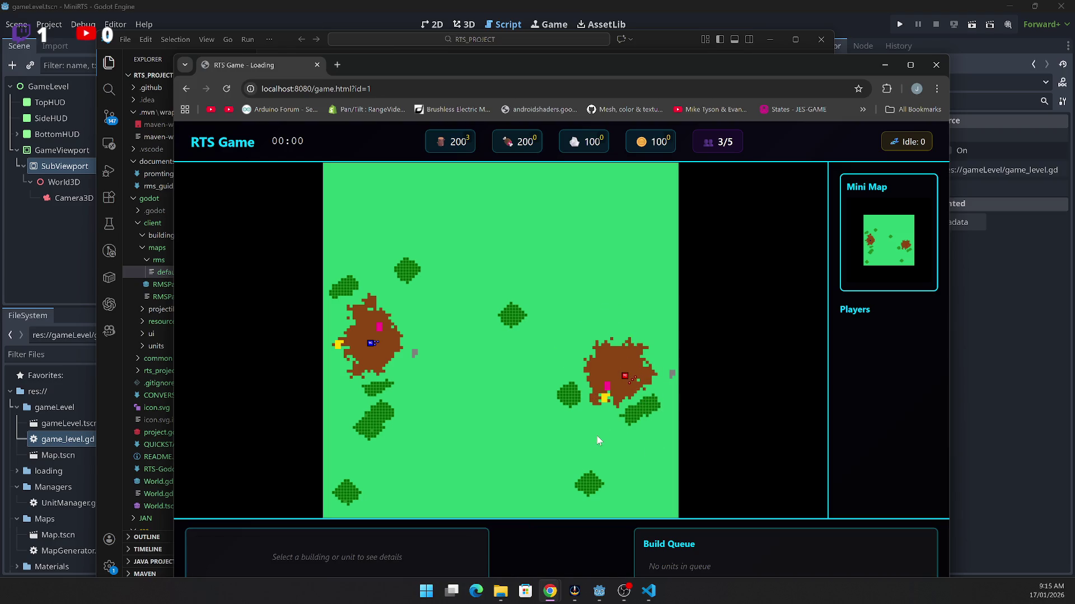
pyautogui.click(413, 273)
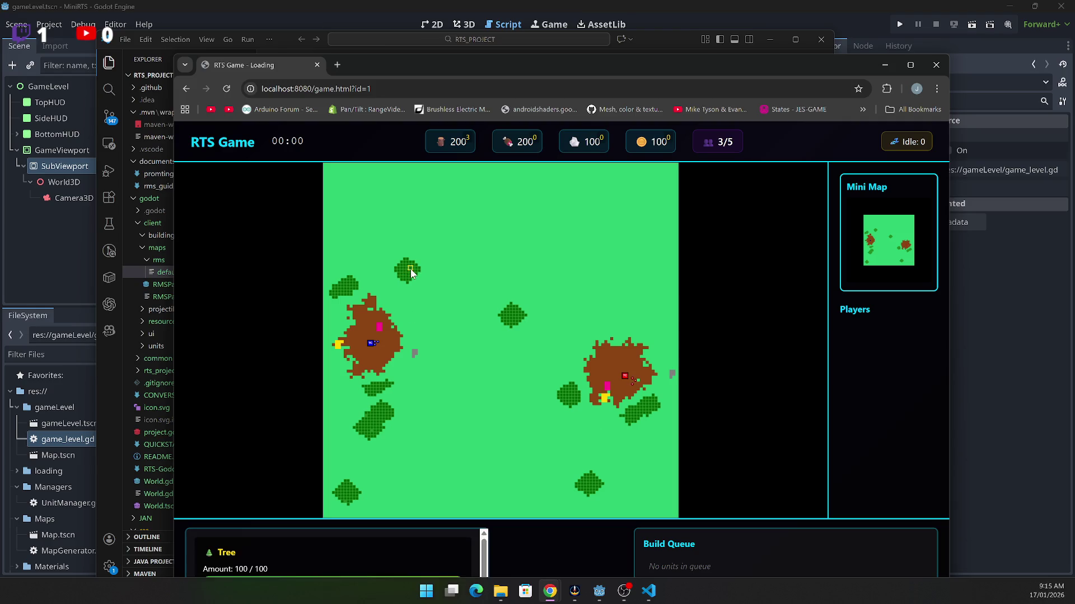
pyautogui.click(424, 265)
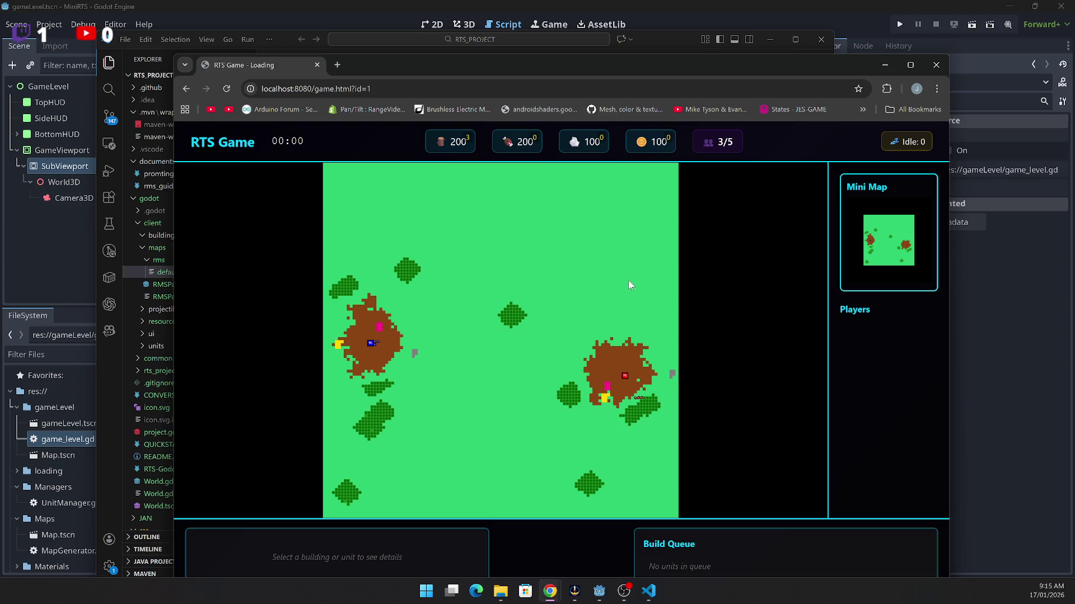
# Step: Select the three units near the right base, then select the Town Center
pyautogui.moveTo(665, 423); pyautogui.dragTo(665, 424)
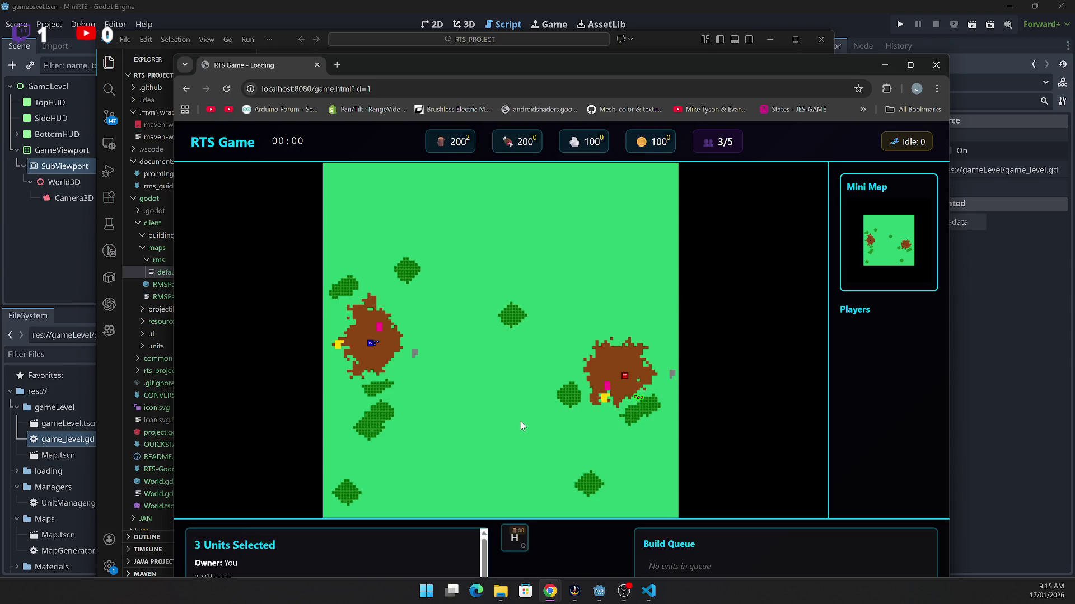
pyautogui.click(461, 348)
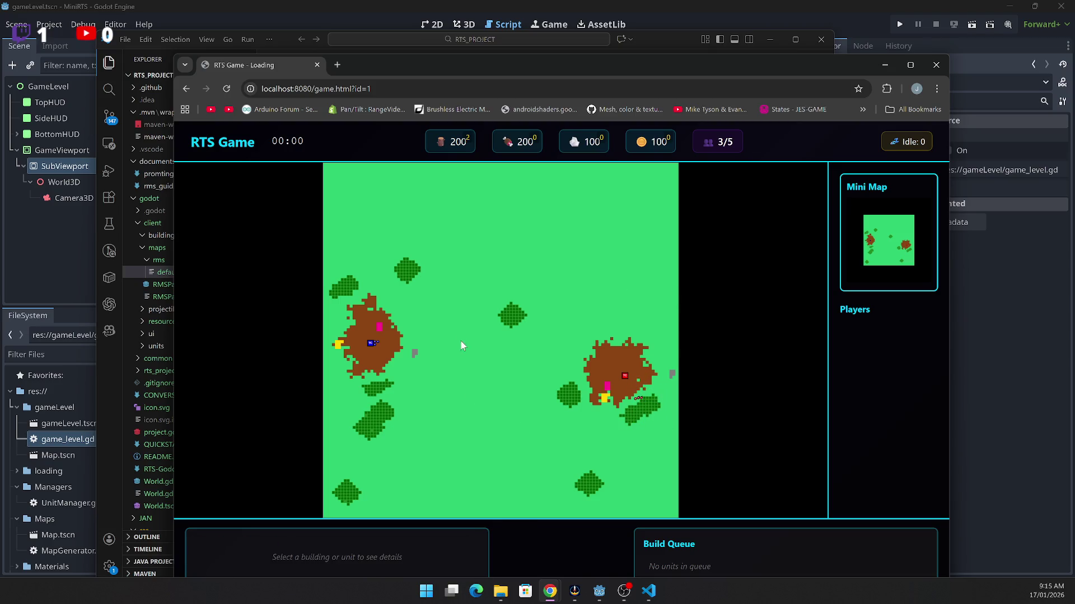
pyautogui.click(635, 388)
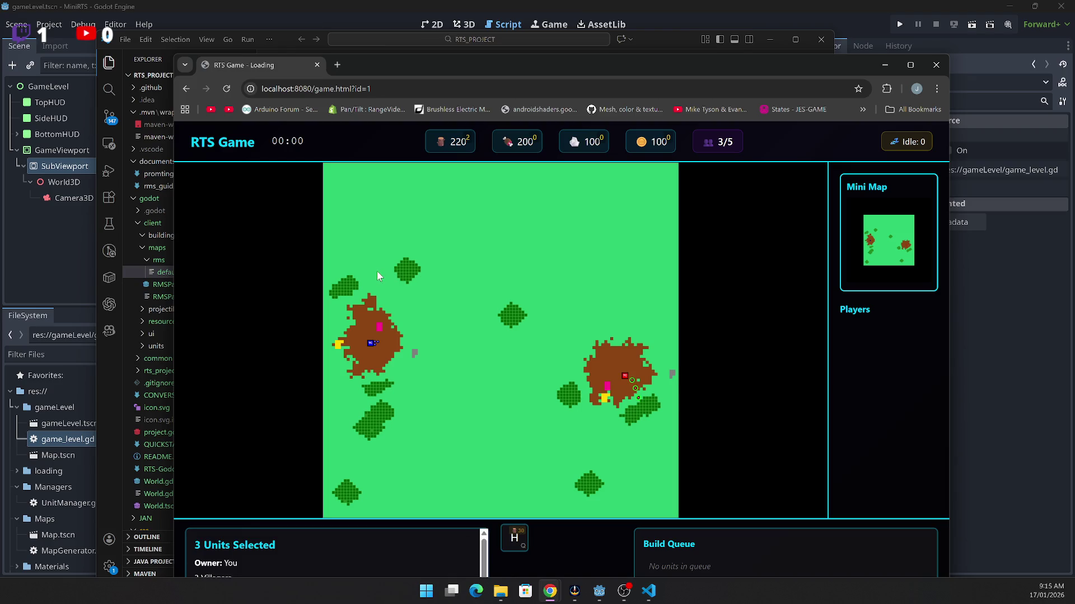
pyautogui.click(625, 376)
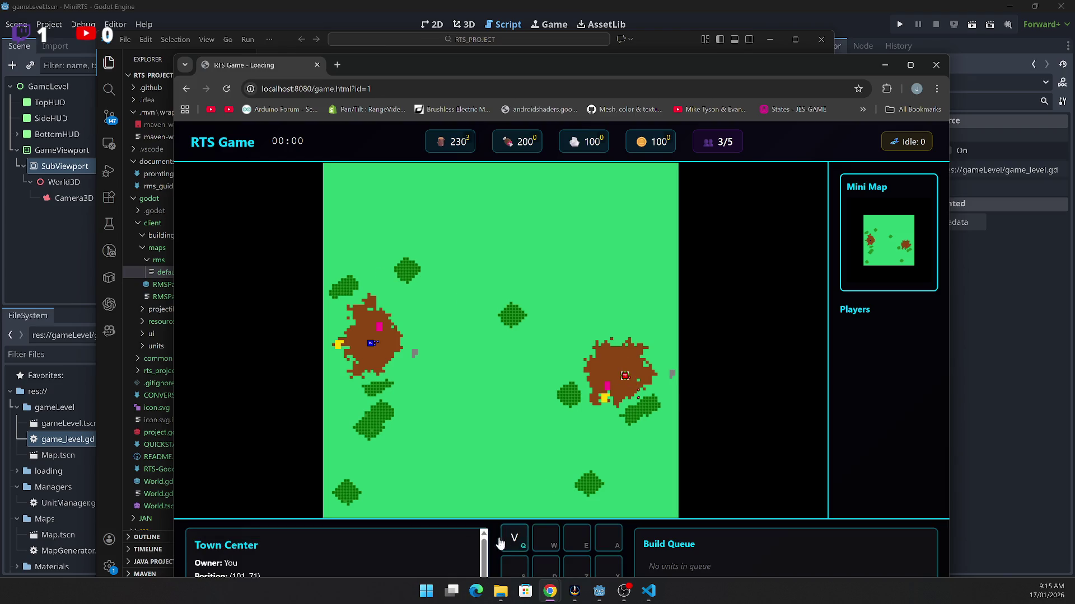
# Step: Queue three villagers at the Town Center and start placing its rally point
pyautogui.click(515, 541)
pyautogui.click(515, 541)
pyautogui.click(515, 541)
pyautogui.click(515, 540)
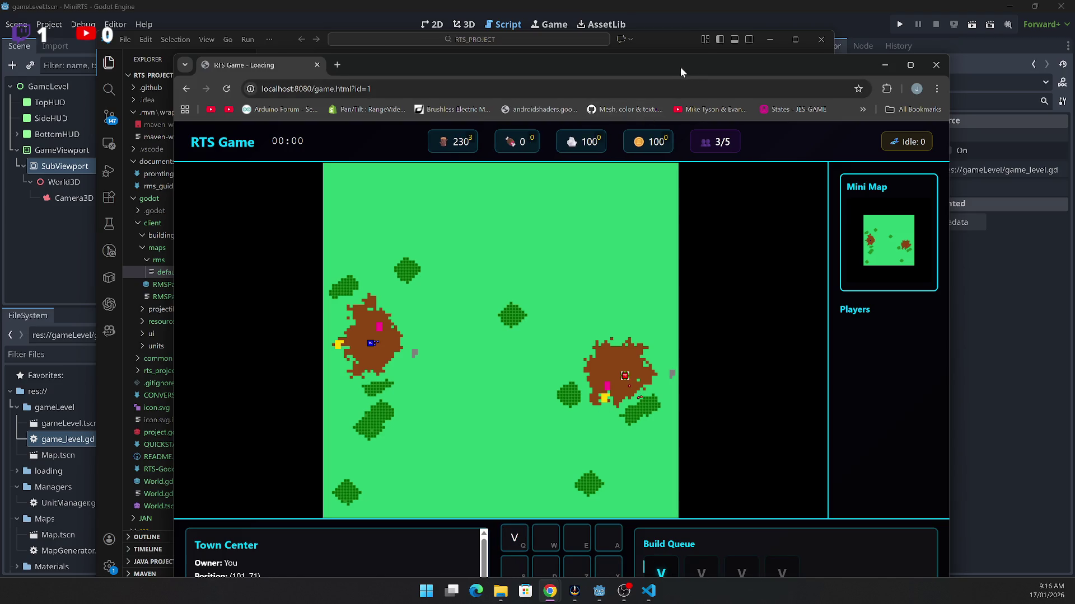
pyautogui.moveTo(680, 66); pyautogui.dragTo(667, 32)
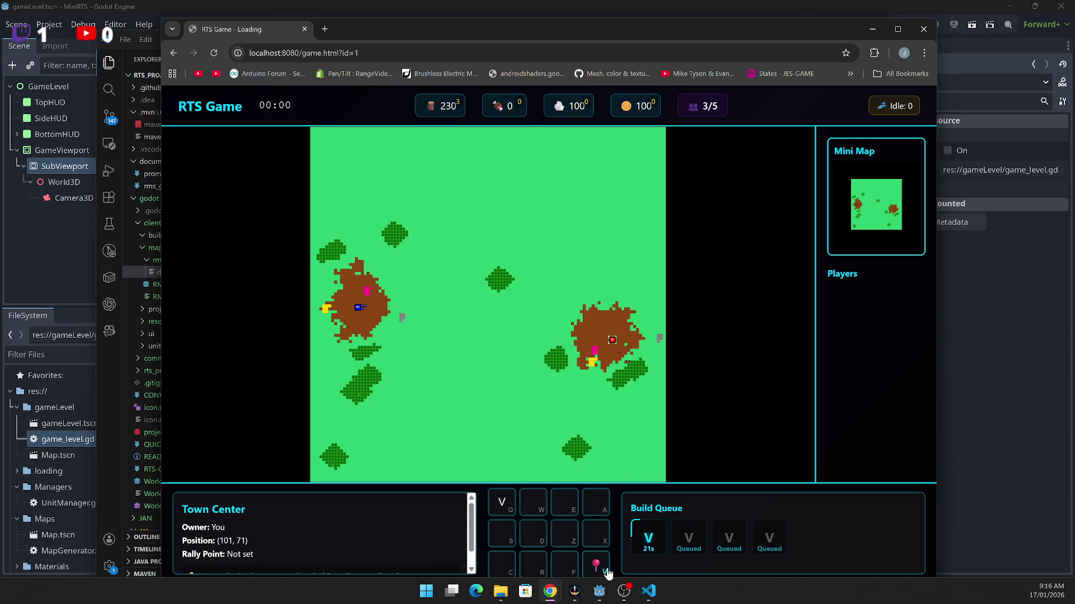
pyautogui.click(596, 565)
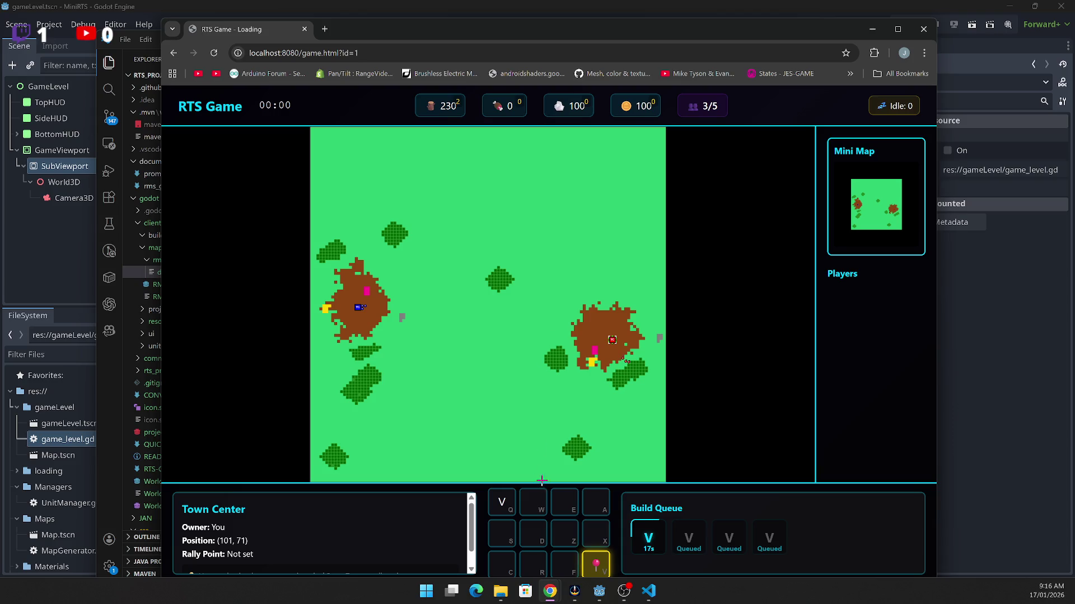
# Step: Send the three villagers to the berry bush, check its remaining amount, then close the game window
pyautogui.moveTo(590, 326); pyautogui.dragTo(644, 366)
pyautogui.rightClick(597, 351)
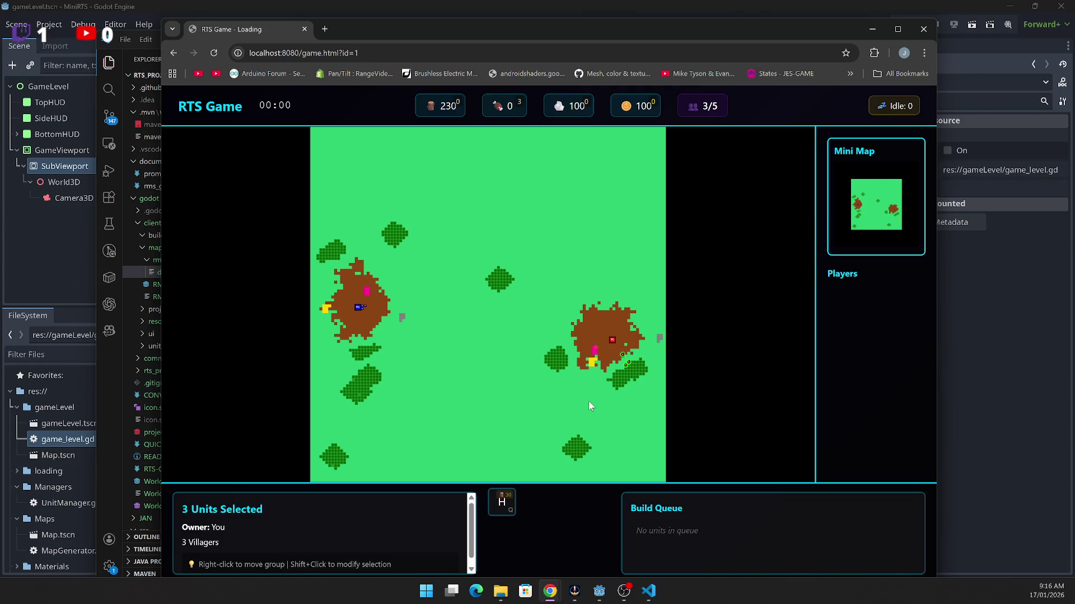
pyautogui.click(577, 411)
pyautogui.click(596, 350)
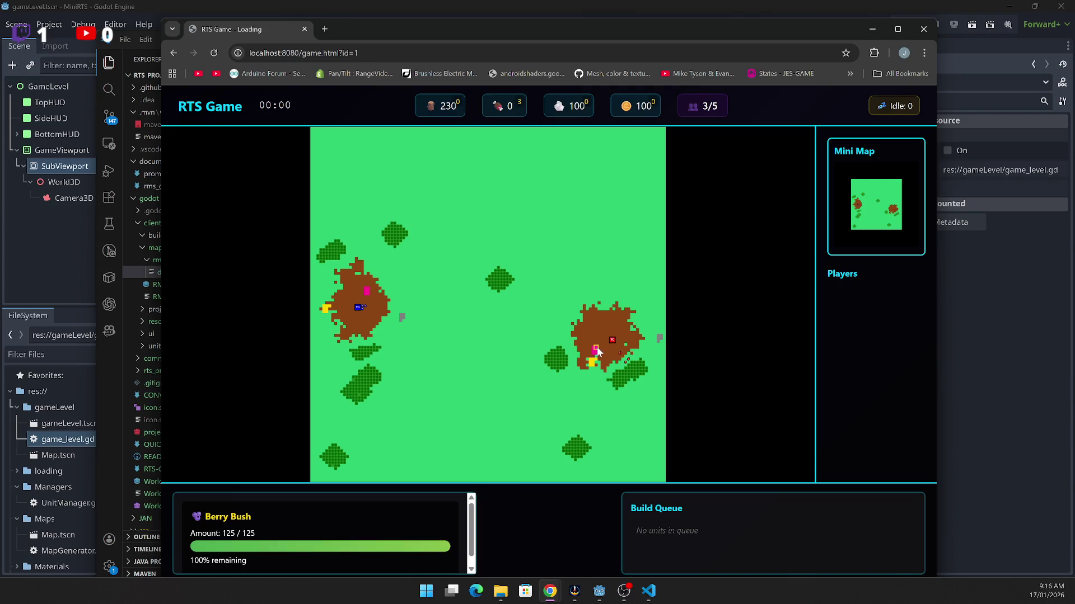
pyautogui.click(597, 351)
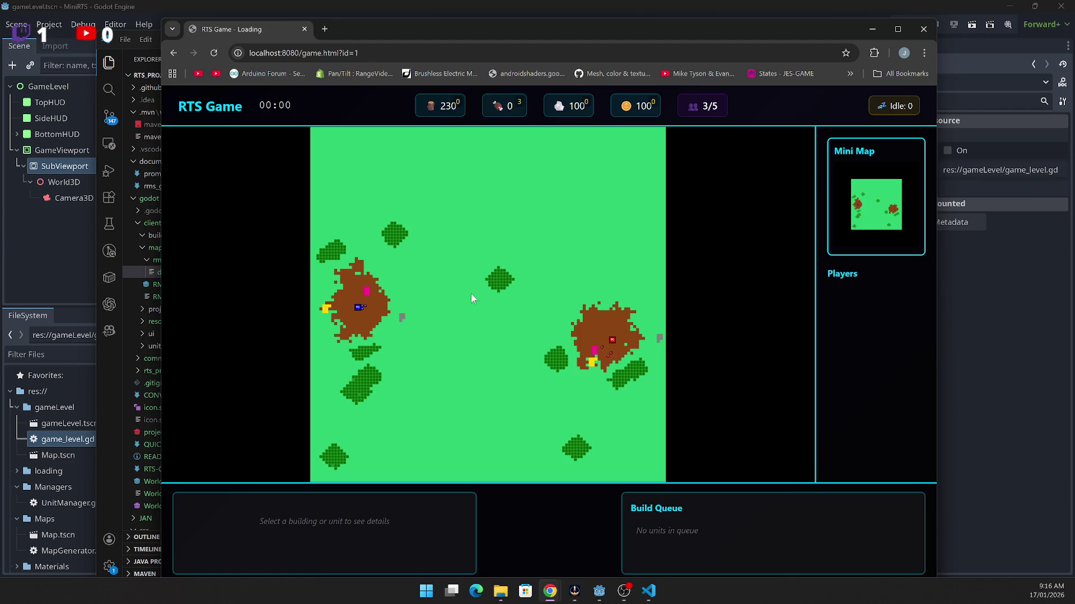
pyautogui.click(924, 34)
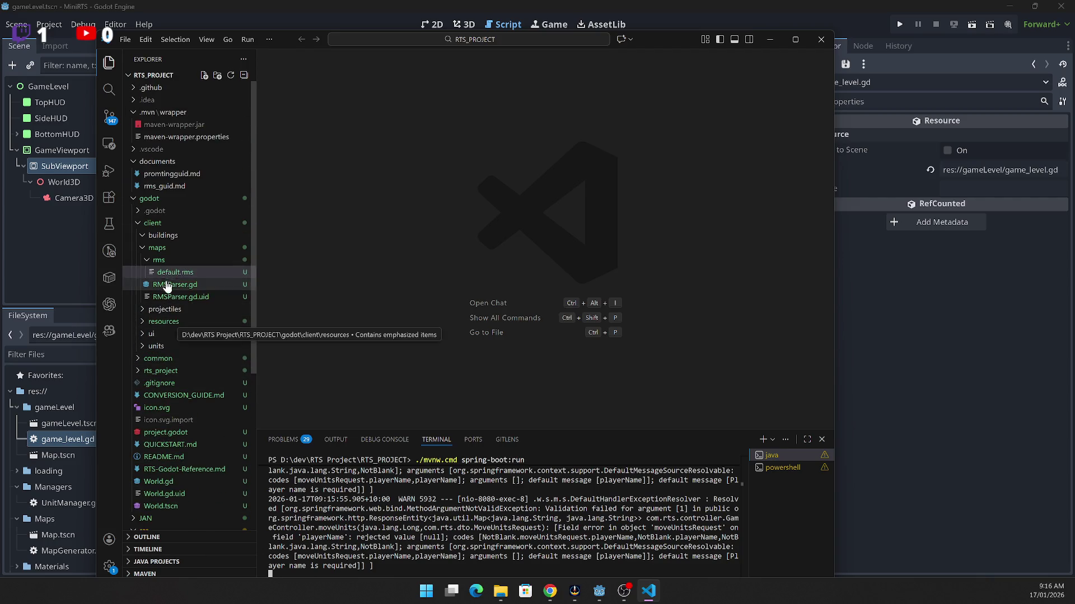
# Step: Collapse the maps and godot folders, then expand src/main, java\com\rts and config in the Explorer
pyautogui.click(144, 246)
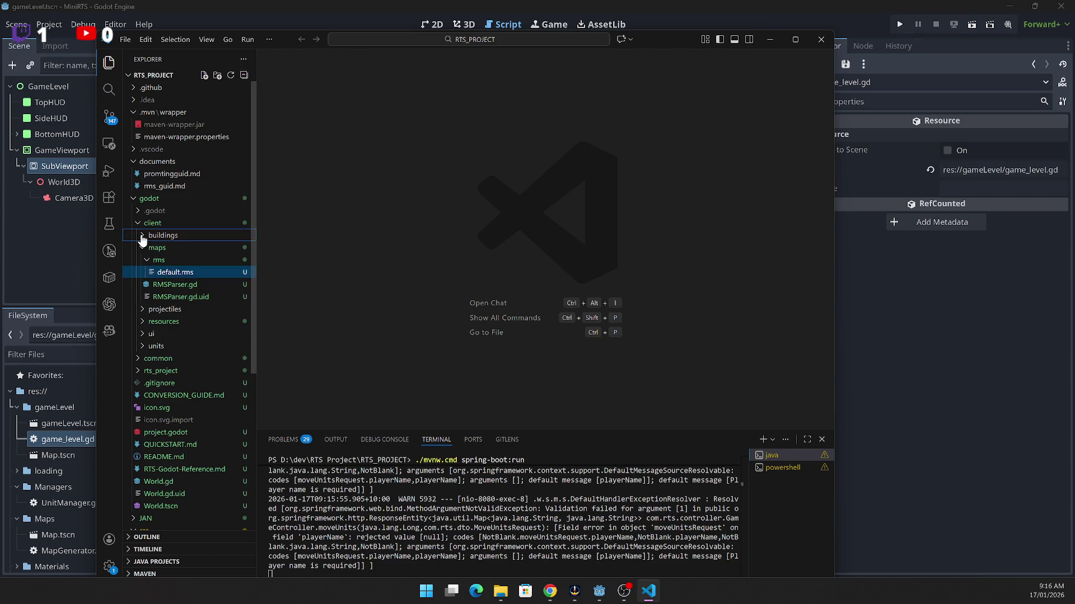
pyautogui.click(145, 247)
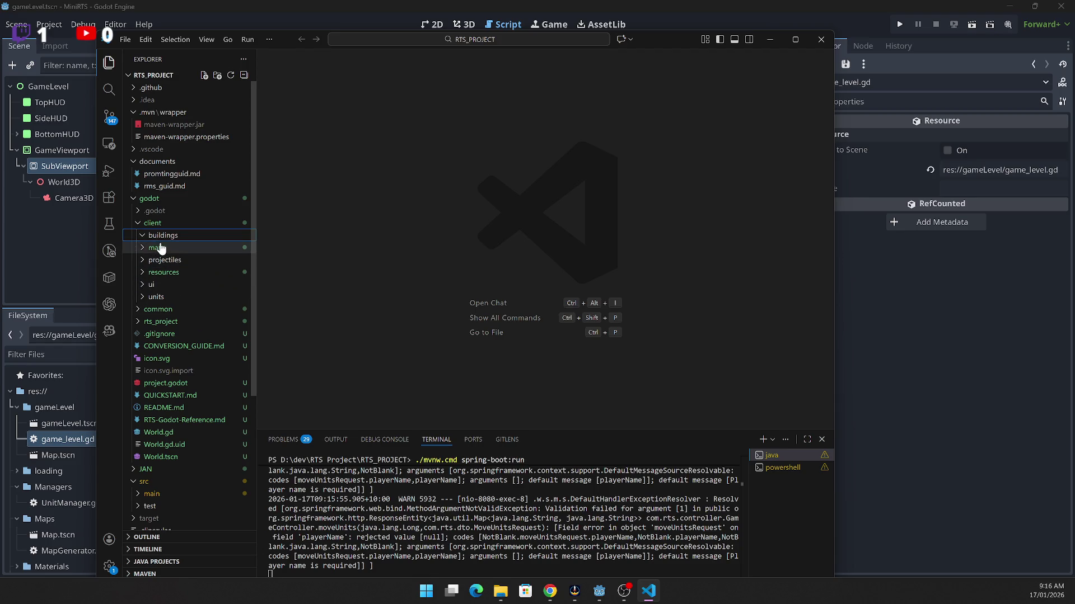
pyautogui.click(136, 199)
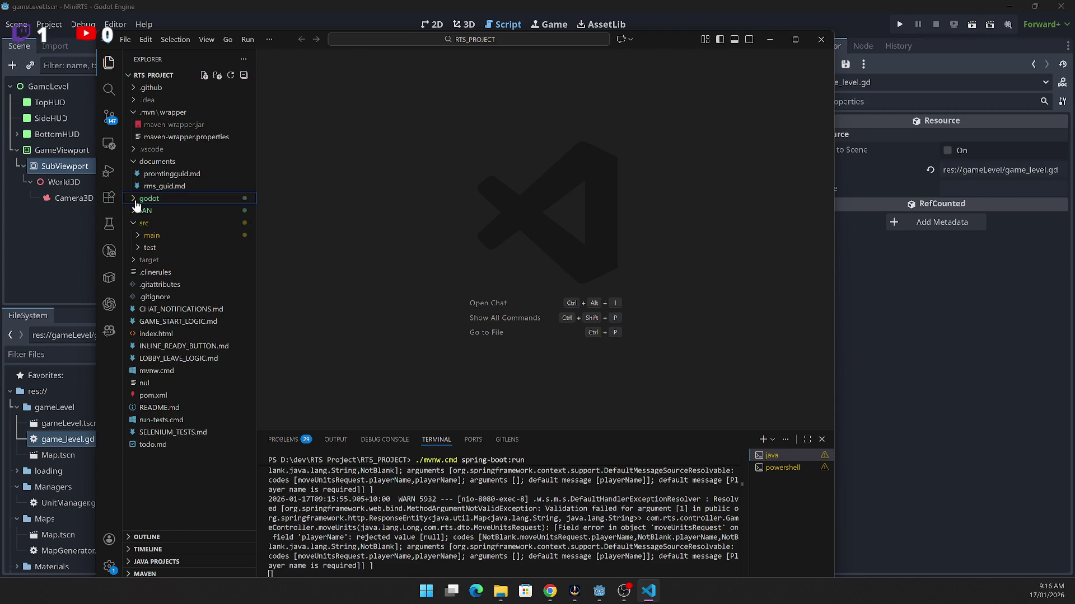
pyautogui.click(135, 236)
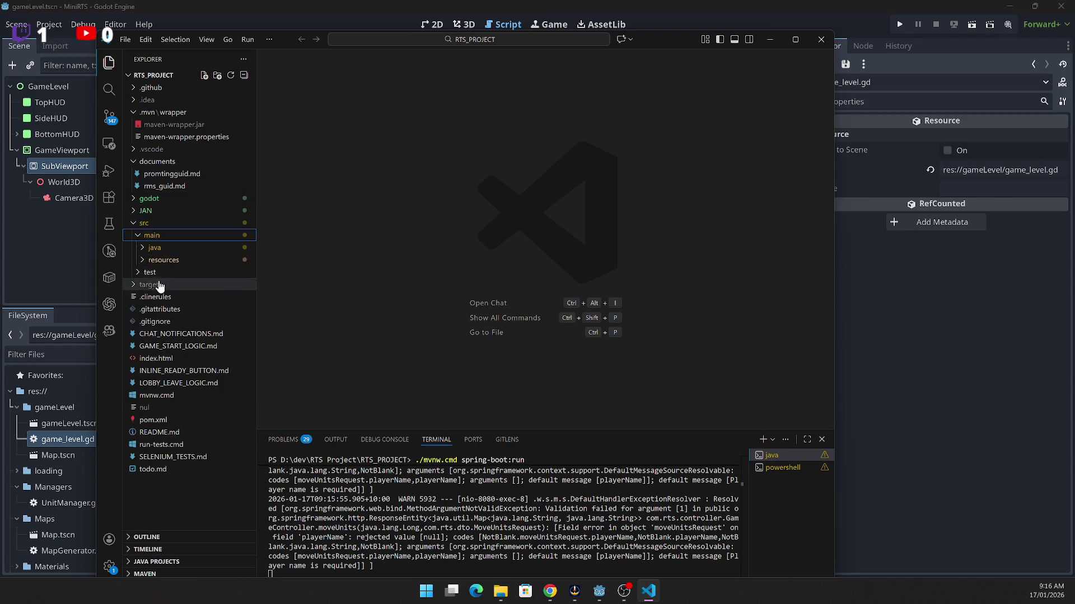
pyautogui.click(144, 248)
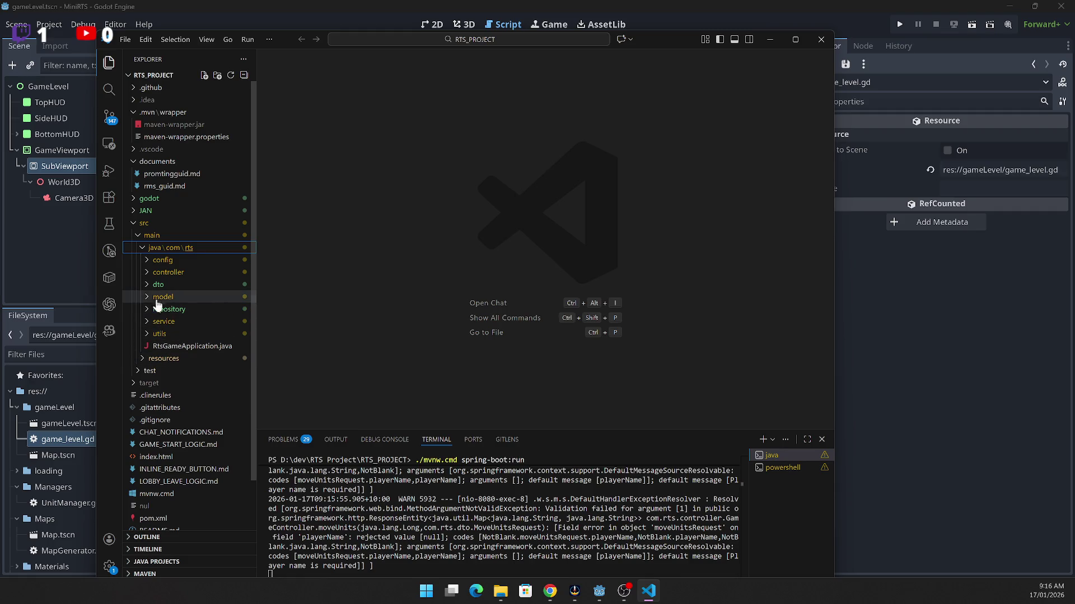
pyautogui.click(151, 260)
# Step: Expand and collapse the dto folder, then close Visual Studio Code
pyautogui.scroll(-2, 233, 371)
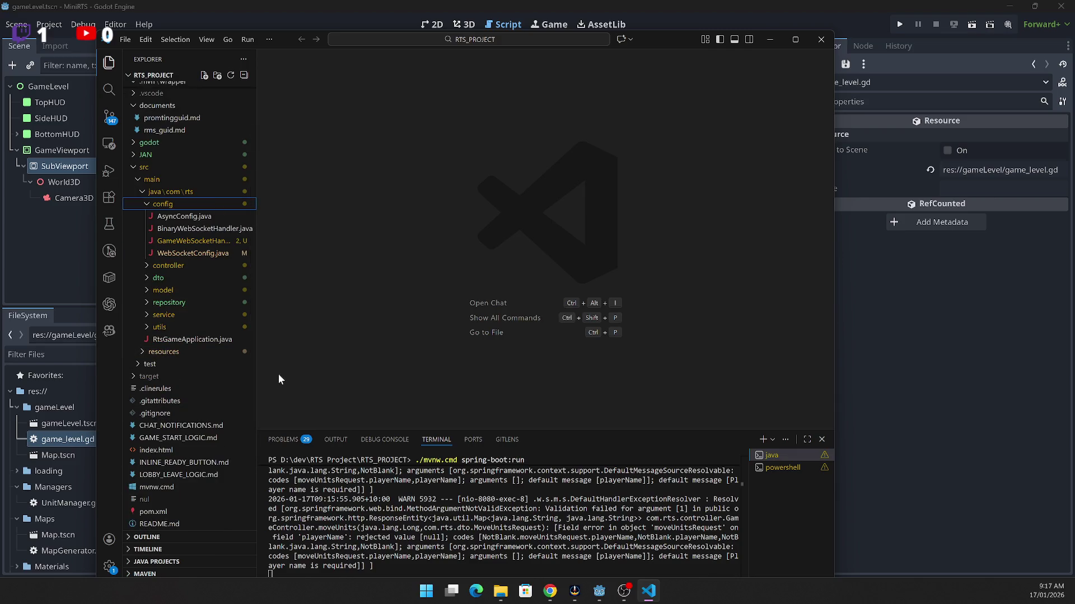
pyautogui.moveTo(603, 591)
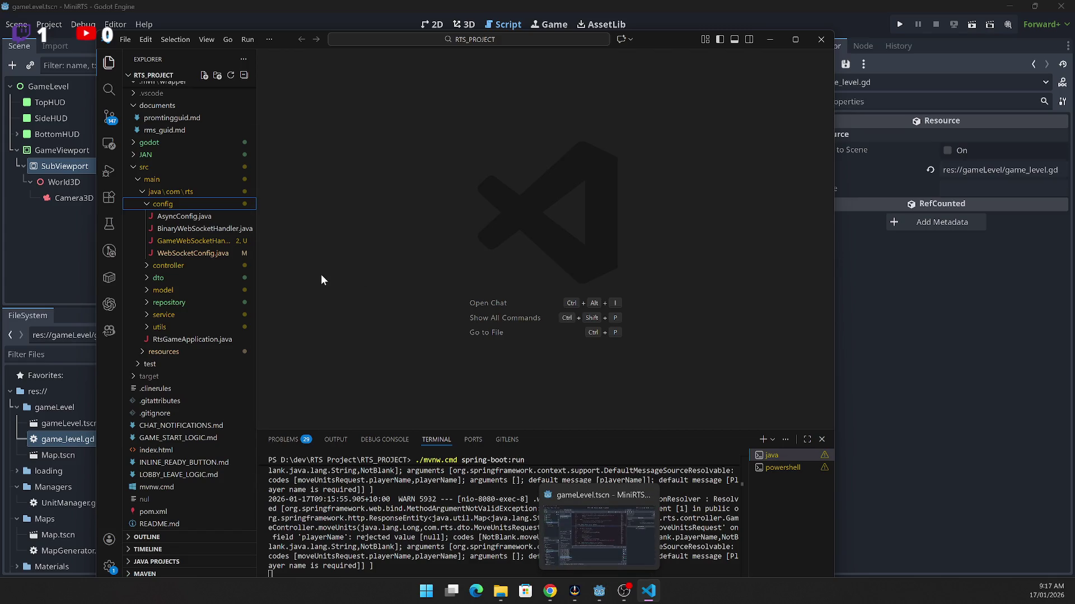
pyautogui.click(153, 278)
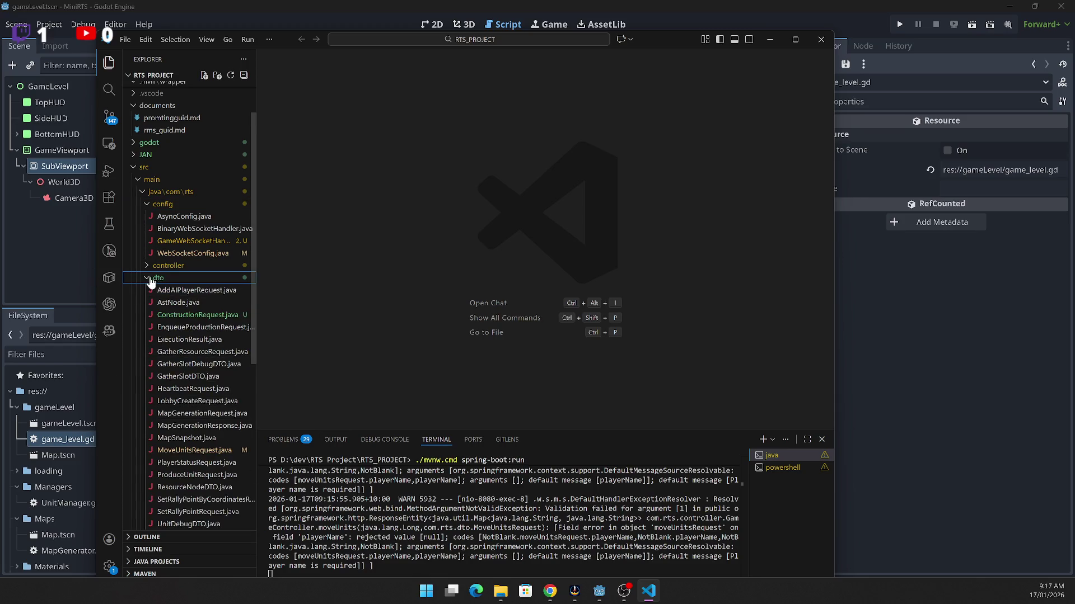
pyautogui.click(149, 278)
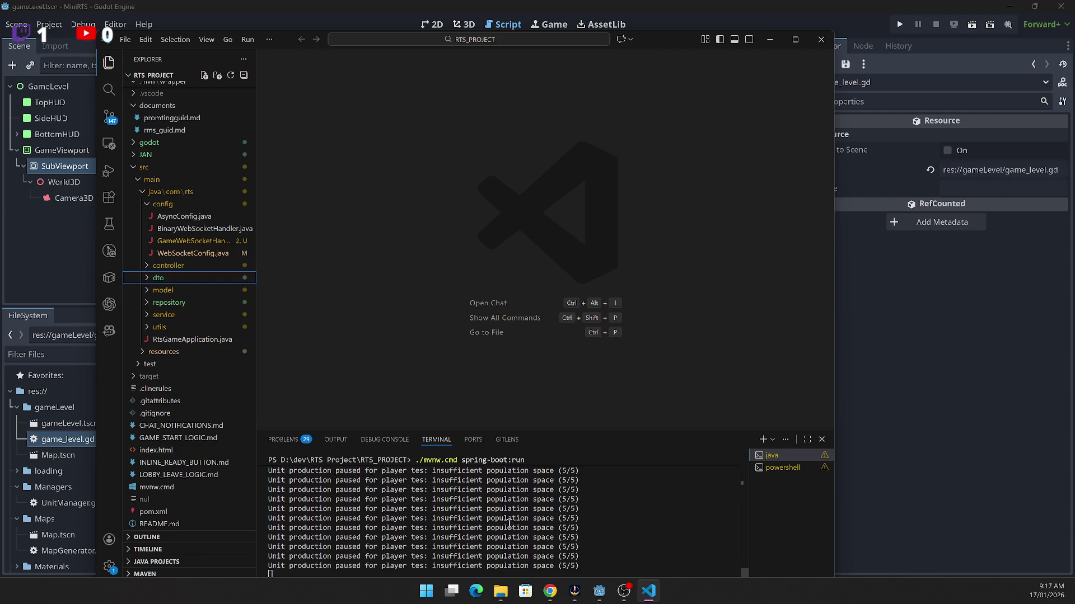
pyautogui.click(464, 203)
pyautogui.click(821, 39)
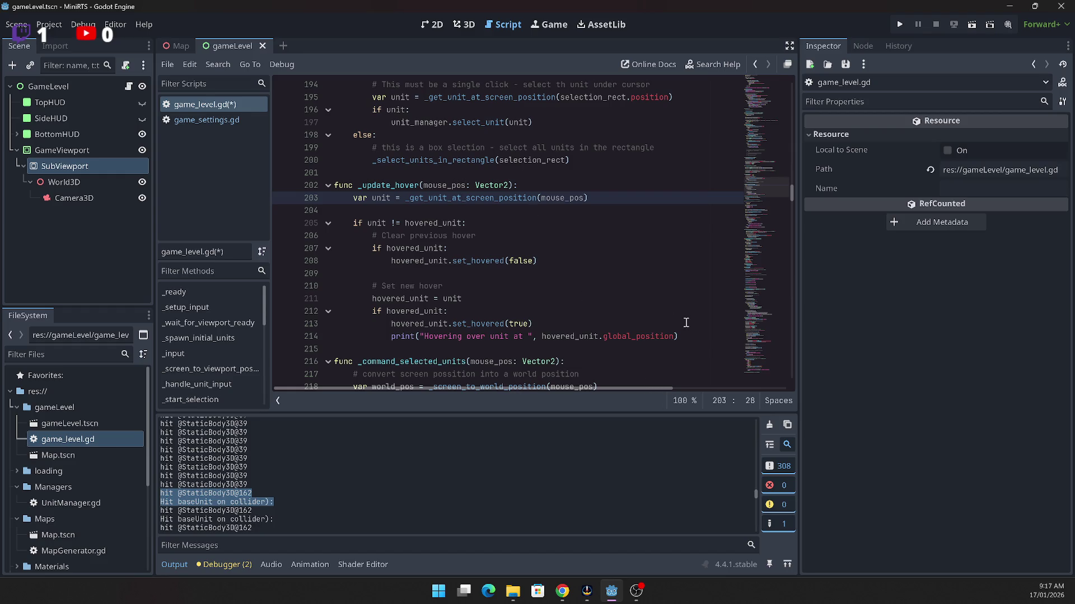
pyautogui.click(581, 274)
pyautogui.scroll(-2, 542, 302)
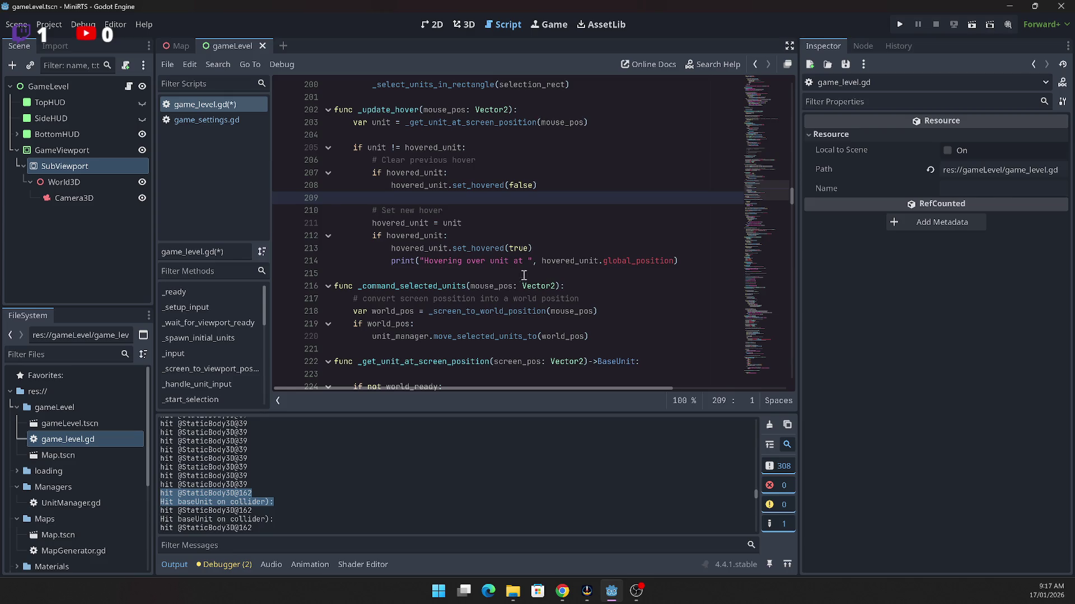
pyautogui.click(513, 248)
pyautogui.click(482, 241)
pyautogui.click(479, 247)
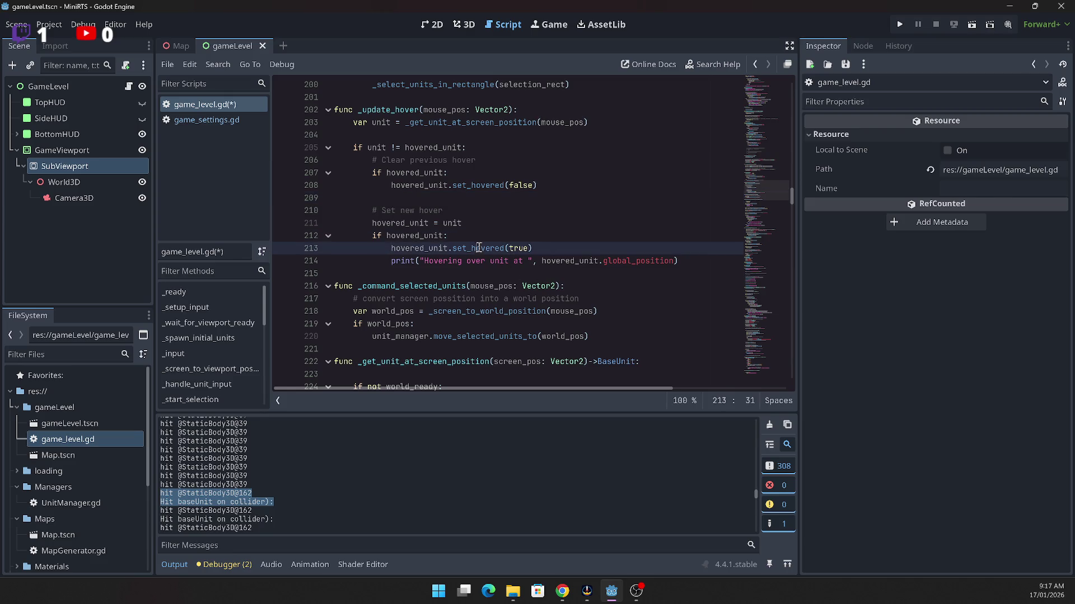
pyautogui.click(407, 223)
pyautogui.scroll(-15, 429, 250)
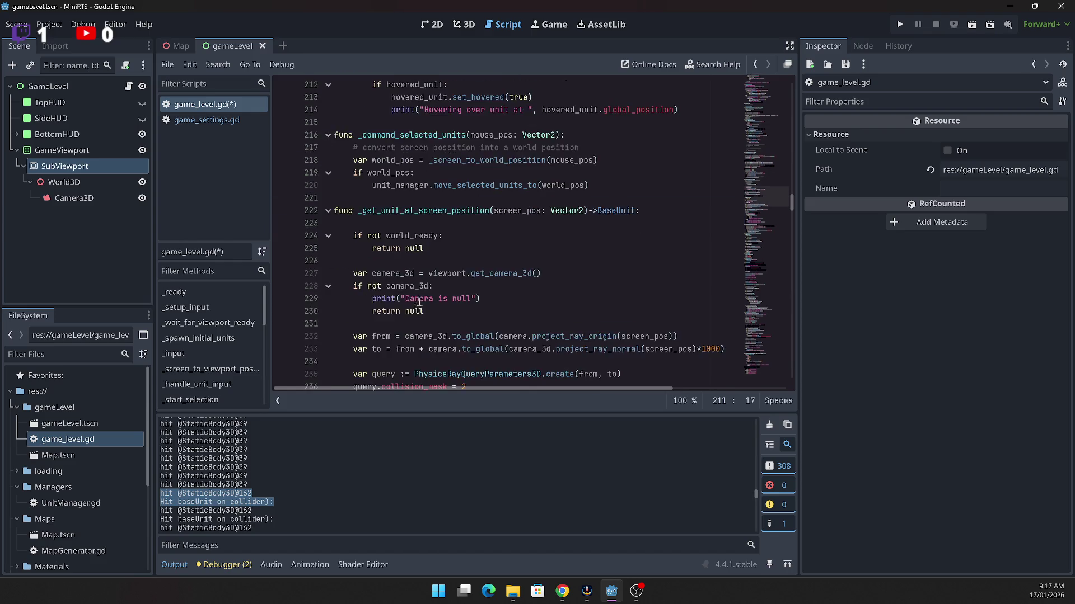
pyautogui.scroll(-5, 419, 291)
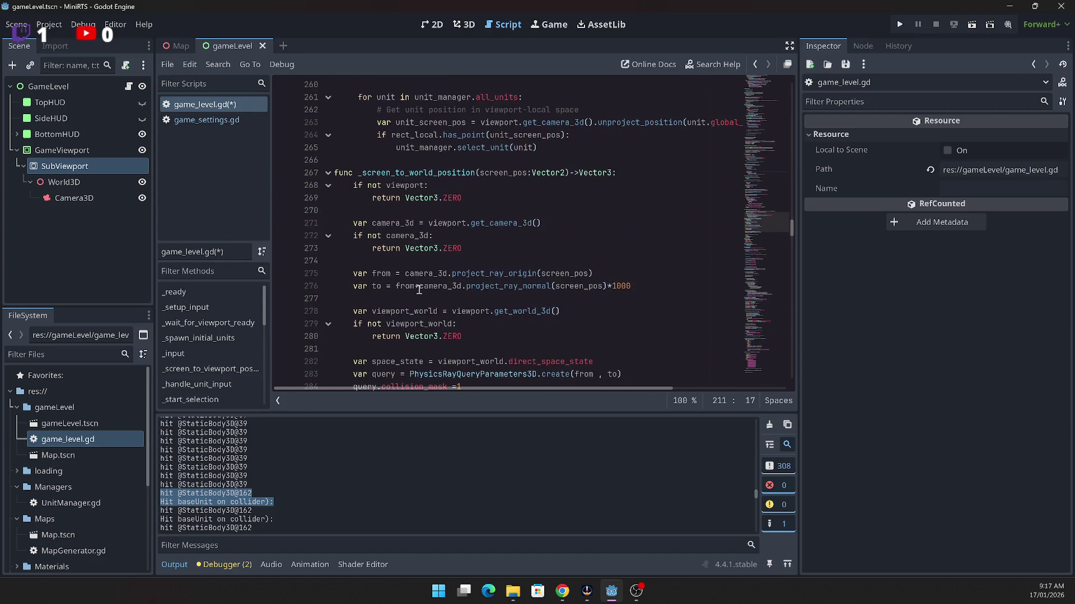
pyautogui.scroll(-6, 419, 286)
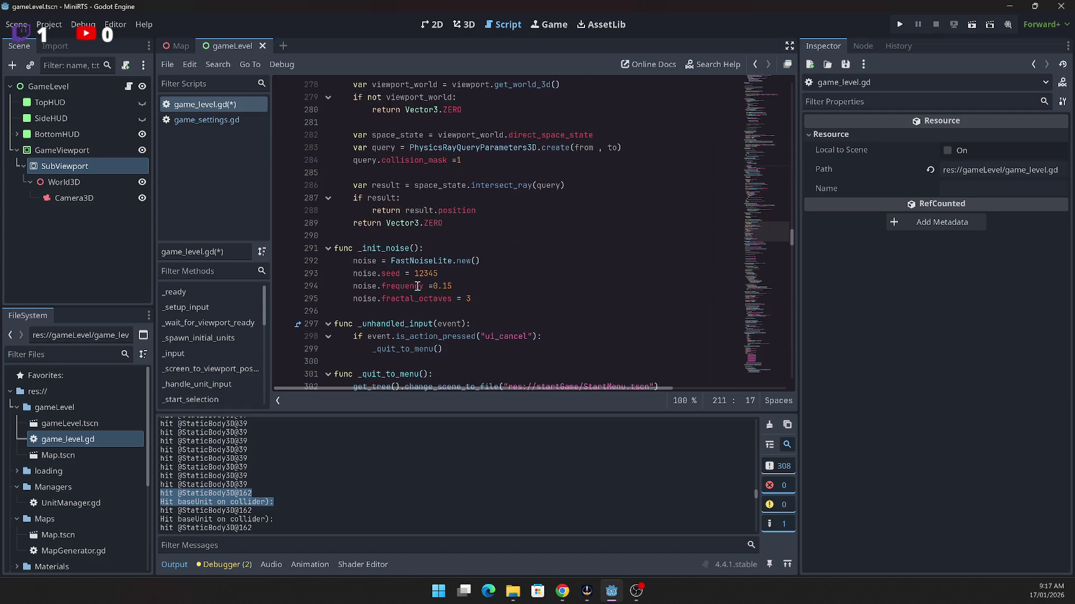
pyautogui.scroll(-2, 419, 285)
pyautogui.scroll(12, 418, 284)
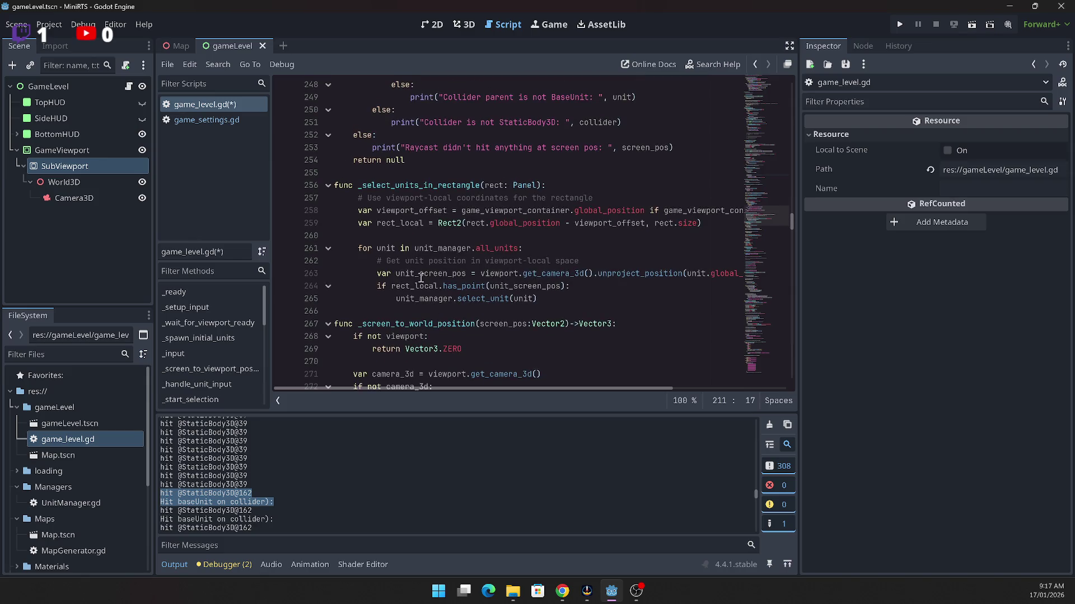
pyautogui.scroll(2, 421, 278)
pyautogui.scroll(2, 421, 276)
pyautogui.scroll(-7, 420, 277)
pyautogui.scroll(-8, 421, 277)
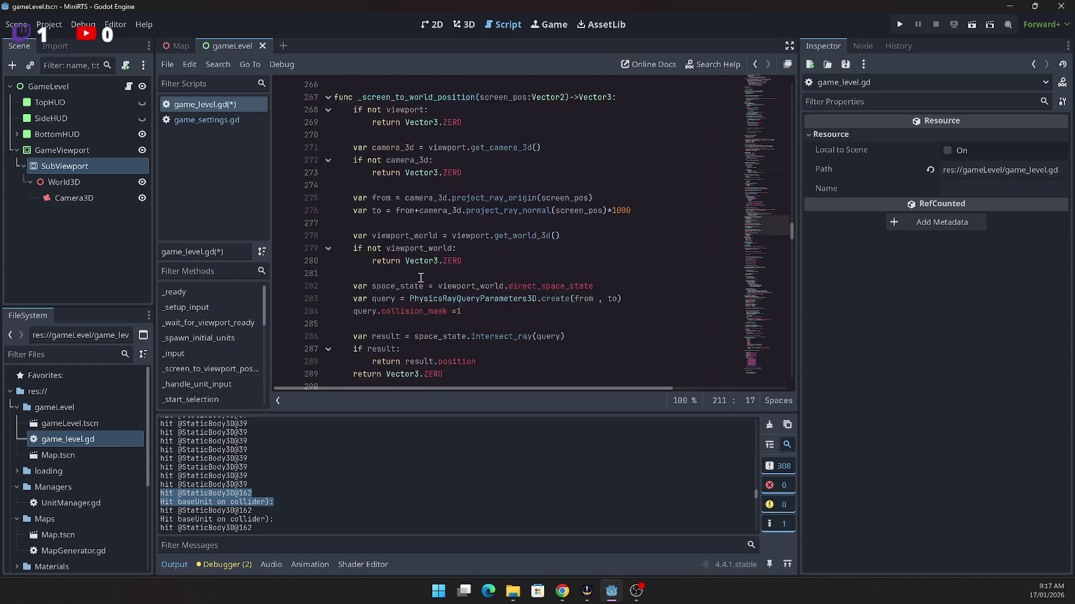
pyautogui.scroll(-3, 421, 275)
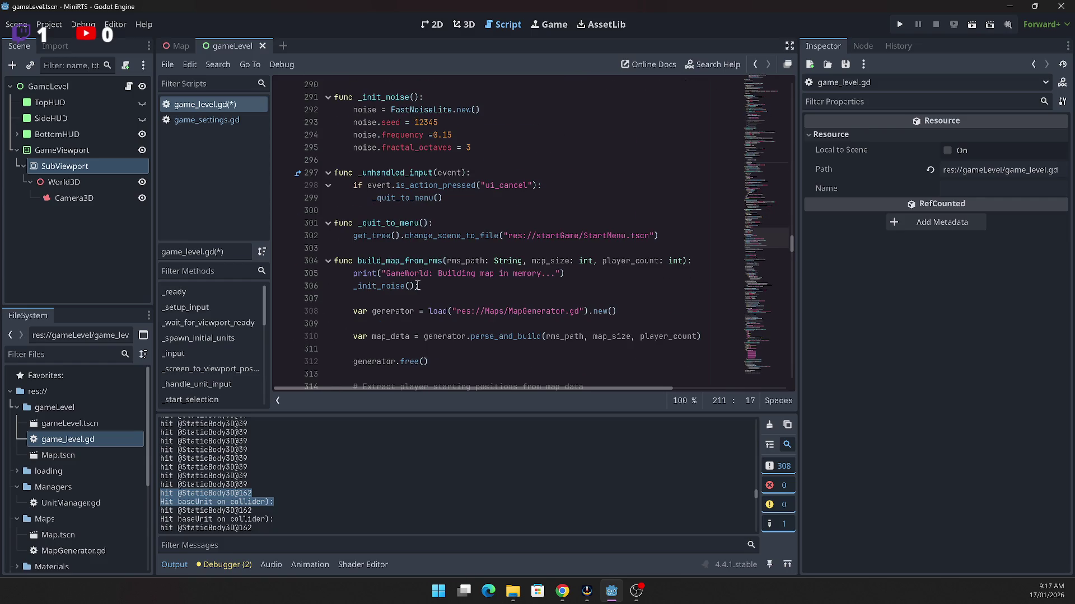
pyautogui.scroll(-5, 416, 288)
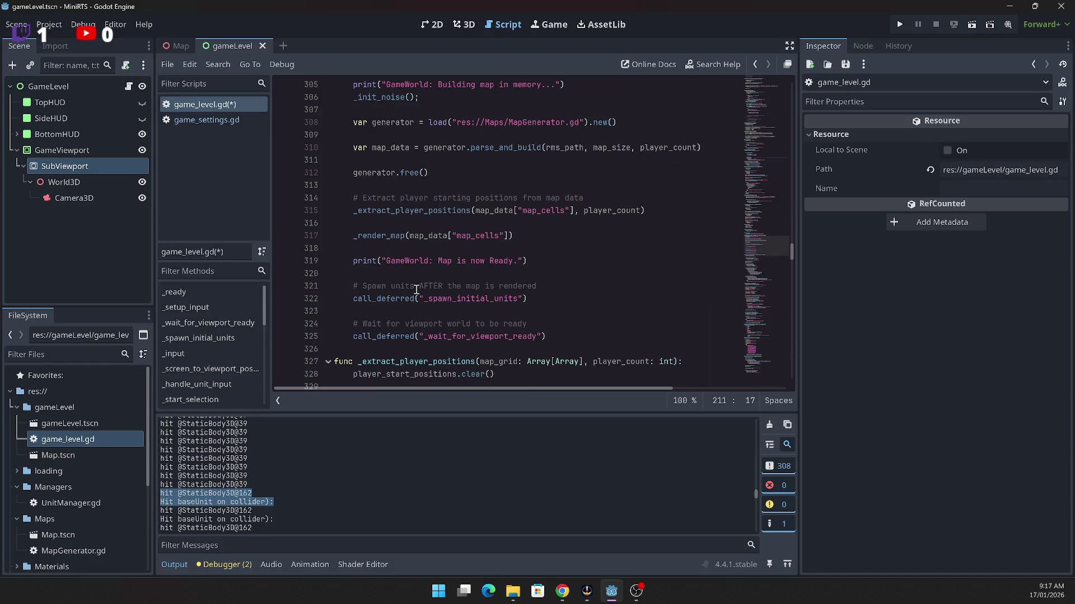
pyautogui.scroll(14, 416, 288)
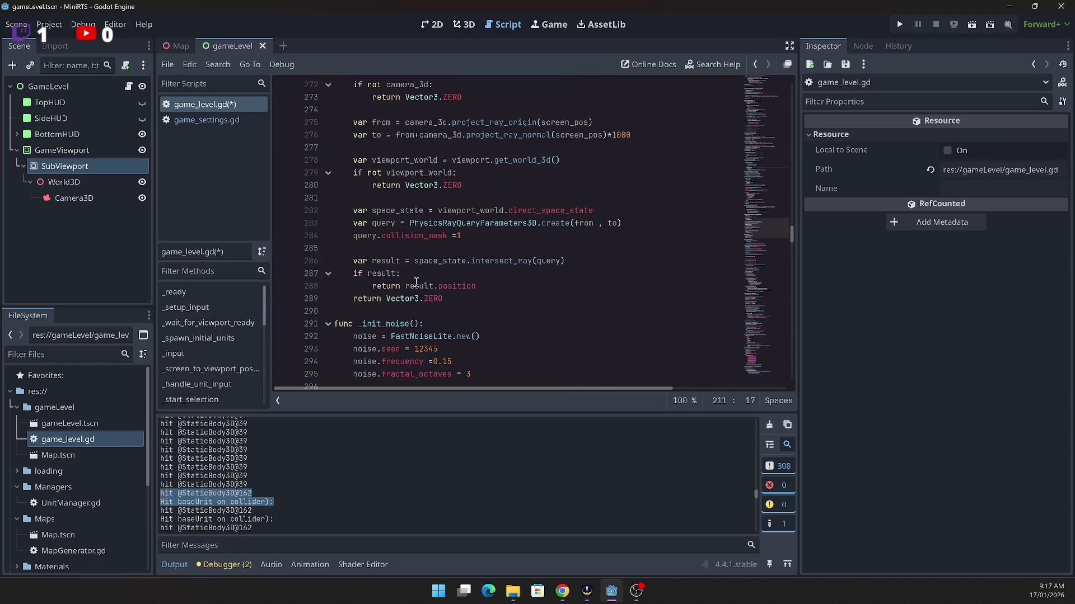
pyautogui.scroll(8, 409, 288)
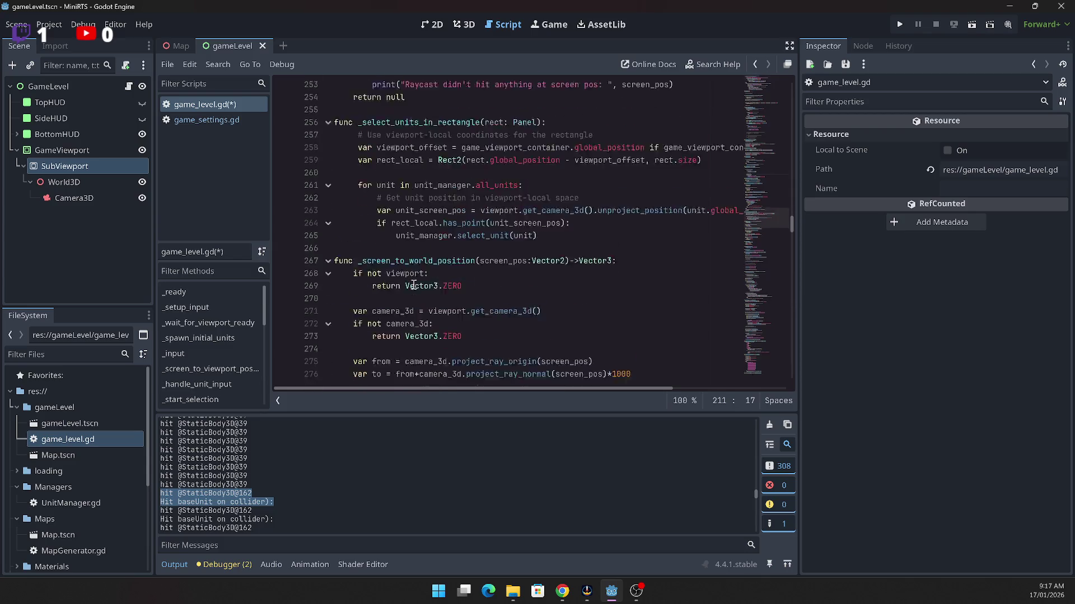
pyautogui.click(439, 295)
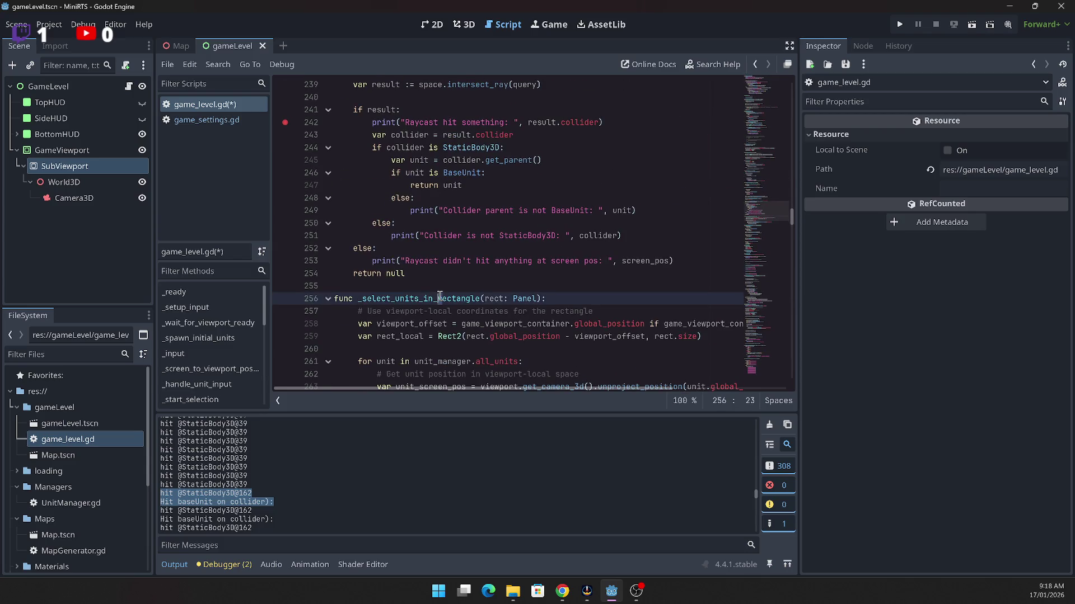
pyautogui.scroll(3, 437, 291)
pyautogui.scroll(6, 436, 286)
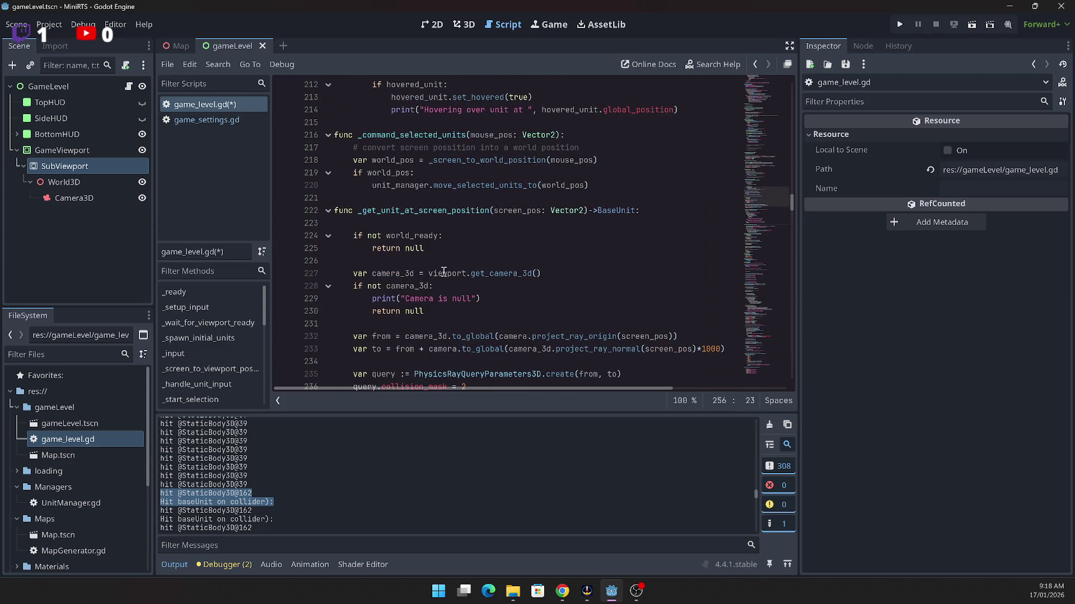
pyautogui.doubleClick(451, 211)
pyautogui.scroll(-3, 449, 266)
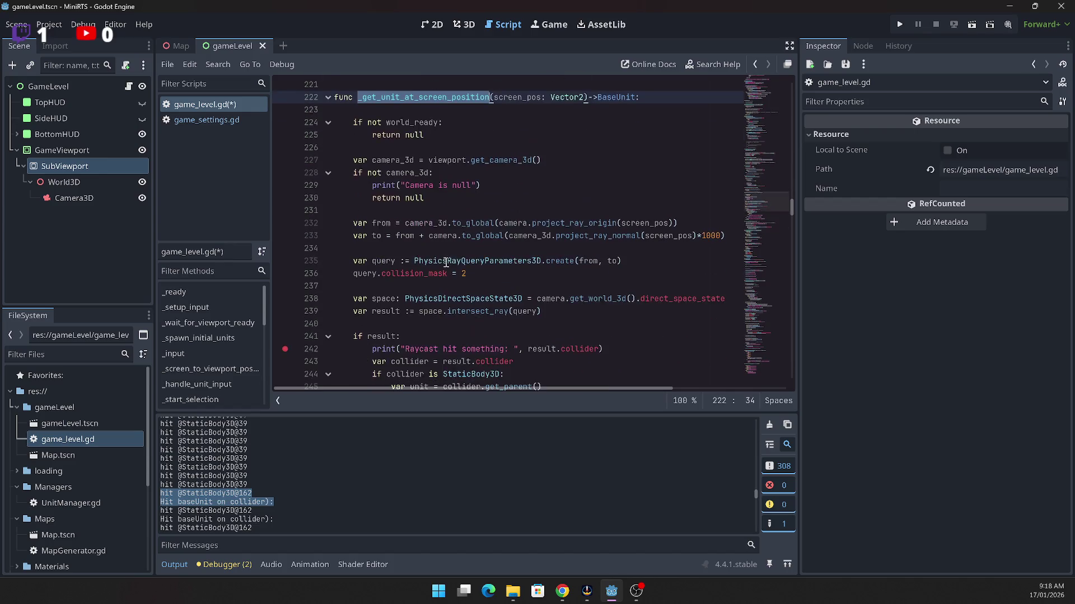
pyautogui.scroll(-6, 448, 257)
pyautogui.scroll(3, 446, 261)
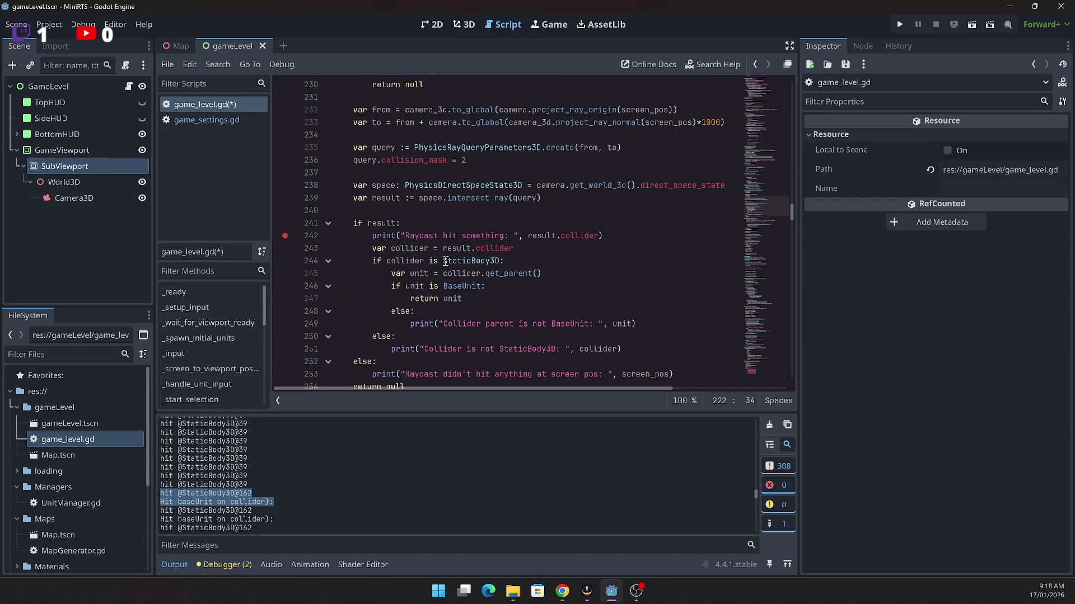
pyautogui.scroll(4, 445, 260)
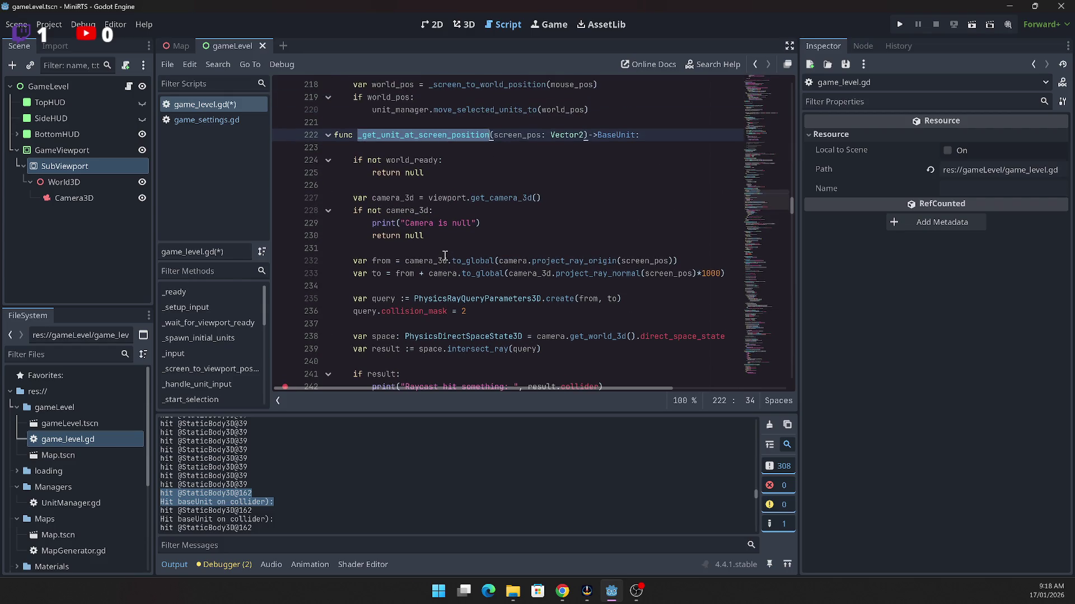
pyautogui.scroll(6, 445, 255)
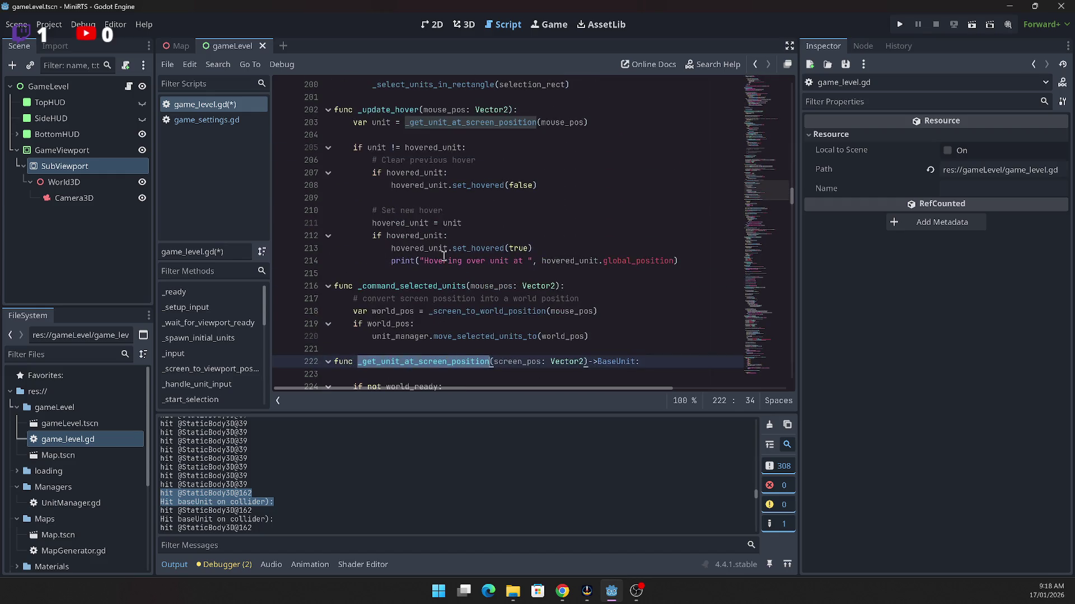
pyautogui.scroll(2, 445, 255)
pyautogui.scroll(4, 445, 254)
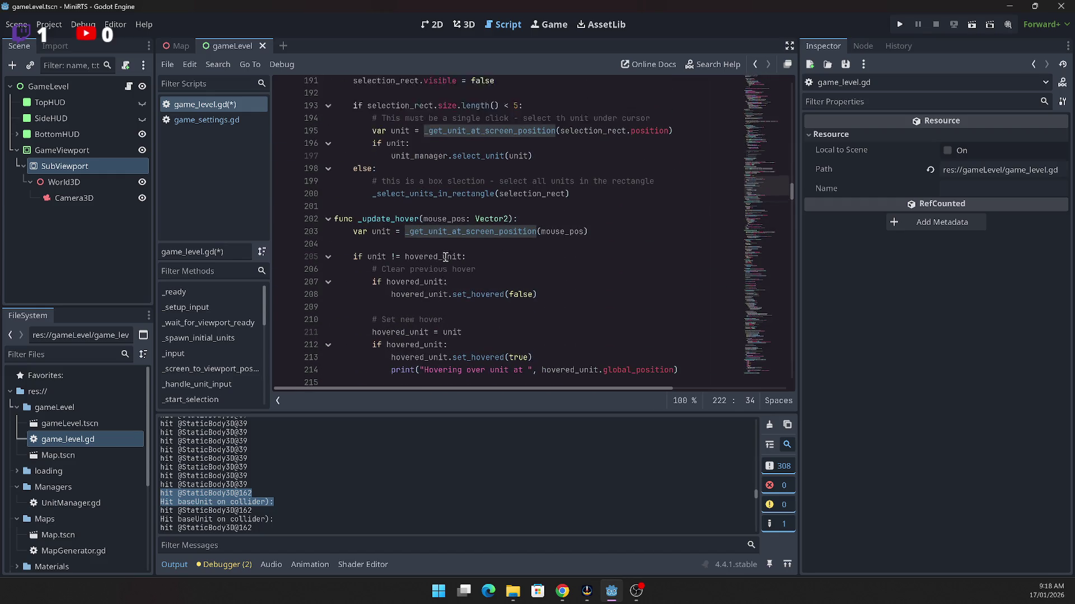
pyautogui.scroll(8, 446, 256)
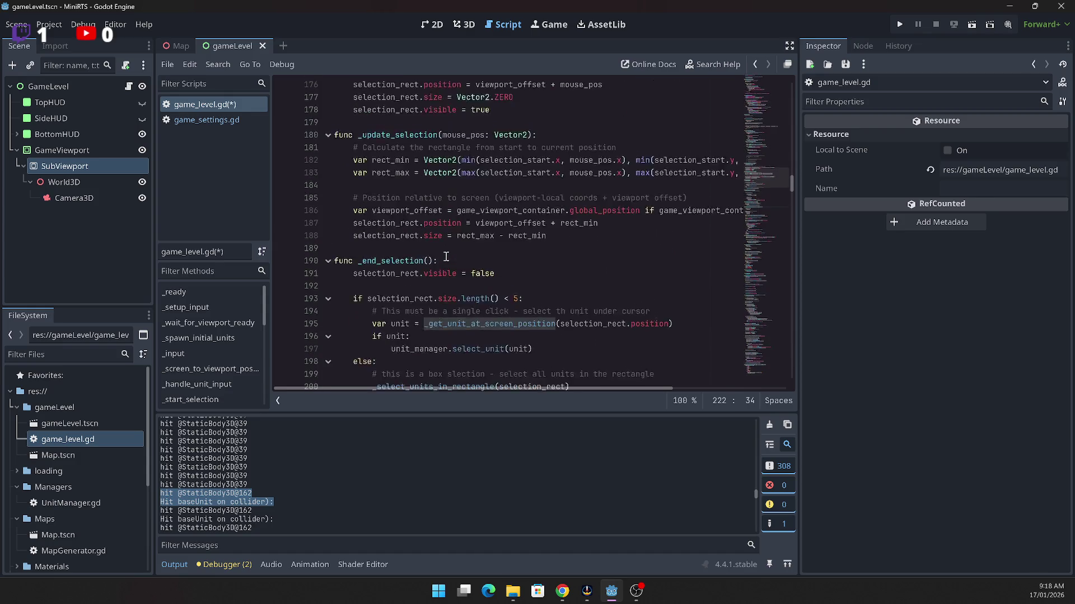
pyautogui.scroll(2, 446, 252)
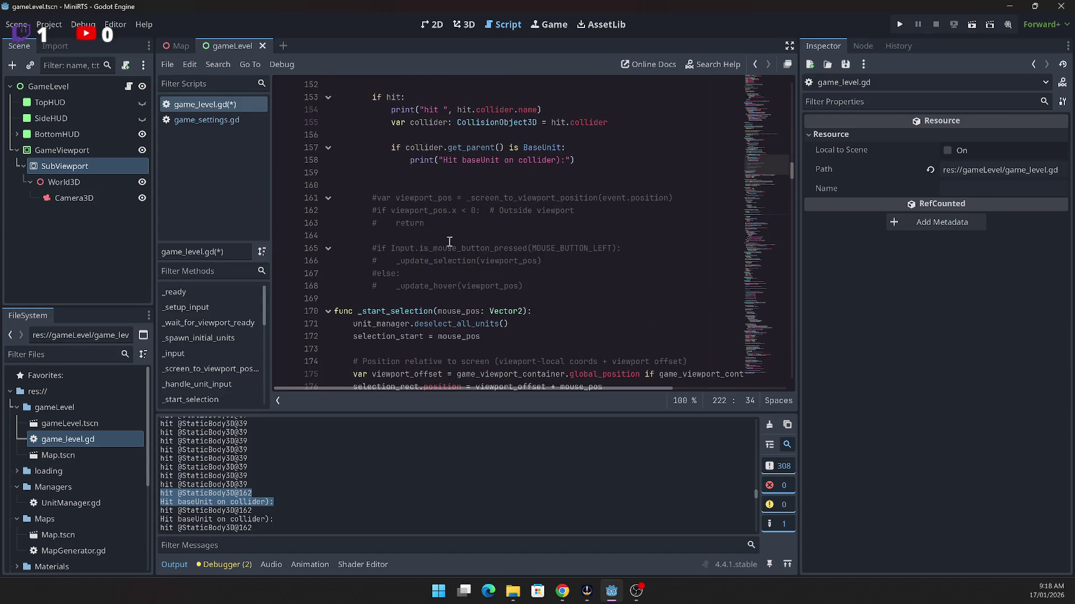
pyautogui.click(433, 215)
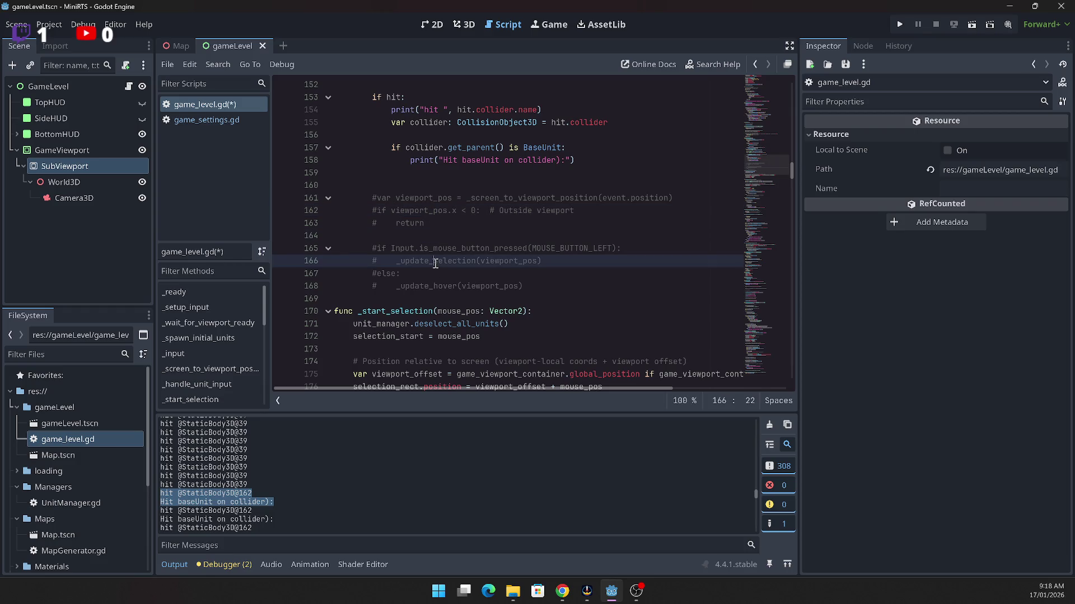
pyautogui.doubleClick(430, 286)
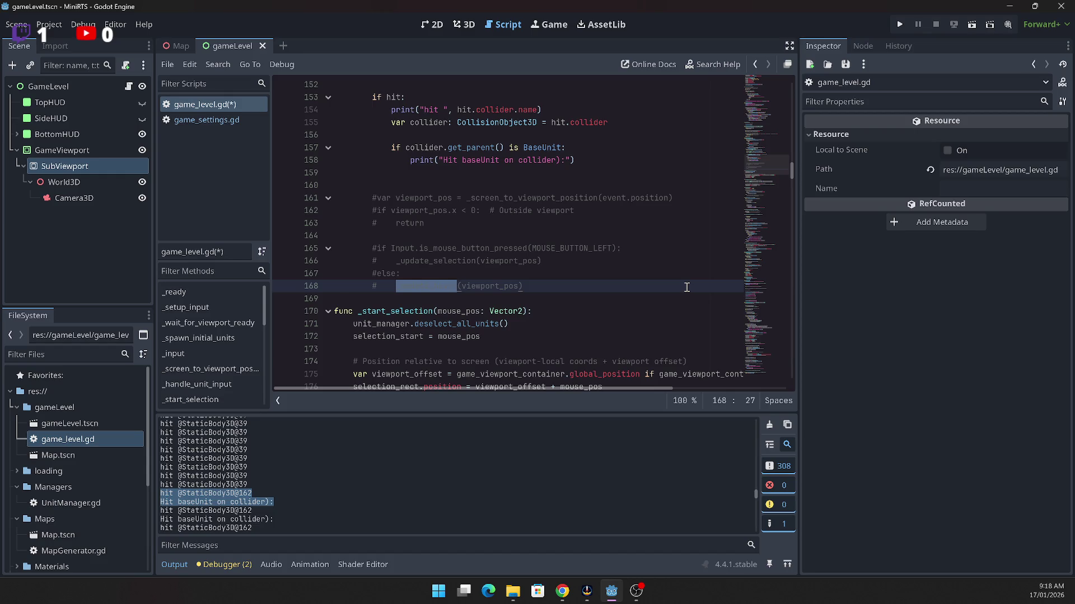
pyautogui.click(520, 267)
pyautogui.click(376, 286)
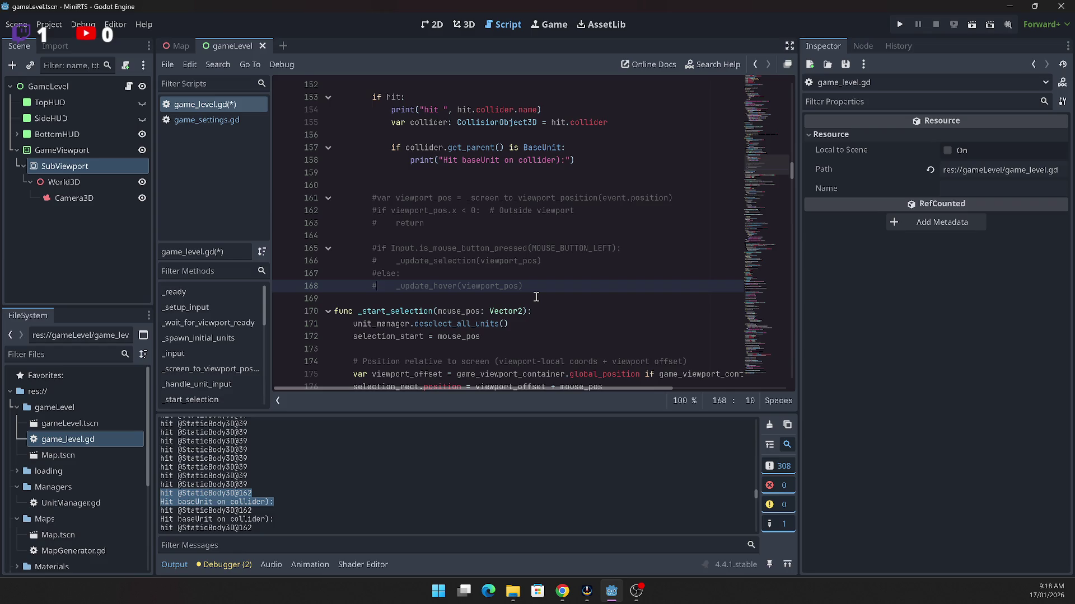
pyautogui.scroll(3, 536, 297)
pyautogui.press('End')
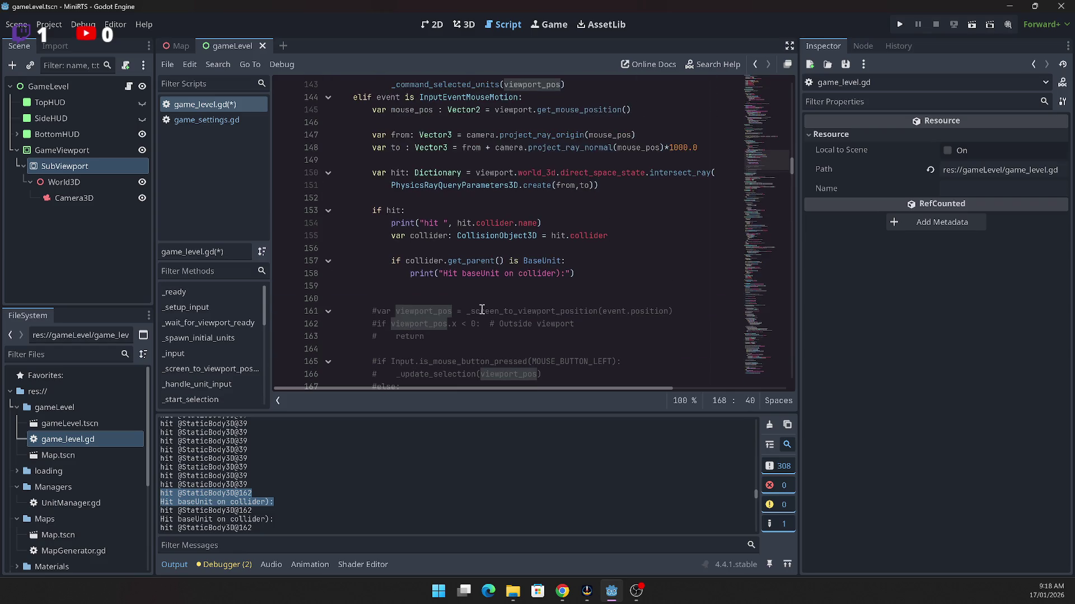
pyautogui.scroll(1, 481, 308)
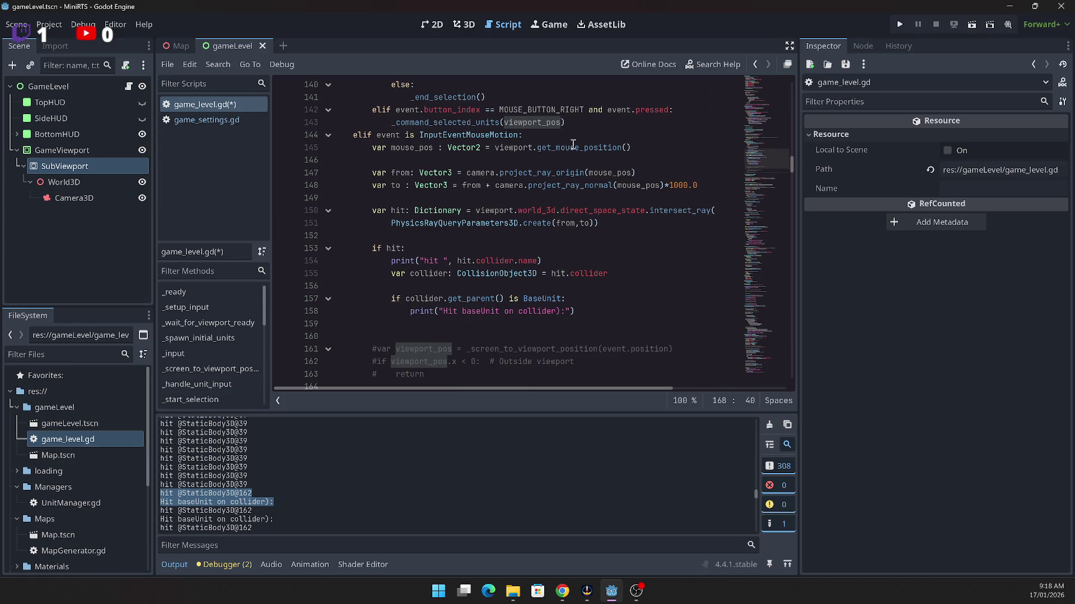
pyautogui.click(415, 147)
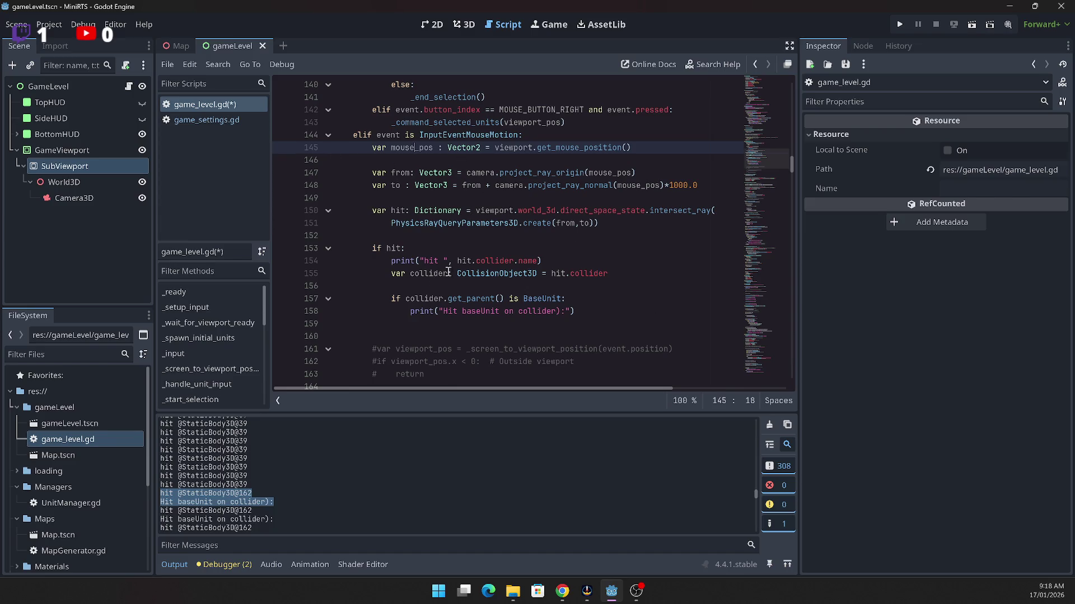
# Step: Select the raycast debug code on lines 147–154 of game_level.gd
pyautogui.moveTo(372, 172)
pyautogui.mouseDown()
pyautogui.moveTo(622, 280)
pyautogui.moveTo(618, 309)
pyautogui.mouseUp()
pyautogui.hotkey('ctrl', 'c')
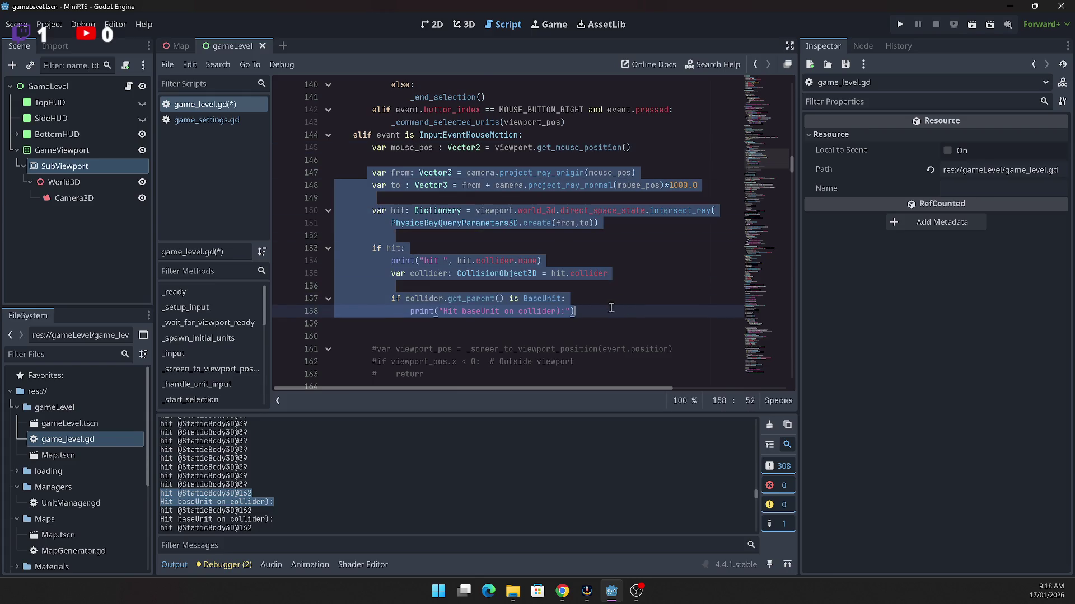
pyautogui.scroll(-5, 546, 323)
pyautogui.scroll(-3, 476, 269)
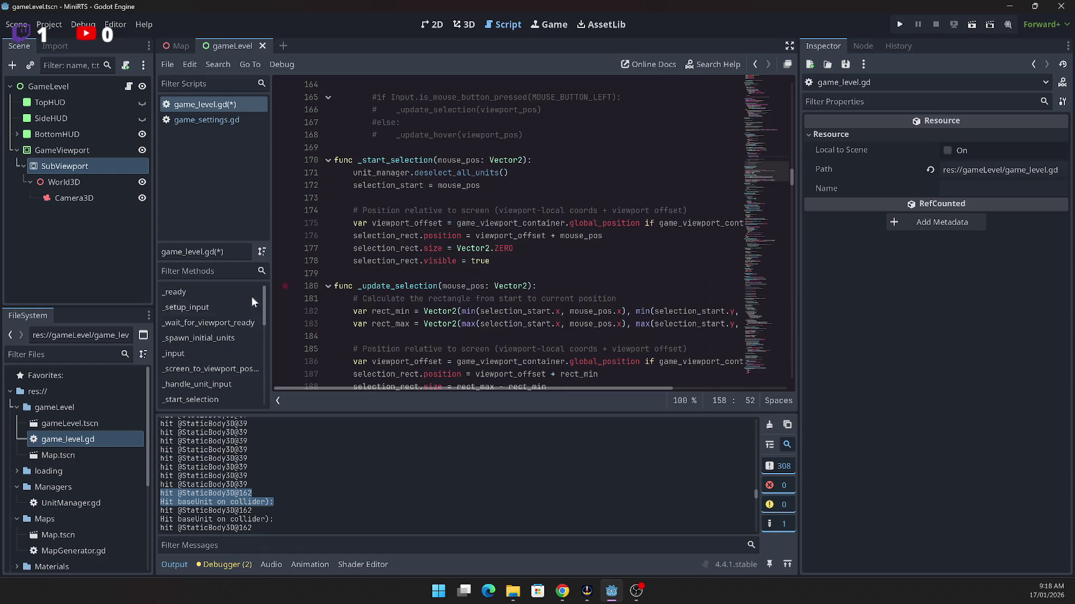
pyautogui.scroll(-3, 215, 316)
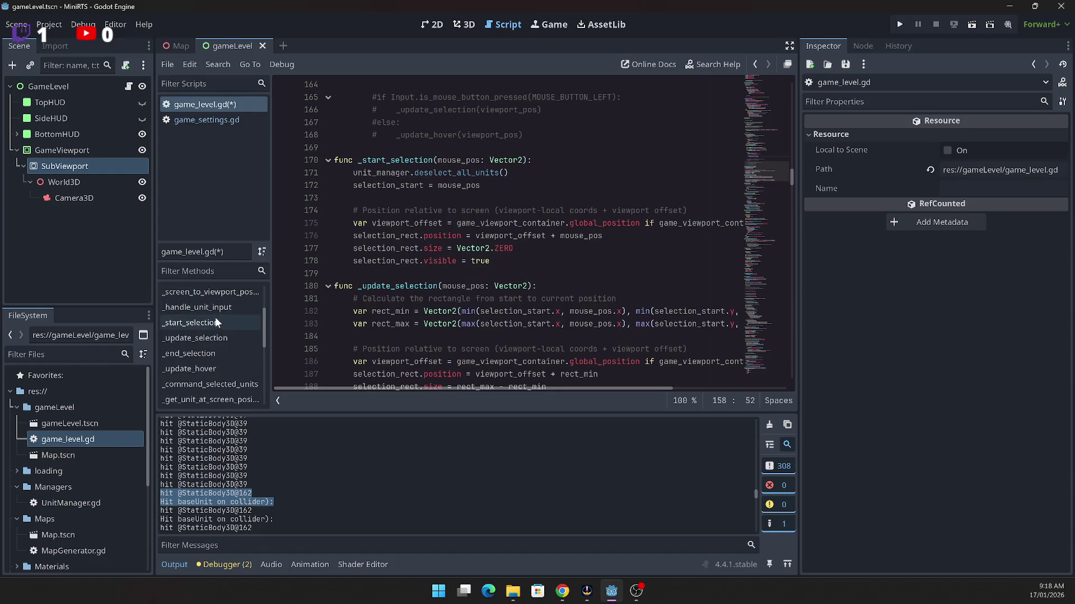
# Step: Follow _update_hover's call to _get_unit_at_screen_position and clear a stray character atop its body
pyautogui.click(211, 371)
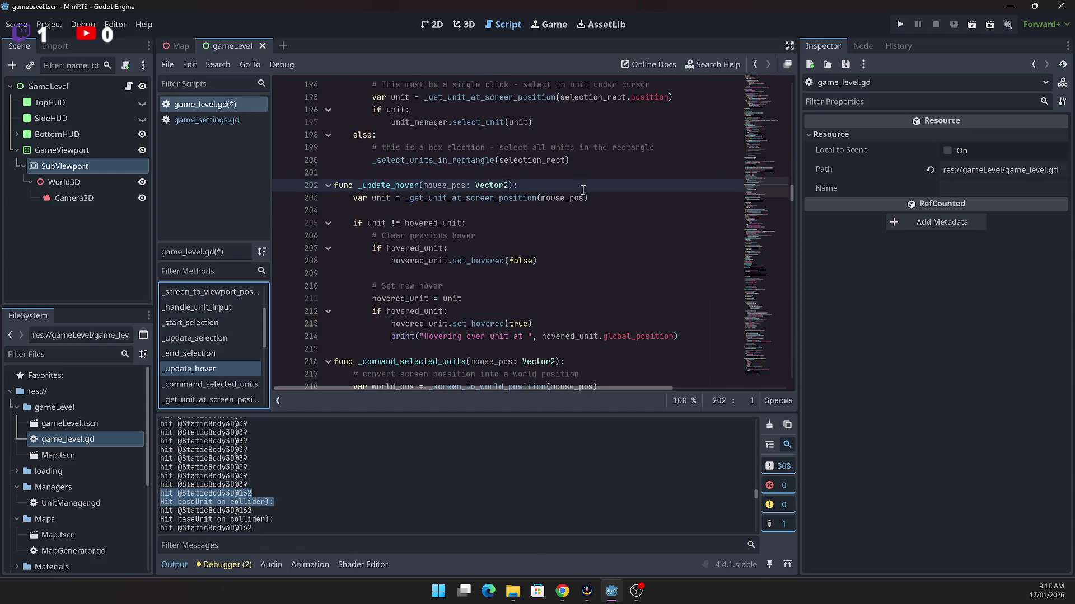
pyautogui.click(539, 226)
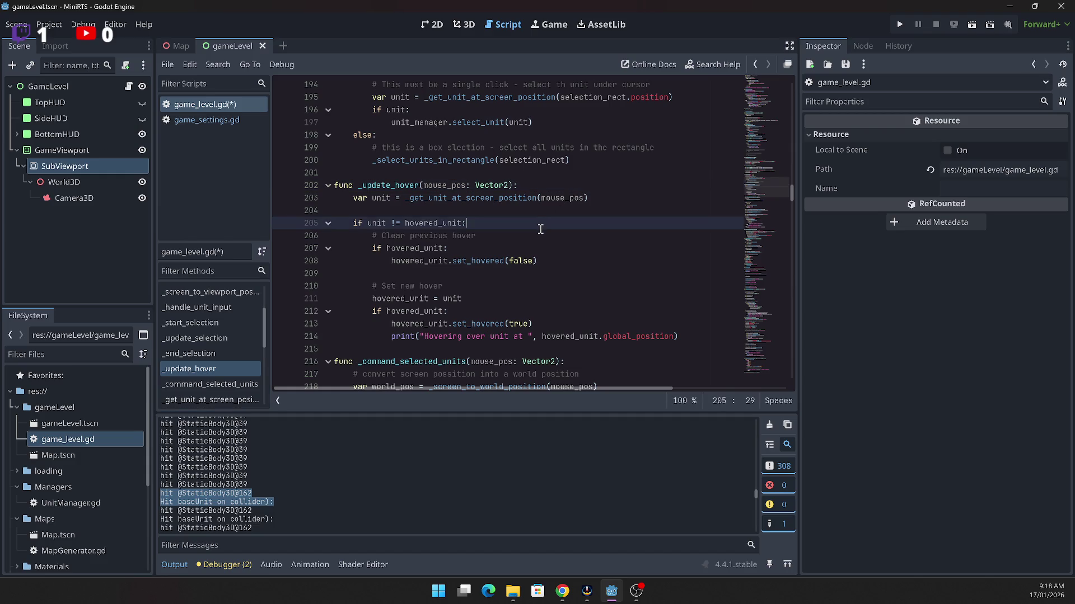
pyautogui.doubleClick(511, 197)
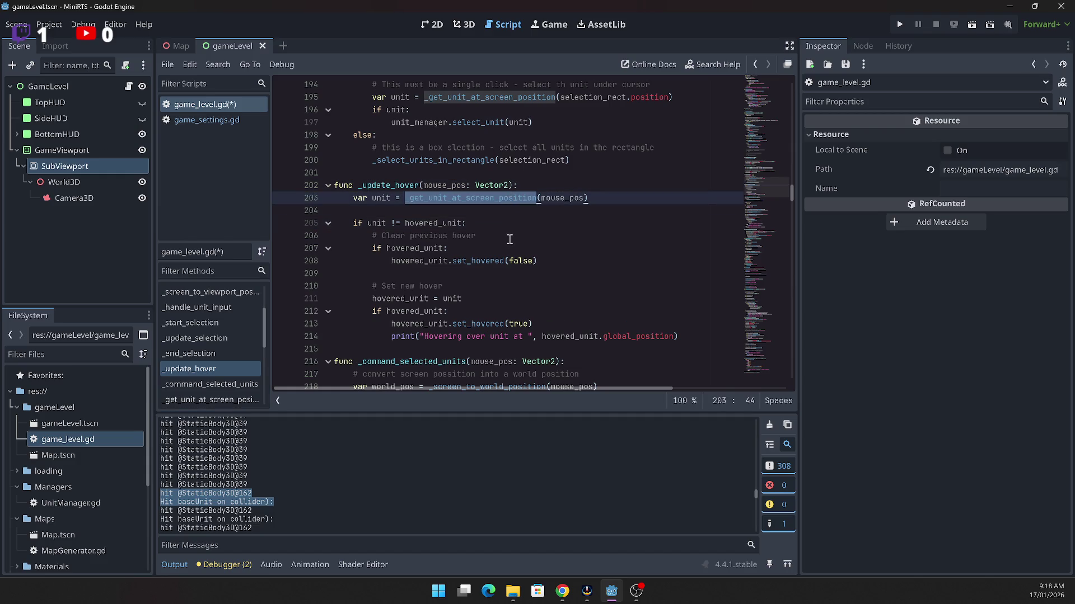
pyautogui.scroll(-3, 509, 238)
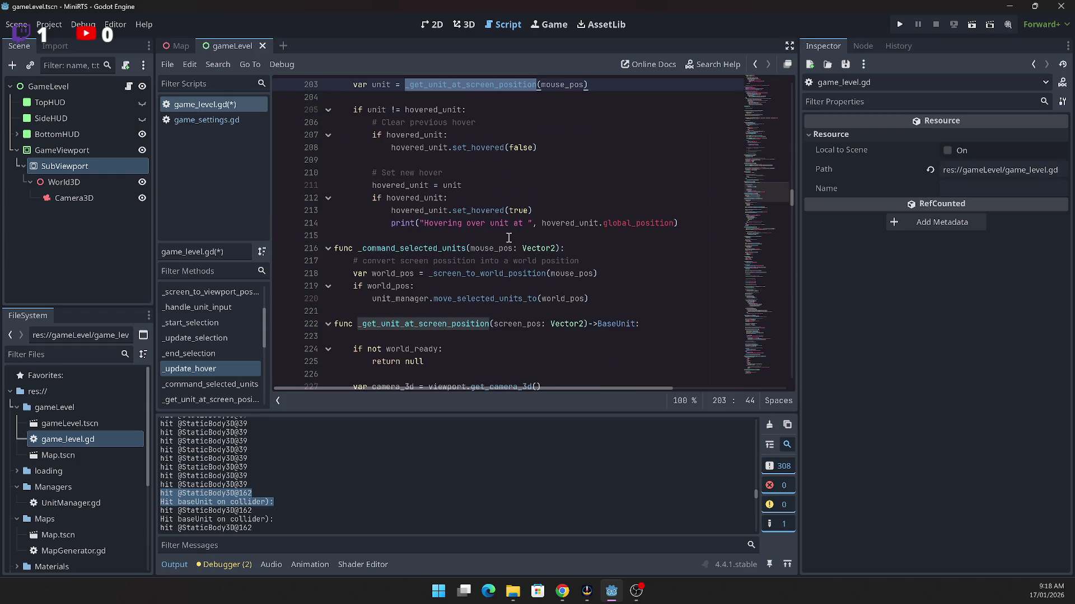
pyautogui.scroll(-5, 509, 237)
pyautogui.click(417, 150)
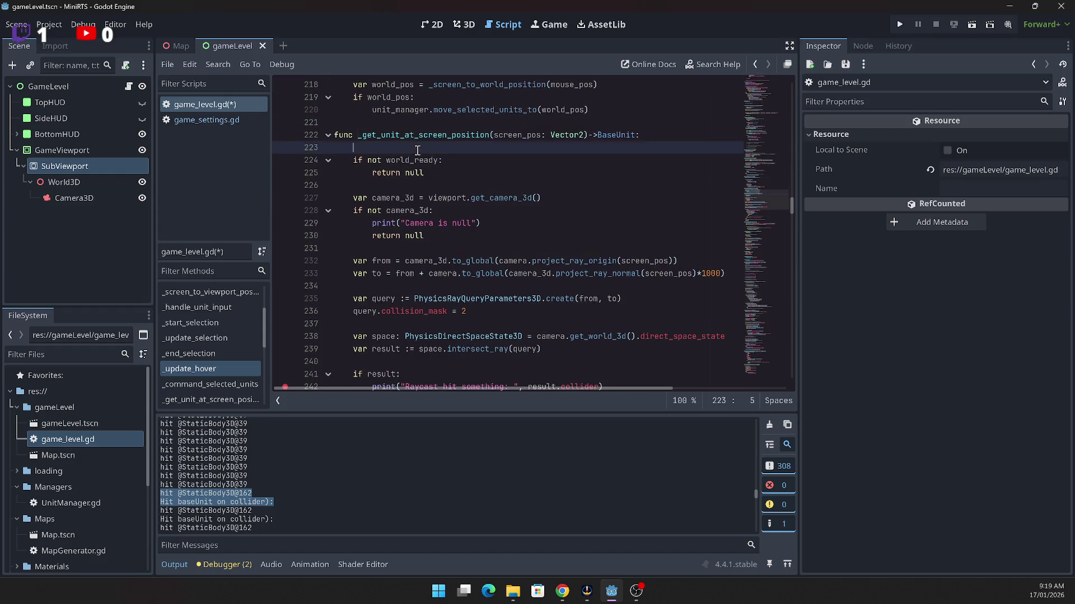
pyautogui.write('3')
pyautogui.press('BackSpace')
# Step: Paste the raycast block into the function and delete the world_ready check
pyautogui.press('Return')
pyautogui.hotkey('ctrl', 'v')
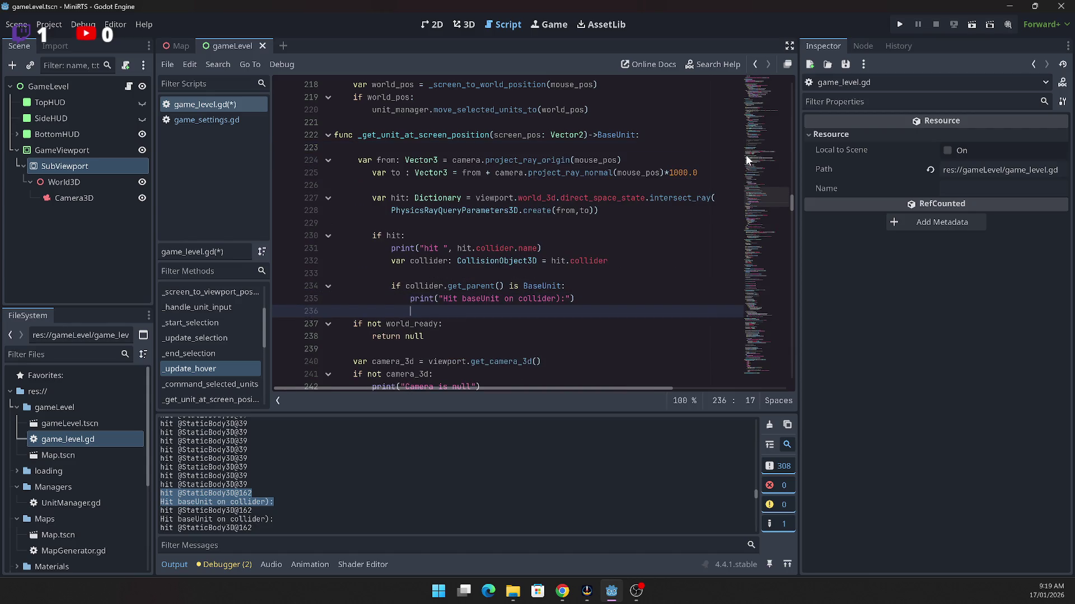
pyautogui.click(435, 339)
pyautogui.scroll(-2, 435, 340)
pyautogui.hotkey('shift', 'Up')
pyautogui.hotkey('shift', 'Home')
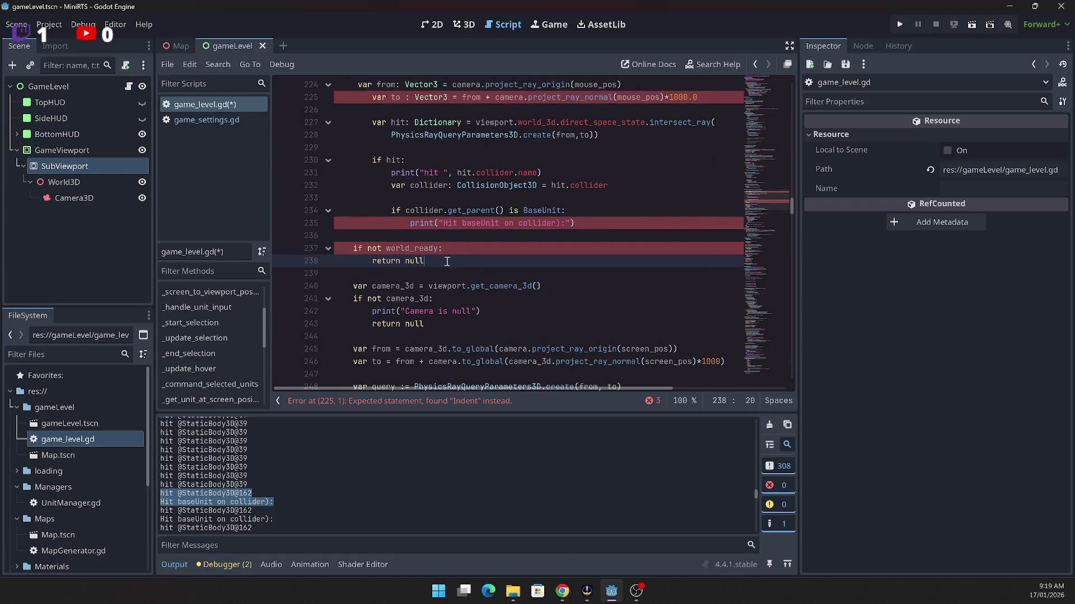
pyautogui.press('BackSpace')
# Step: Delete the camera lookup, its null check, and the old camera_3d from/to ray lines
pyautogui.scroll(1, 496, 259)
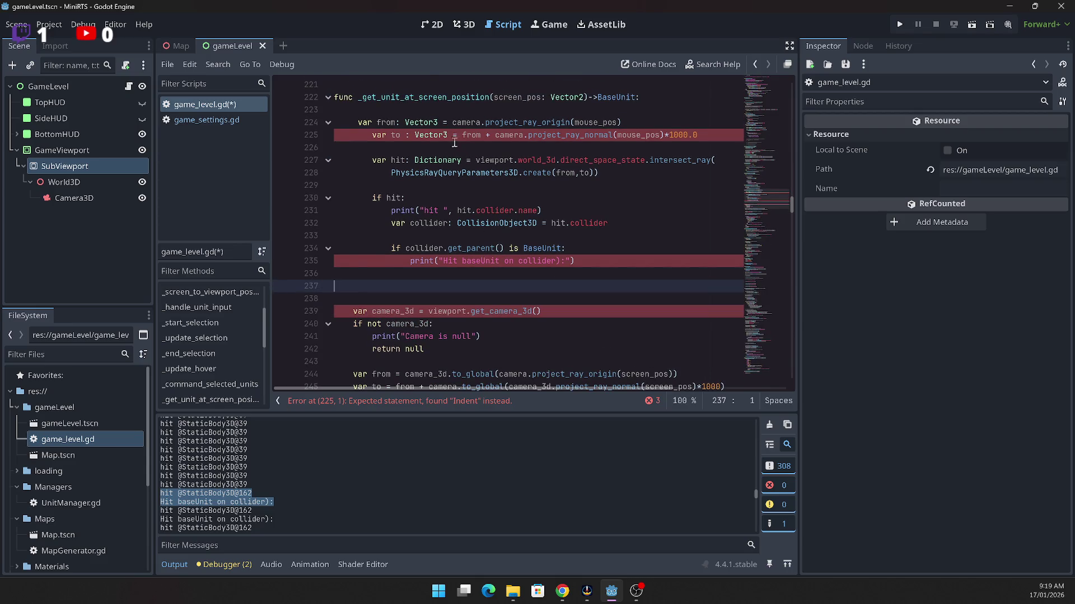
pyautogui.moveTo(386, 160); pyautogui.dragTo(459, 146)
pyautogui.moveTo(433, 329)
pyautogui.mouseDown()
pyautogui.moveTo(433, 345)
pyautogui.moveTo(340, 286)
pyautogui.mouseUp()
pyautogui.click(407, 299)
pyautogui.press('BackSpace')
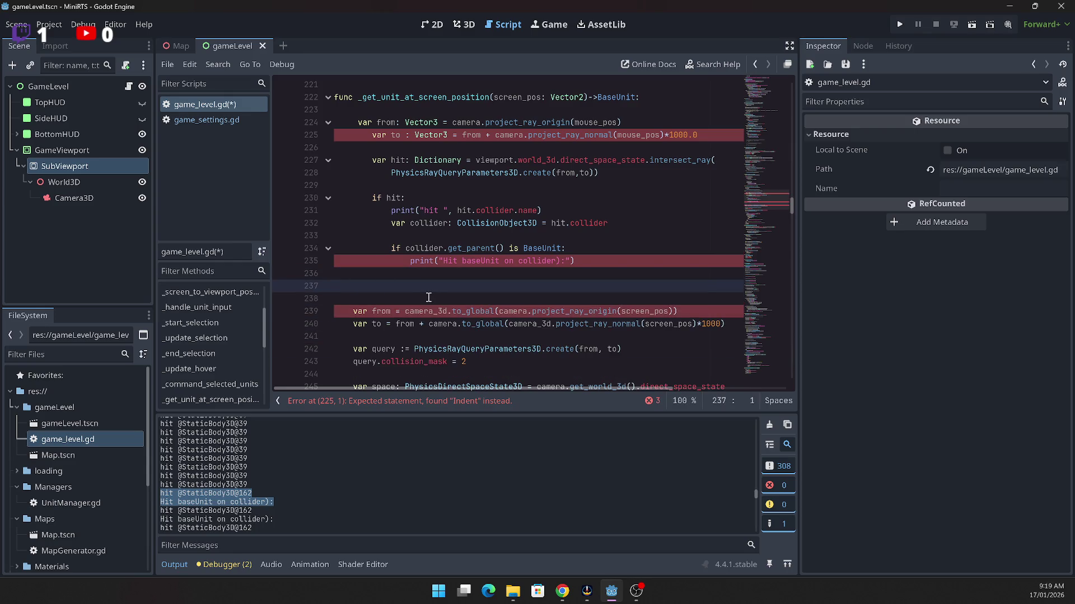
pyautogui.moveTo(390, 335); pyautogui.dragTo(389, 286)
pyautogui.press('BackSpace')
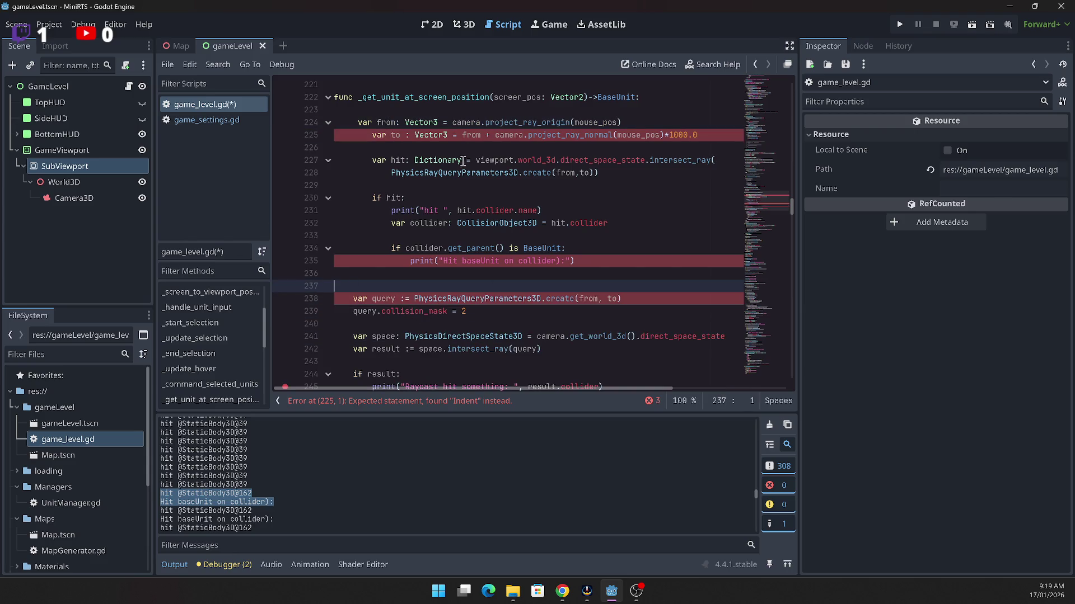
# Step: Fix the indentation of the var to, var from and var hit lines
pyautogui.click(373, 137)
pyautogui.press('BackSpace')
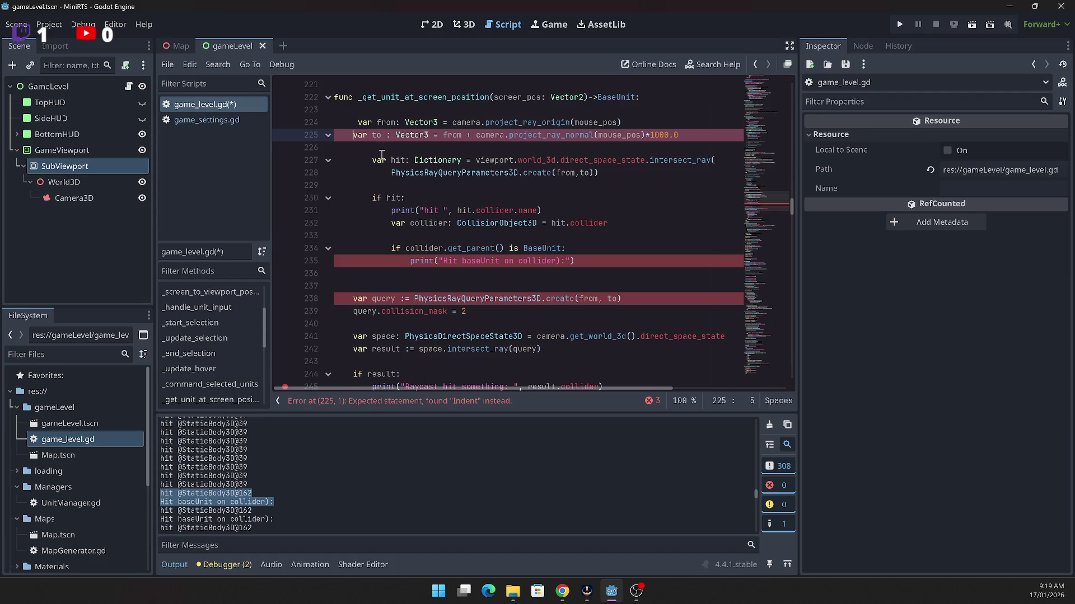
pyautogui.click(660, 92)
pyautogui.press('Return')
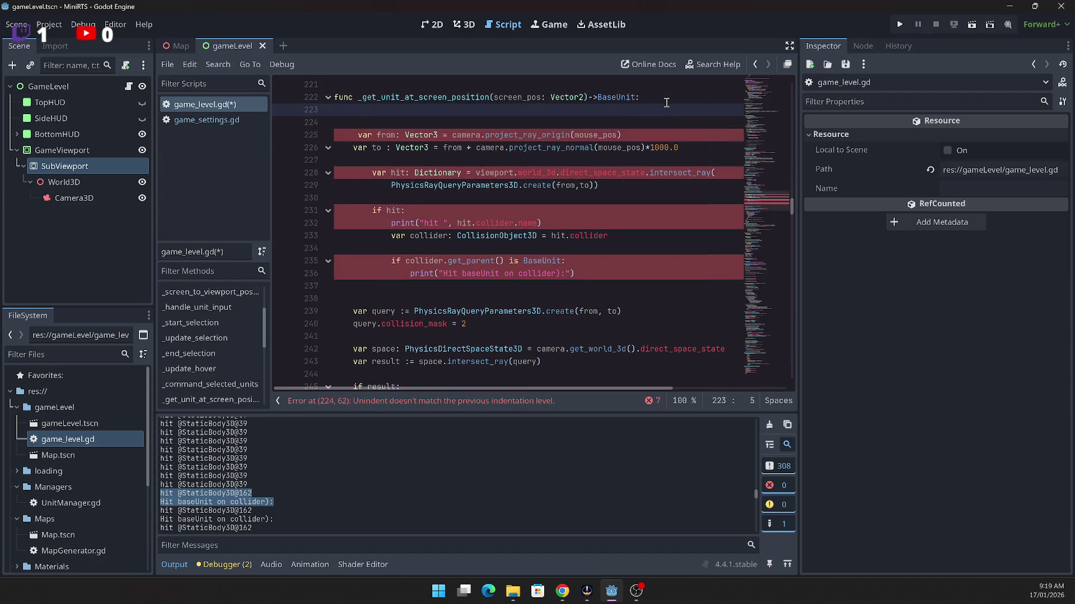
pyautogui.press('Return')
pyautogui.press('Delete')
pyautogui.press('Delete')
pyautogui.press('Delete')
pyautogui.press('Delete')
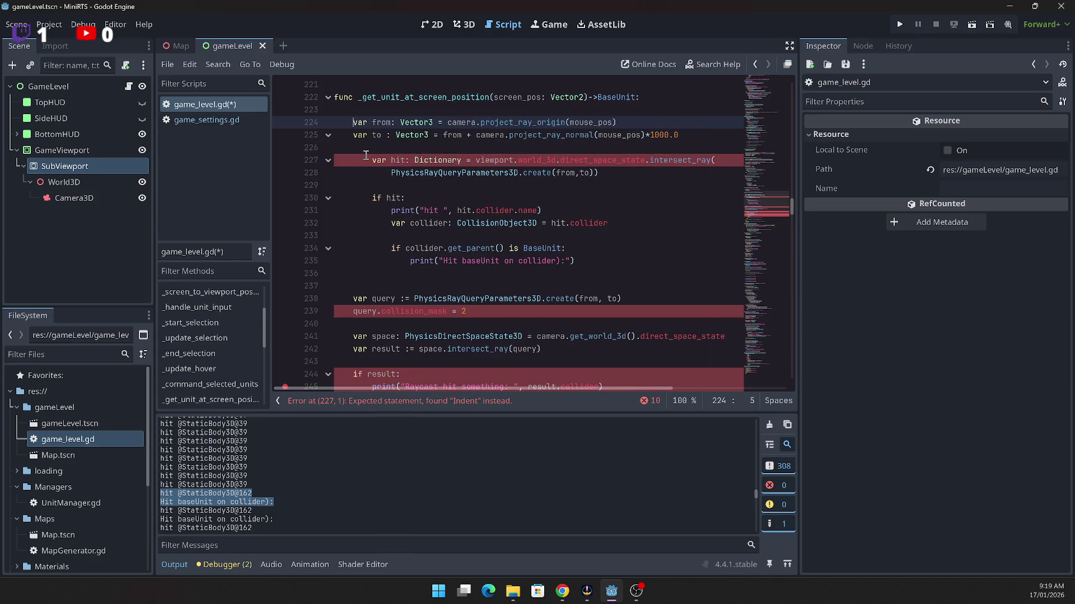
pyautogui.click(364, 148)
pyautogui.press('Return')
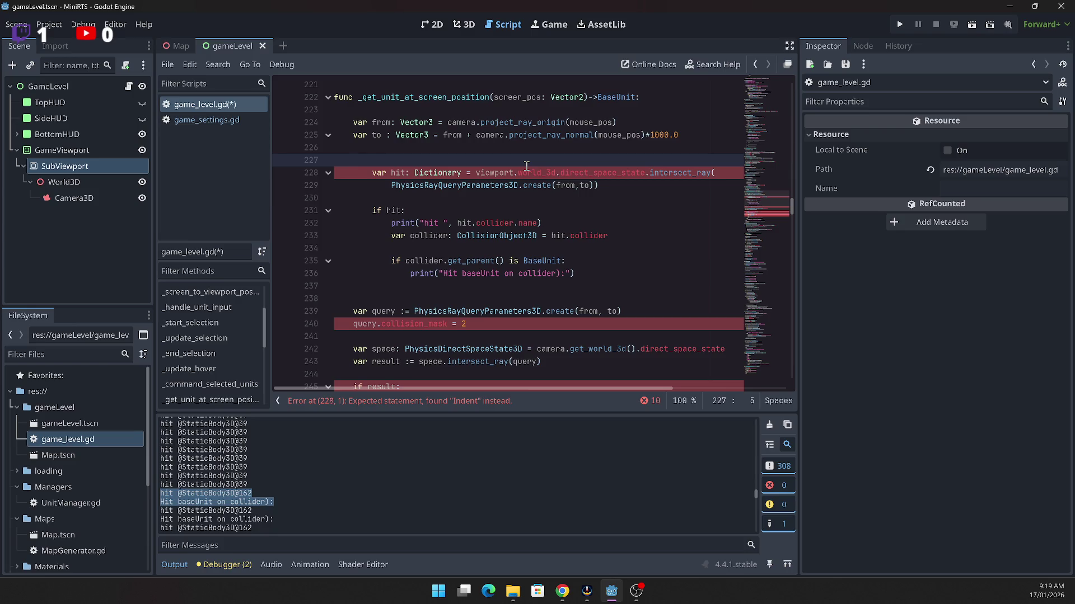
pyautogui.press('Delete')
pyautogui.press('Delete')
pyautogui.press('Delete')
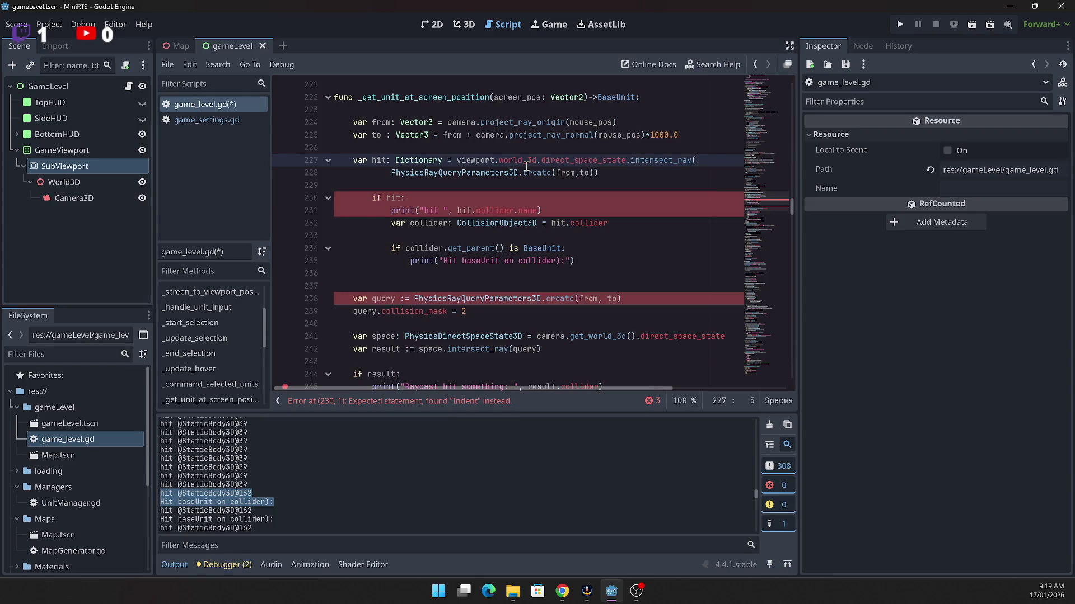
# Step: Cut the PhysicsRayQueryParameters3D query and collision_mask lines
pyautogui.press('Down')
pyautogui.press('End')
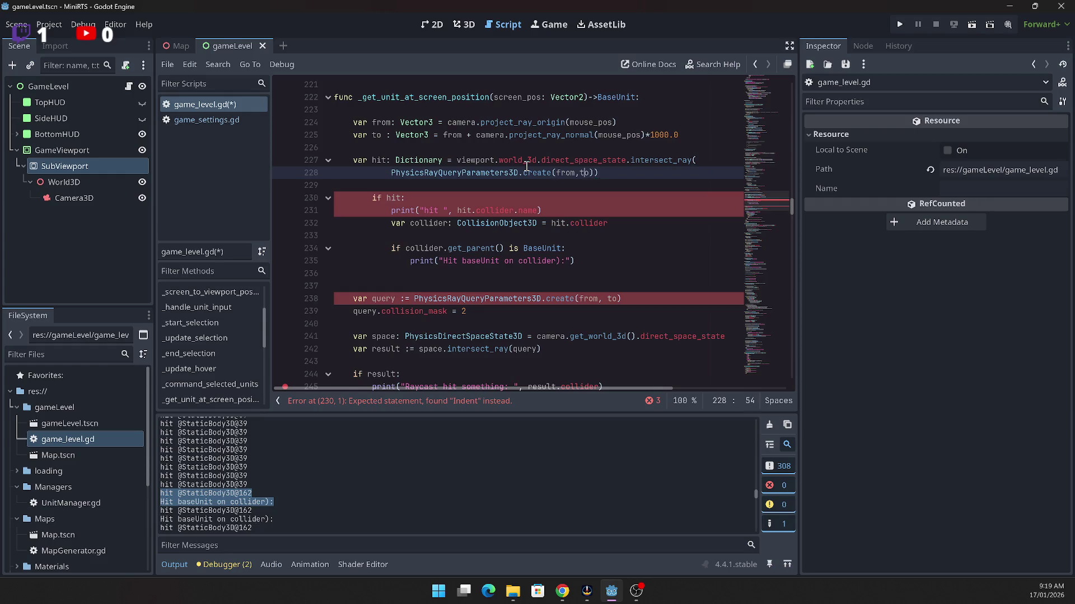
pyautogui.press('Down')
pyautogui.press('Down')
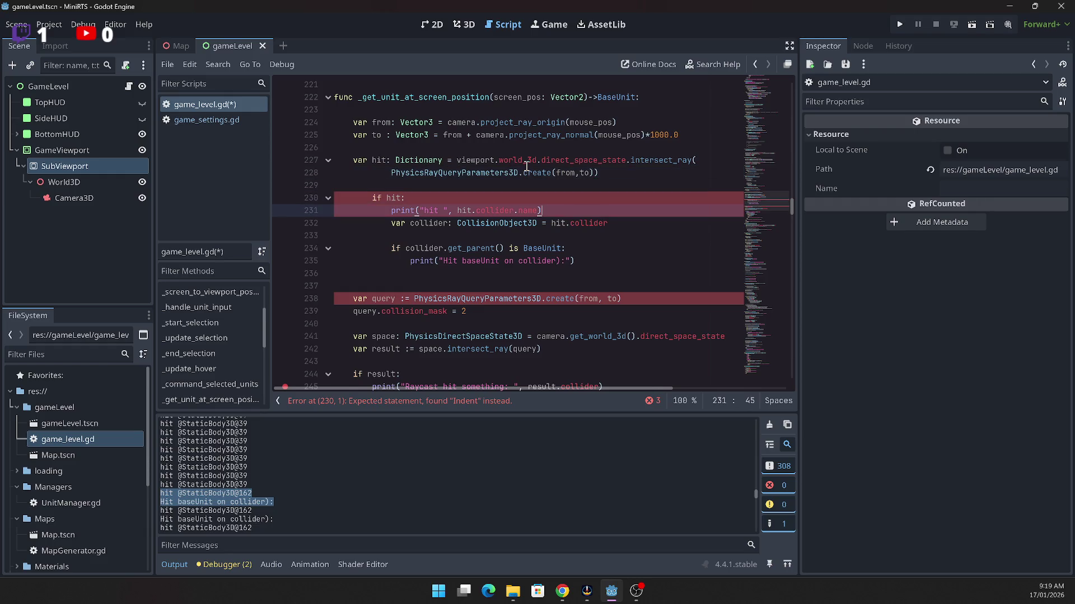
pyautogui.press('Up')
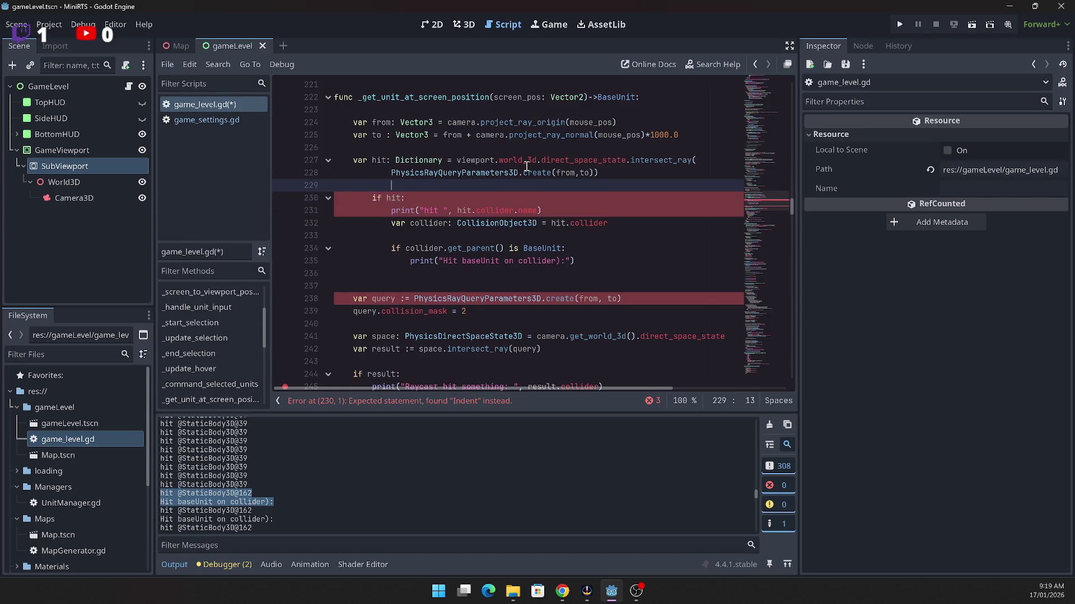
pyautogui.press('Up')
pyautogui.press('Down')
pyautogui.press('Down')
pyautogui.press('Down')
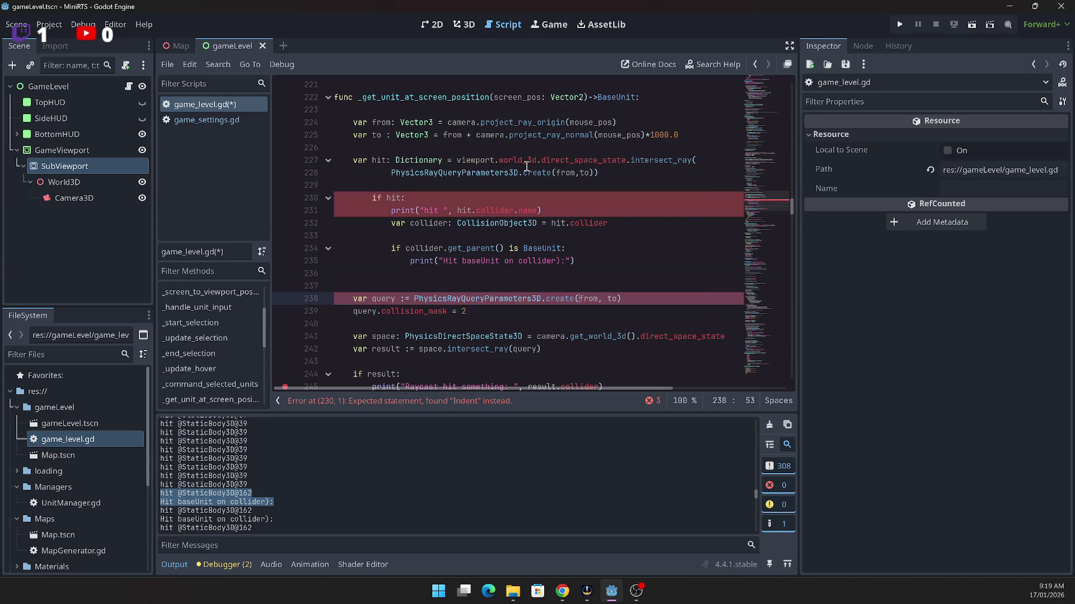
pyautogui.hotkey('shift', 'Up')
pyautogui.hotkey('shift', 'Up')
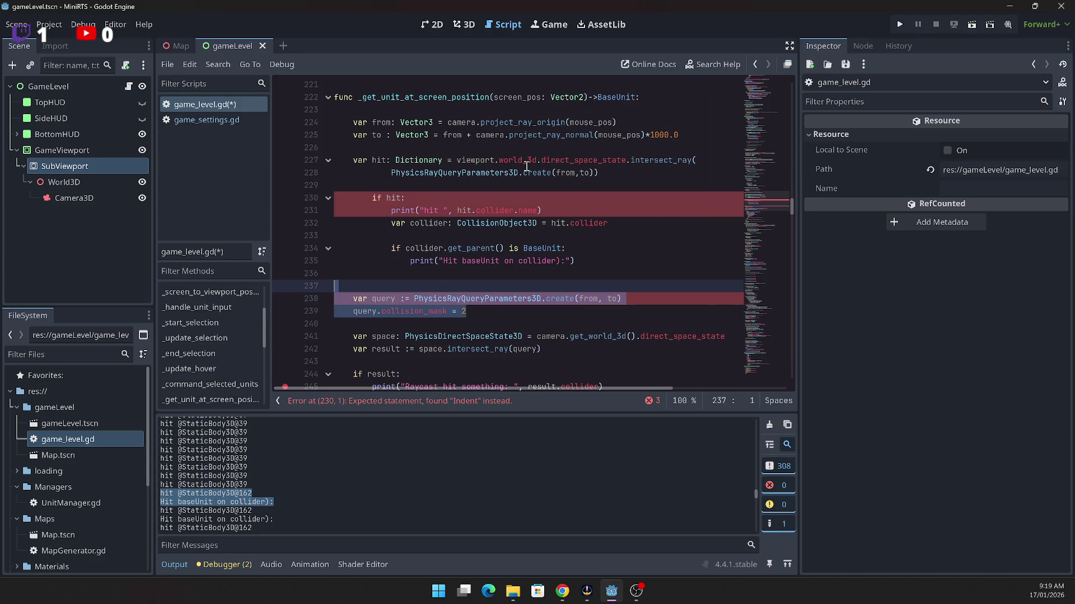
pyautogui.hotkey('shift', 'Down')
pyautogui.hotkey('shift', 'Right')
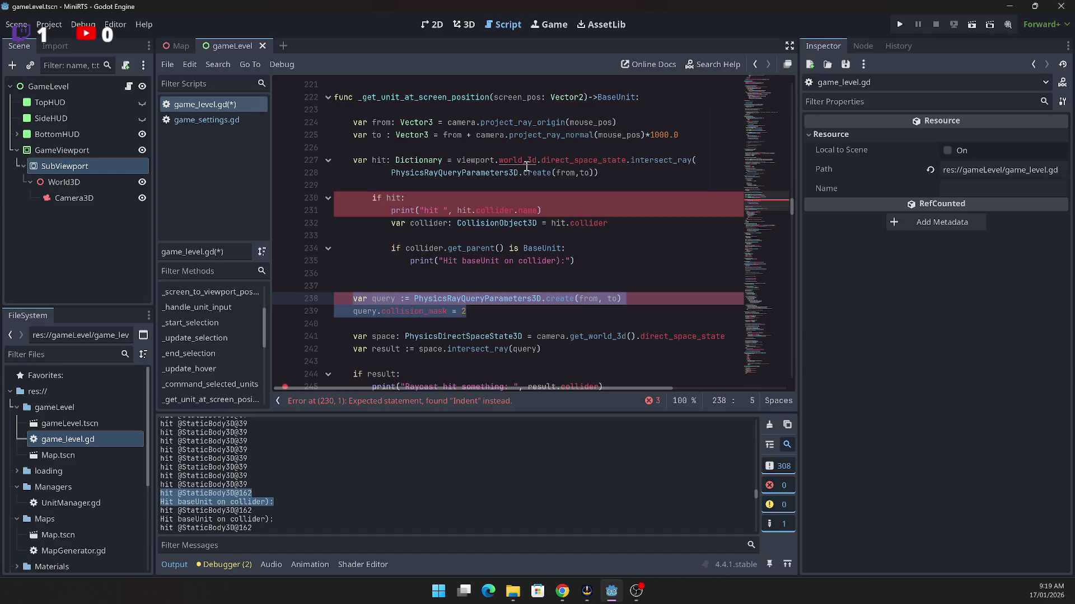
pyautogui.hotkey('ctrl', 'x')
pyautogui.press('Up')
pyautogui.press('Up')
pyautogui.press('Up')
pyautogui.press('Up')
pyautogui.press('Up')
pyautogui.press('Up')
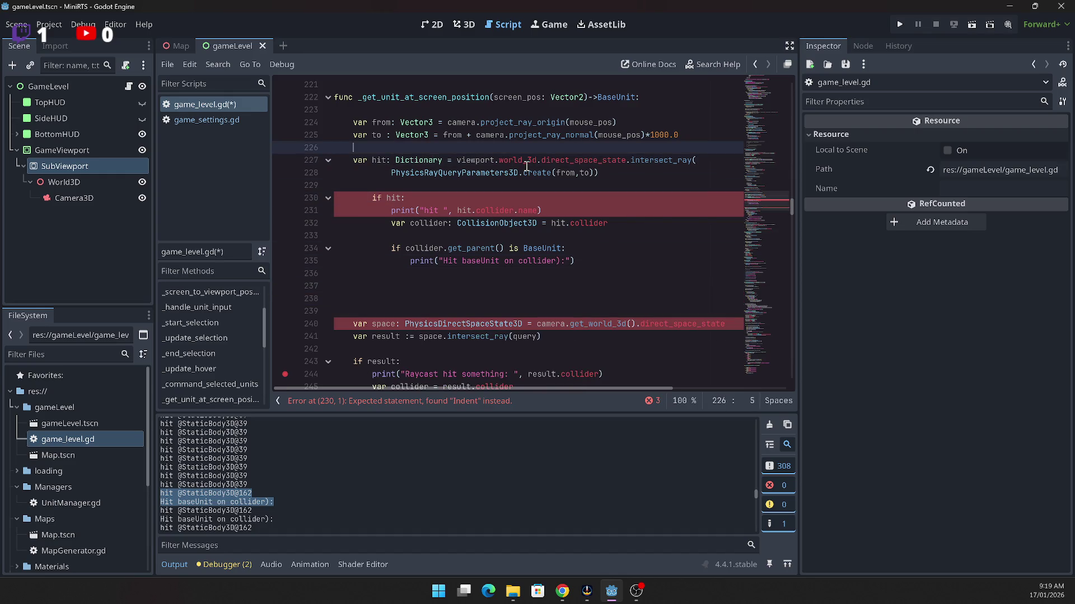
# Step: Paste the query lines above var hit, cut the var space line, and replace the call with 'query'
pyautogui.hotkey('ctrl', 'v')
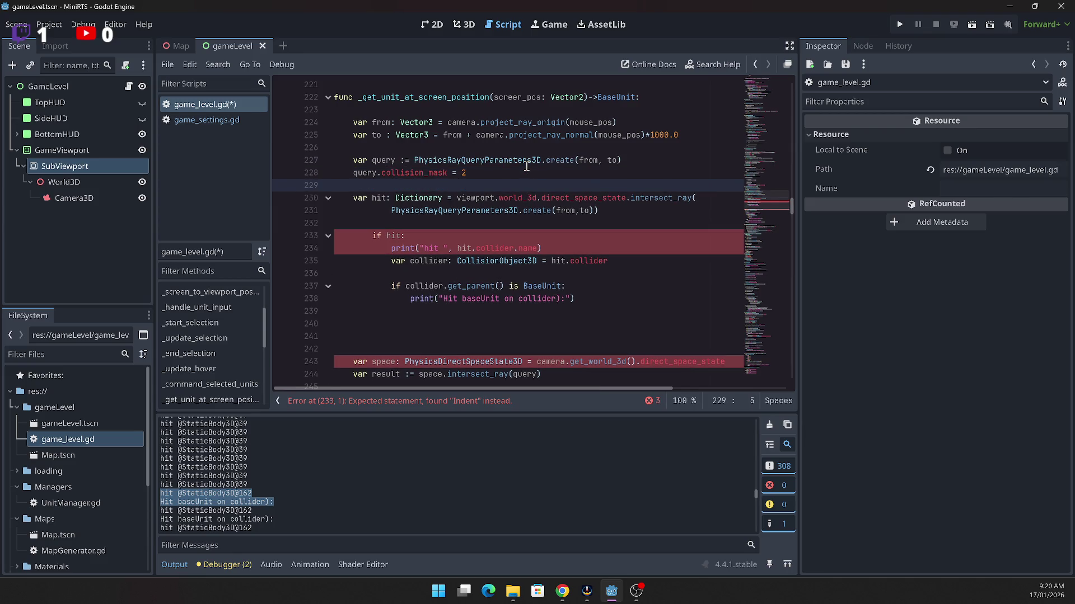
pyautogui.press('Down')
pyautogui.press('Down')
pyautogui.press('Down')
pyautogui.hotkey('shift', 'Down')
pyautogui.hotkey('shift', 'Down')
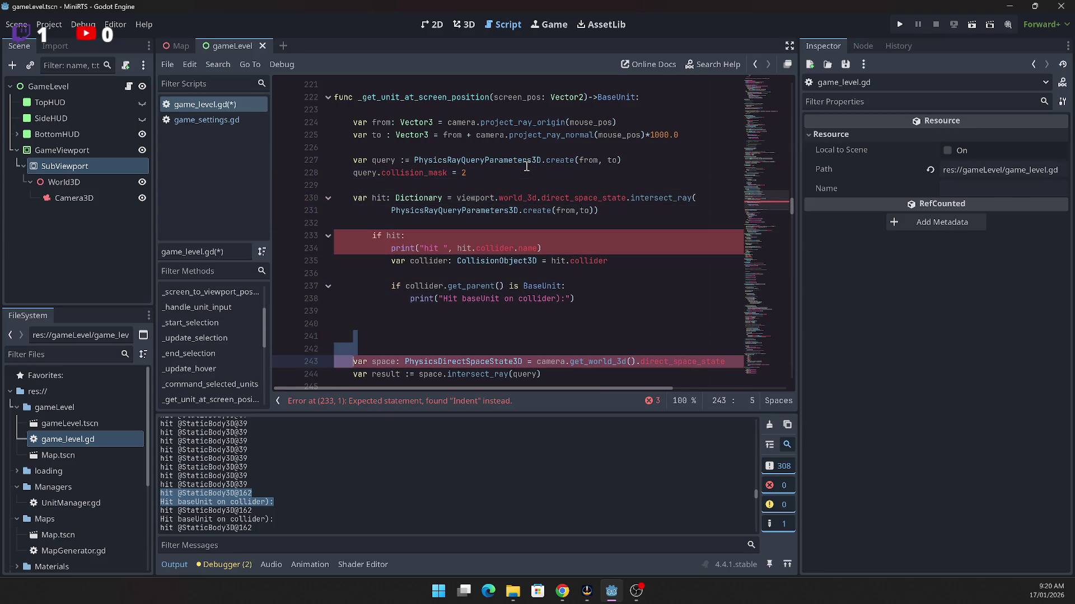
pyautogui.hotkey('shift', 'End')
pyautogui.hotkey('ctrl', 'x')
pyautogui.press('Up')
pyautogui.press('Up')
pyautogui.press('Up')
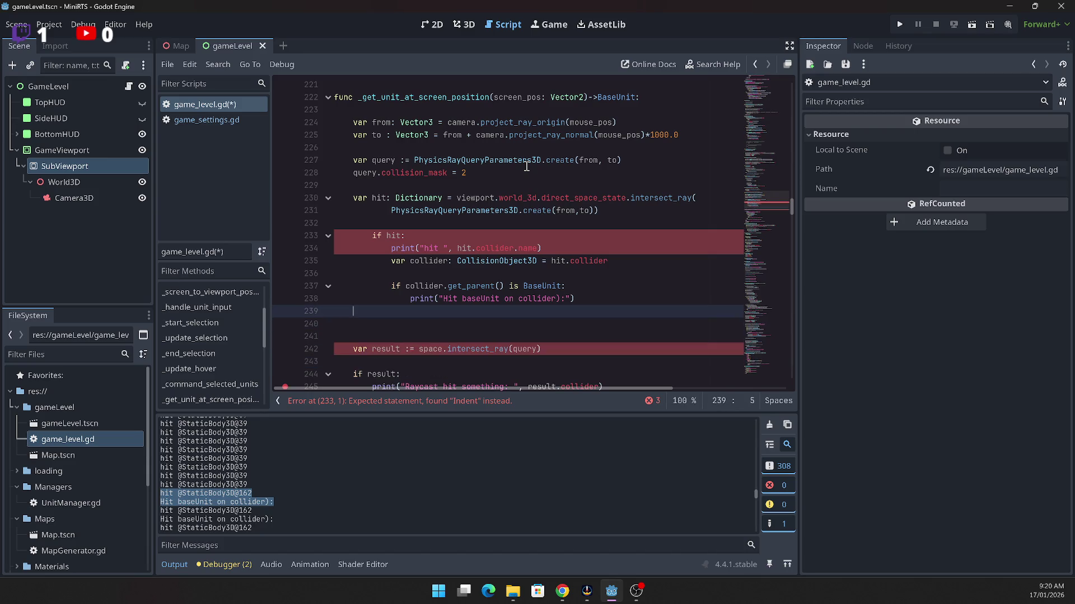
pyautogui.press('Home')
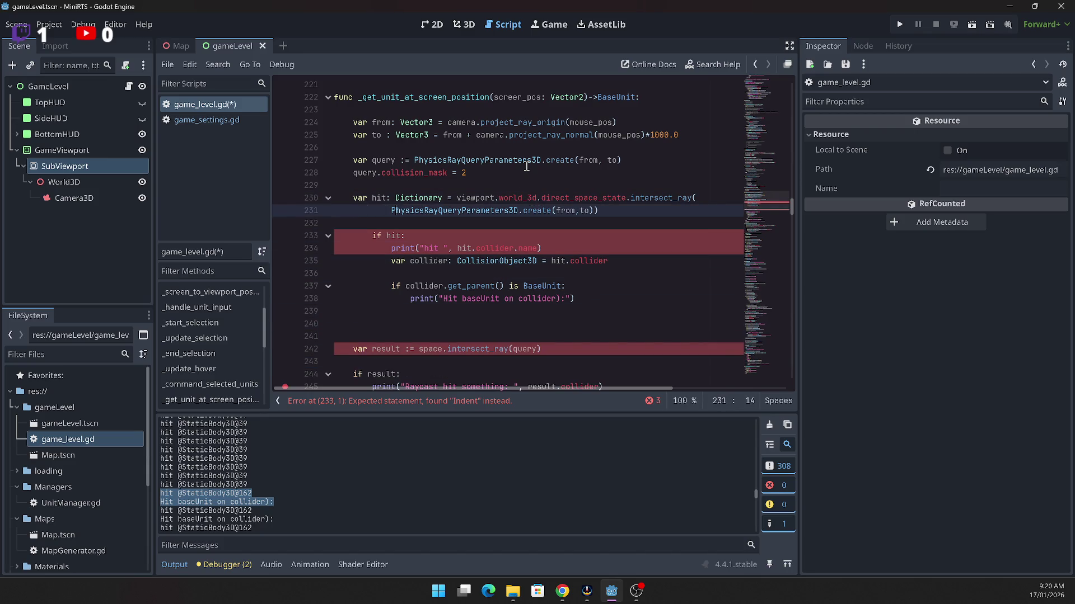
pyautogui.hotkey('shift', 'End')
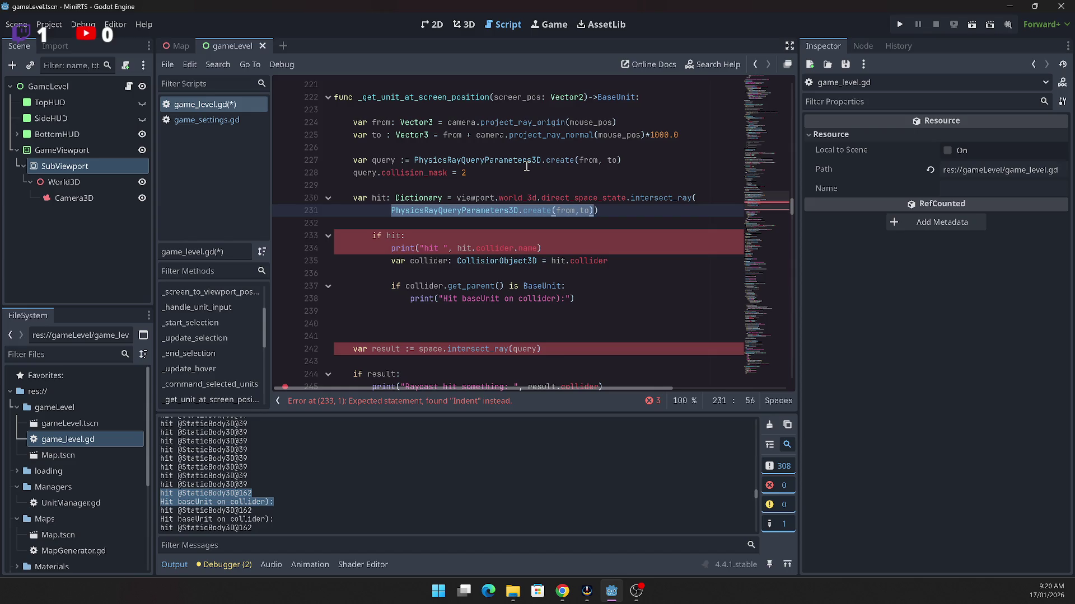
pyautogui.write('query')
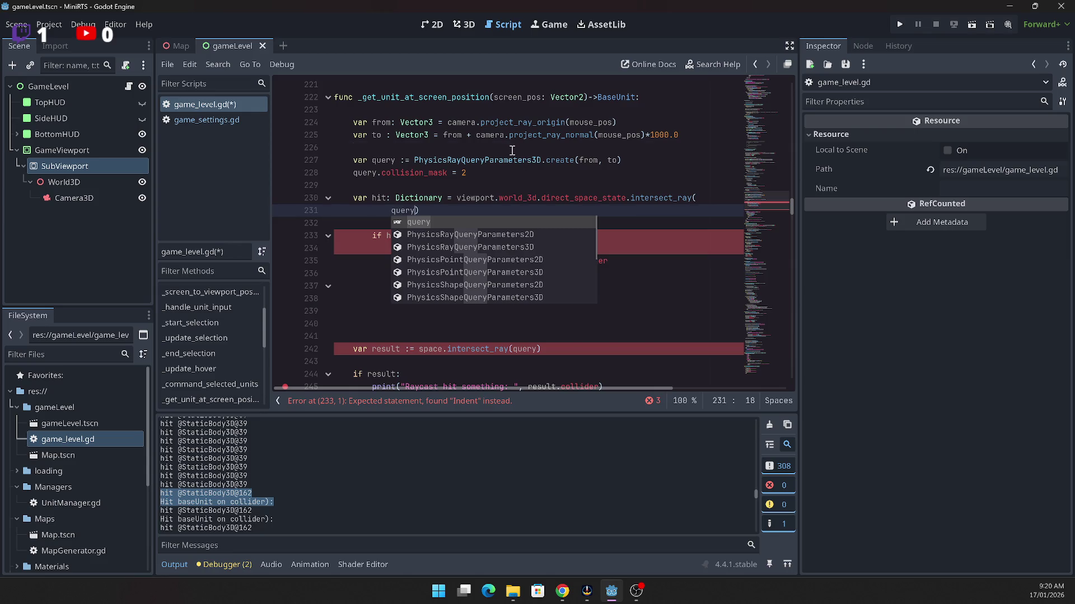
pyautogui.click(512, 148)
# Step: Delete the extra blank lines above var result and dedent the 'if hit:' line
pyautogui.scroll(-3, 483, 223)
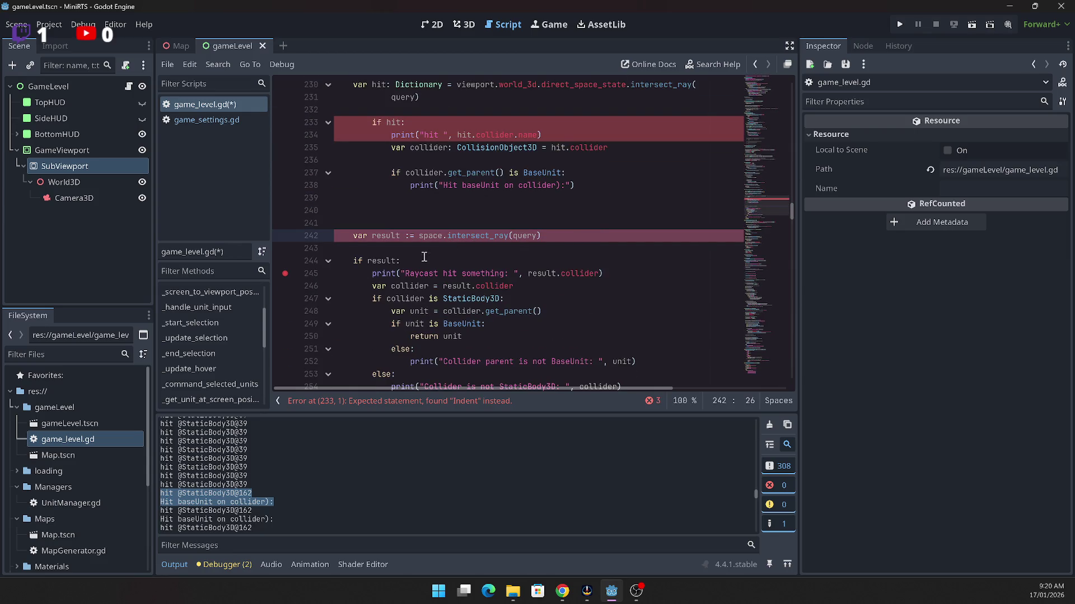
pyautogui.moveTo(335, 202)
pyautogui.mouseDown()
pyautogui.moveTo(437, 245)
pyautogui.moveTo(574, 227)
pyautogui.mouseUp()
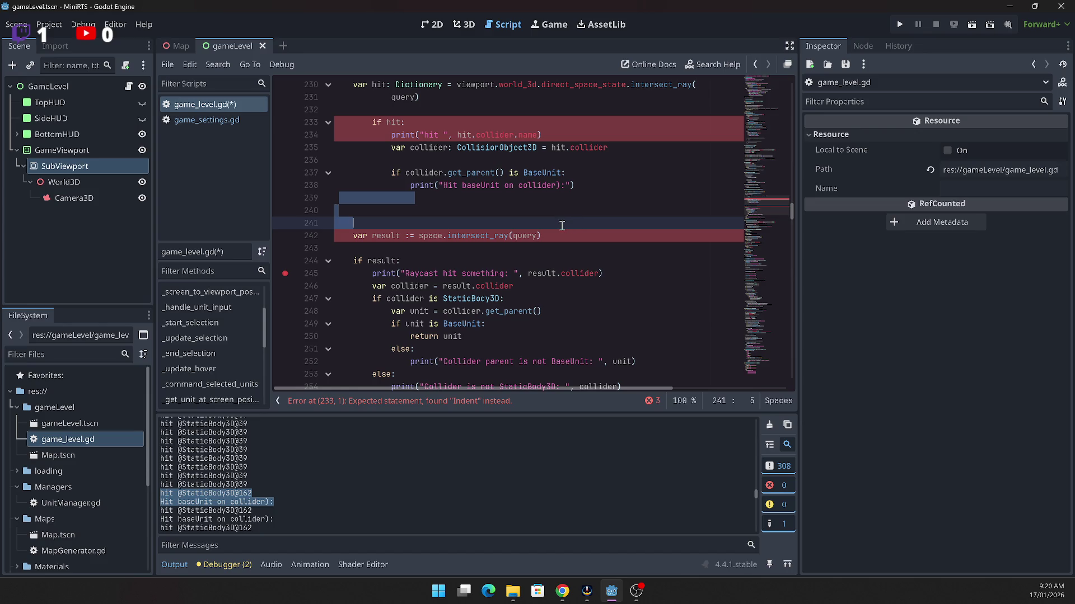
pyautogui.press('BackSpace')
pyautogui.scroll(2, 562, 225)
pyautogui.click(472, 197)
pyautogui.press('Home')
pyautogui.hotkey('shift', 'Tab')
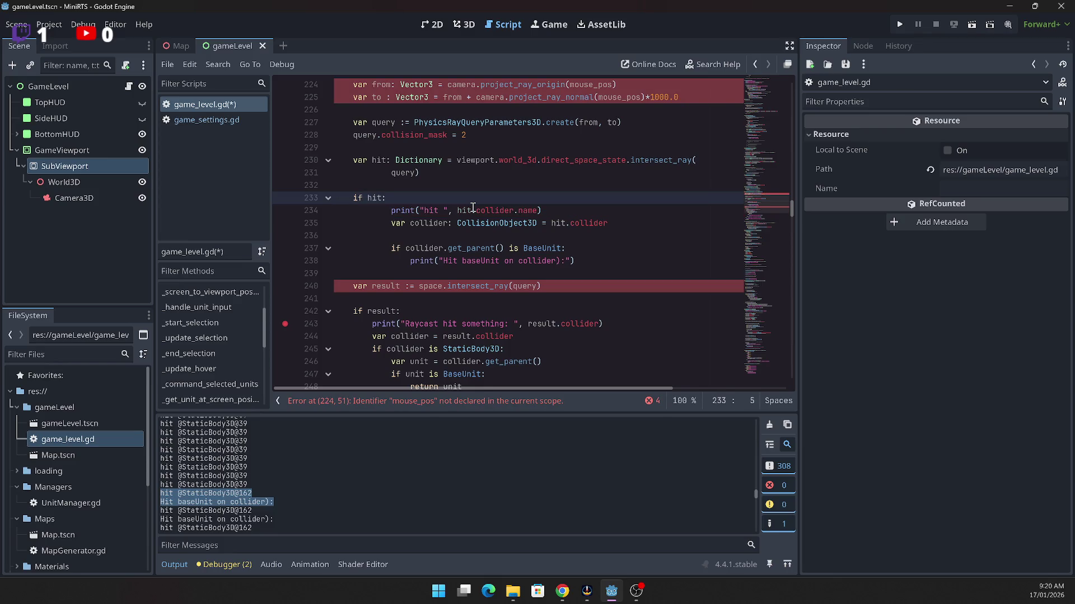
# Step: Rename the function parameter screen_pos to mouse_pos
pyautogui.scroll(2, 472, 206)
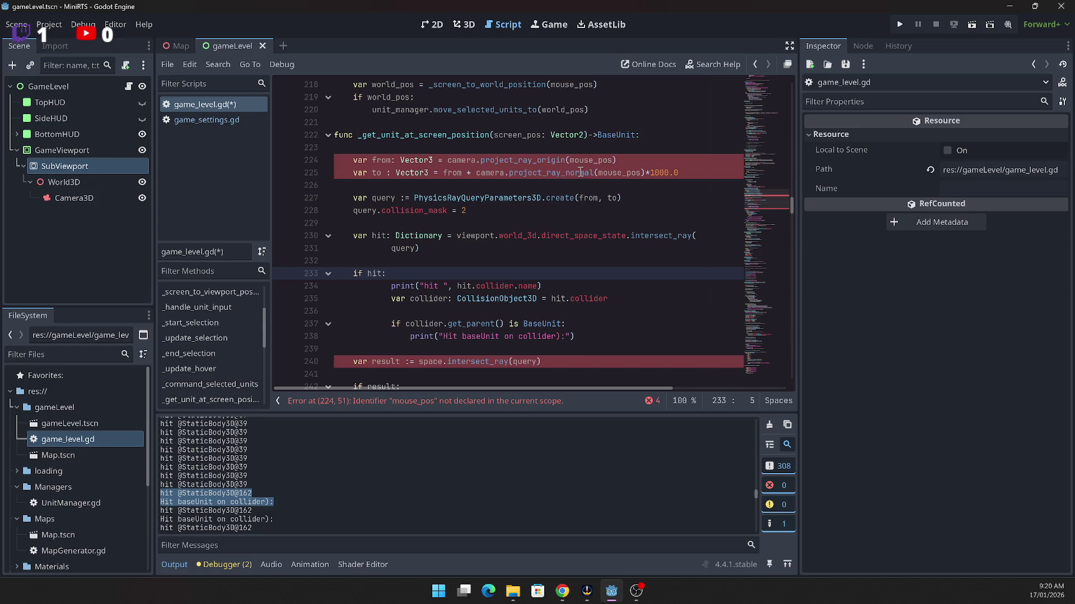
pyautogui.moveTo(522, 135); pyautogui.dragTo(495, 136)
pyautogui.write('mouse')
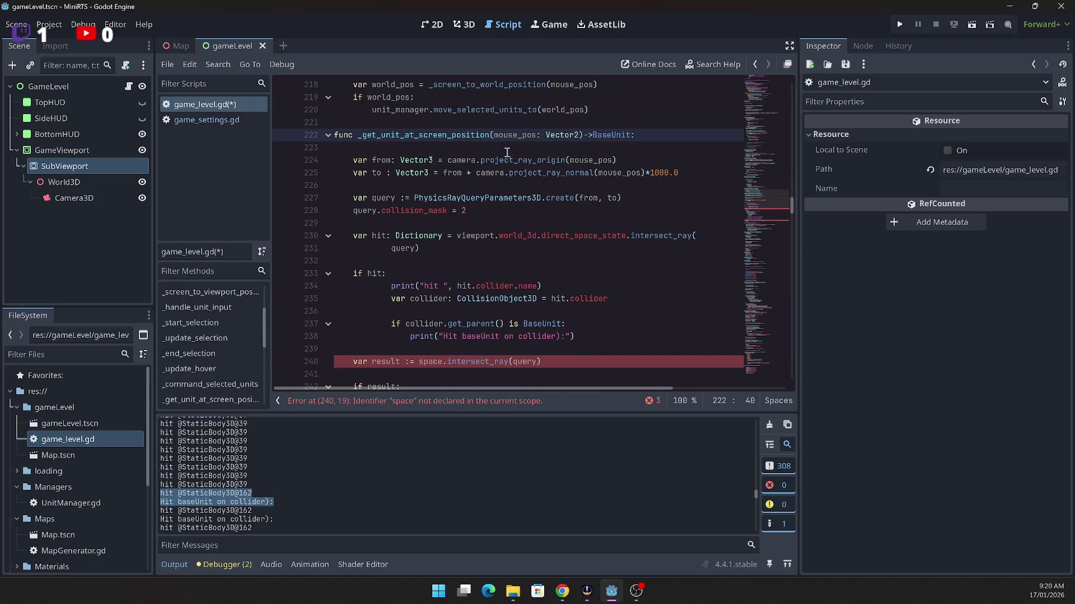
pyautogui.scroll(-2, 526, 250)
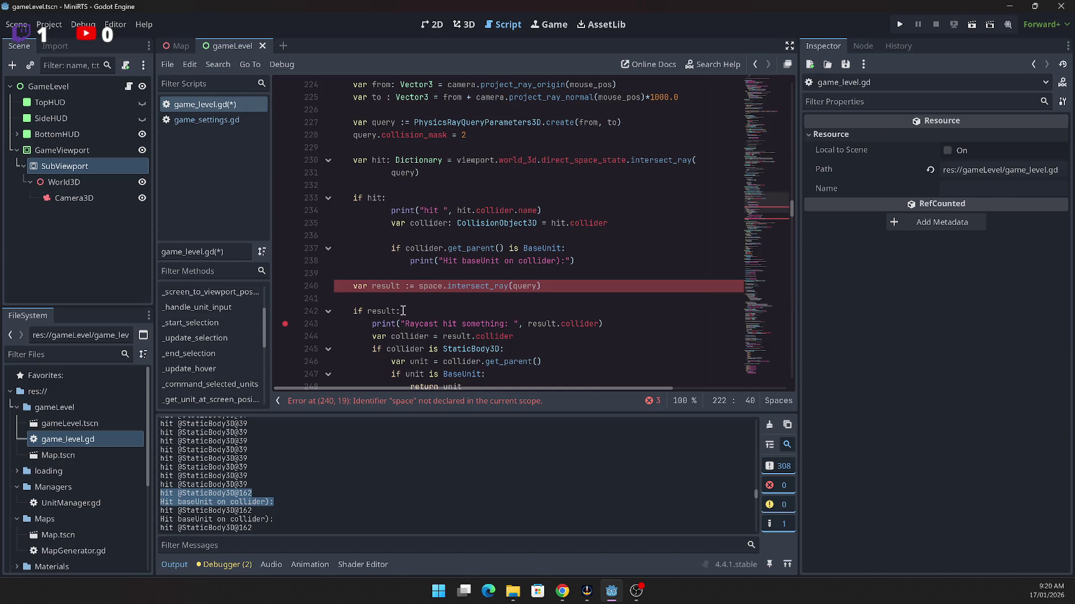
# Step: Re-indent the print, var collider and if collider lines inside the if hit: block
pyautogui.moveTo(391, 211); pyautogui.dragTo(388, 198)
pyautogui.press('BackSpace')
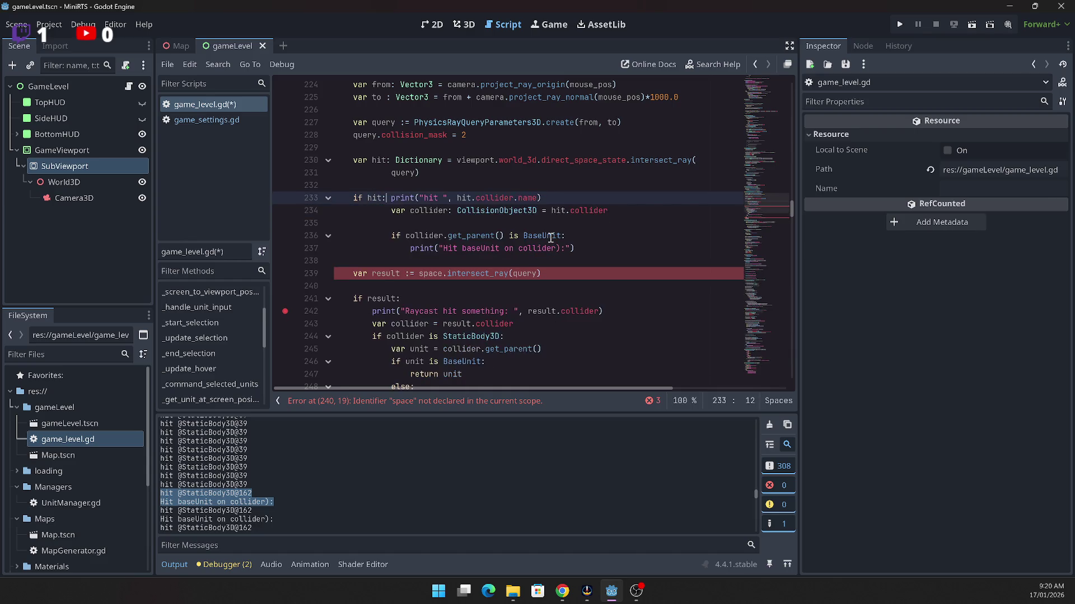
pyautogui.press('Return')
pyautogui.press('Down')
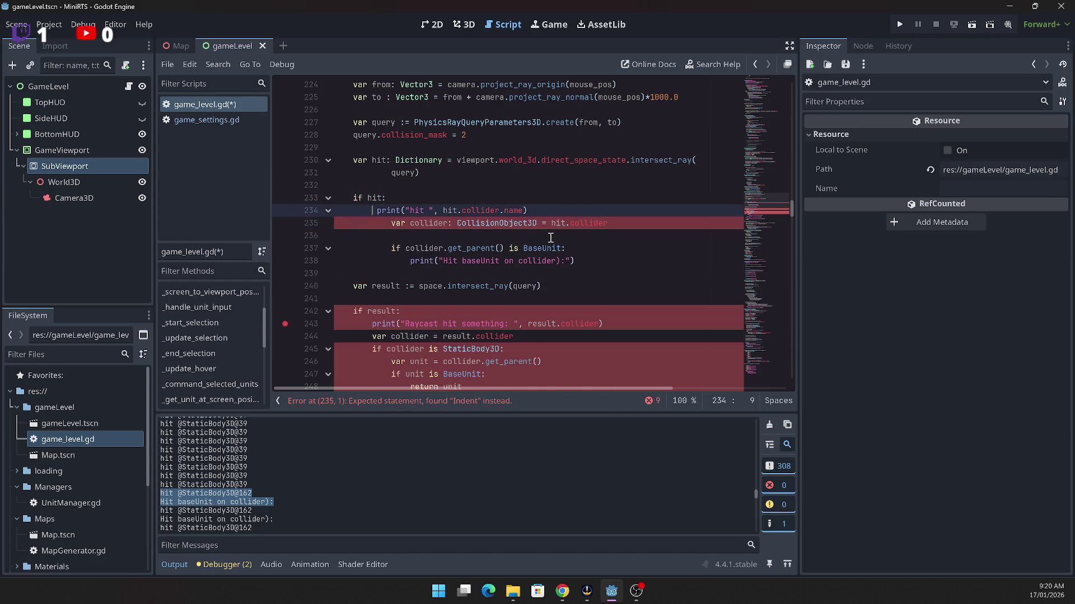
pyautogui.press('Up')
pyautogui.press('BackSpace')
pyautogui.press('BackSpace')
pyautogui.press('BackSpace')
pyautogui.press('Tab')
pyautogui.press('Down')
pyautogui.press('Delete')
pyautogui.press('Delete')
pyautogui.press('Delete')
pyautogui.press('Down')
pyautogui.press('Down')
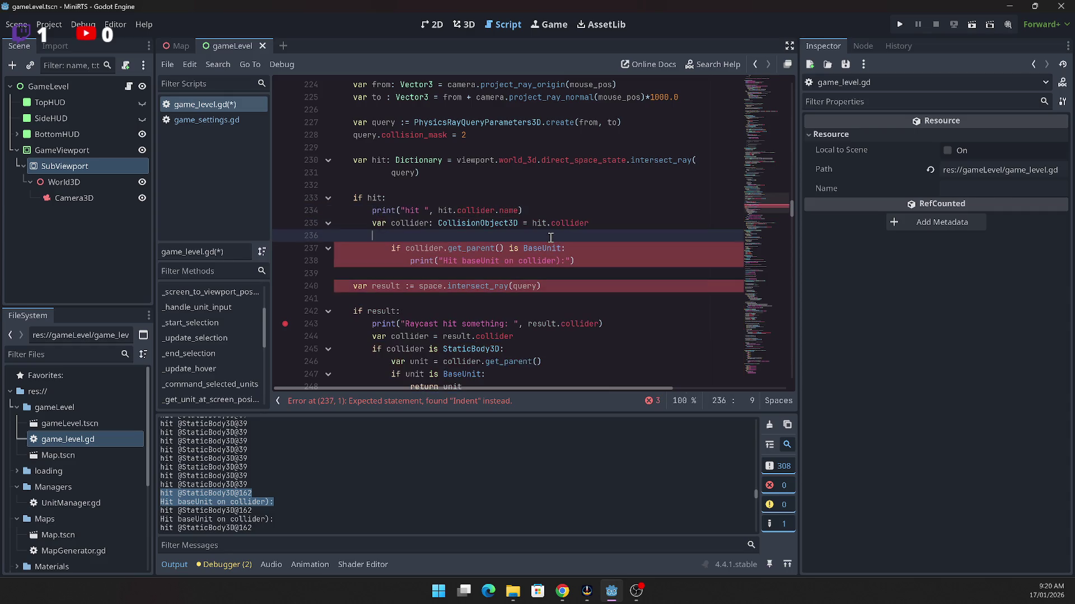
pyautogui.press('Delete')
pyautogui.press('Delete')
pyautogui.press('Delete')
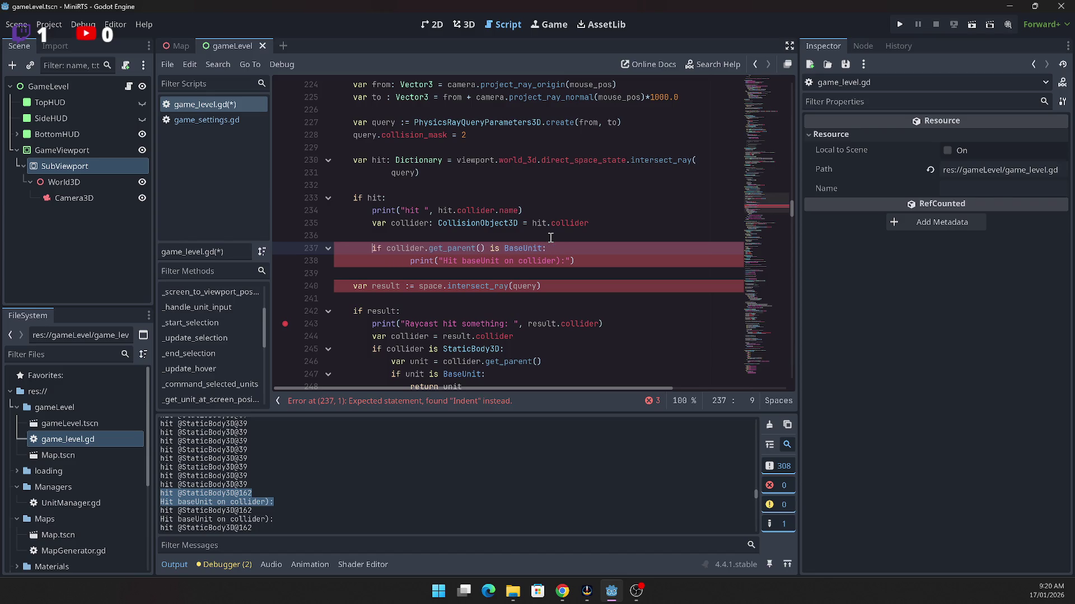
pyautogui.press('Down')
pyautogui.press('Delete')
pyautogui.press('Delete')
pyautogui.press('Delete')
pyautogui.press('Delete')
pyautogui.press('Home')
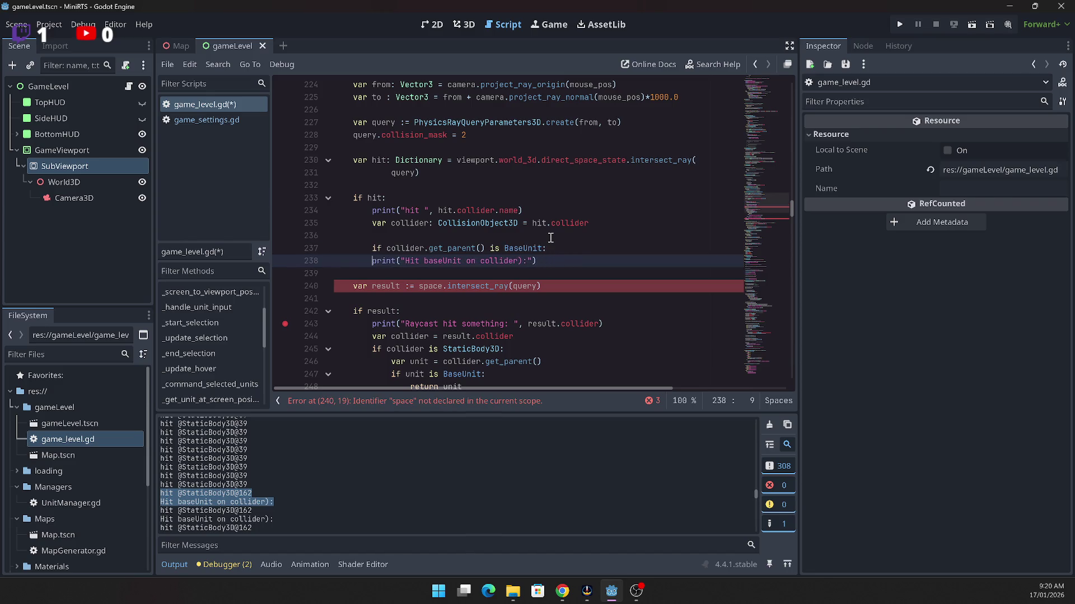
# Step: Copy 'return unit' onto a new line below the Hit baseUnit print
pyautogui.press('Down')
pyautogui.press('Down')
pyautogui.press('Down')
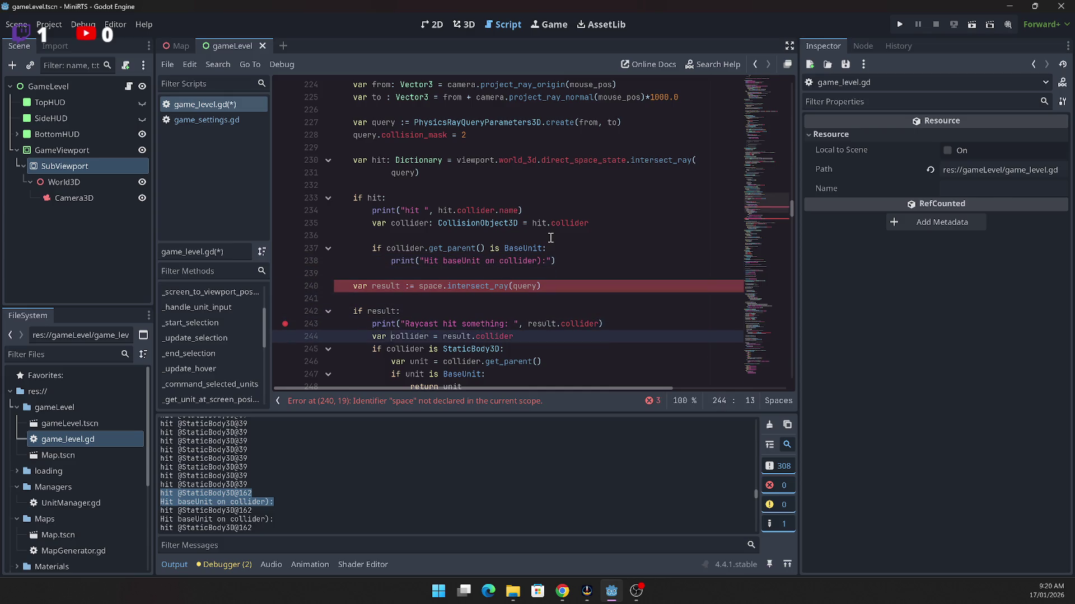
pyautogui.press('Down')
pyautogui.press('Down')
pyautogui.press('Down')
pyautogui.press('Up')
pyautogui.press('Up')
pyautogui.press('Up')
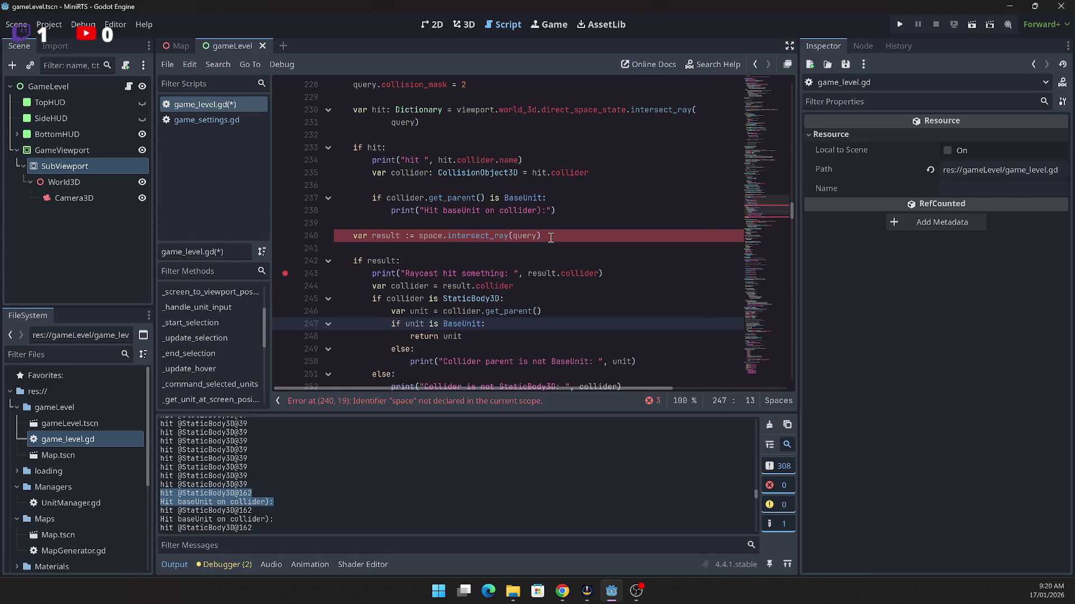
pyautogui.press('Down')
pyautogui.press('Up')
pyautogui.press('Up')
pyautogui.press('Up')
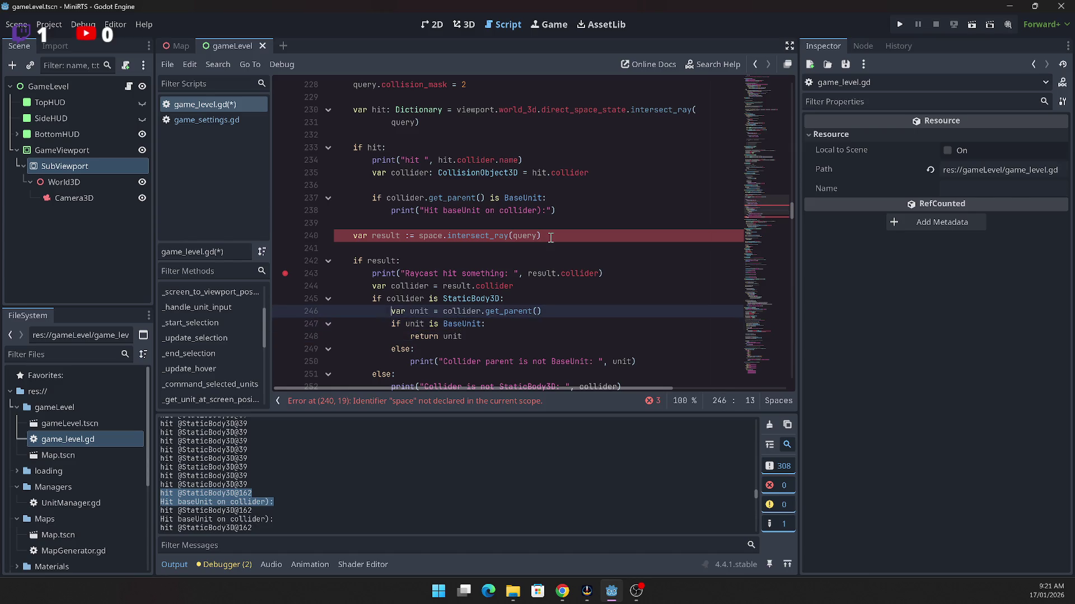
pyautogui.press('Down')
pyautogui.press('Down')
pyautogui.press('Down')
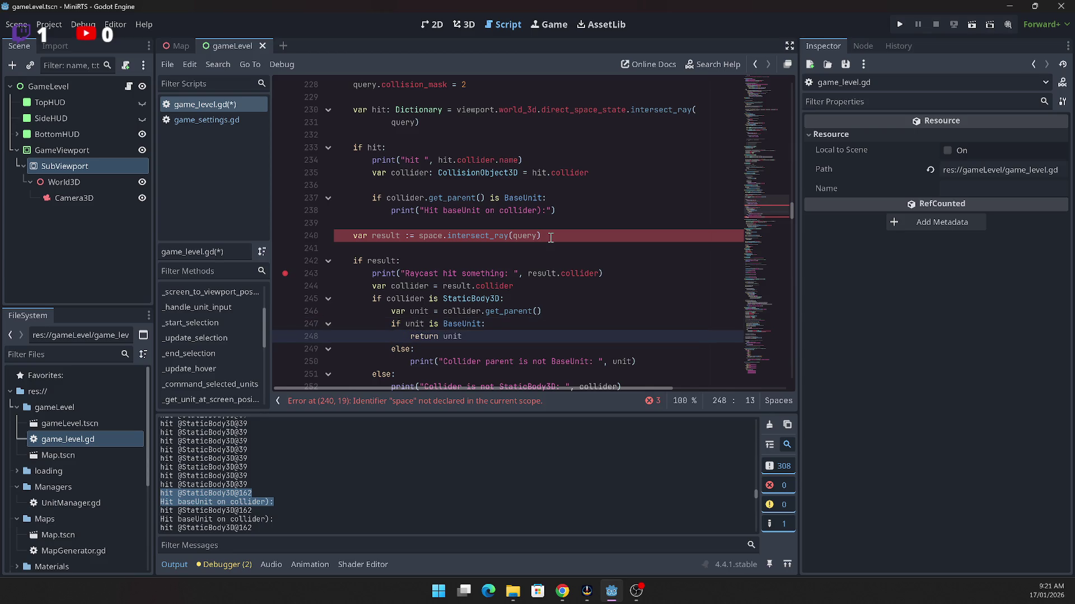
pyautogui.press('End')
pyautogui.hotkey('shift', 'Home')
pyautogui.hotkey('ctrl', 'c')
pyautogui.press('Up')
pyautogui.press('Up')
pyautogui.press('Up')
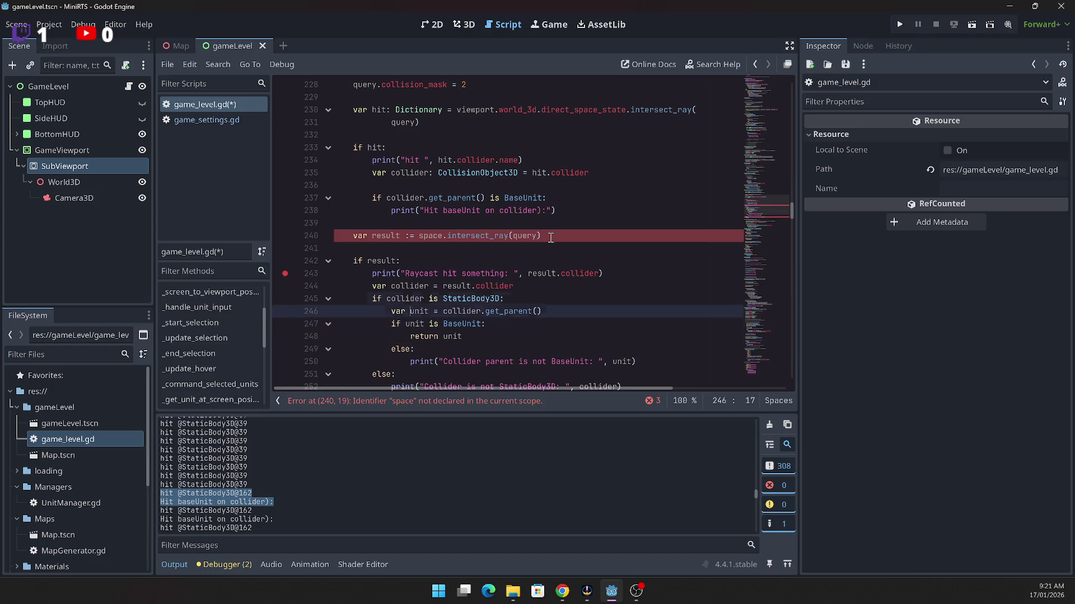
pyautogui.press('End')
pyautogui.press('Return')
pyautogui.hotkey('ctrl', 'v')
pyautogui.press('Down')
pyautogui.press('Down')
pyautogui.press('Down')
# Step: Paste the 'var unit = collider.get_parent()' text over unit in the new return line
pyautogui.press('Up')
pyautogui.press('Home')
pyautogui.hotkey('shift', 'End')
pyautogui.hotkey('ctrl', 'c')
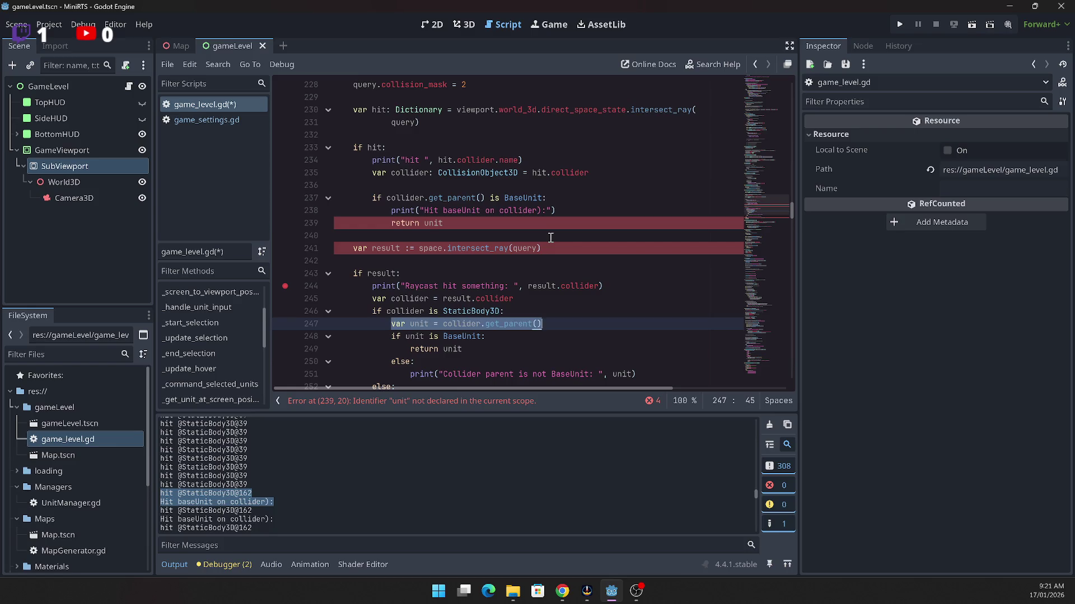
pyautogui.press('Up')
pyautogui.press('Up')
pyautogui.press('Up')
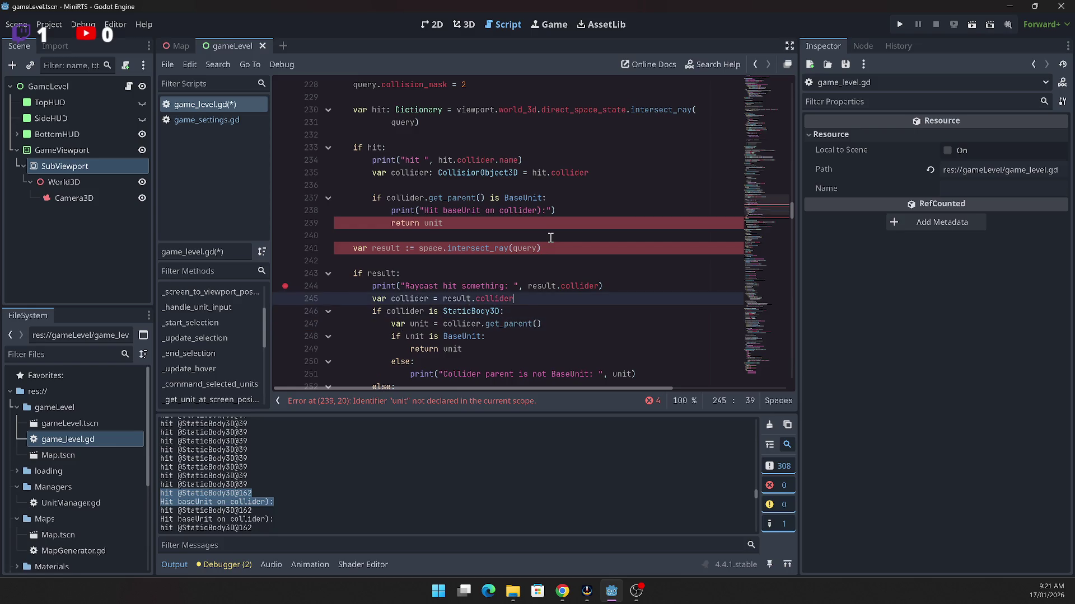
pyautogui.press('Down')
pyautogui.hotkey('shift', 'Left')
pyautogui.hotkey('shift', 'Left')
pyautogui.hotkey('shift', 'Left')
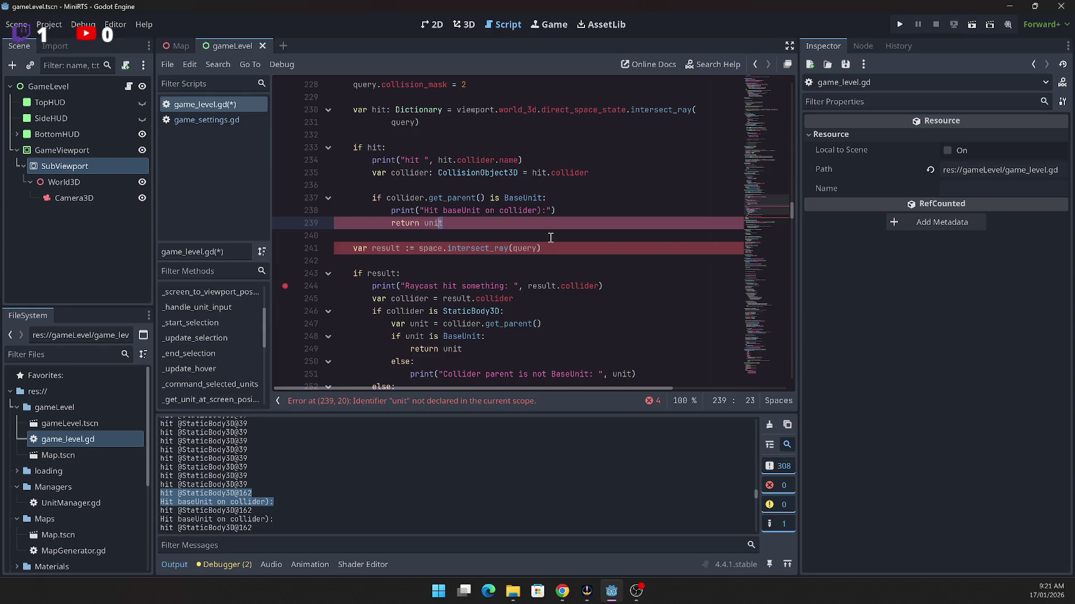
pyautogui.hotkey('ctrl', 'v')
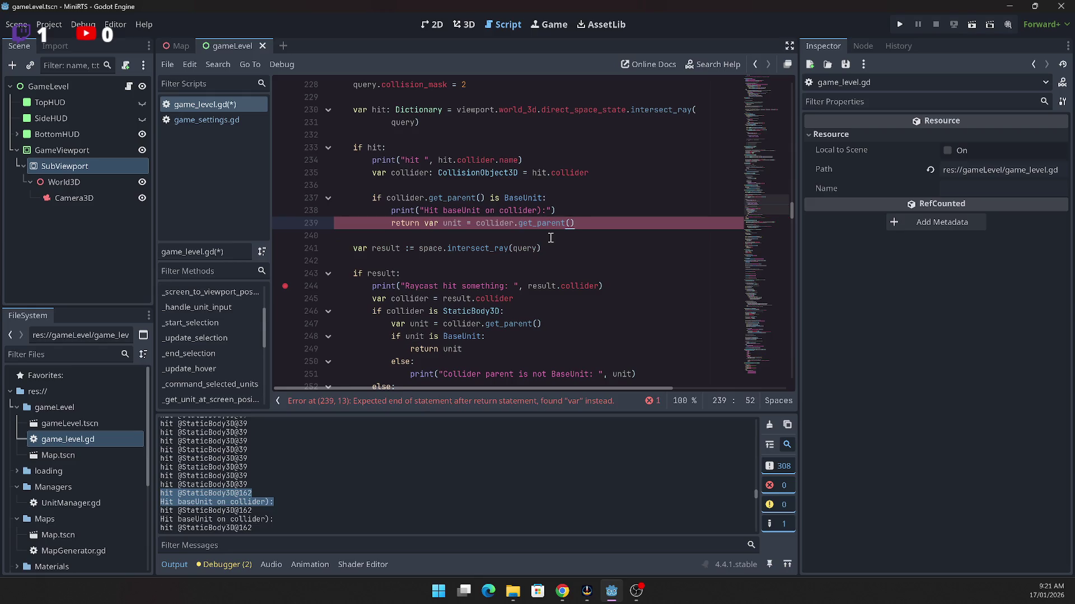
pyautogui.scroll(-2, 537, 240)
# Step: Revert the broken return line back to 'return unit'
pyautogui.scroll(-1, 456, 277)
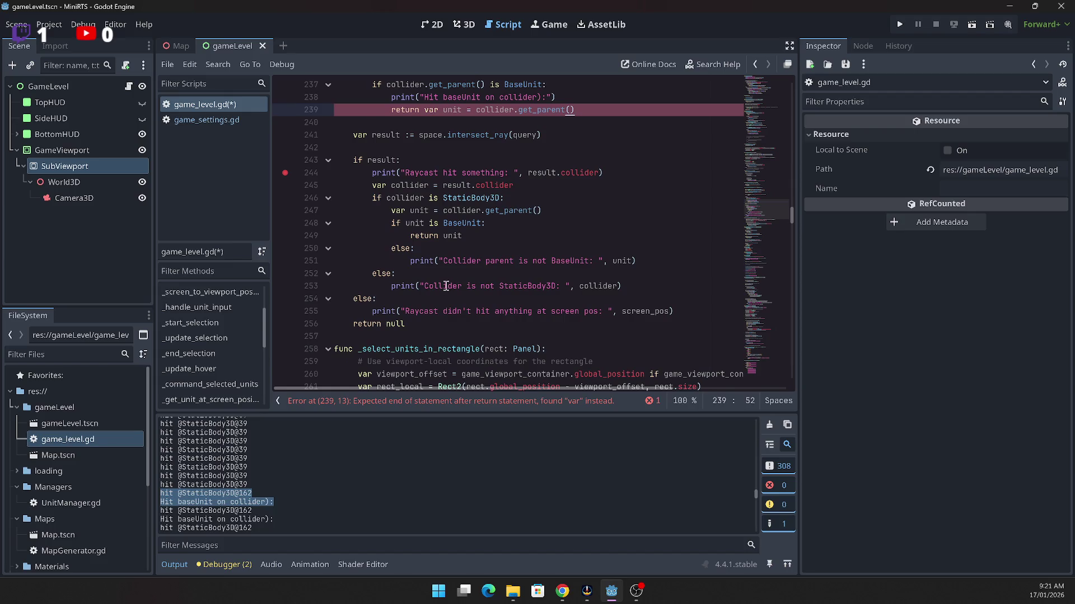
pyautogui.moveTo(417, 324)
pyautogui.mouseDown()
pyautogui.moveTo(359, 249)
pyautogui.moveTo(344, 151)
pyautogui.mouseUp()
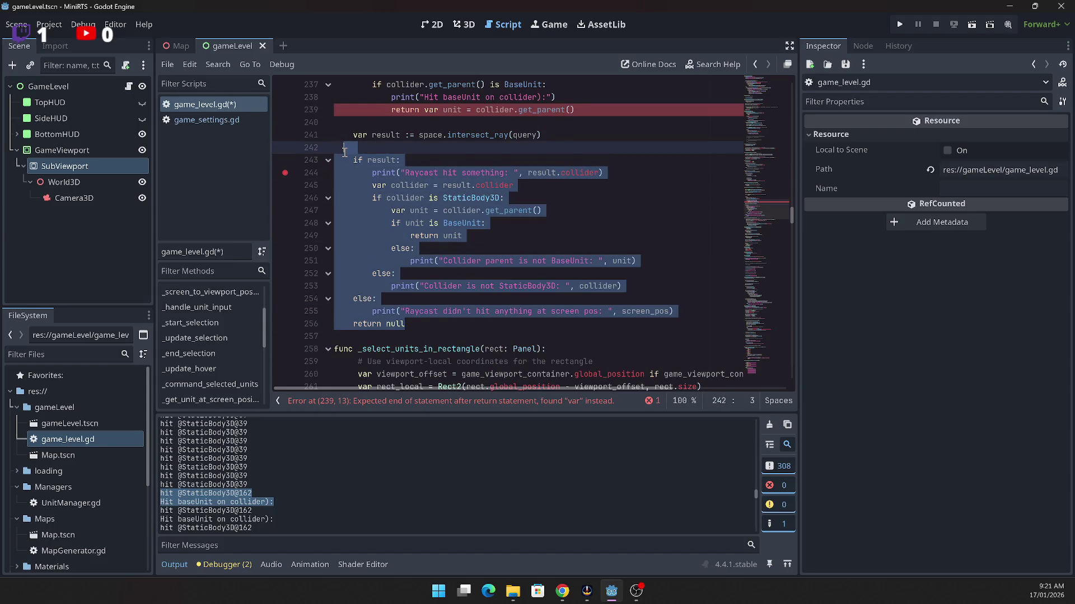
pyautogui.moveTo(345, 147); pyautogui.dragTo(346, 135)
pyautogui.scroll(2, 556, 224)
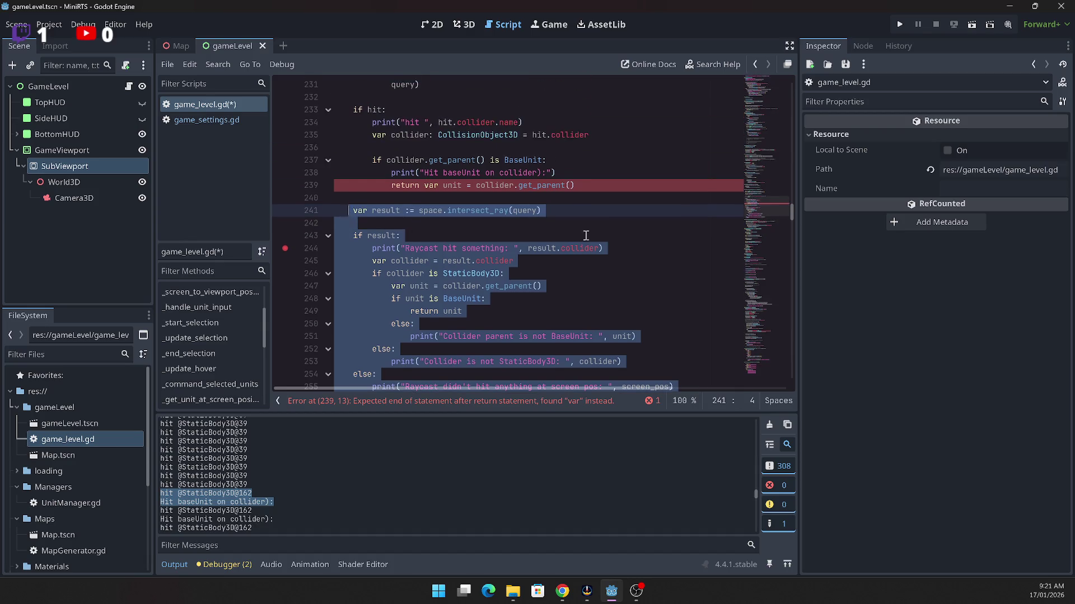
pyautogui.press('Up')
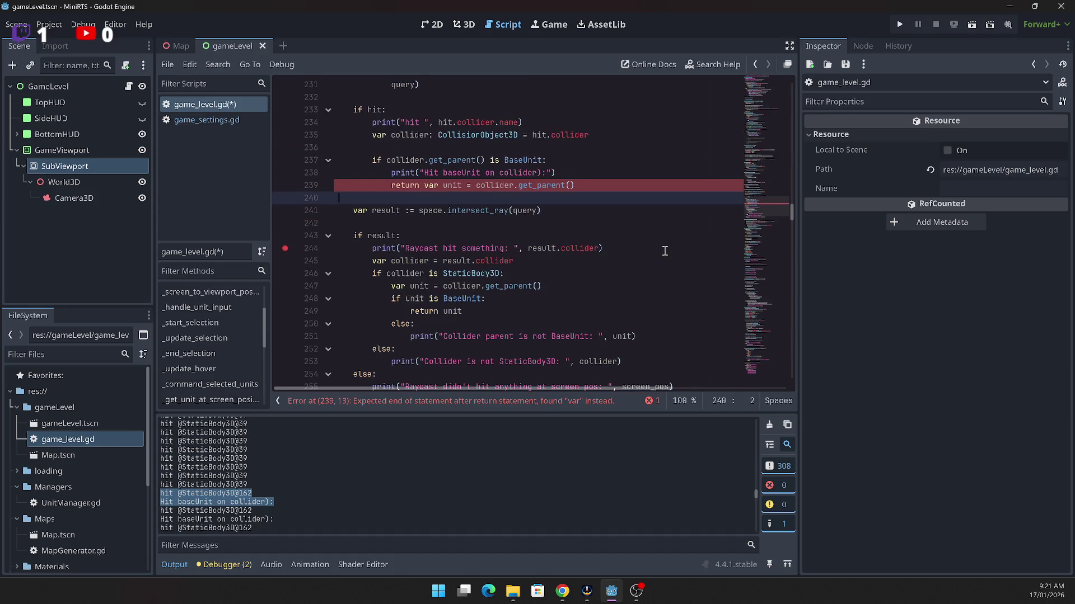
pyautogui.hotkey('shift', 'Down')
pyautogui.hotkey('shift', 'Down')
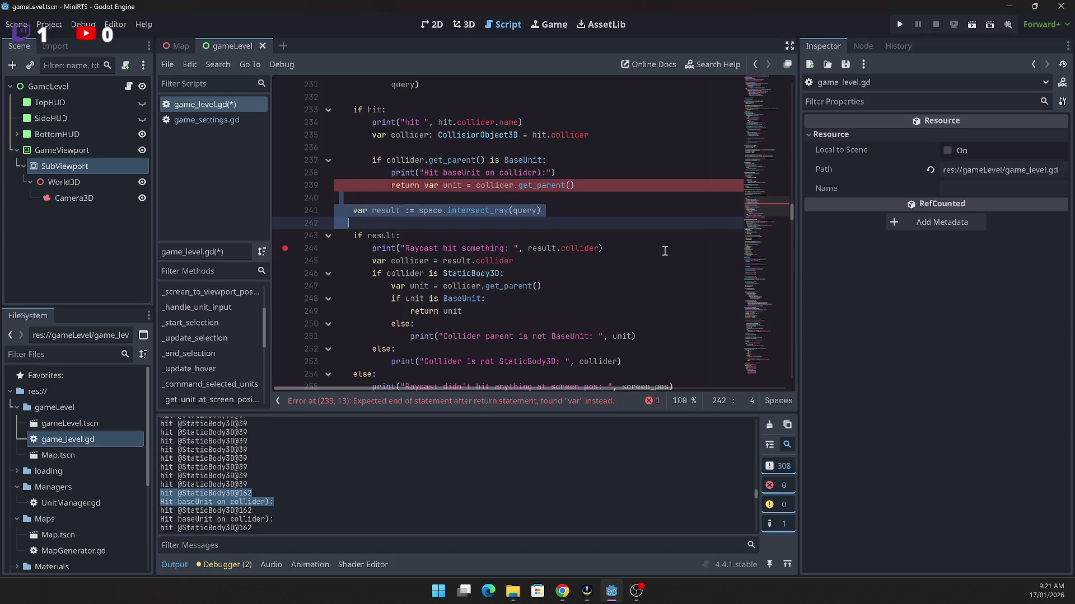
pyautogui.press('Down')
pyautogui.hotkey('ctrl', 'z')
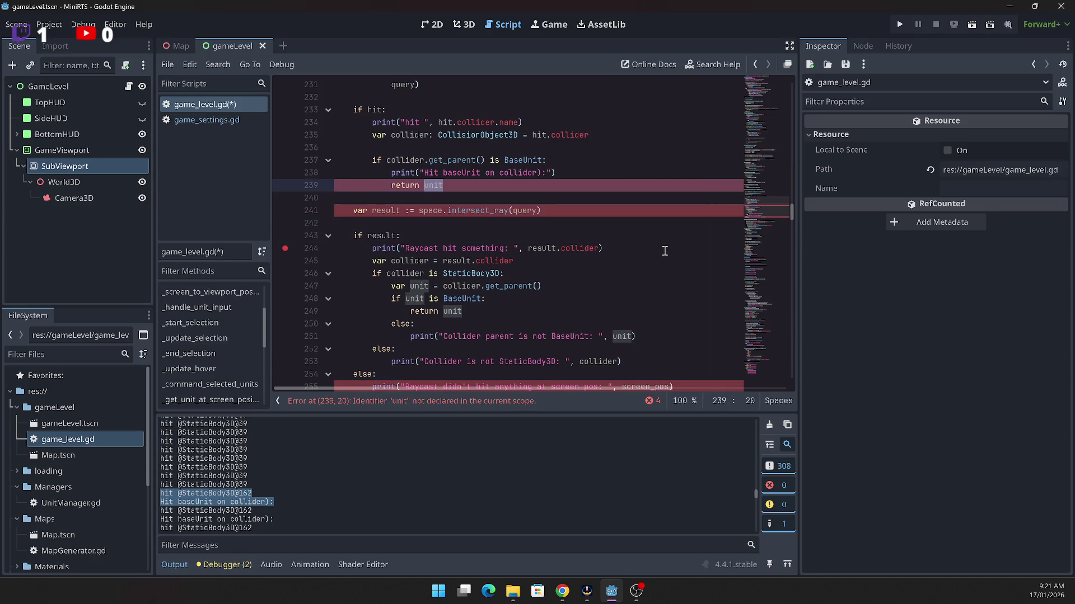
# Step: Make the branch return collider.get_parent() and delete the old intersect_ray result block
pyautogui.click(665, 251)
pyautogui.moveTo(547, 286); pyautogui.dragTo(439, 286)
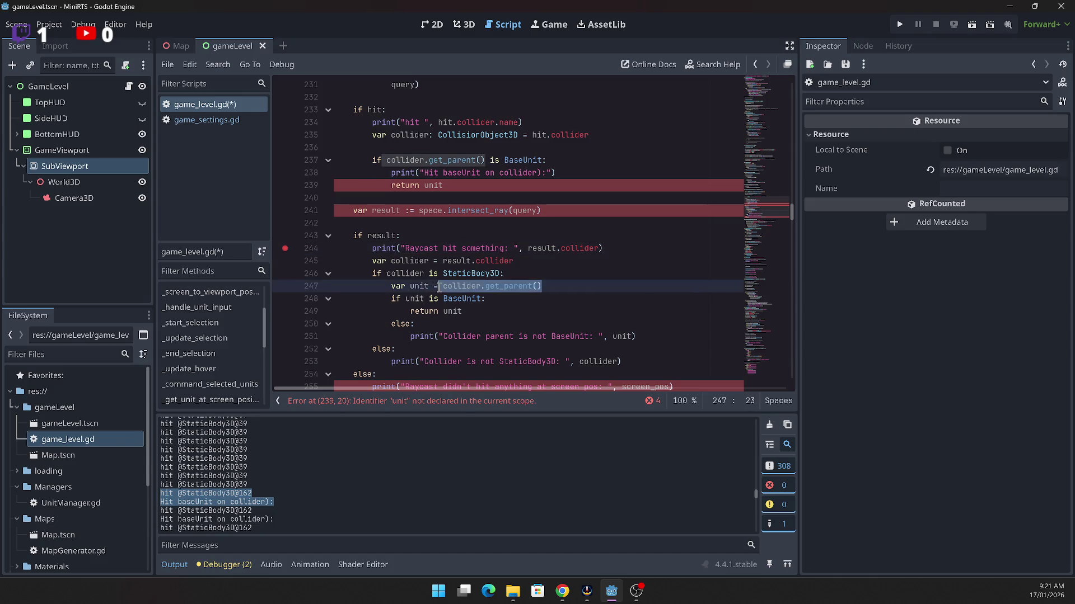
pyautogui.click(435, 186)
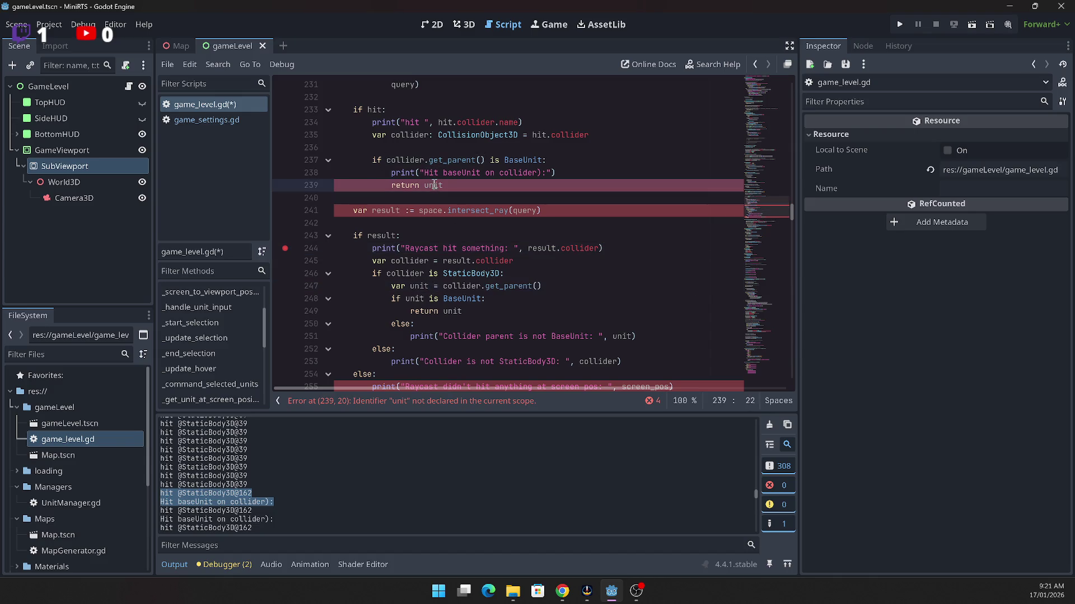
pyautogui.press('BackSpace')
pyautogui.moveTo(336, 211)
pyautogui.mouseDown()
pyautogui.moveTo(392, 336)
pyautogui.moveTo(392, 256)
pyautogui.moveTo(415, 286)
pyautogui.mouseUp()
pyautogui.press('BackSpace')
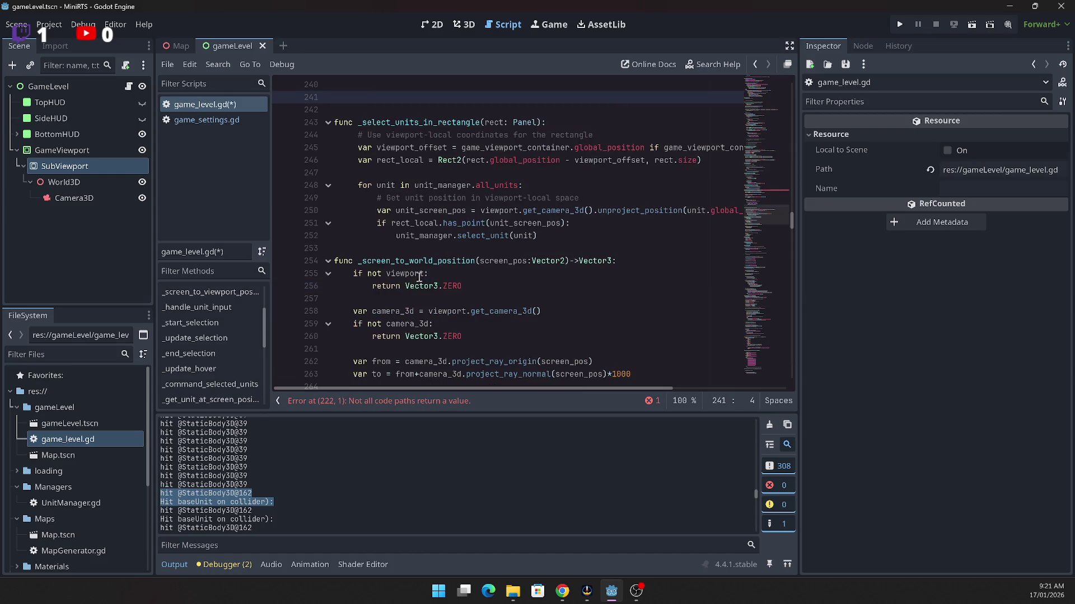
# Step: Remove the blank lines after line 239 and end the function with 'return null'
pyautogui.scroll(5, 457, 261)
pyautogui.scroll(5, 457, 261)
pyautogui.scroll(-5, 457, 260)
pyautogui.click(537, 301)
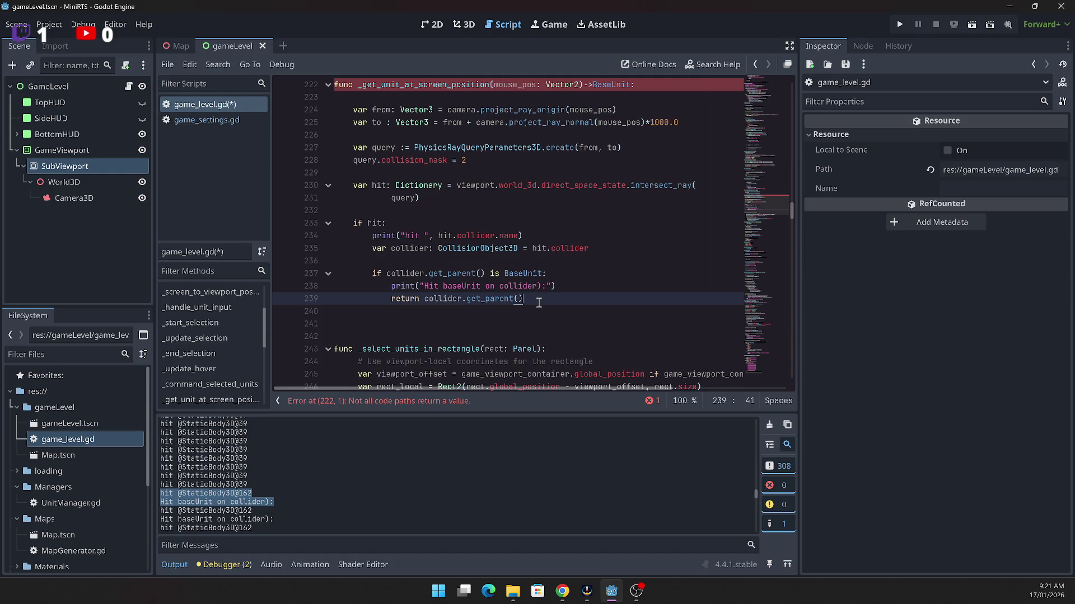
pyautogui.press('Delete')
pyautogui.press('Delete')
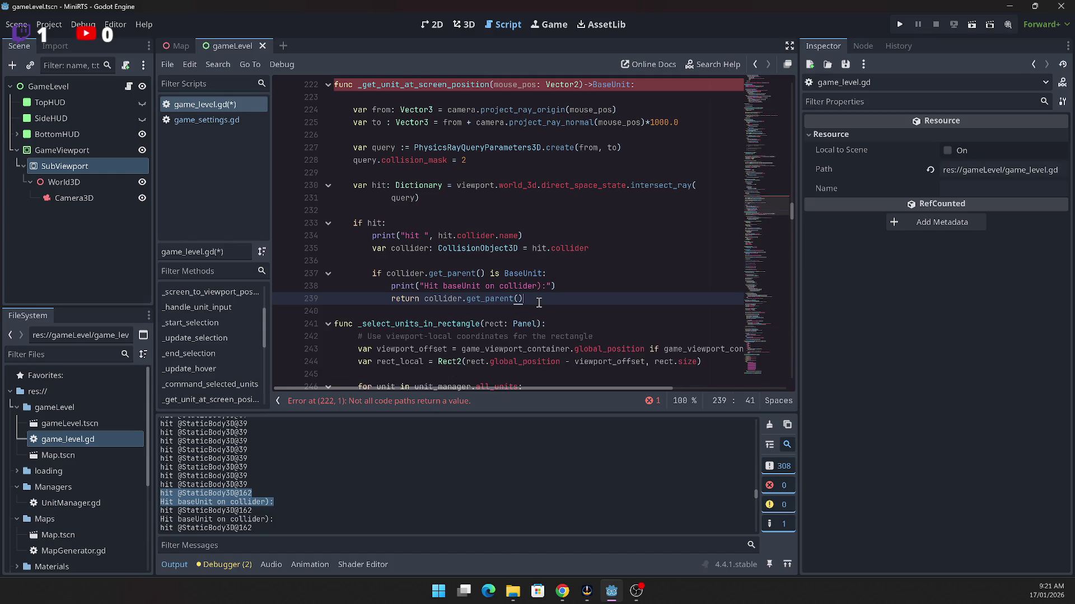
pyautogui.press('Return')
pyautogui.press('BackSpace')
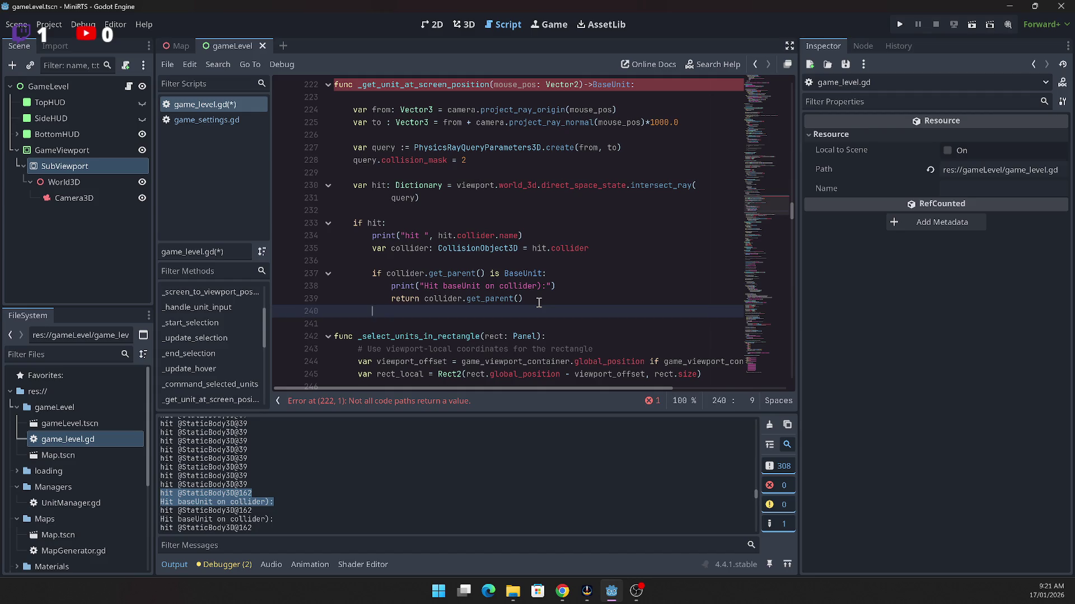
pyautogui.write('return n')
pyautogui.write('ull')
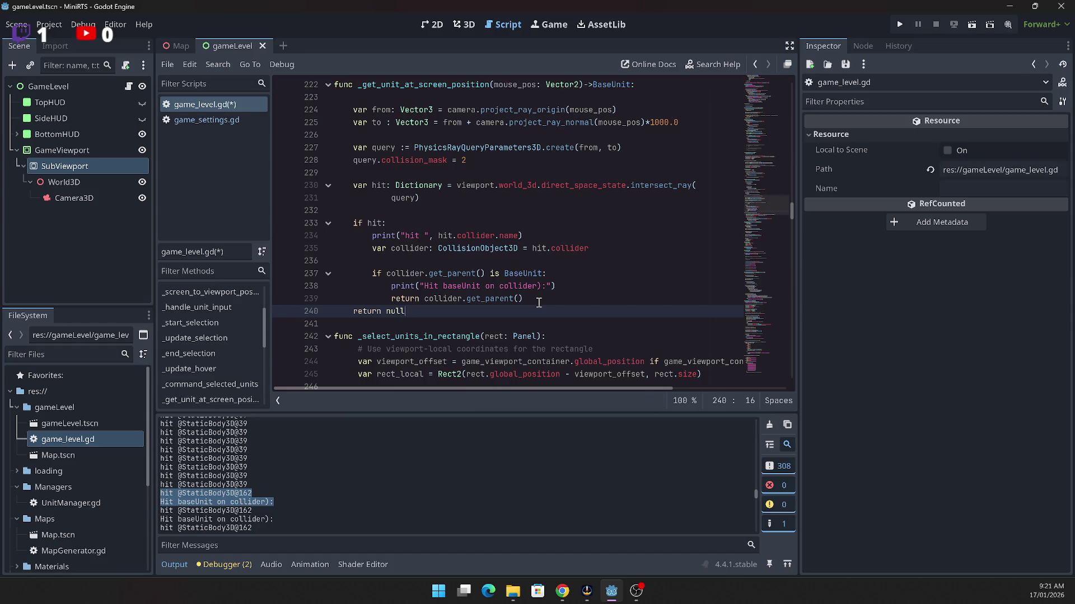
pyautogui.scroll(2, 521, 270)
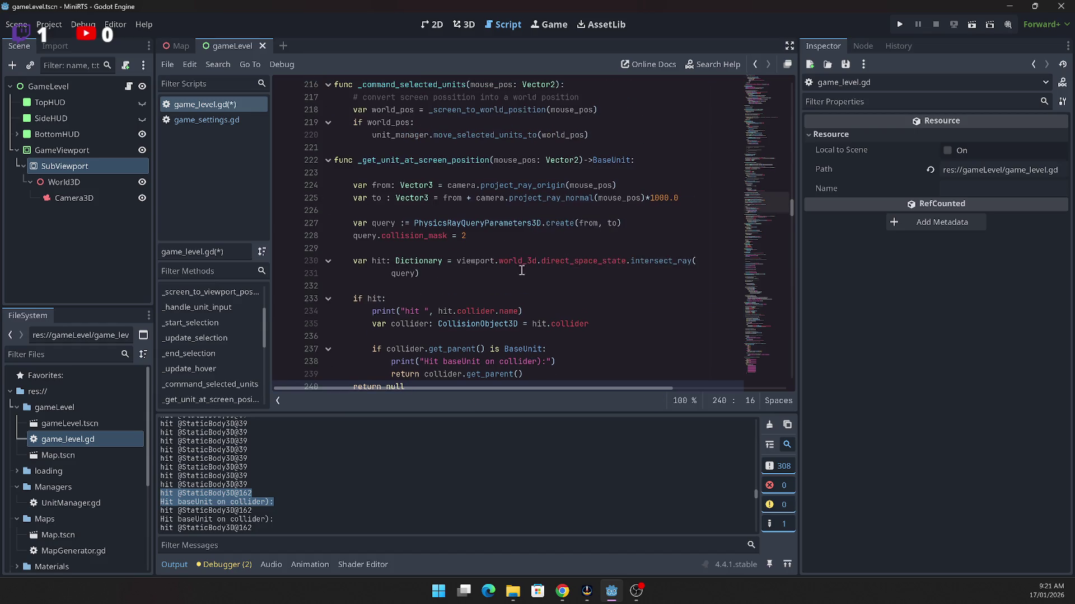
# Step: Rename the _update_hover parameter from mouse_pos to screen_pos on line 202
pyautogui.click(407, 160)
pyautogui.doubleClick(409, 159)
pyautogui.scroll(3, 443, 302)
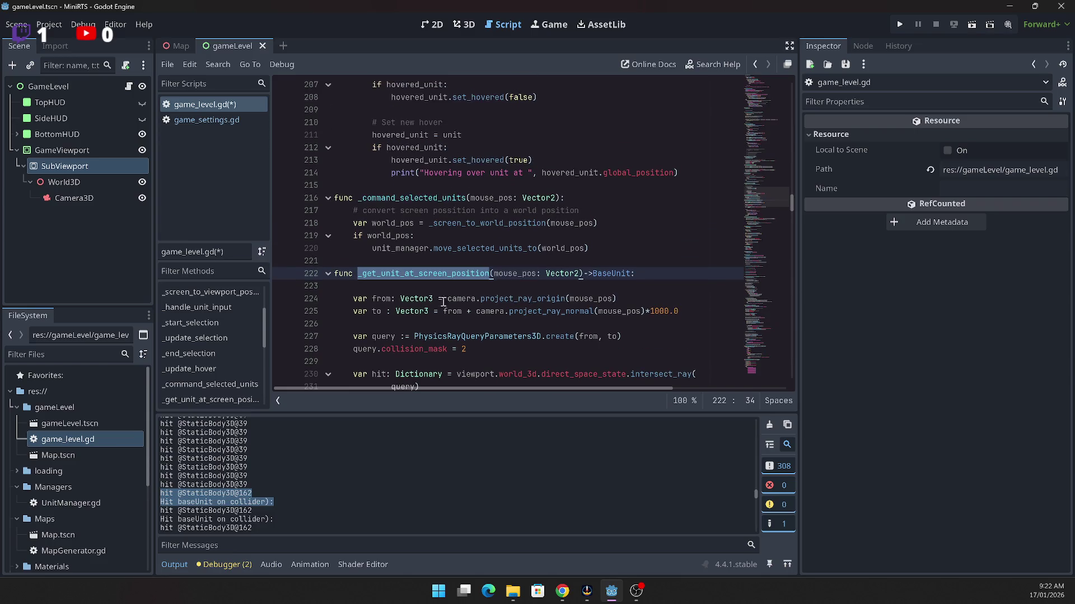
pyautogui.scroll(5, 486, 315)
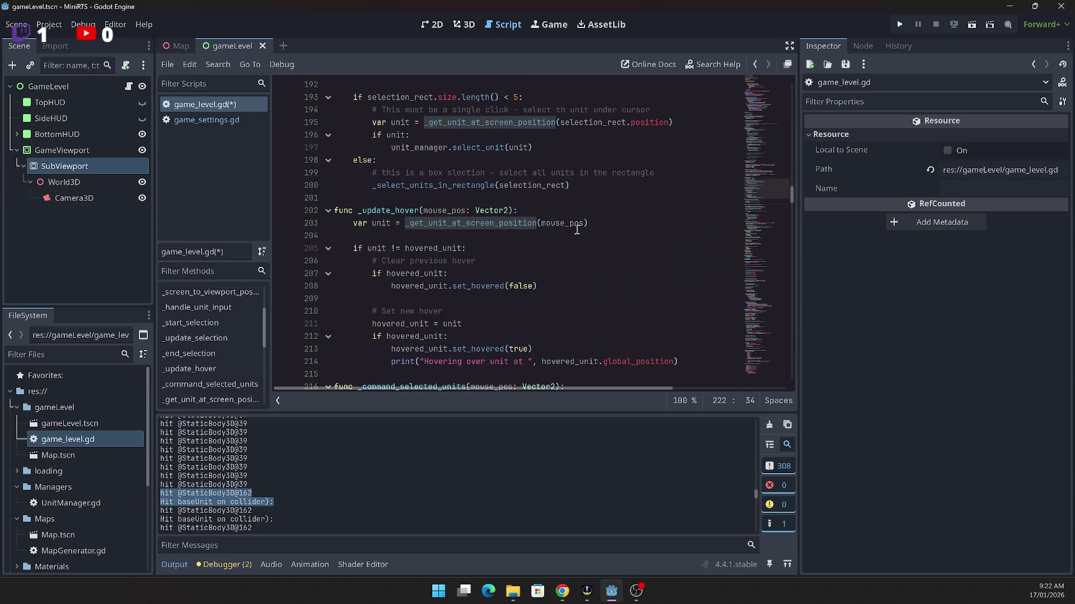
pyautogui.click(387, 210)
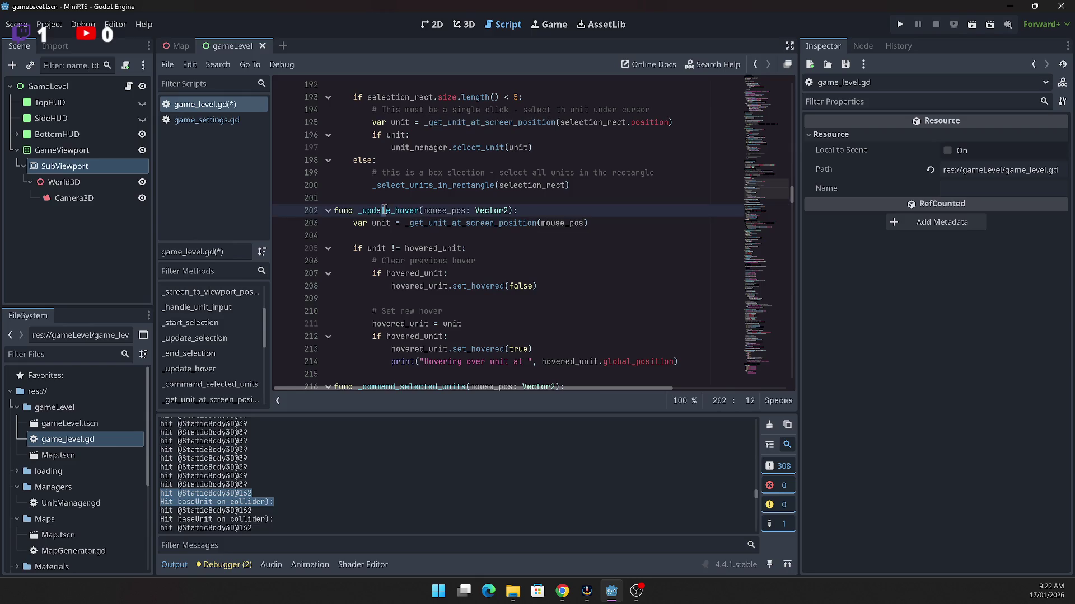
pyautogui.moveTo(448, 211); pyautogui.dragTo(422, 211)
pyautogui.write('screen')
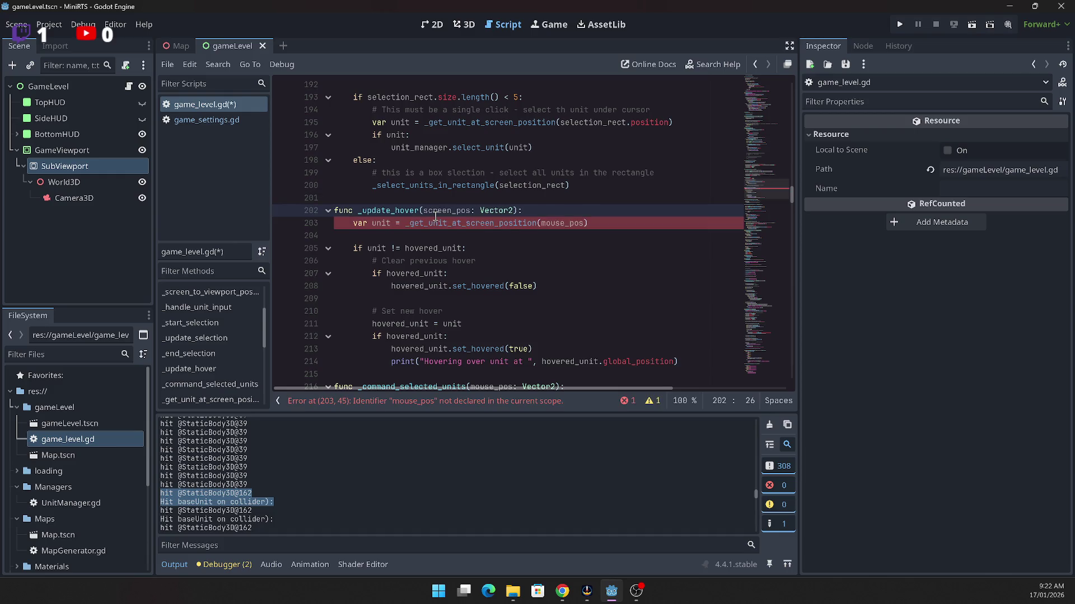
# Step: Replace mouse_pos with screen_pos in the _get_unit_at_screen_position call on line 203
pyautogui.click(437, 212)
pyautogui.doubleClick(451, 211)
pyautogui.hotkey('ctrl', 'c')
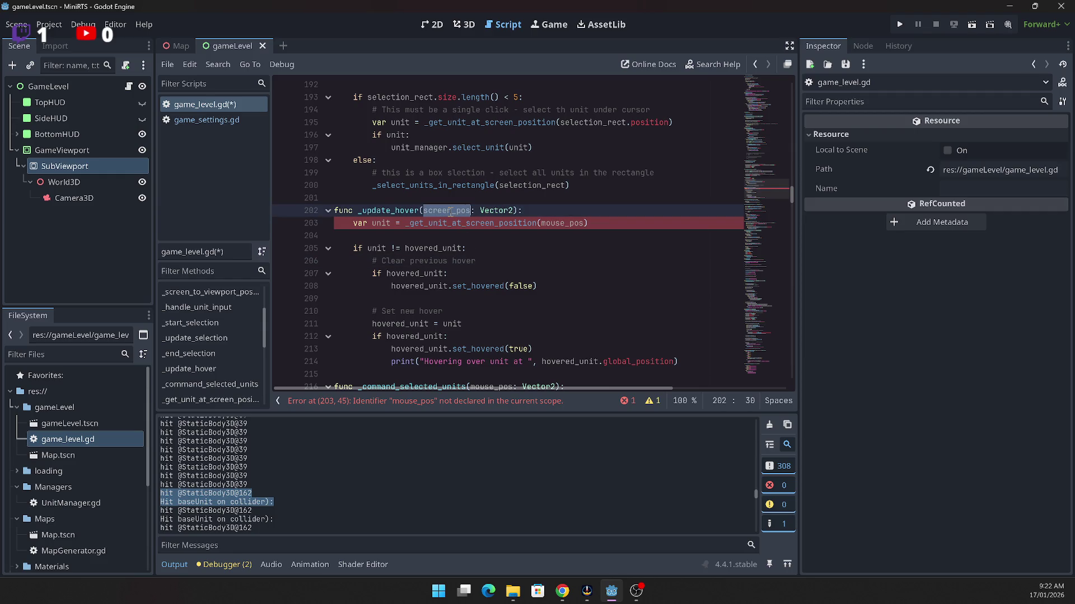
pyautogui.doubleClick(562, 223)
pyautogui.hotkey('ctrl', 'v')
pyautogui.click(495, 254)
pyautogui.scroll(-3, 495, 255)
pyautogui.scroll(2, 482, 286)
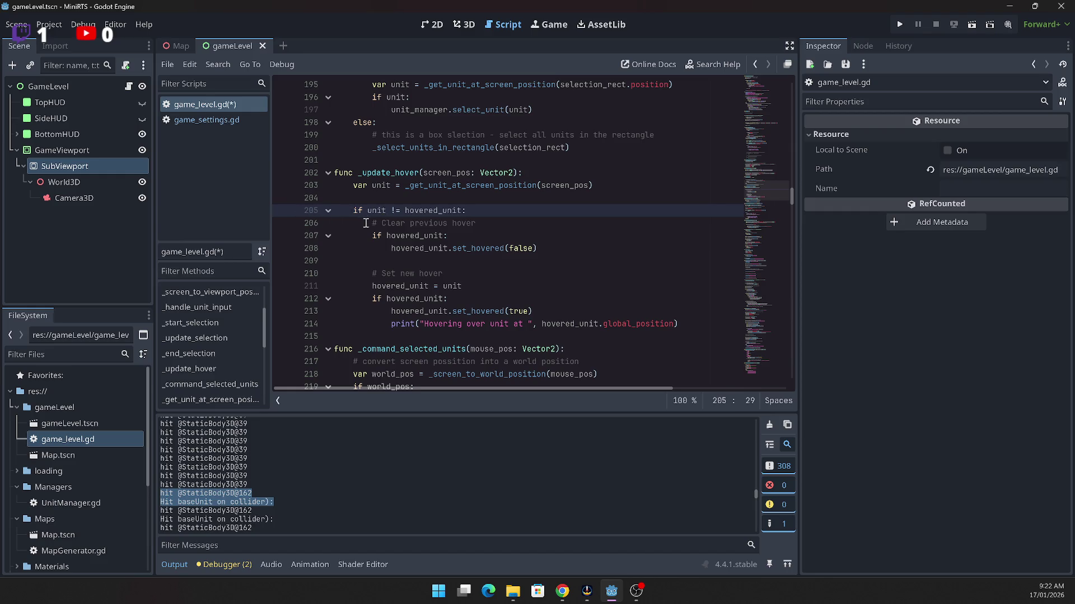
pyautogui.scroll(3, 284, 215)
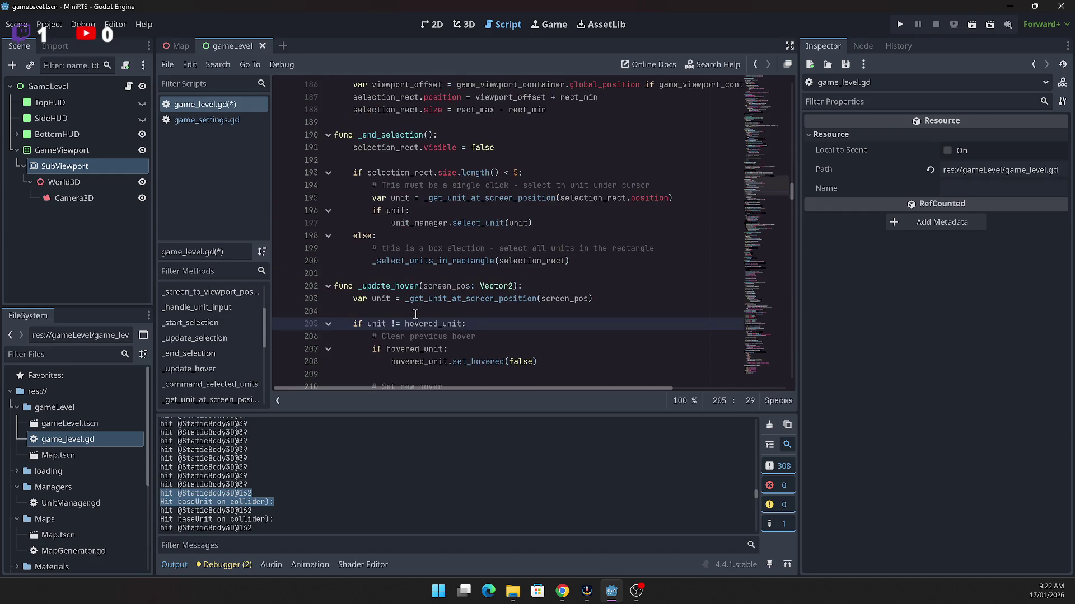
pyautogui.doubleClick(397, 285)
# Step: Uncomment the mouse-motion if/else branches calling _update_selection and _update_hover
pyautogui.scroll(9, 397, 285)
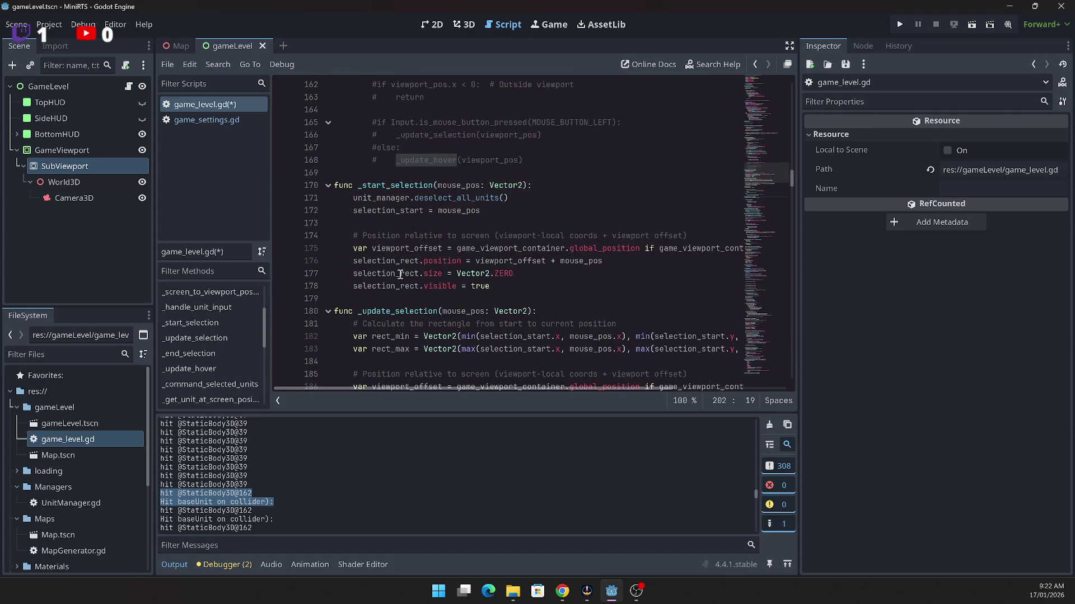
pyautogui.click(388, 199)
pyautogui.scroll(3, 388, 201)
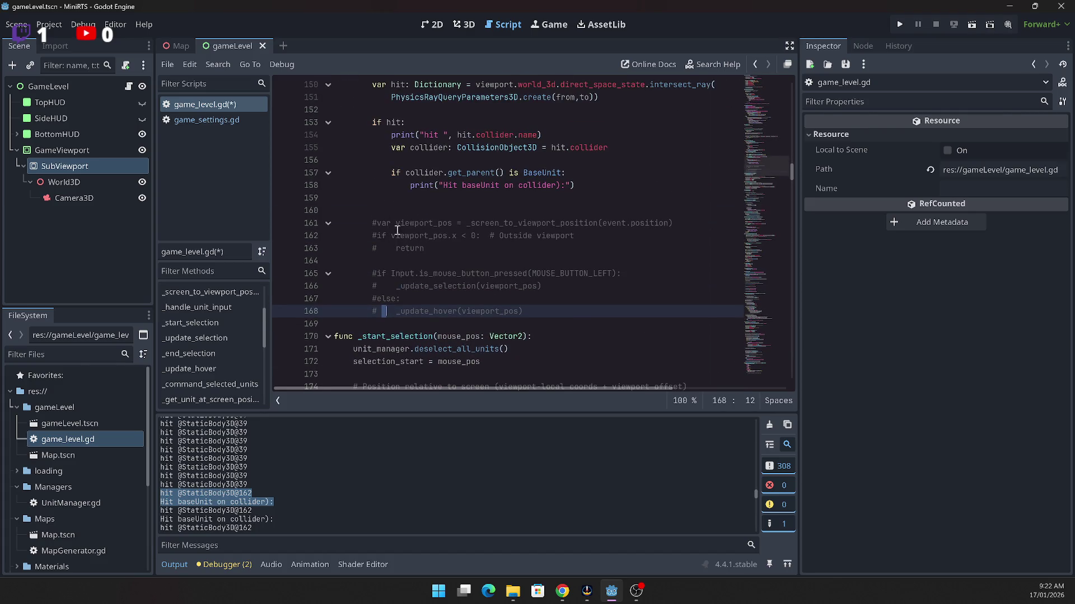
pyautogui.scroll(-1, 442, 290)
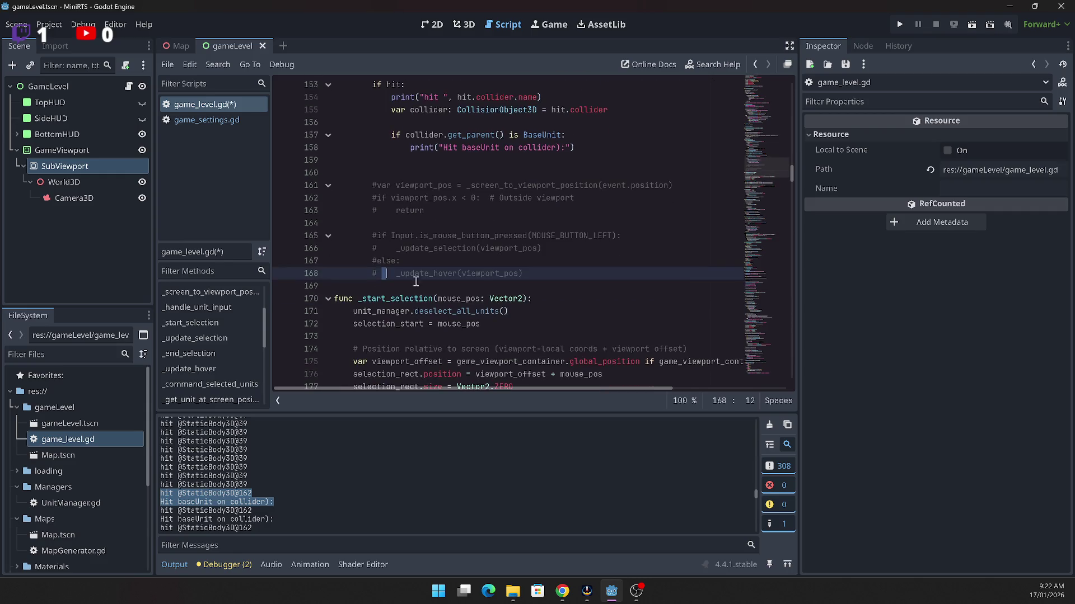
pyautogui.press('Home')
pyautogui.hotkey('ctrl', 'k')
pyautogui.press('Up')
pyautogui.hotkey('ctrl', 'k')
pyautogui.press('Up')
pyautogui.hotkey('ctrl', 'k')
pyautogui.press('Up')
pyautogui.hotkey('ctrl', 'k')
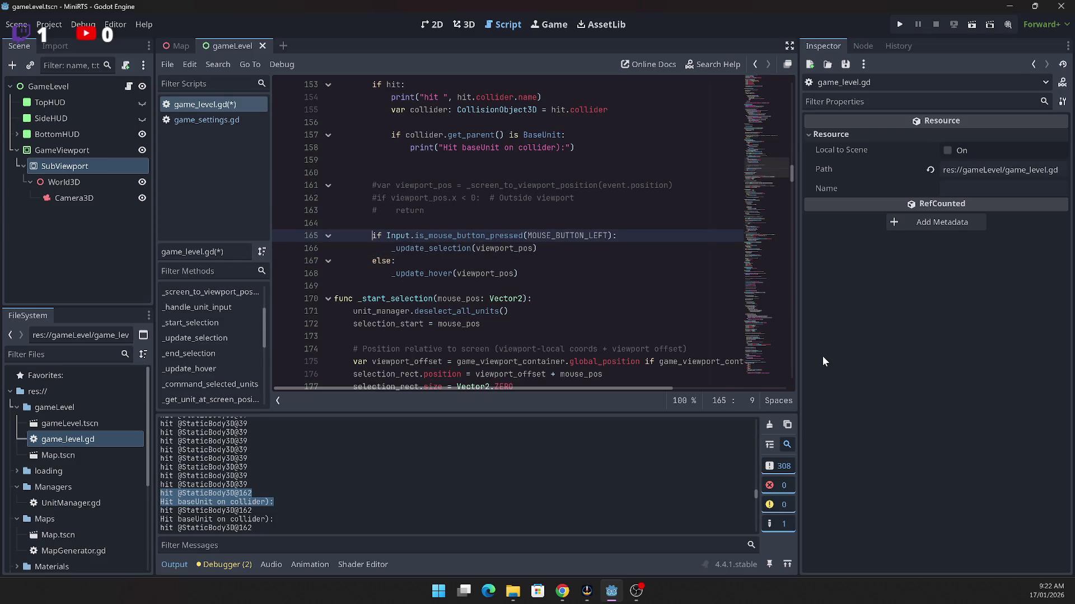
# Step: Add print("update selection") and comment out the _update_selection call
pyautogui.press('Up')
pyautogui.press('Up')
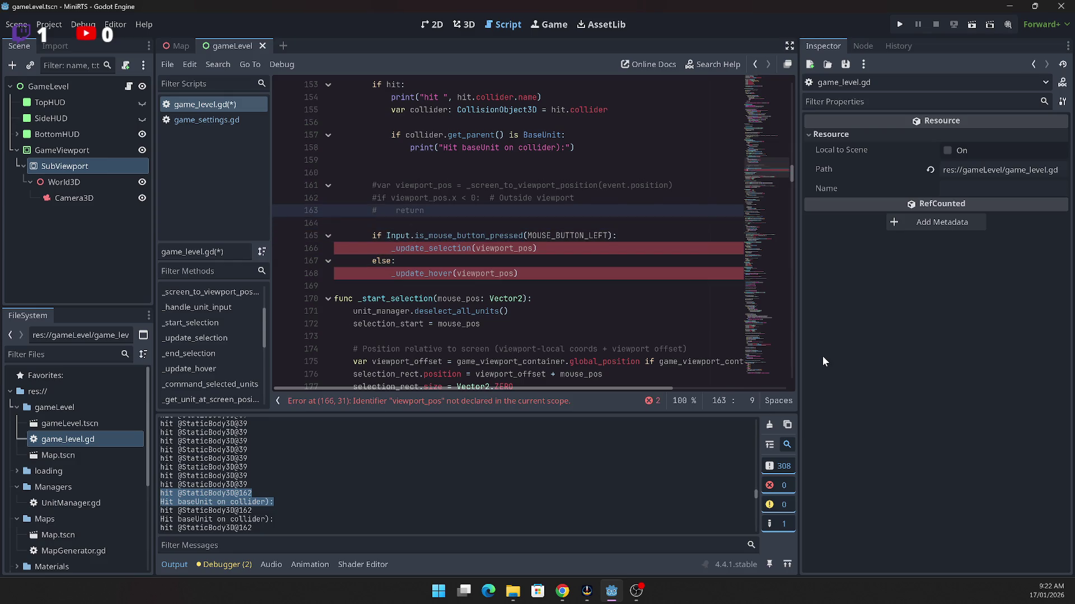
pyautogui.press('Up')
pyautogui.press('Up')
pyautogui.press('Up')
pyautogui.hotkey('shift', 'Down')
pyautogui.hotkey('shift', 'Down')
pyautogui.hotkey('shift', 'Down')
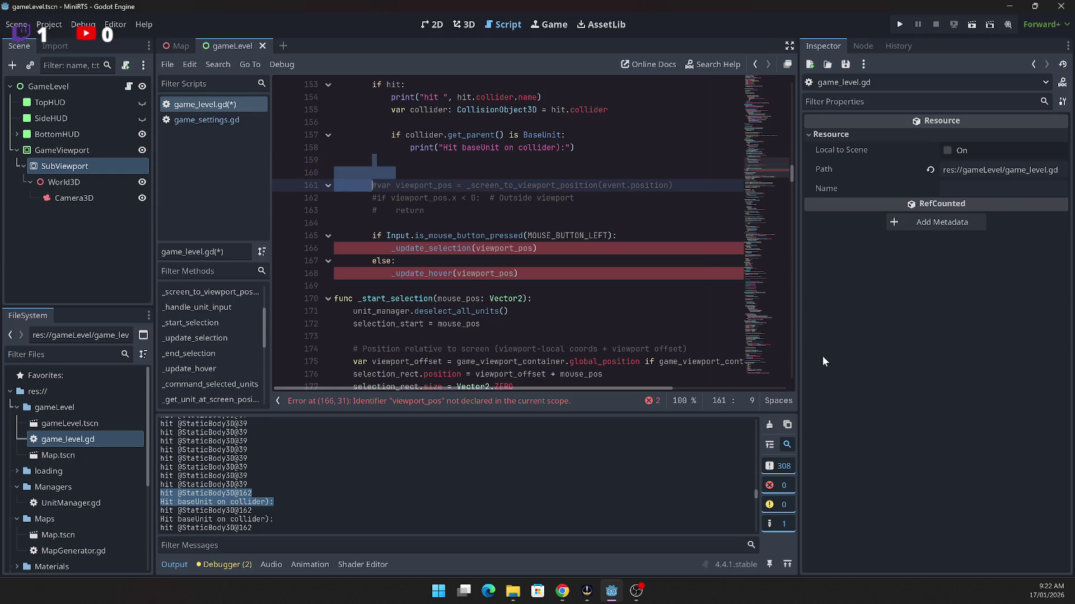
pyautogui.press('Down')
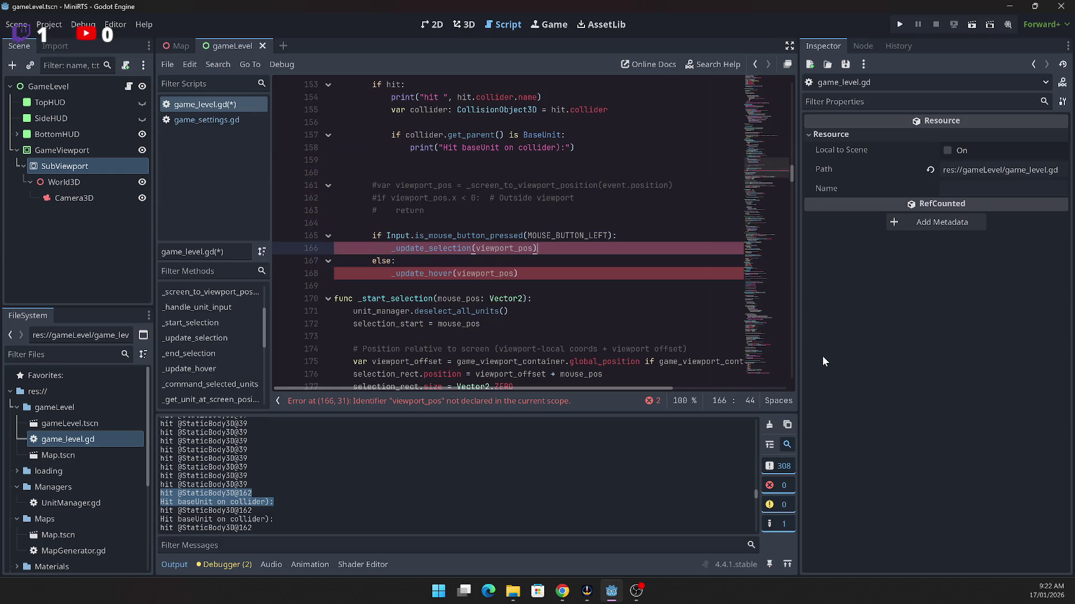
pyautogui.press('Down')
pyautogui.press('Home')
pyautogui.press('Return')
pyautogui.press('Up')
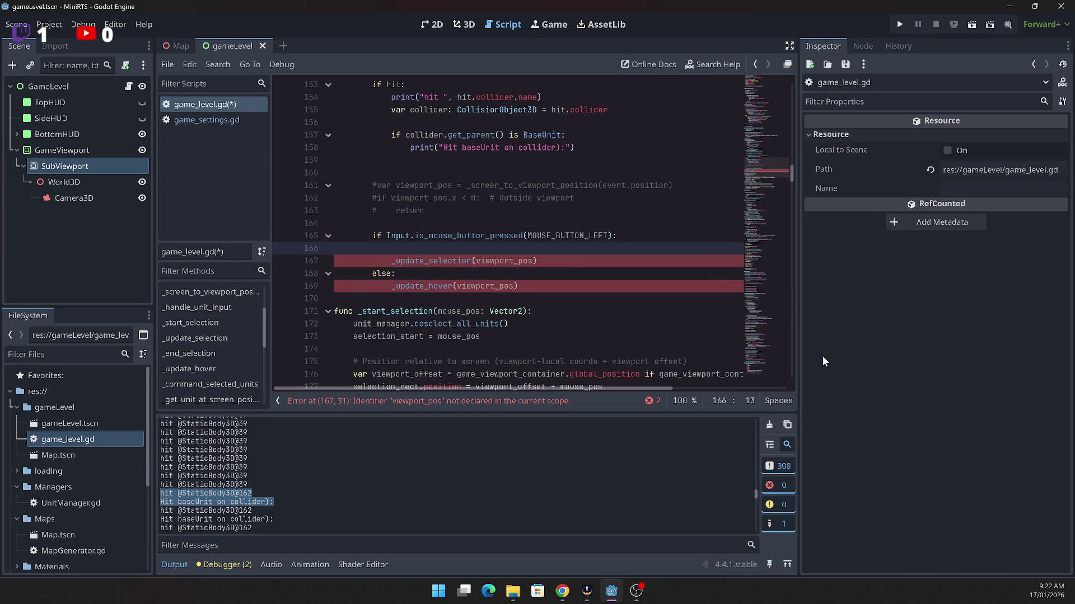
pyautogui.write('print("u')
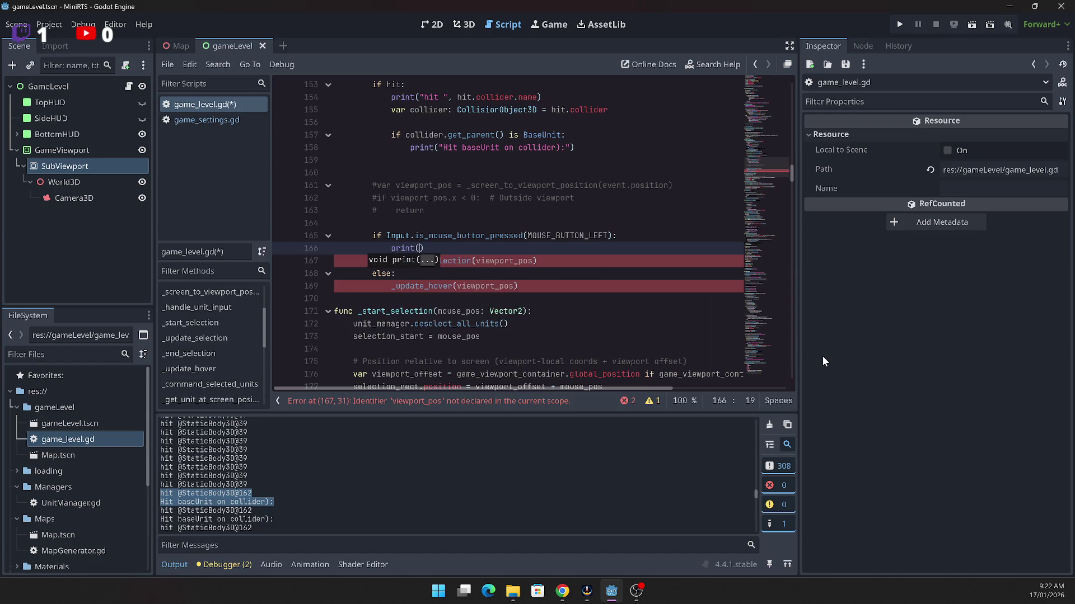
pyautogui.write('pdate ')
pyautogui.write('selection')
pyautogui.press('Down')
pyautogui.press('Home')
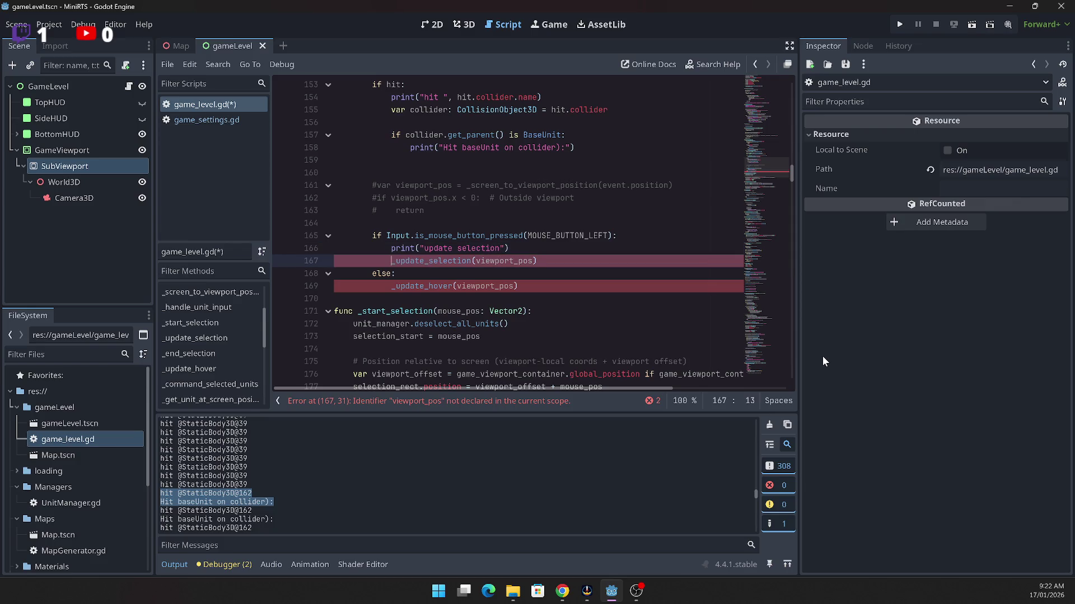
pyautogui.write('#')
pyautogui.press('Down')
pyautogui.press('Down')
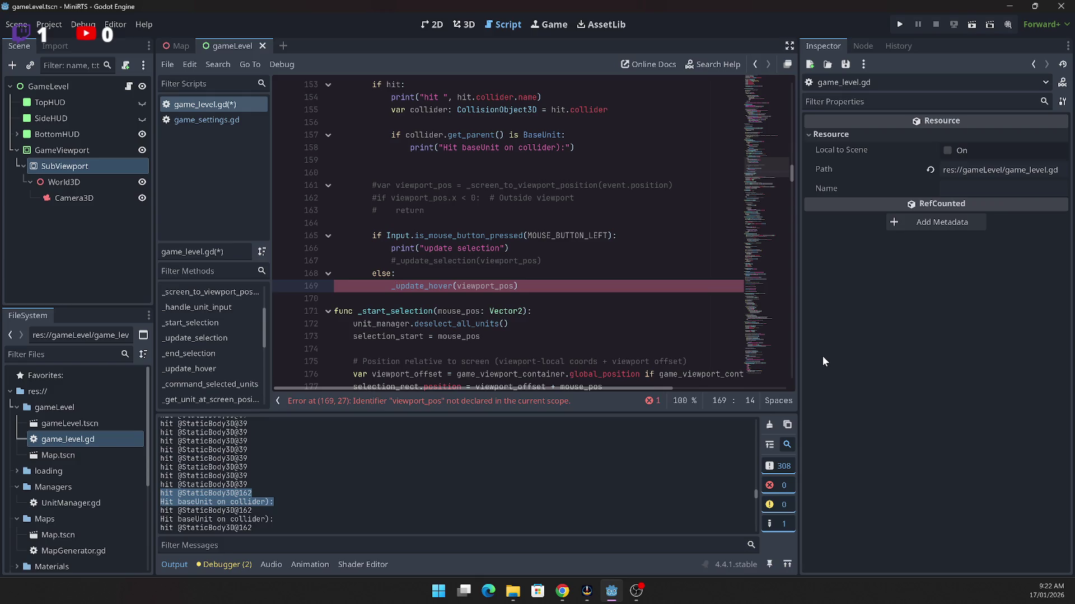
# Step: Pass mouse_pos to _update_hover, remove the extra blank line, and save game_level.gd
pyautogui.press('Delete')
pyautogui.press('Delete')
pyautogui.press('Delete')
pyautogui.press('Delete')
pyautogui.write('mouse_os')
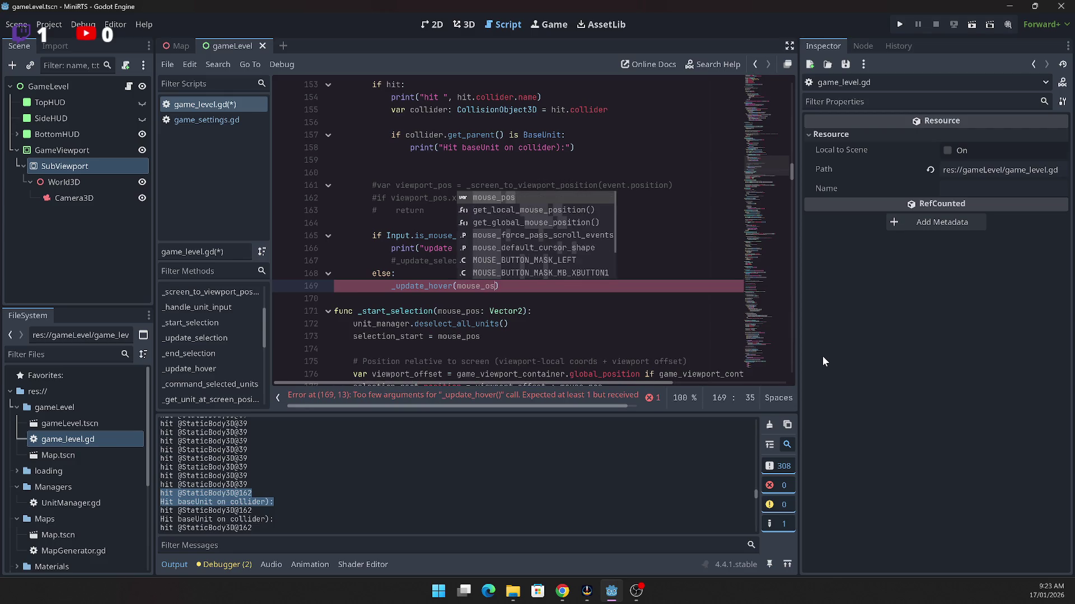
pyautogui.press('Return')
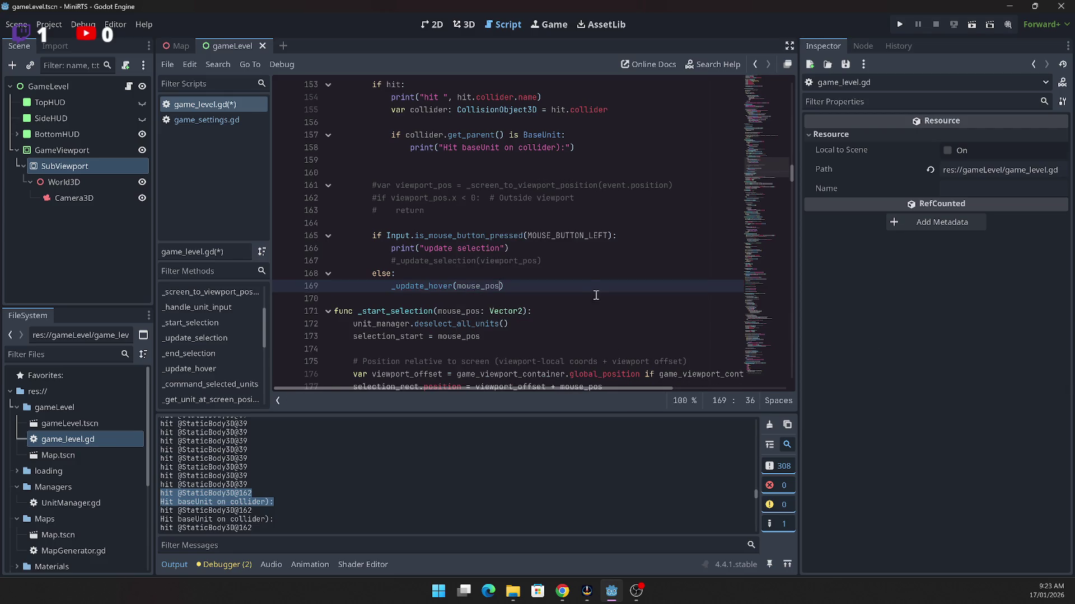
pyautogui.scroll(5, 598, 286)
pyautogui.scroll(1, 598, 277)
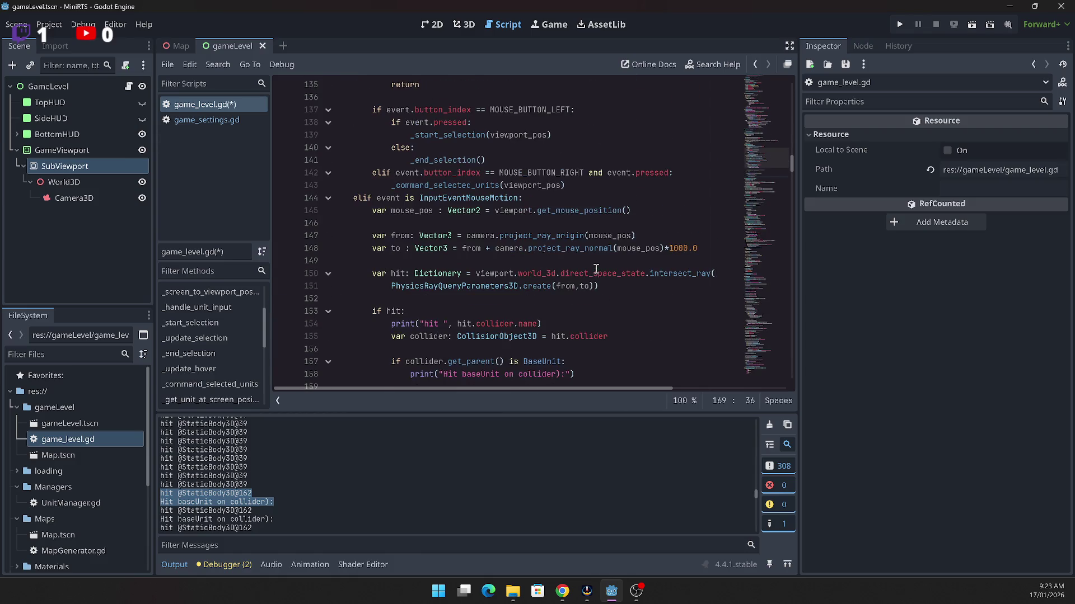
pyautogui.scroll(-4, 597, 246)
pyautogui.click(615, 219)
pyautogui.moveTo(616, 219); pyautogui.dragTo(616, 230)
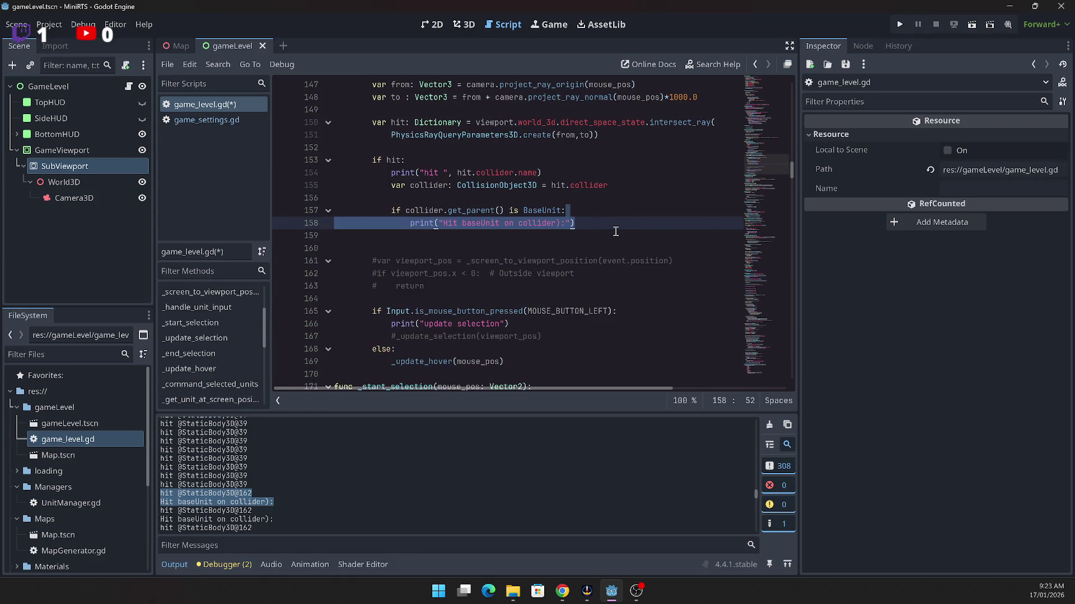
pyautogui.click(615, 232)
pyautogui.press('Delete')
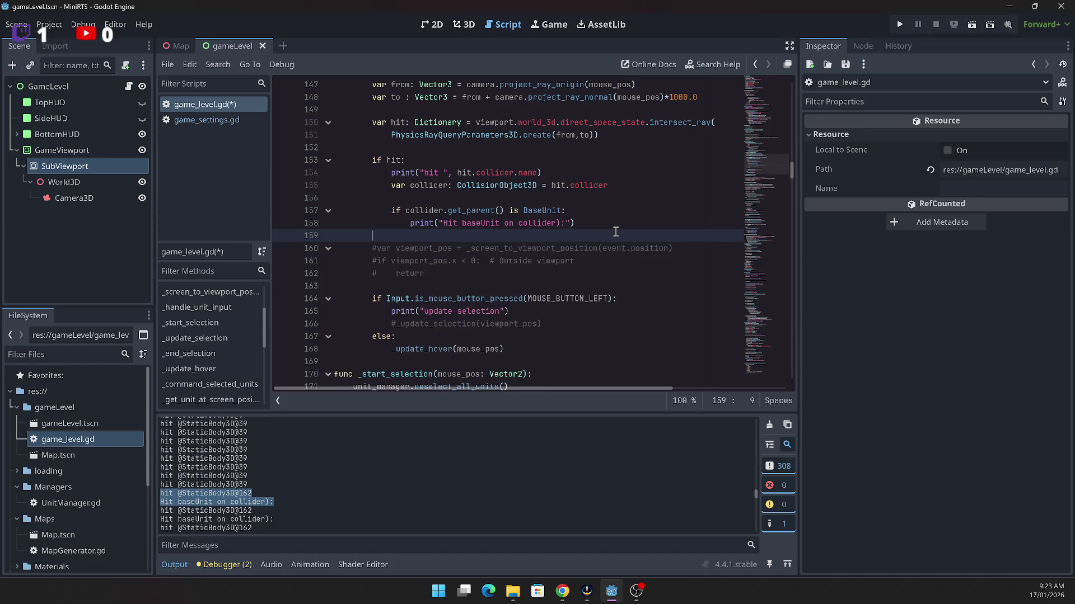
pyautogui.hotkey('ctrl', 's')
# Step: Run the game, start a match, then exit back to the editor
pyautogui.click(899, 24)
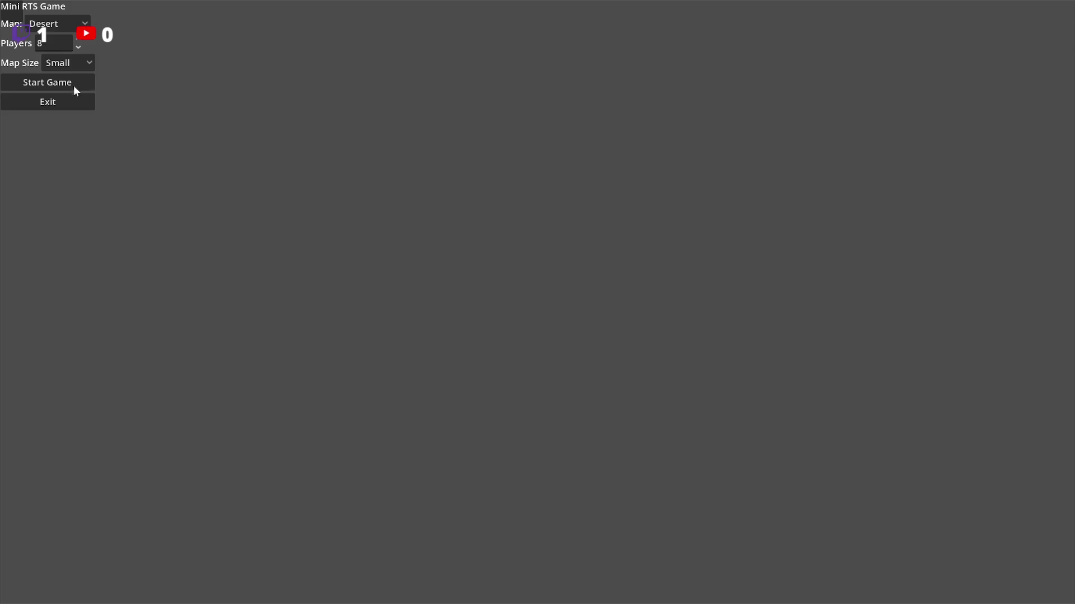
pyautogui.click(75, 86)
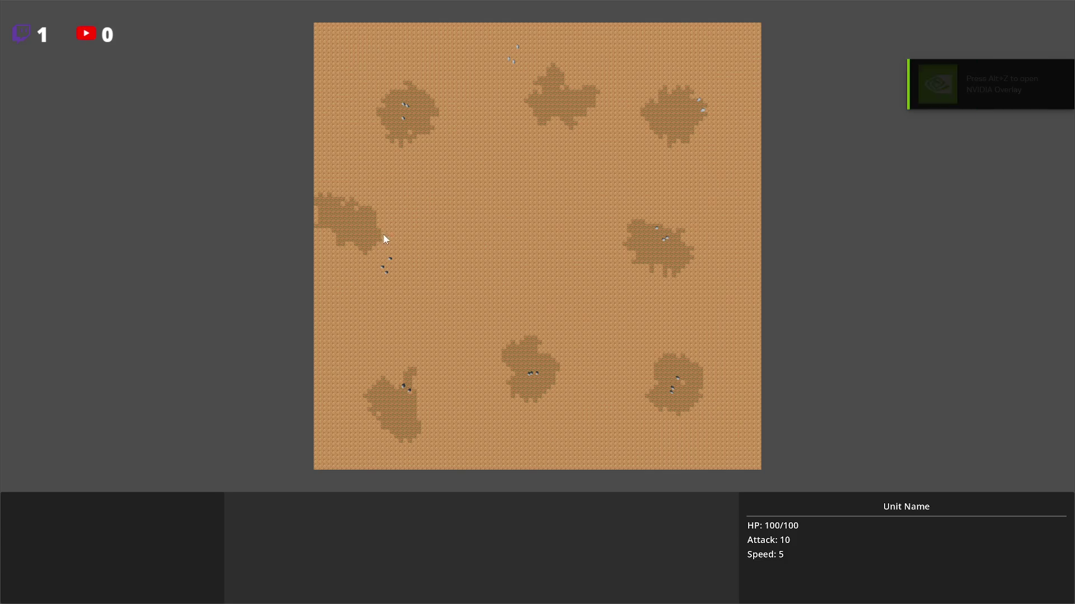
pyautogui.press('Escape')
pyautogui.click(43, 104)
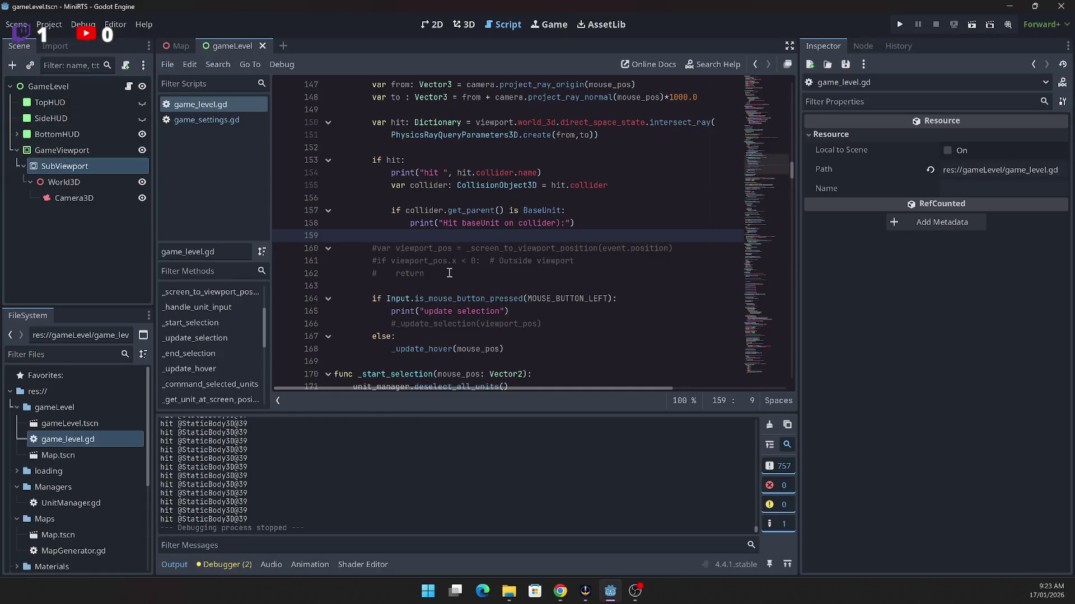
# Step: Inspect the 'update selection' and StaticBody3D hit messages in the Output log
pyautogui.scroll(5, 253, 499)
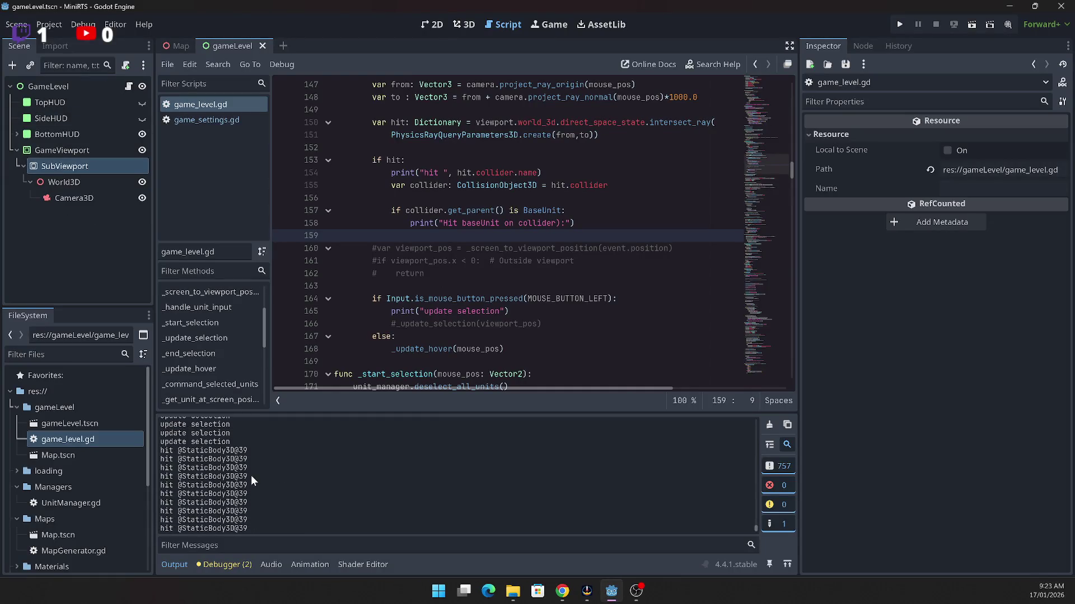
pyautogui.moveTo(246, 478); pyautogui.dragTo(161, 441)
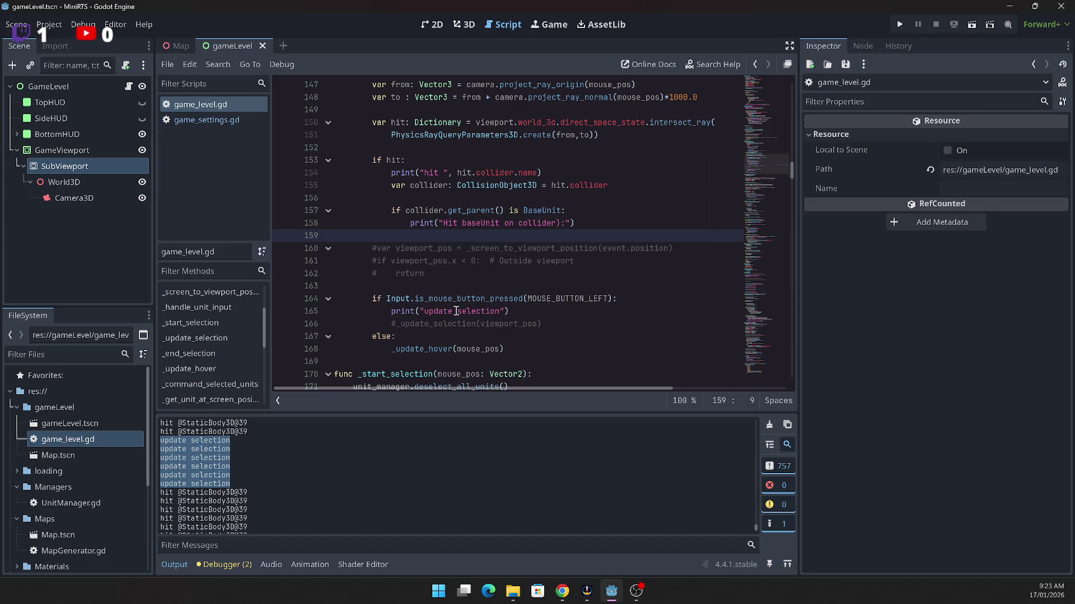
pyautogui.scroll(-1, 456, 311)
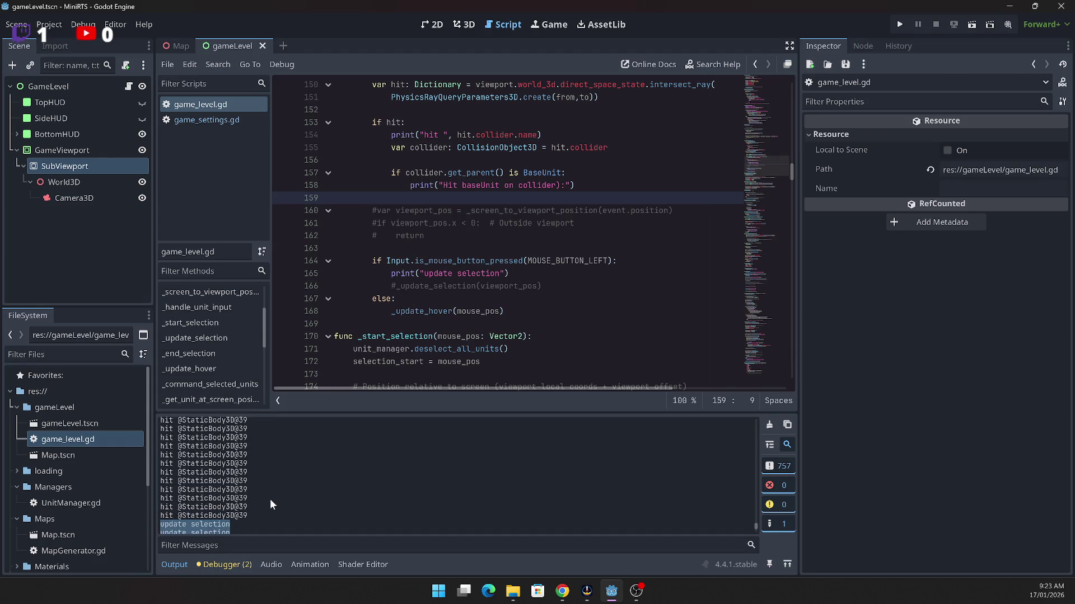
pyautogui.press('F8')
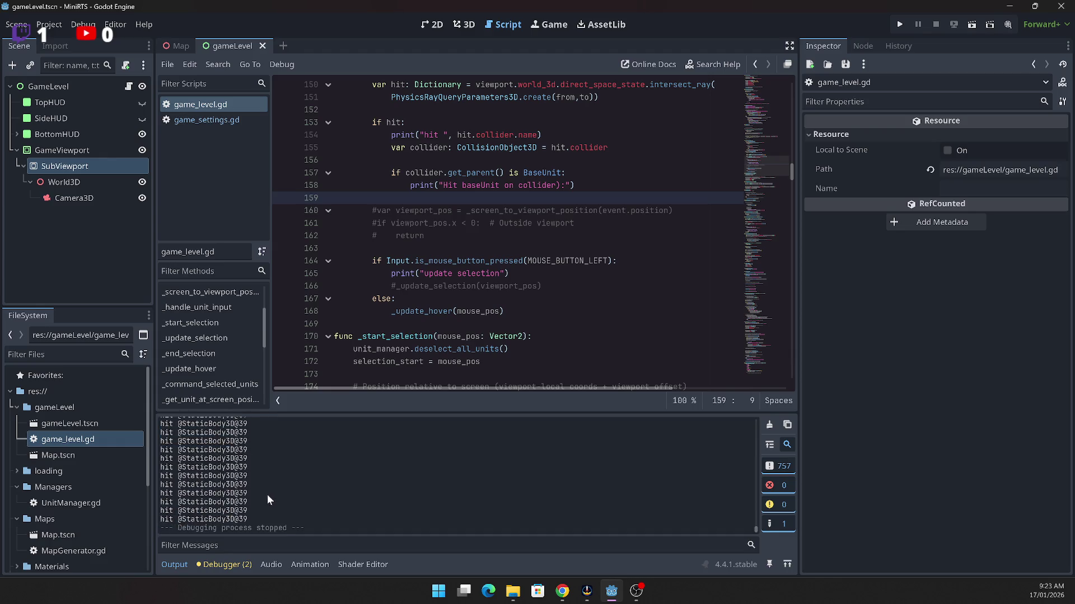
pyautogui.scroll(1, 265, 495)
pyautogui.scroll(2, 487, 220)
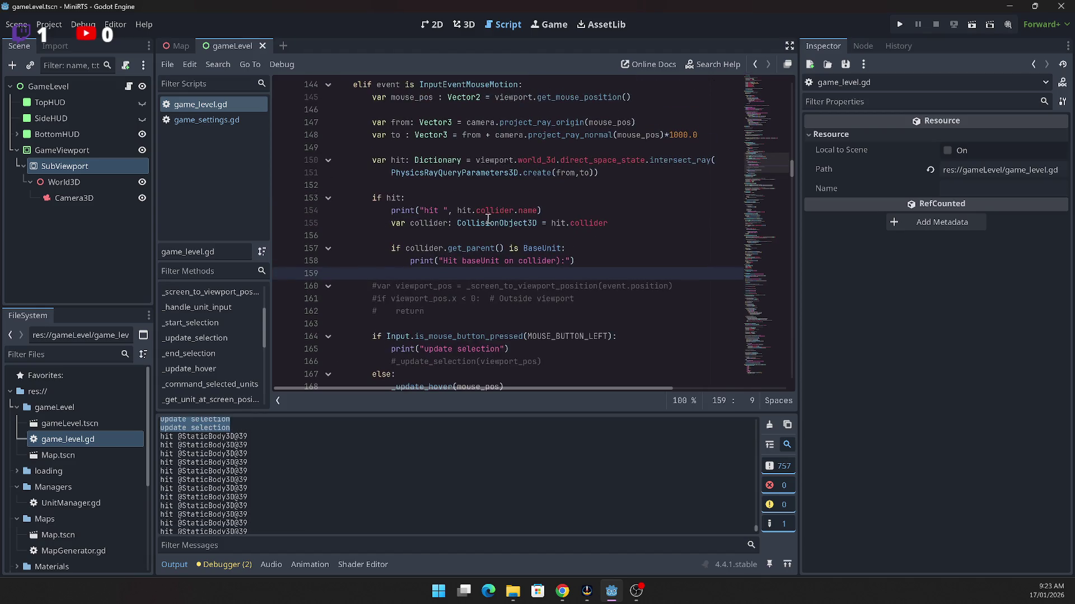
# Step: Set a breakpoint on line 158, run the project, and click a unit in a new game
pyautogui.click(457, 261)
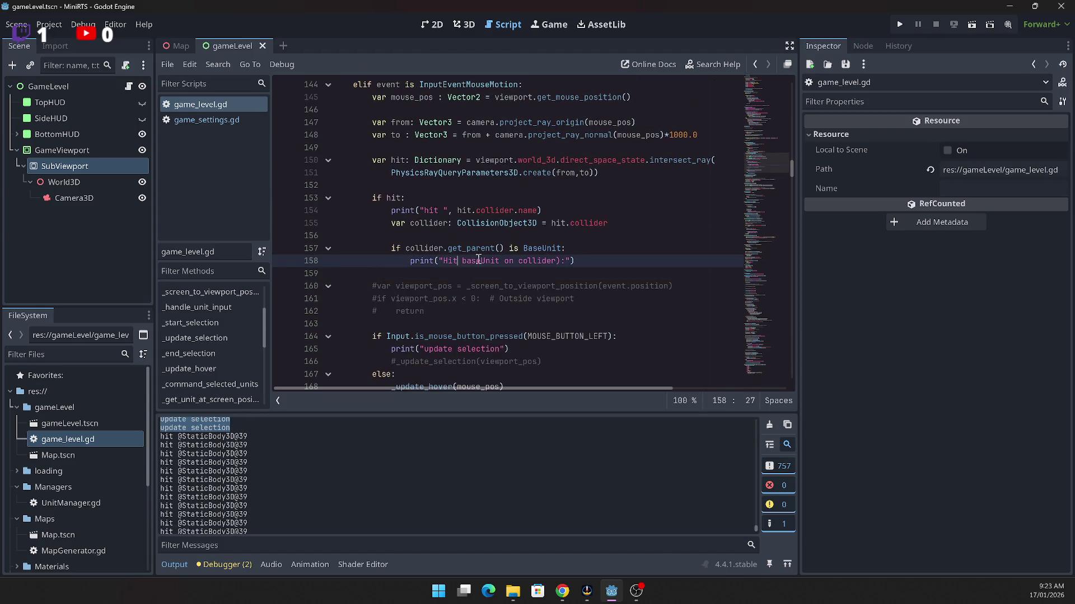
pyautogui.keyDown('shift'); pyautogui.click(292, 263); pyautogui.keyUp('shift')
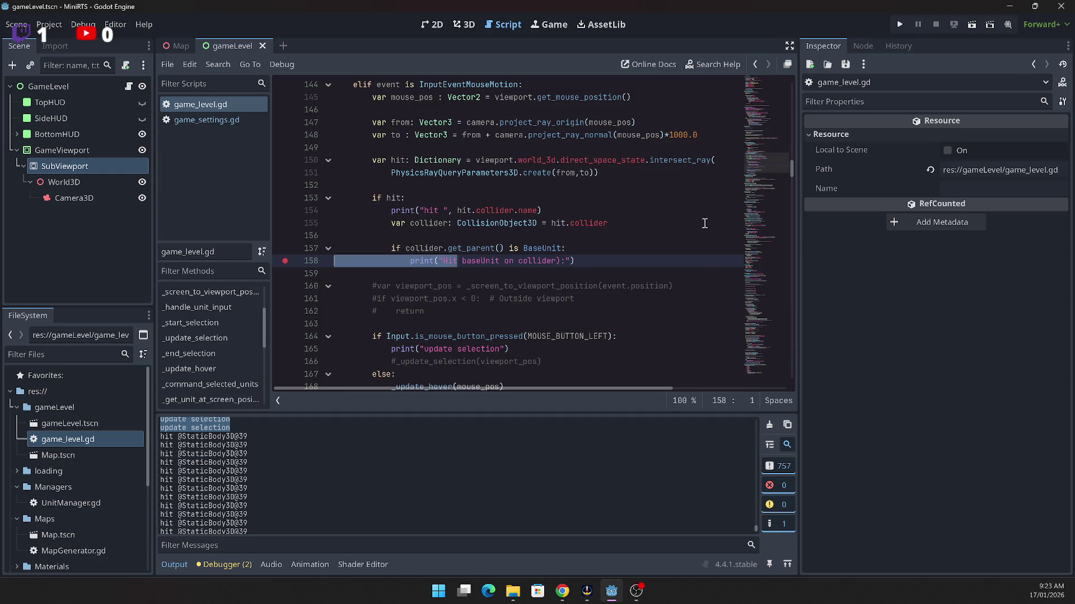
pyautogui.press('F5')
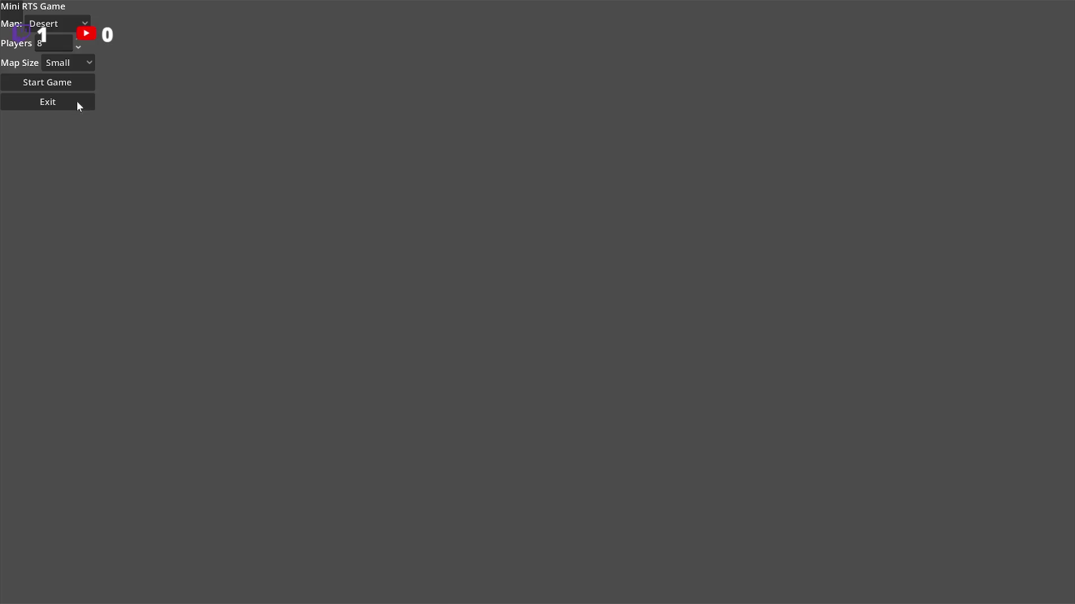
pyautogui.click(70, 87)
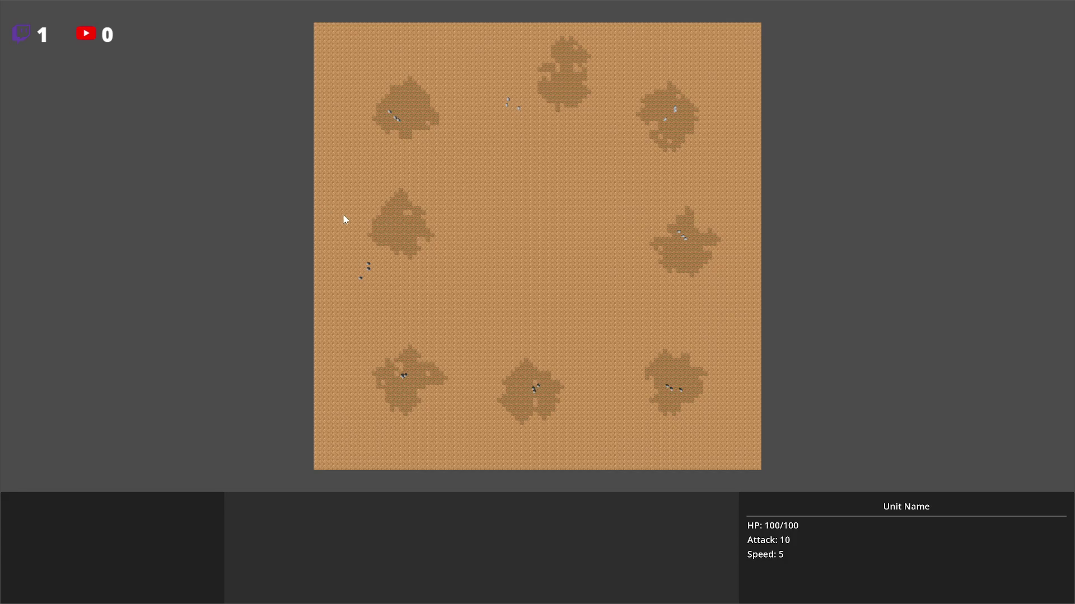
pyautogui.click(366, 269)
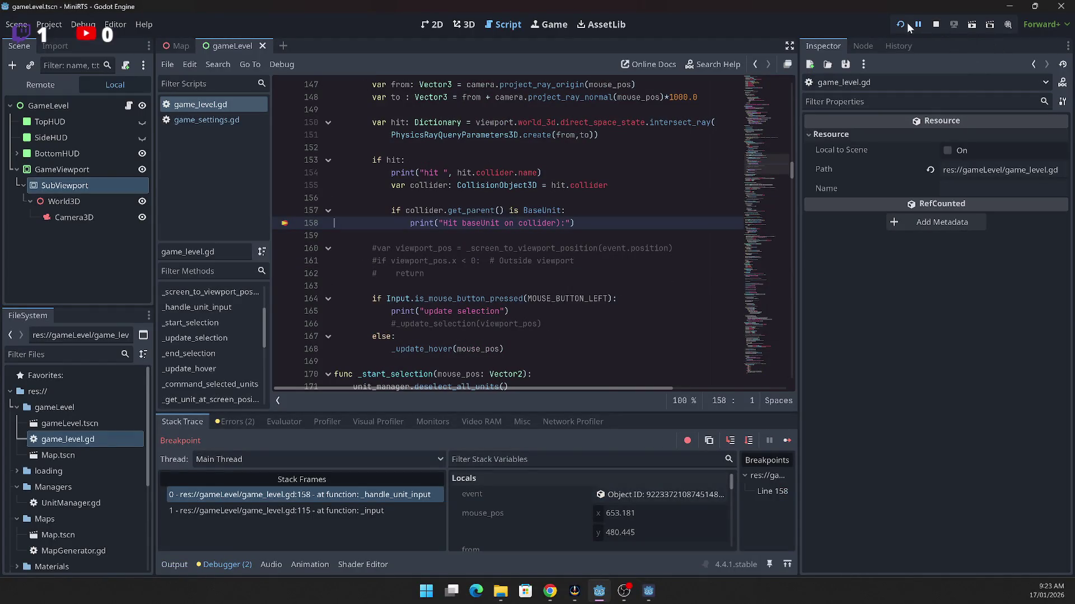
# Step: Step through _update_hover into set_hovered in base_unit.gd
pyautogui.click(745, 442)
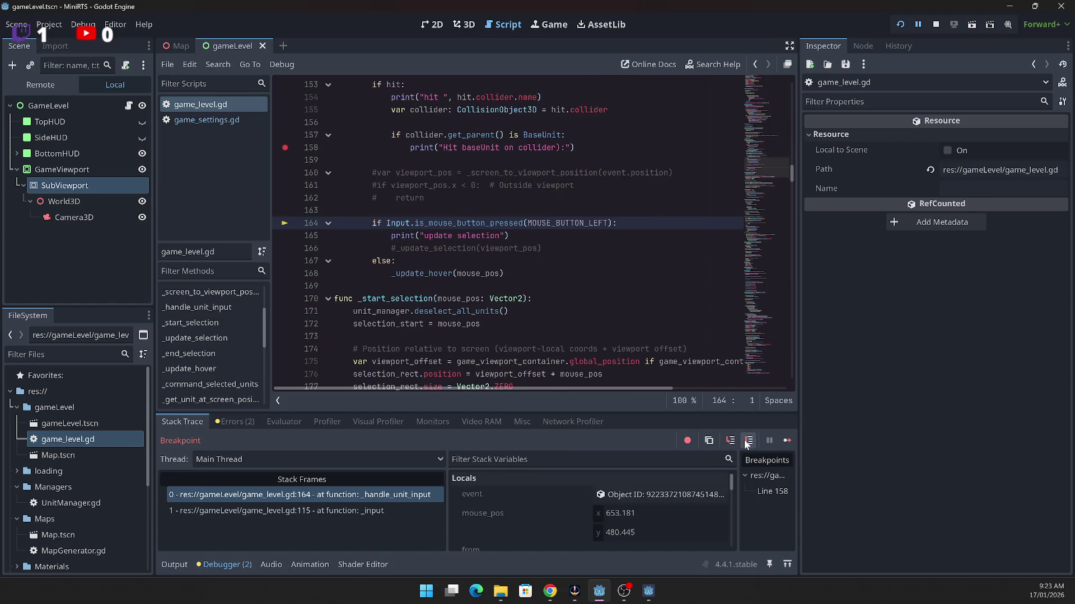
pyautogui.click(742, 440)
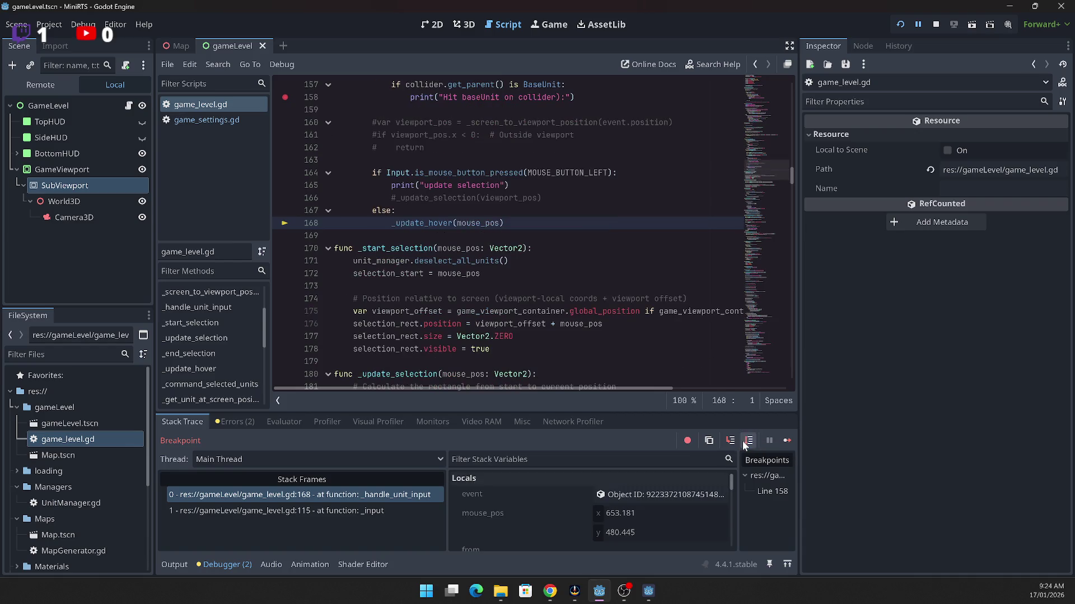
pyautogui.click(729, 442)
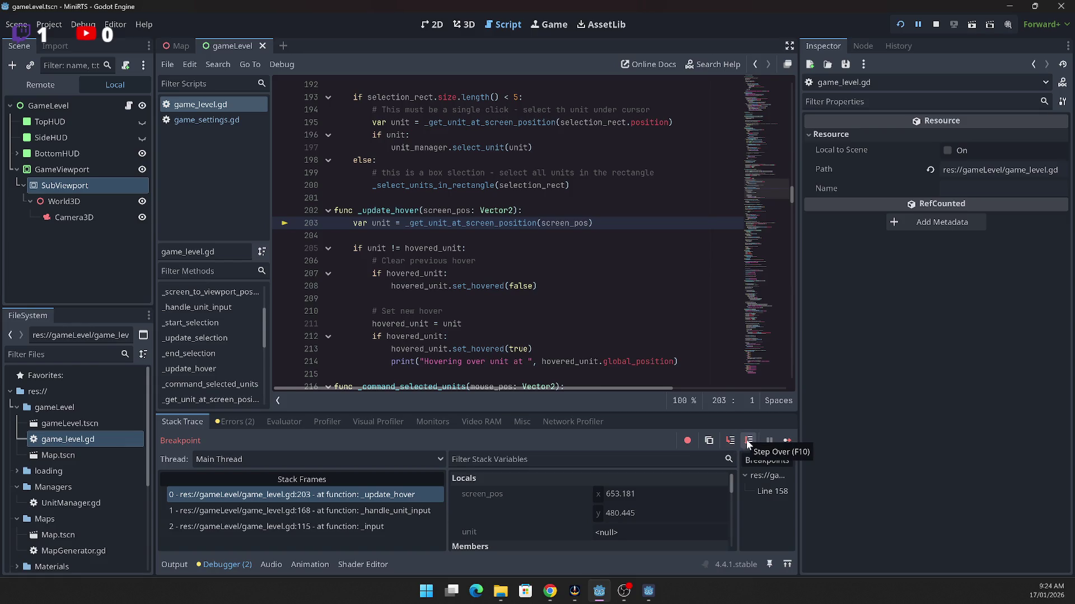
pyautogui.click(748, 442)
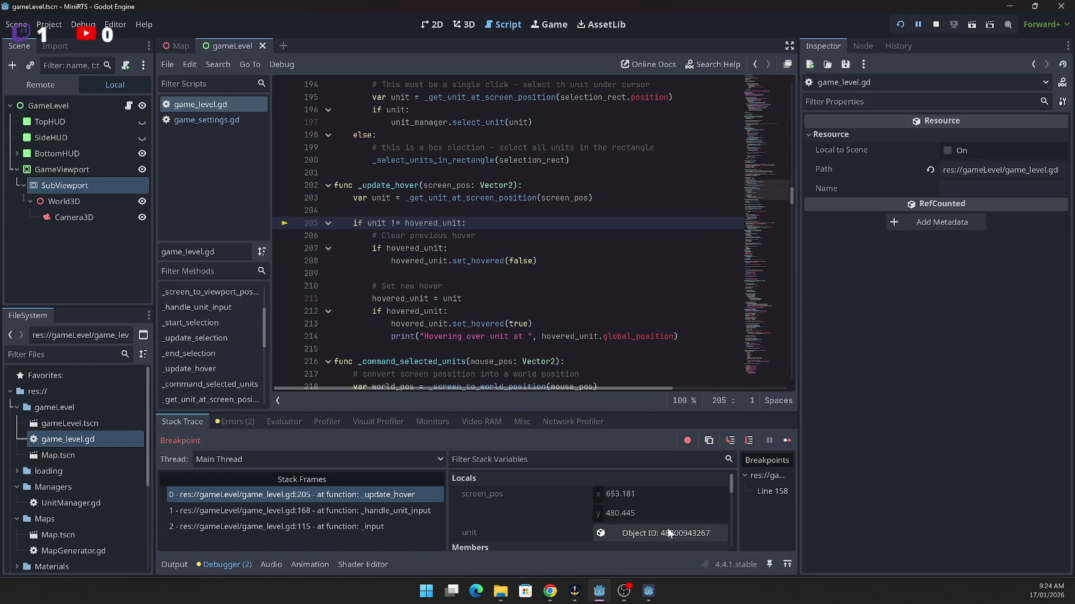
pyautogui.click(731, 442)
pyautogui.click(730, 441)
pyautogui.click(728, 442)
pyautogui.click(725, 447)
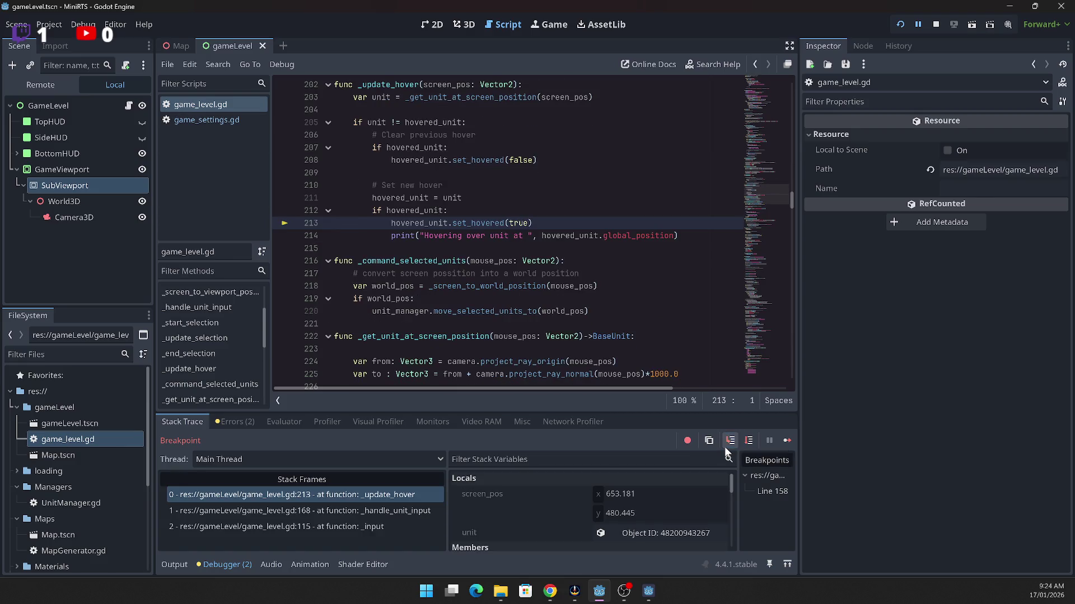
pyautogui.click(725, 447)
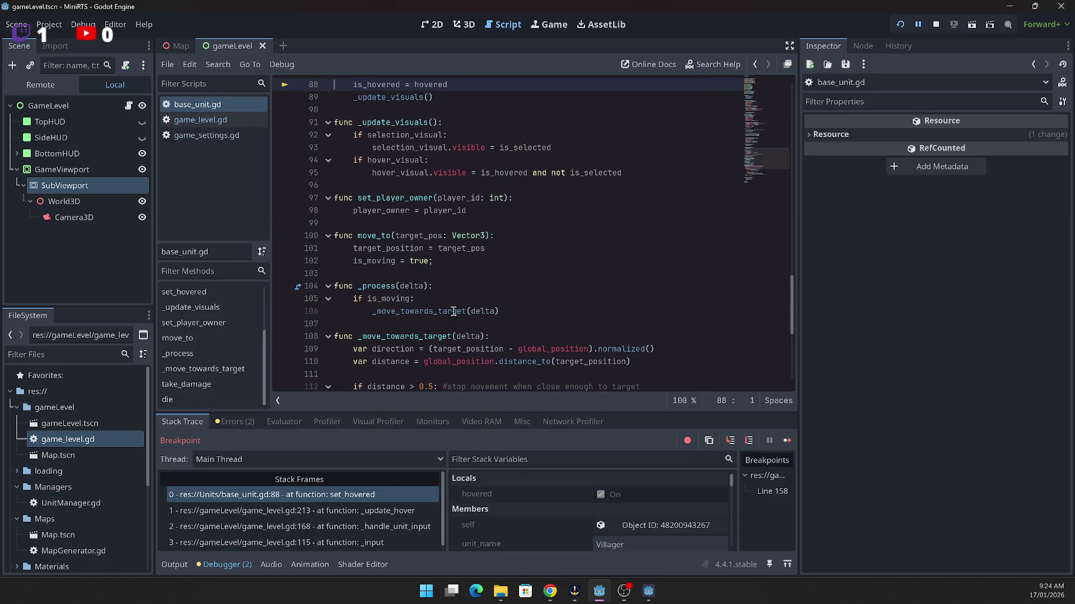
# Step: Relaunch and close the game, then return to the base_unit.gd script
pyautogui.click(901, 24)
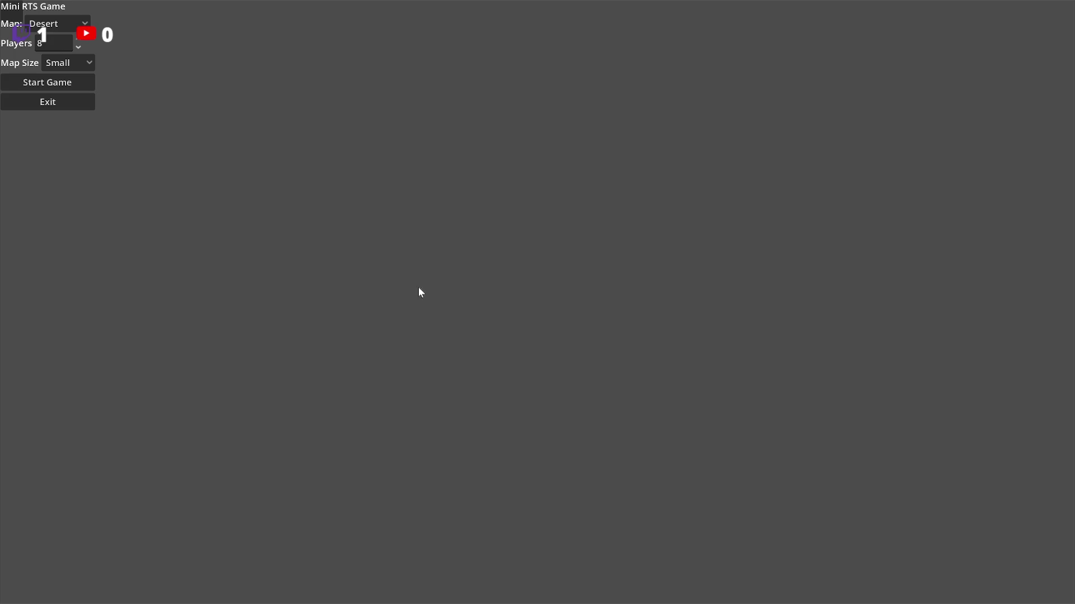
pyautogui.click(68, 82)
pyautogui.click(68, 62)
pyautogui.click(39, 101)
pyautogui.click(465, 248)
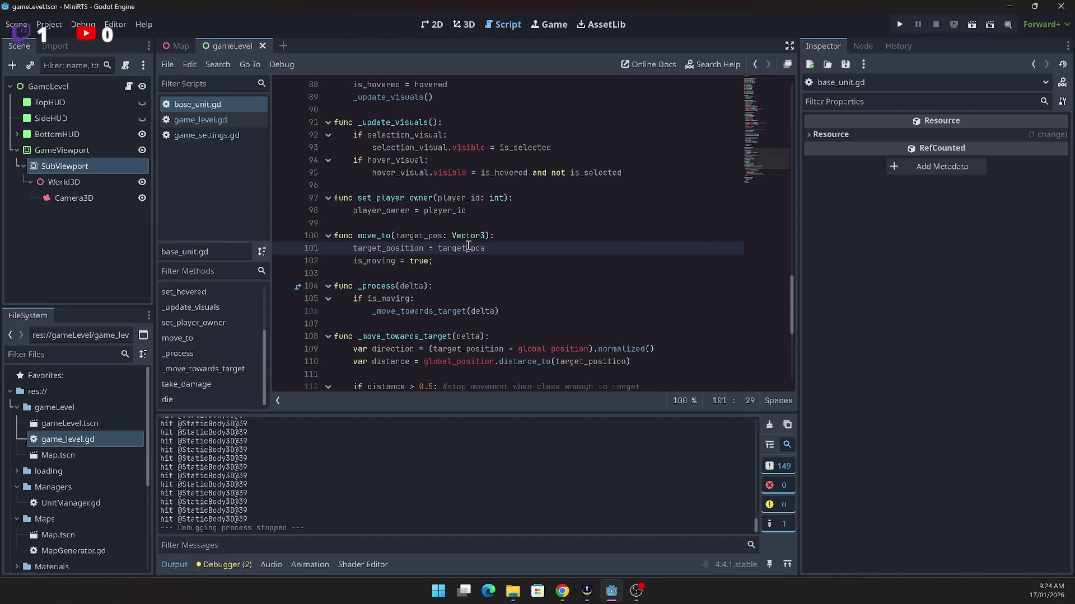
# Step: Scroll through base_unit.gd to review its hover visual and collision setup
pyautogui.scroll(14, 420, 323)
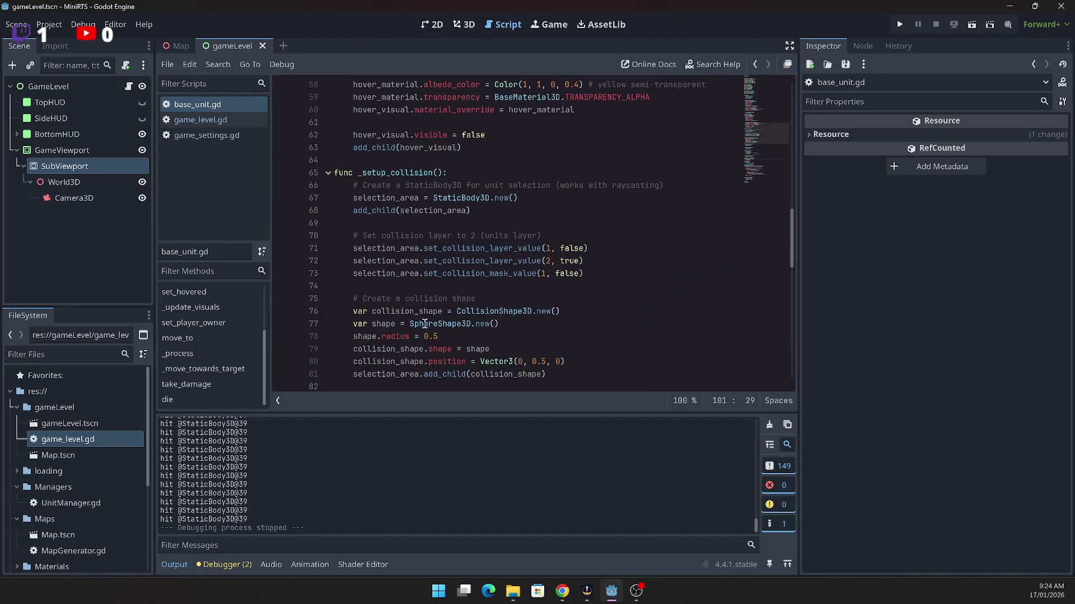
pyautogui.scroll(11, 419, 322)
pyautogui.scroll(-8, 399, 334)
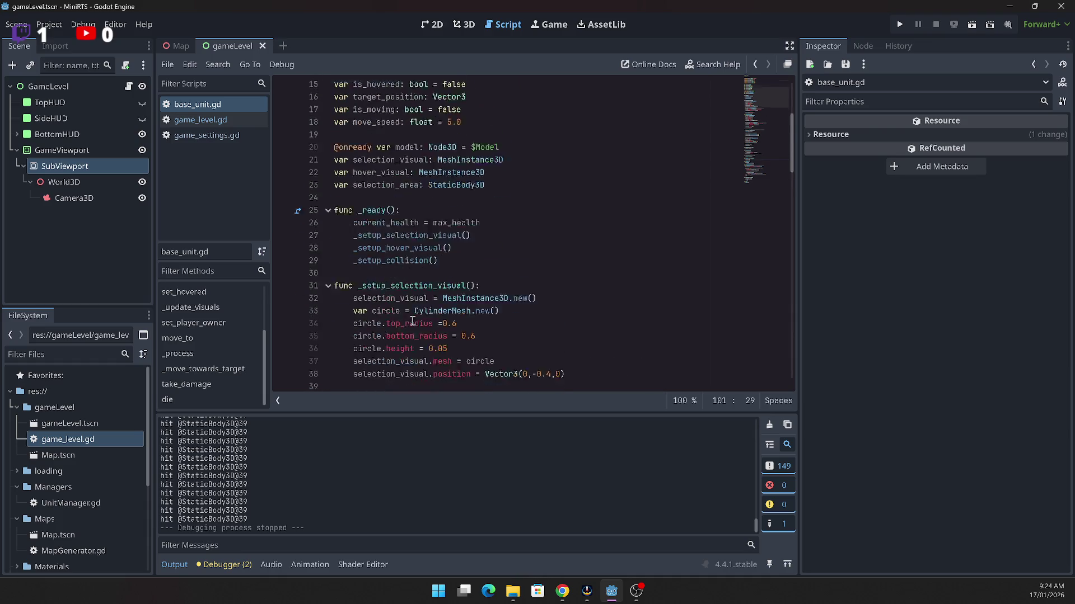
pyautogui.scroll(-11, 399, 334)
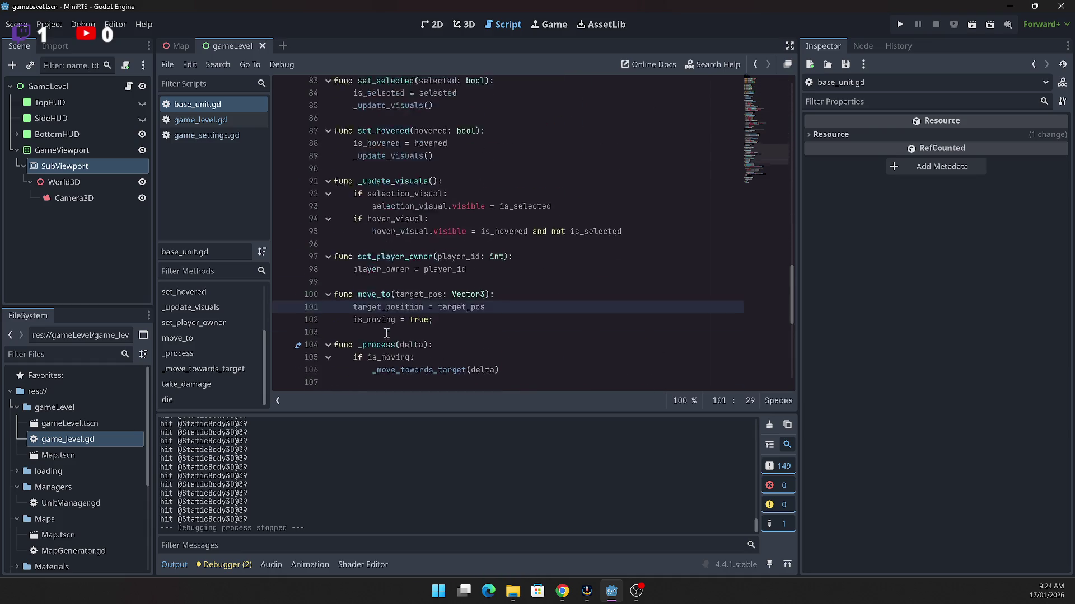
pyautogui.scroll(4, 387, 331)
pyautogui.scroll(-6, 386, 331)
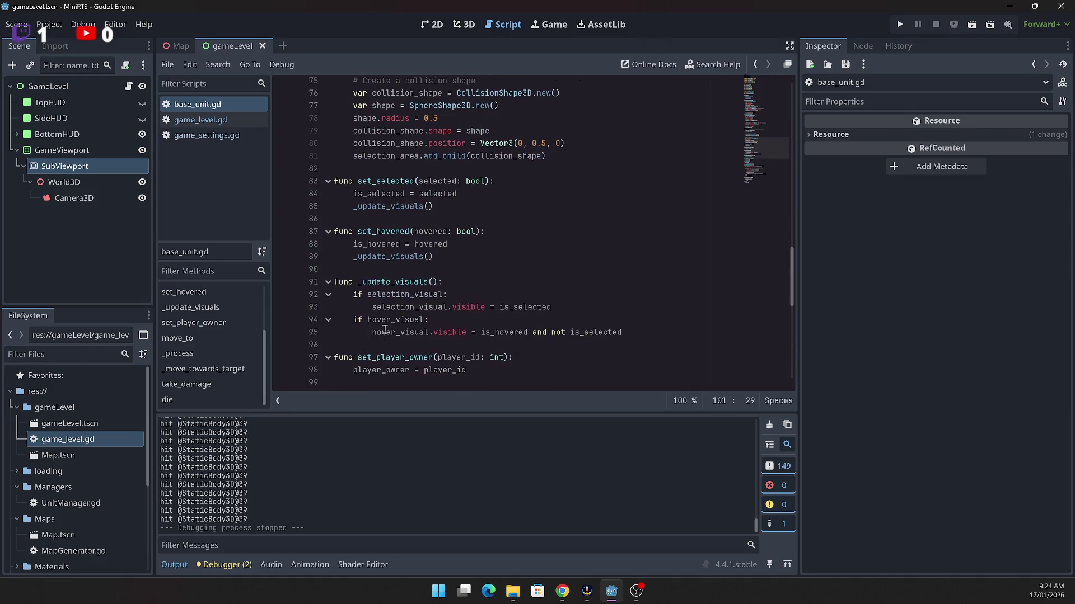
# Step: Browse base_unit.gd's _process and _move_towards_target methods, then return to game_level.gd
pyautogui.click(185, 355)
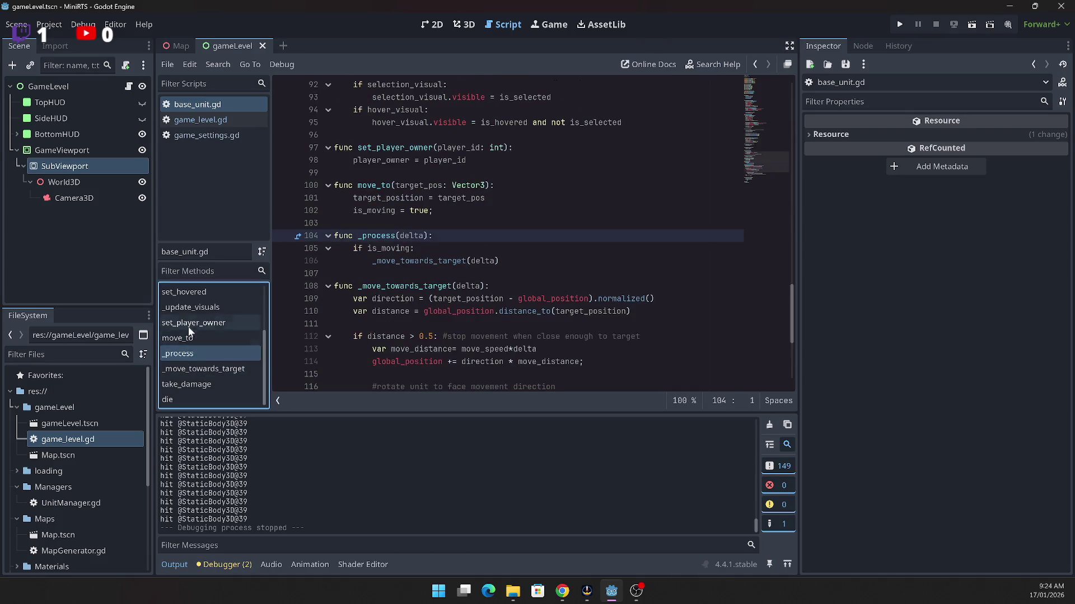
pyautogui.click(190, 309)
pyautogui.click(189, 384)
pyautogui.click(191, 367)
pyautogui.click(191, 353)
pyautogui.scroll(3, 191, 341)
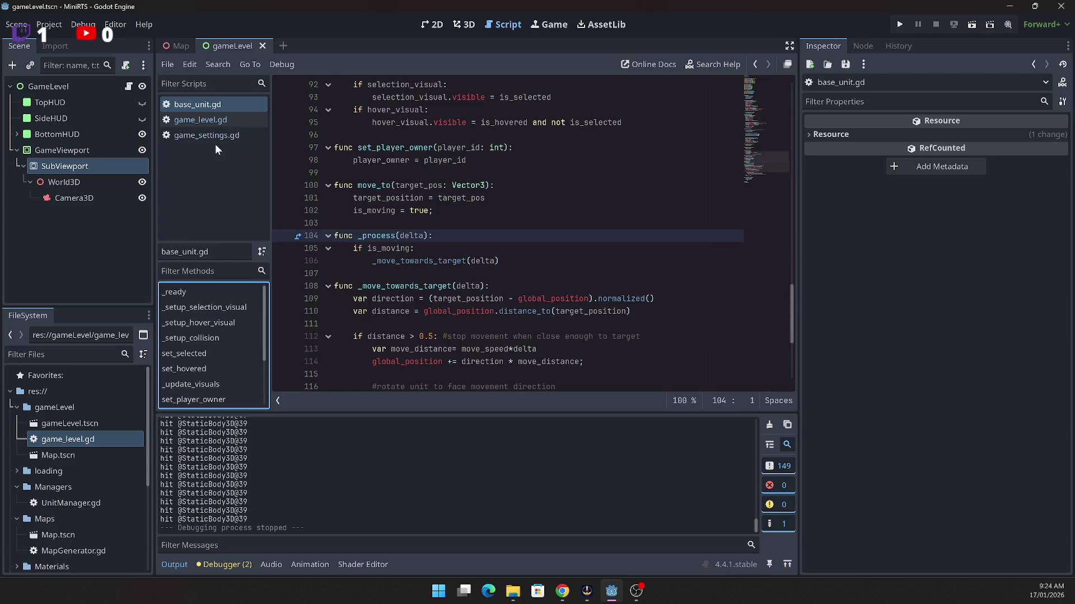
pyautogui.click(206, 120)
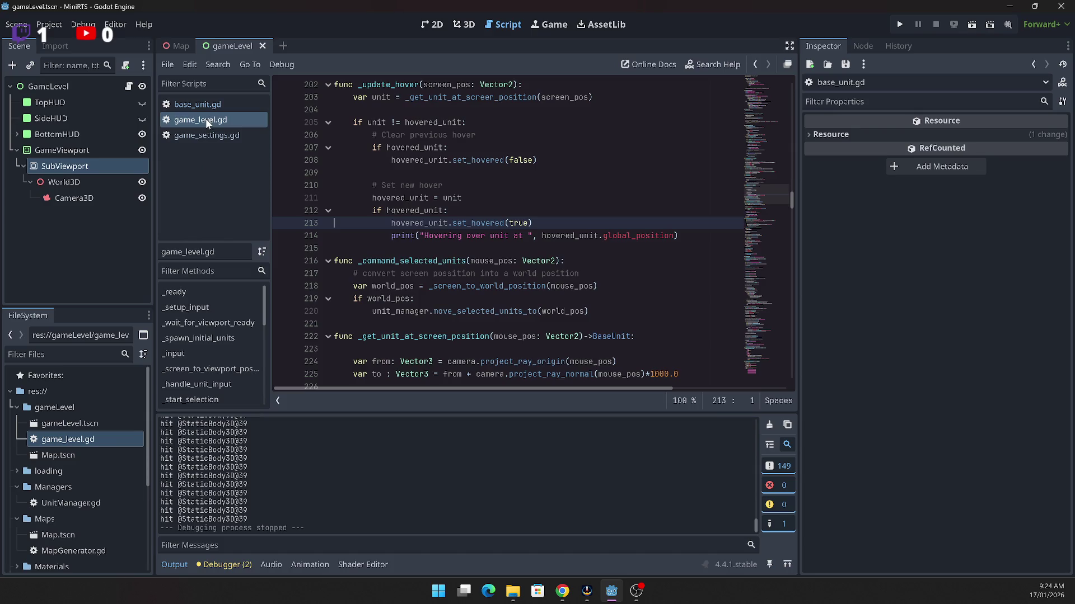
# Step: Run the RTS project, start a match, then leave it and quit the game
pyautogui.scroll(5, 437, 293)
pyautogui.scroll(12, 436, 293)
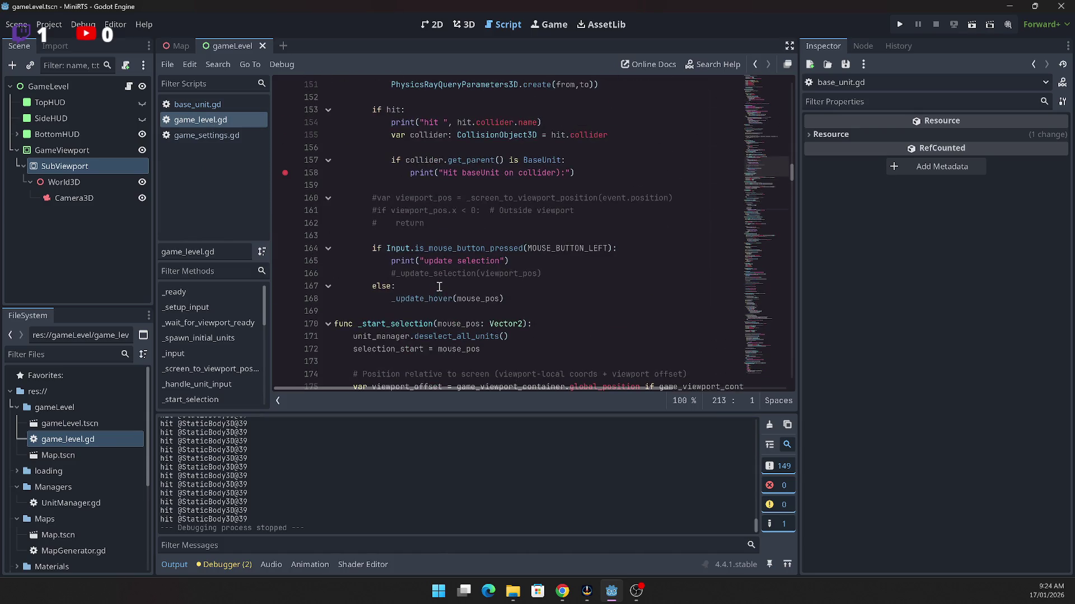
pyautogui.scroll(1, 439, 287)
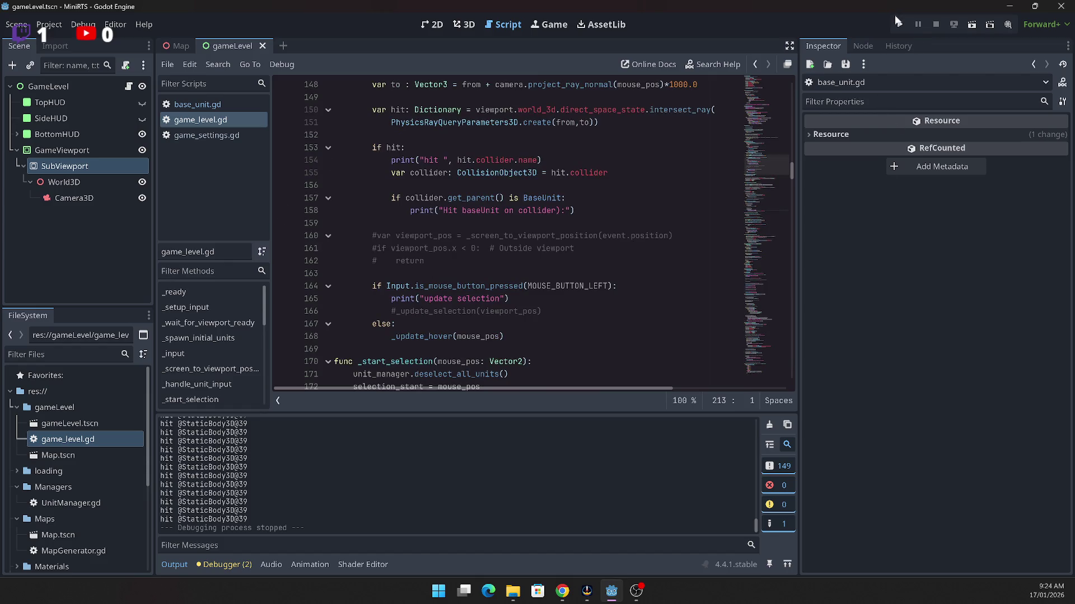
pyautogui.click(898, 26)
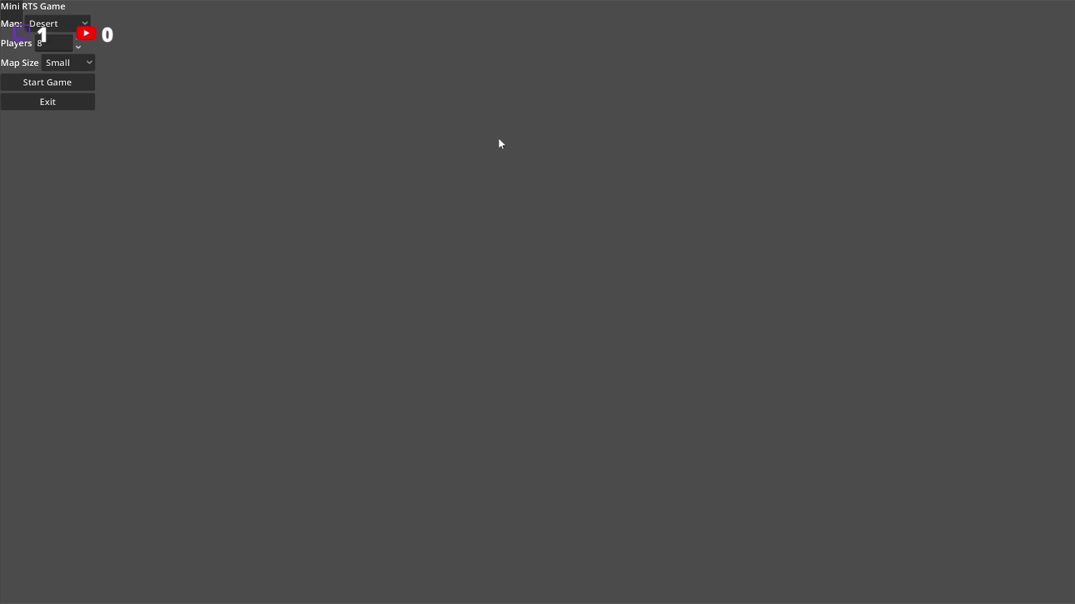
pyautogui.click(85, 88)
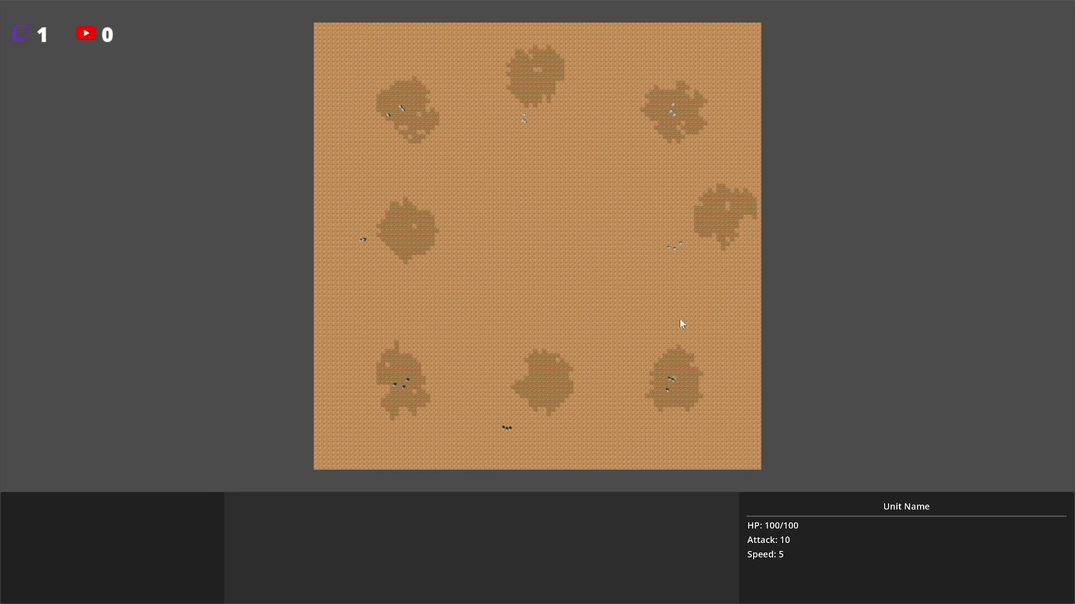
pyautogui.press('Escape')
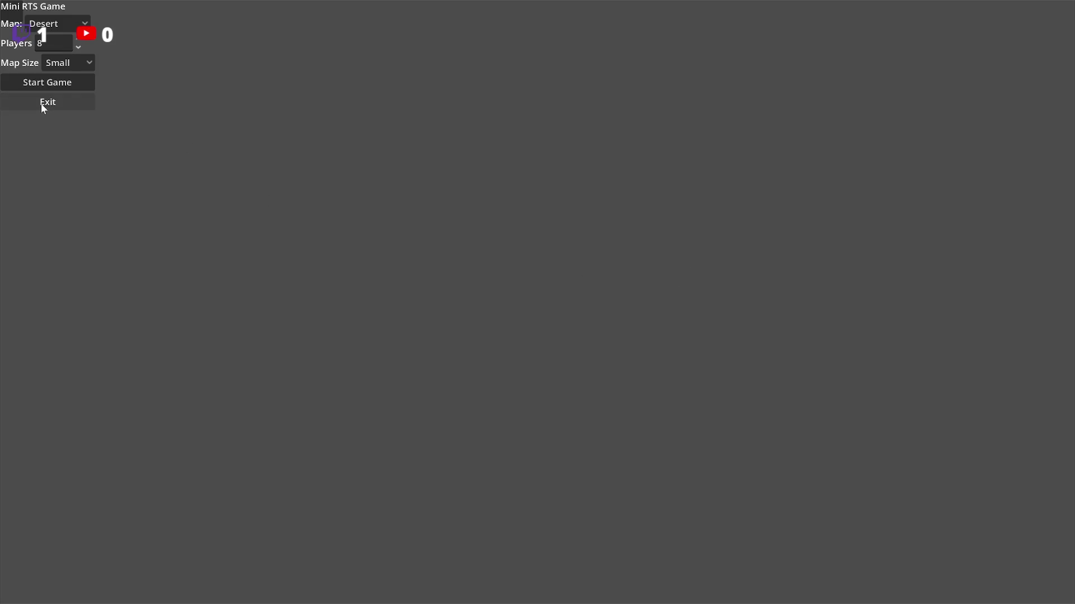
pyautogui.click(43, 103)
# Step: Select the 'Hovering over unit' and baseUnit hit messages in the Output log
pyautogui.scroll(-1, 448, 302)
pyautogui.scroll(2, 378, 466)
pyautogui.scroll(-1, 409, 479)
pyautogui.moveTo(753, 529); pyautogui.dragTo(731, 526)
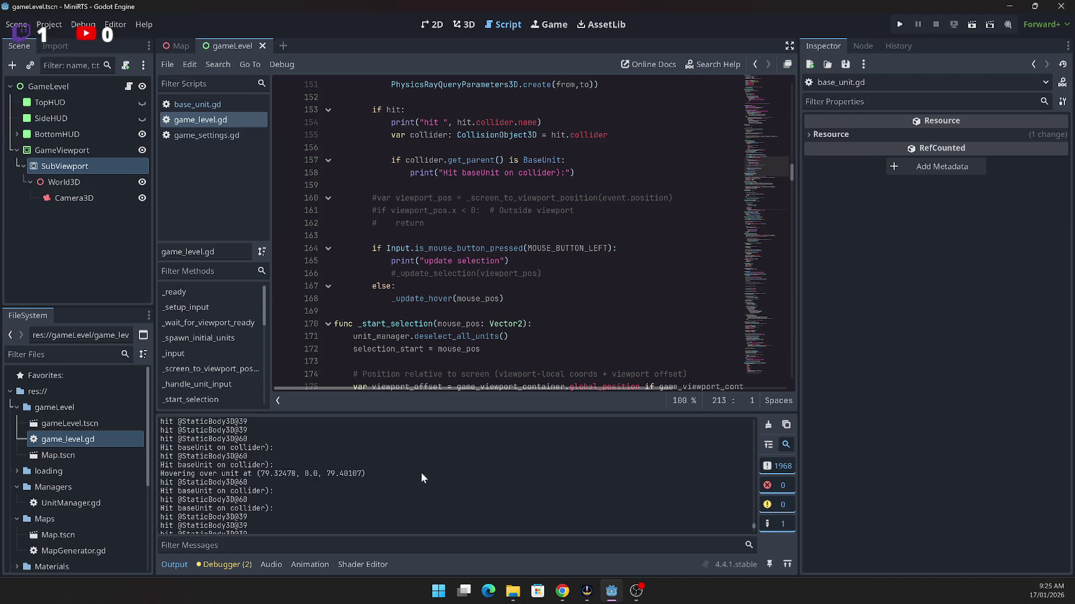
pyautogui.moveTo(413, 468); pyautogui.dragTo(385, 497)
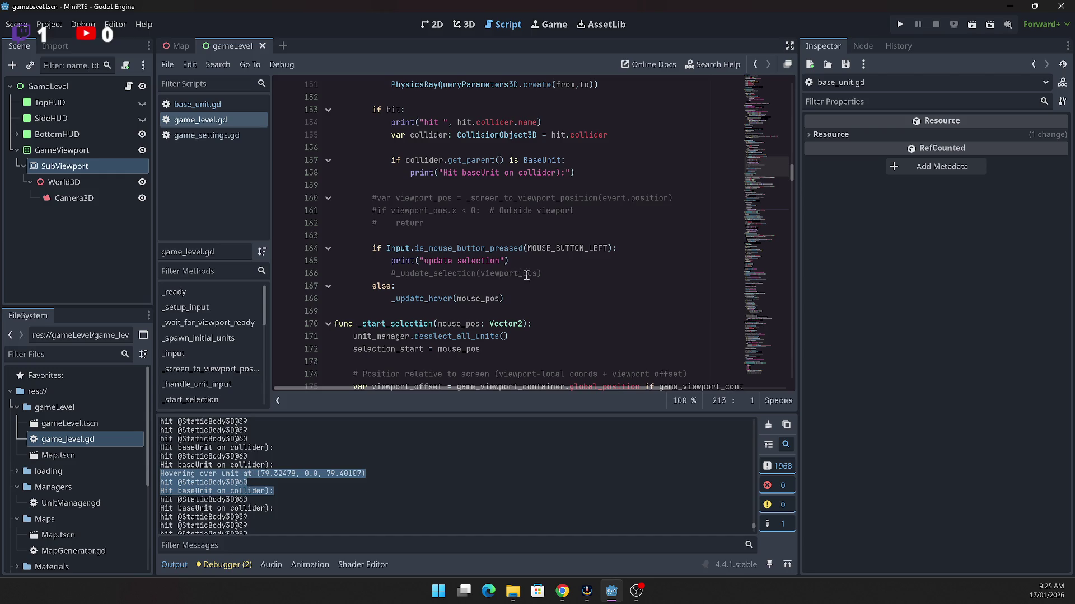
pyautogui.scroll(10, 627, 296)
pyautogui.scroll(8, 560, 283)
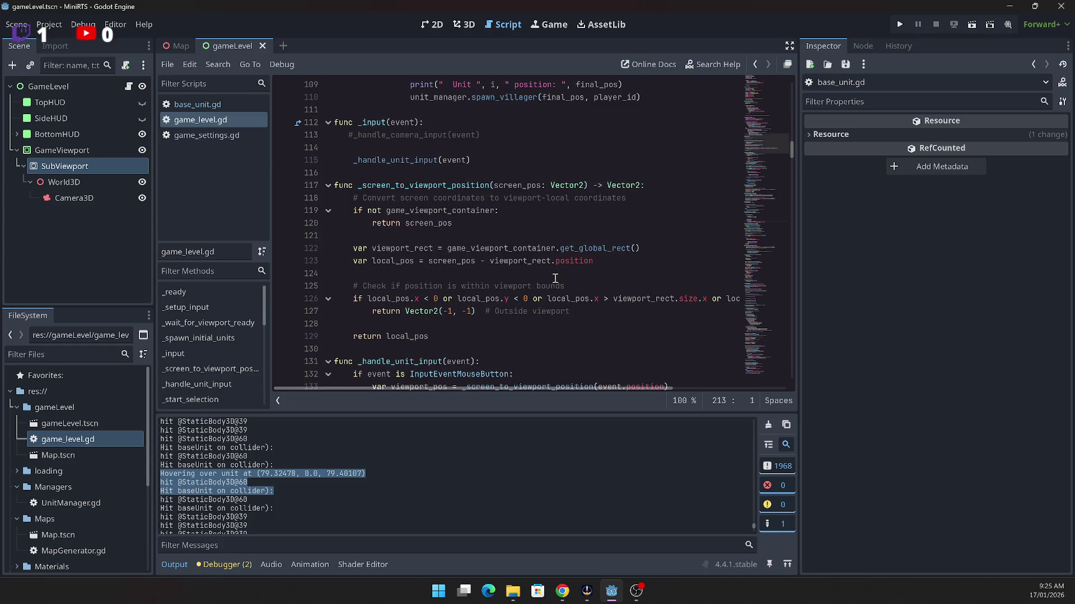
# Step: Jump to the _input function in game_level.gd
pyautogui.scroll(8, 551, 275)
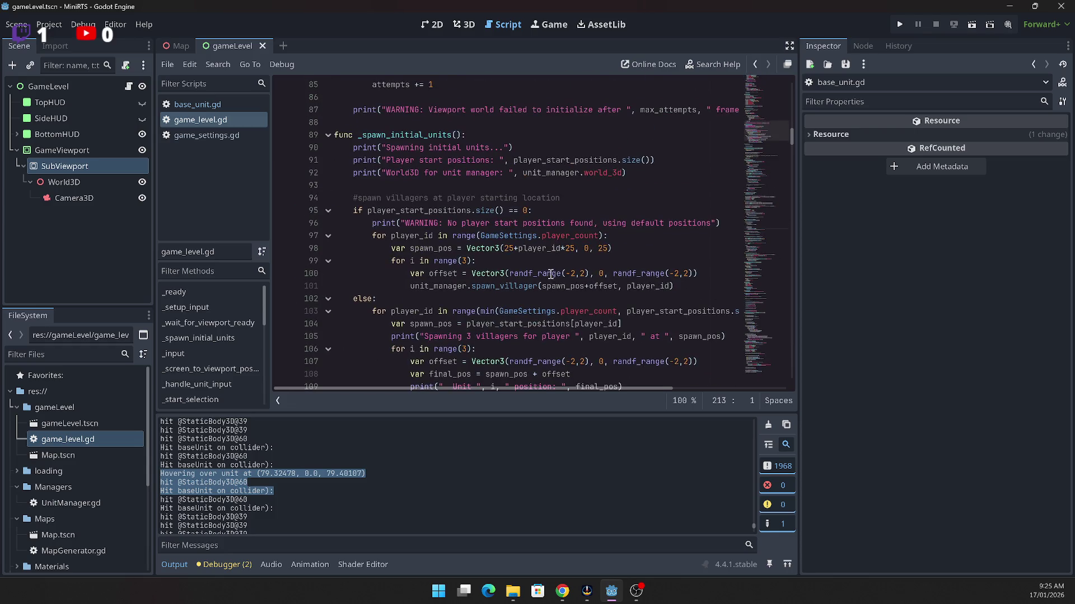
pyautogui.click(185, 353)
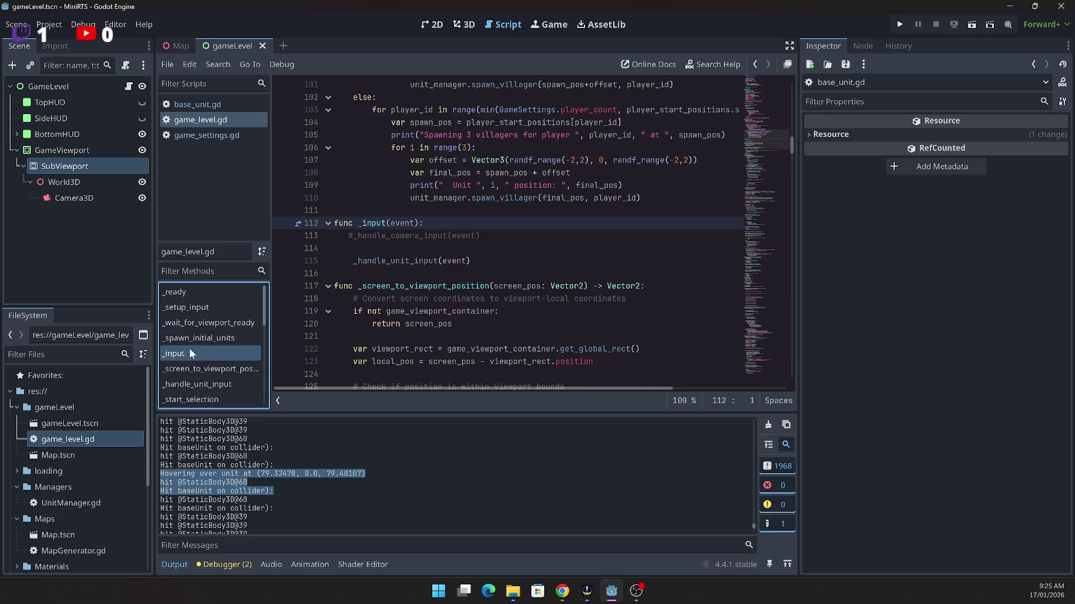
pyautogui.scroll(1, 404, 256)
pyautogui.scroll(-3, 394, 257)
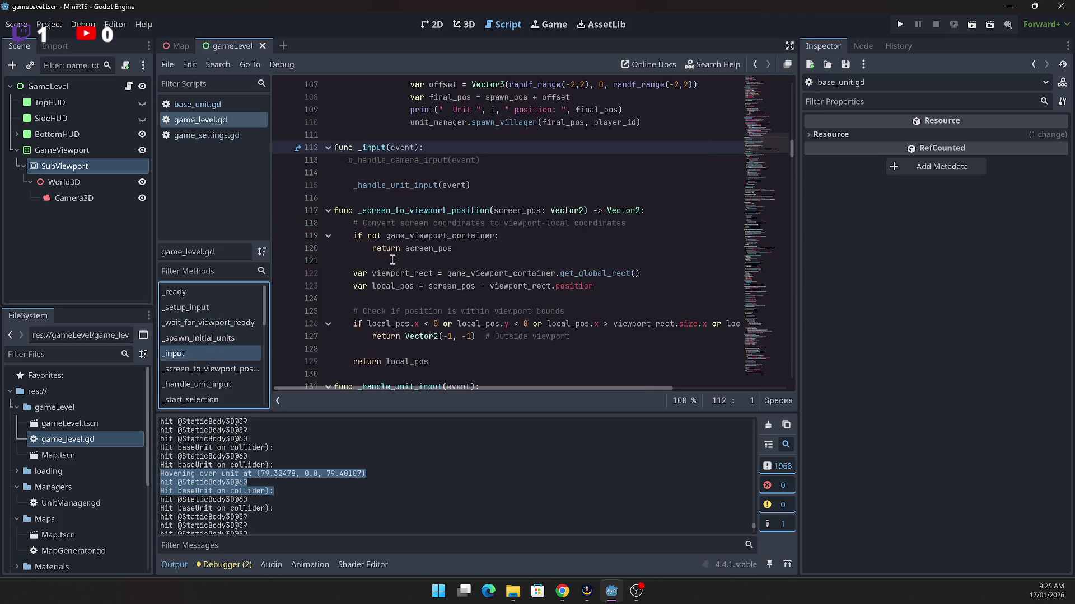
pyautogui.scroll(-2, 389, 259)
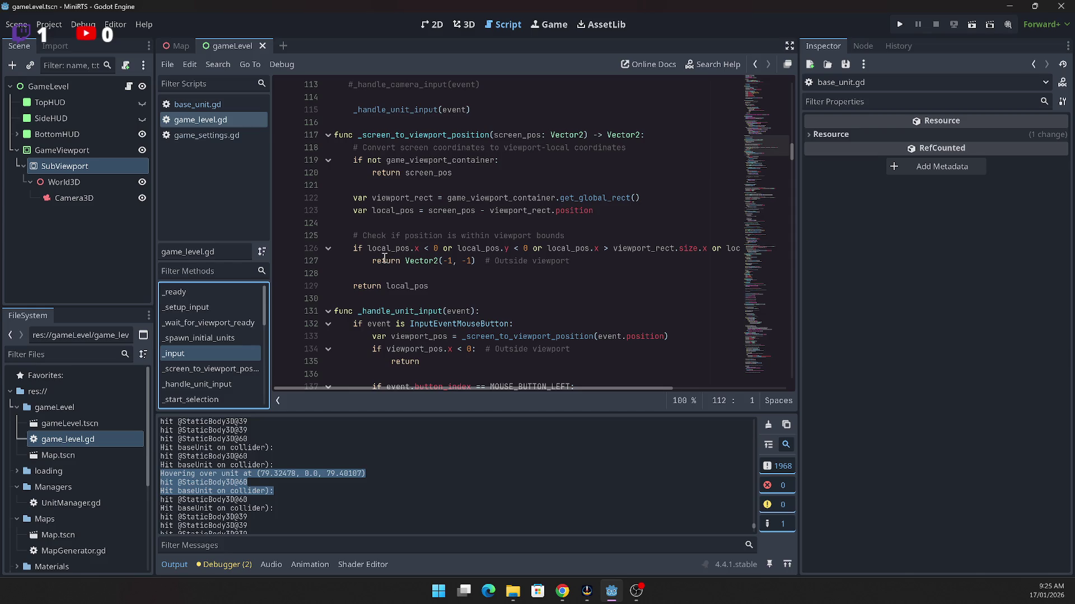
pyautogui.scroll(3, 380, 258)
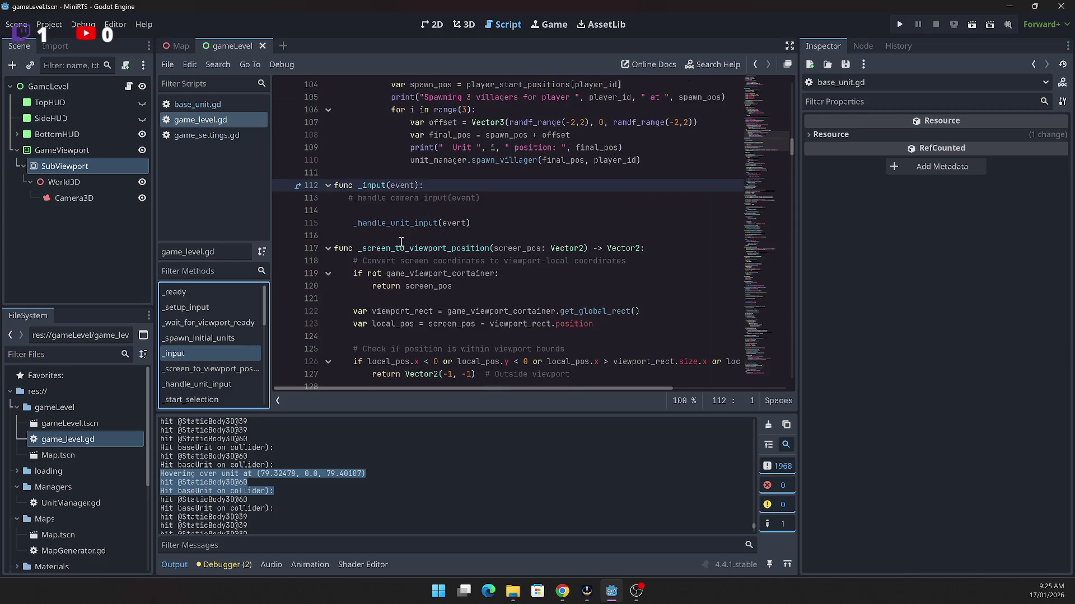
# Step: Remove the stray 'd' letters accidentally typed into the _handle_unit_input call
pyautogui.click(401, 223)
pyautogui.write('dddddddddddddddddddd')
pyautogui.press('BackSpace')
pyautogui.press('BackSpace')
pyautogui.press('BackSpace')
pyautogui.press('Delete')
pyautogui.press('Delete')
pyautogui.press('Delete')
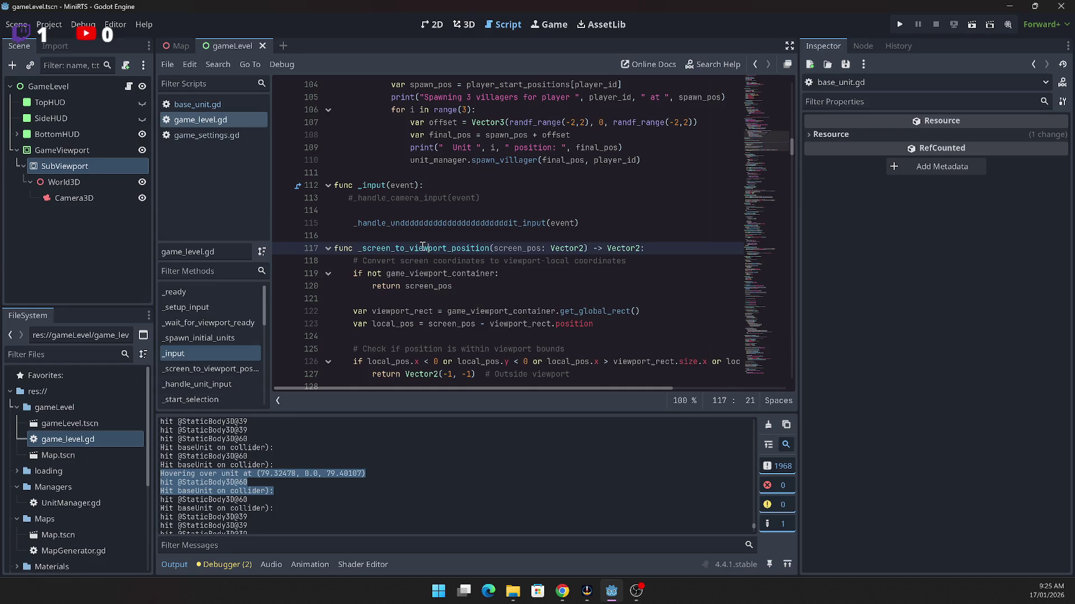
pyautogui.press('Delete')
pyautogui.press('Delete')
pyautogui.press('Delete')
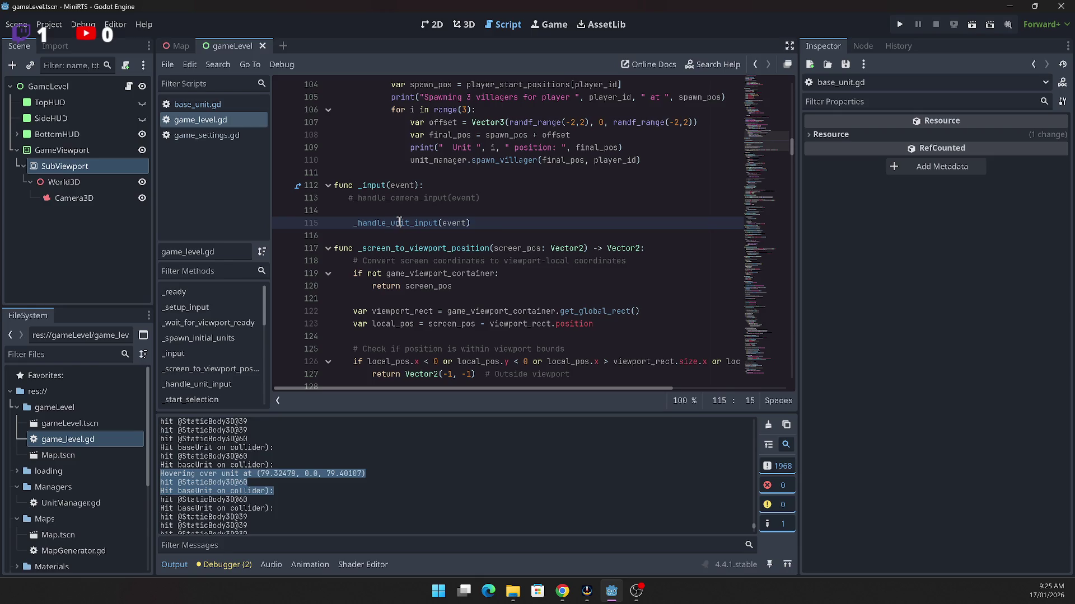
# Step: Select the _handle_unit_input name and scroll down to its definition
pyautogui.click(370, 224)
pyautogui.doubleClick(370, 224)
pyautogui.tripleClick(371, 224)
pyautogui.doubleClick(371, 223)
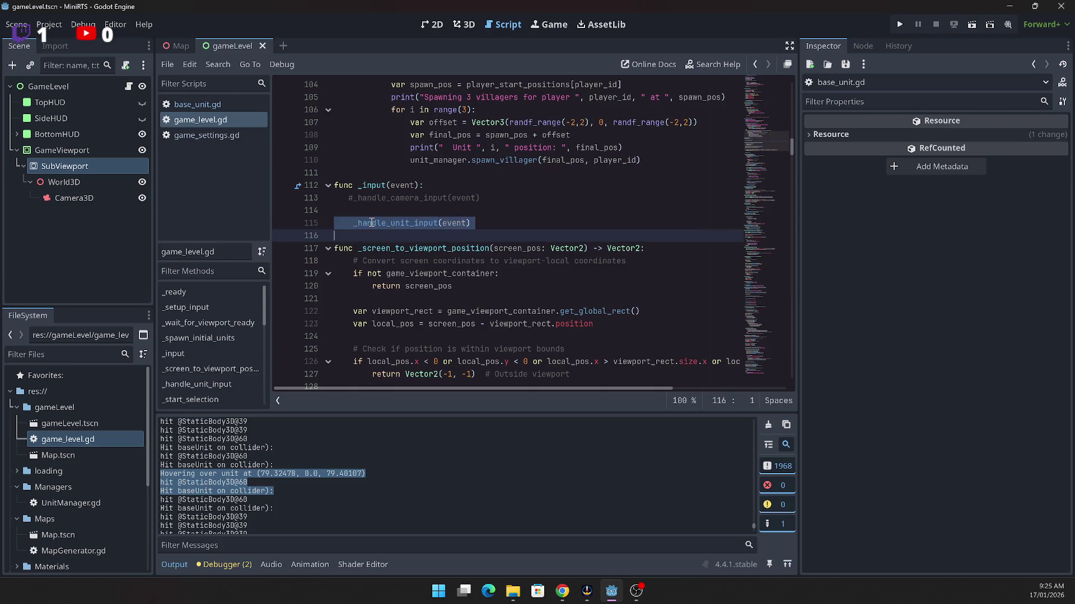
pyautogui.scroll(-3, 379, 251)
pyautogui.scroll(-3, 378, 249)
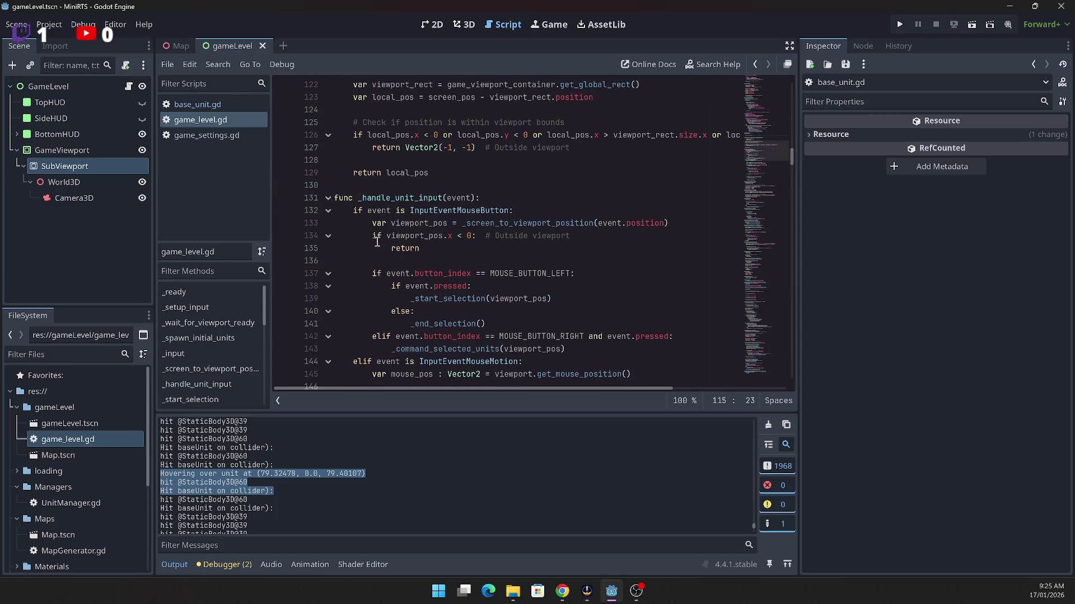
# Step: Comment out the ray from/to lines and the intersect_ray hit line
pyautogui.scroll(3, 375, 242)
pyautogui.scroll(-9, 372, 240)
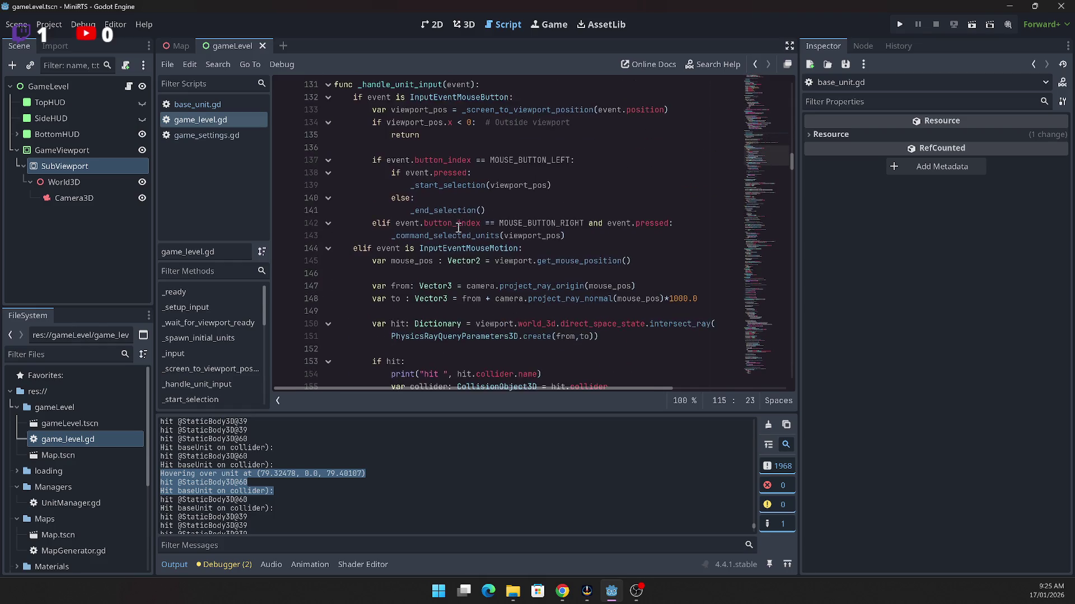
pyautogui.click(372, 151)
pyautogui.click(365, 175)
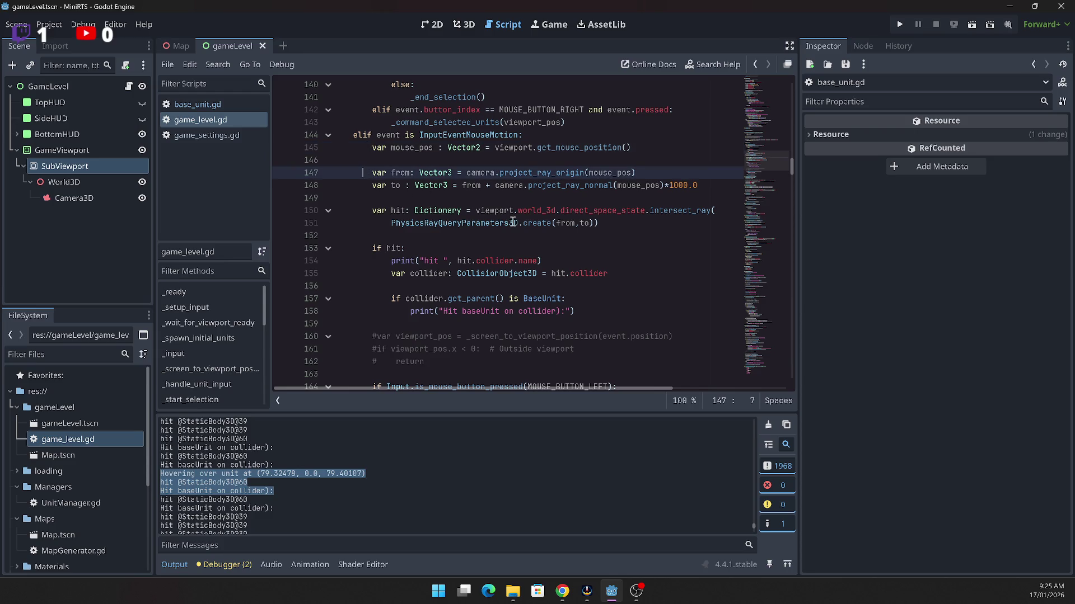
pyautogui.moveTo(512, 222)
pyautogui.hotkey('ctrl', 'k')
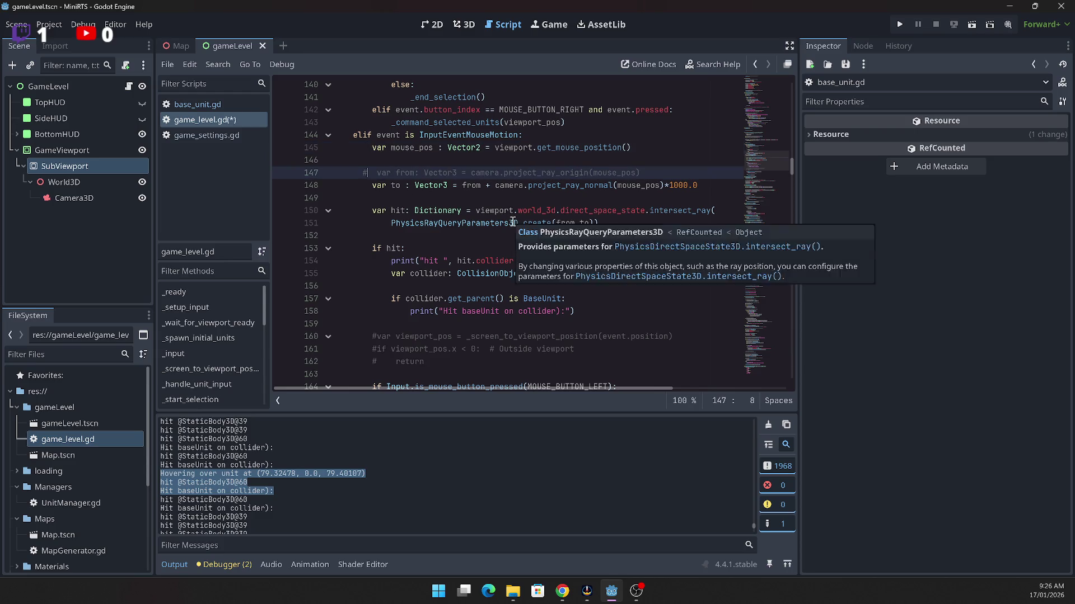
pyautogui.press('Down')
pyautogui.hotkey('ctrl', 'k')
pyautogui.press('Down')
pyautogui.press('Down')
pyautogui.hotkey('ctrl', 'k')
pyautogui.press('Down')
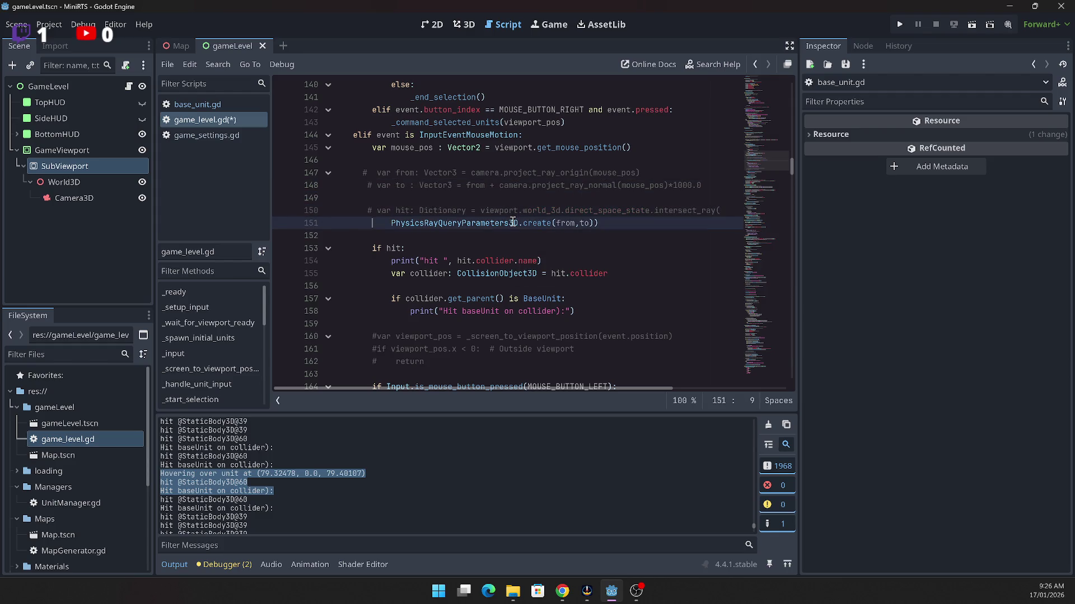
# Step: Comment out the query parameters, if hit, hit prints and BaseUnit check lines through 158
pyautogui.hotkey('ctrl', 'k')
pyautogui.press('Down')
pyautogui.press('Down')
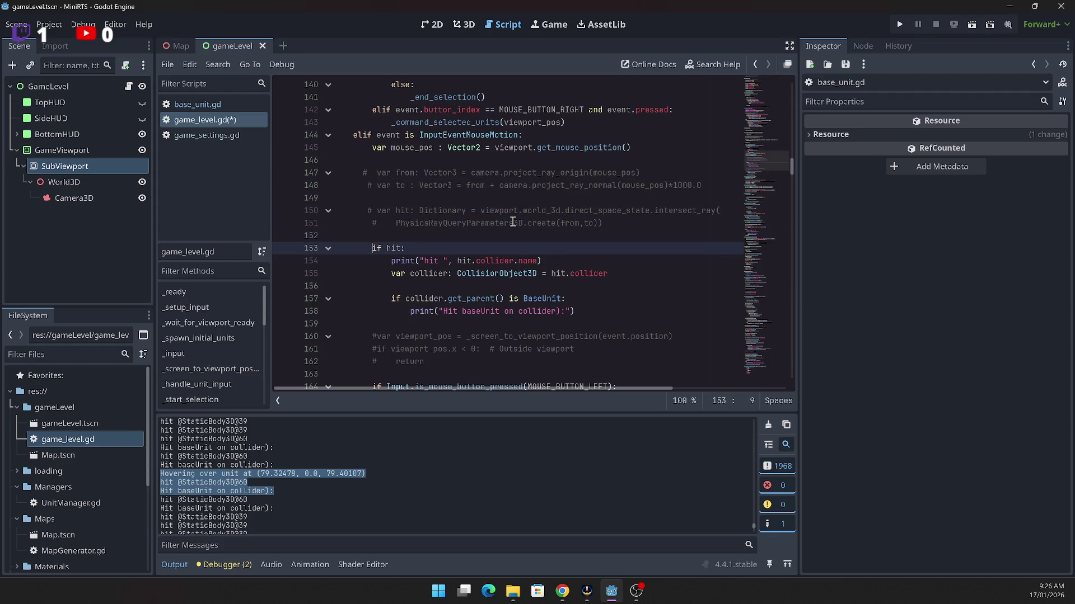
pyautogui.hotkey('ctrl', 'k')
pyautogui.press('Down')
pyautogui.hotkey('ctrl', 'k')
pyautogui.press('Down')
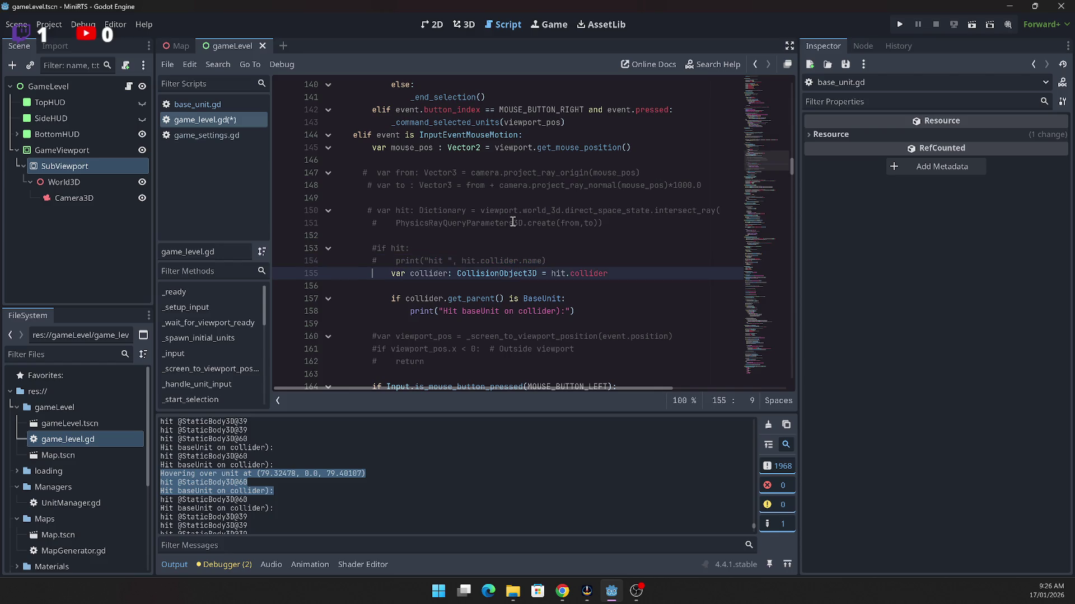
pyautogui.hotkey('ctrl', 'k')
pyautogui.press('Down')
pyautogui.hotkey('ctrl', 'k')
pyautogui.press('Down')
pyautogui.hotkey('ctrl', 'k')
pyautogui.press('Down')
pyautogui.hotkey('ctrl', 'k')
pyautogui.scroll(-3, 515, 224)
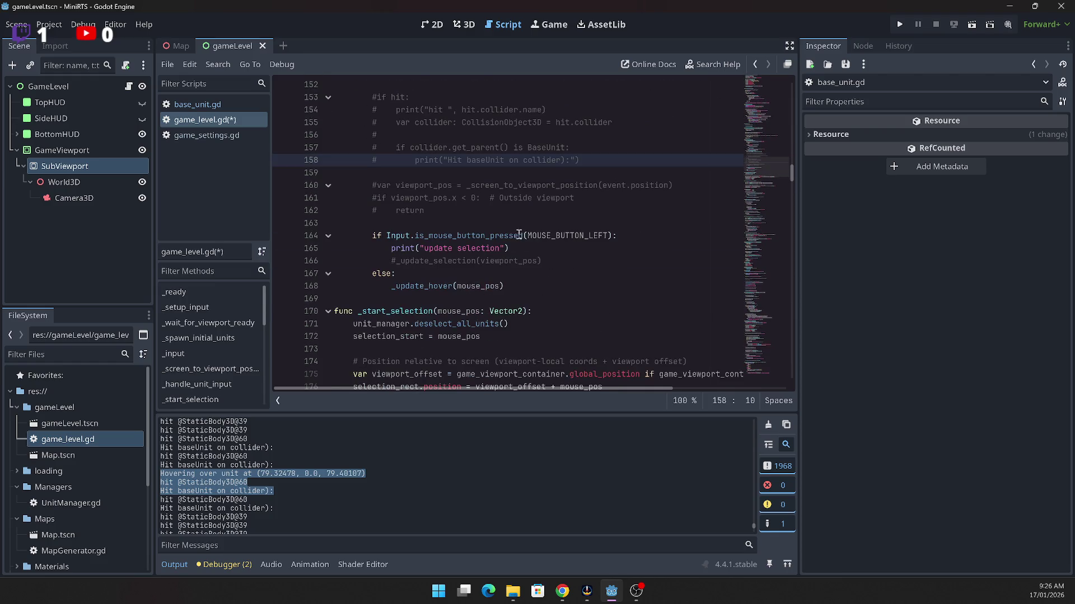
# Step: Follow the _update_hover call to the _get_unit_at_screen_position function
pyautogui.scroll(-4, 504, 140)
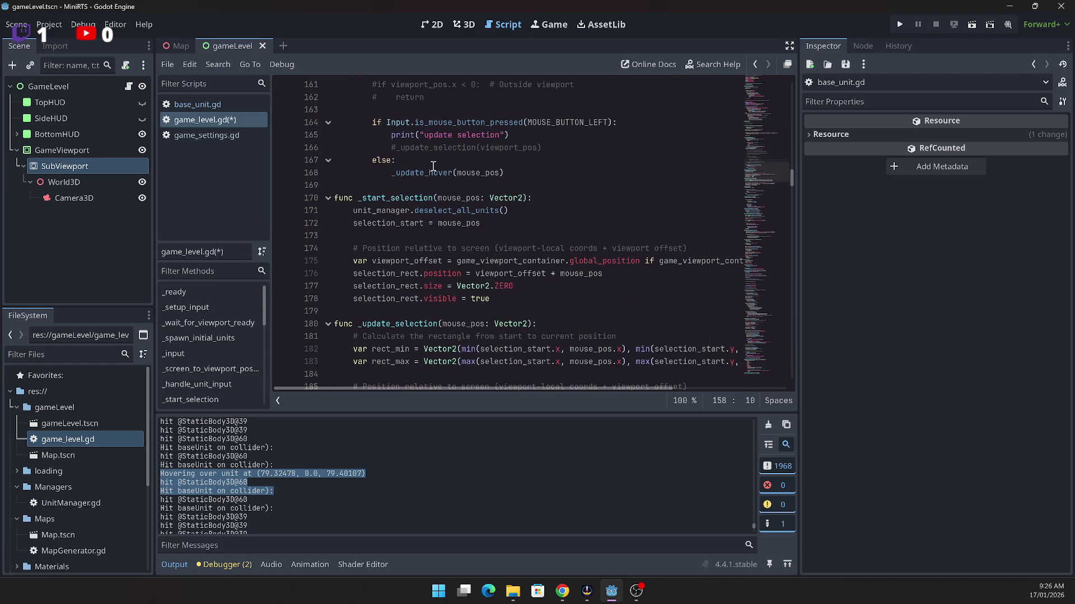
pyautogui.click(500, 172)
pyautogui.scroll(-3, 552, 207)
pyautogui.scroll(-4, 552, 205)
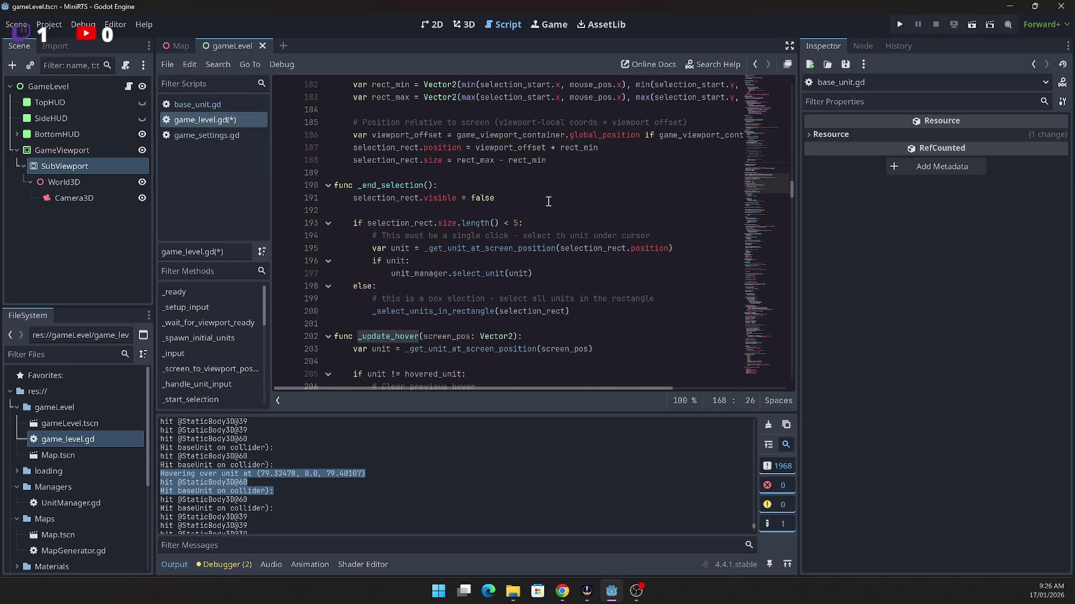
pyautogui.scroll(-4, 547, 200)
pyautogui.scroll(-2, 544, 197)
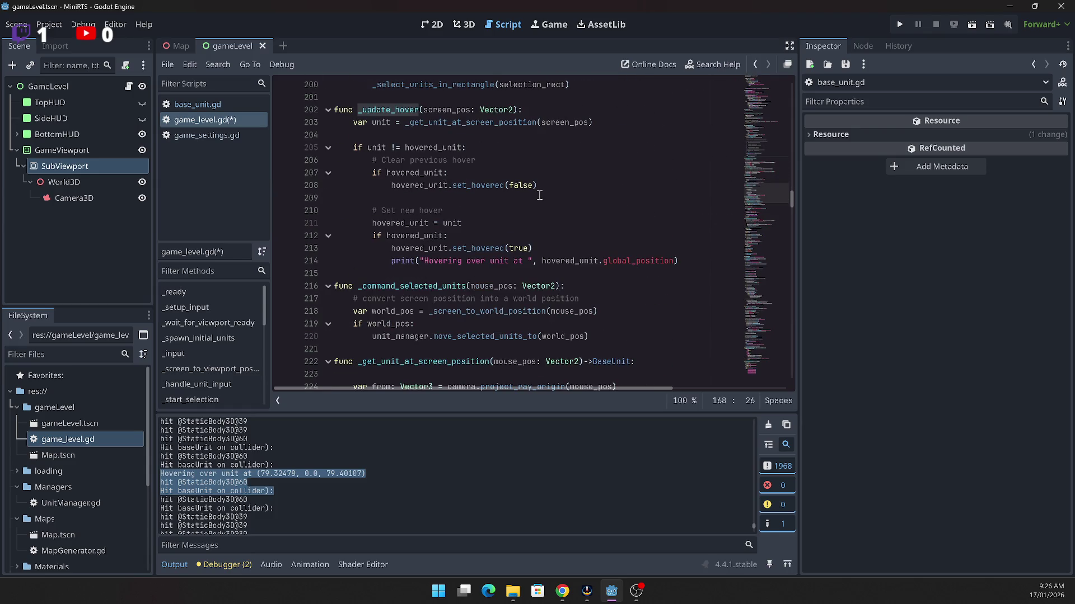
pyautogui.scroll(1, 540, 196)
pyautogui.scroll(1, 638, 254)
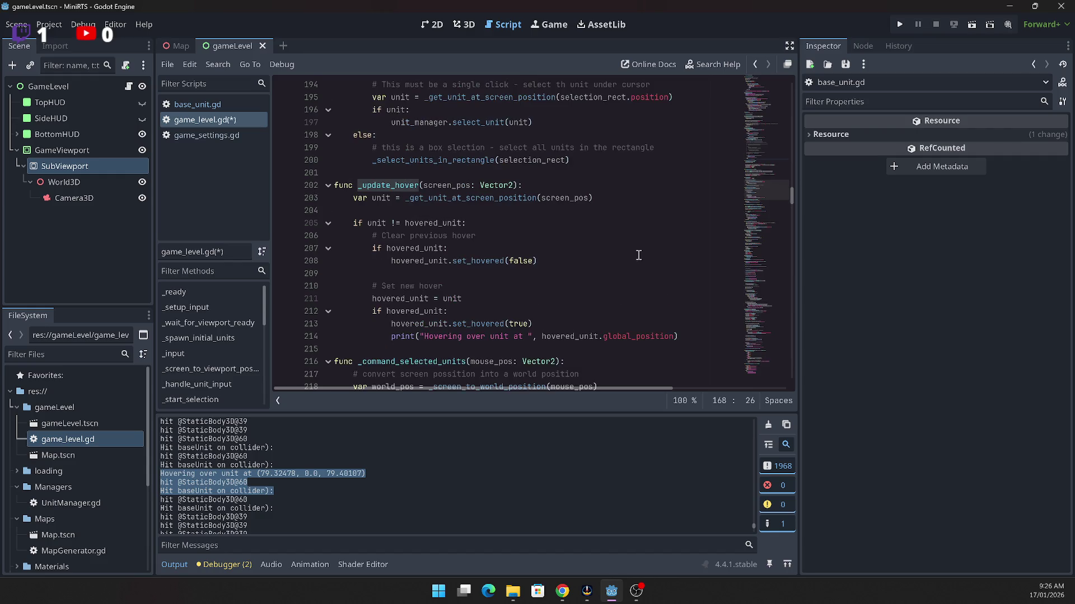
pyautogui.doubleClick(478, 198)
pyautogui.scroll(-4, 676, 249)
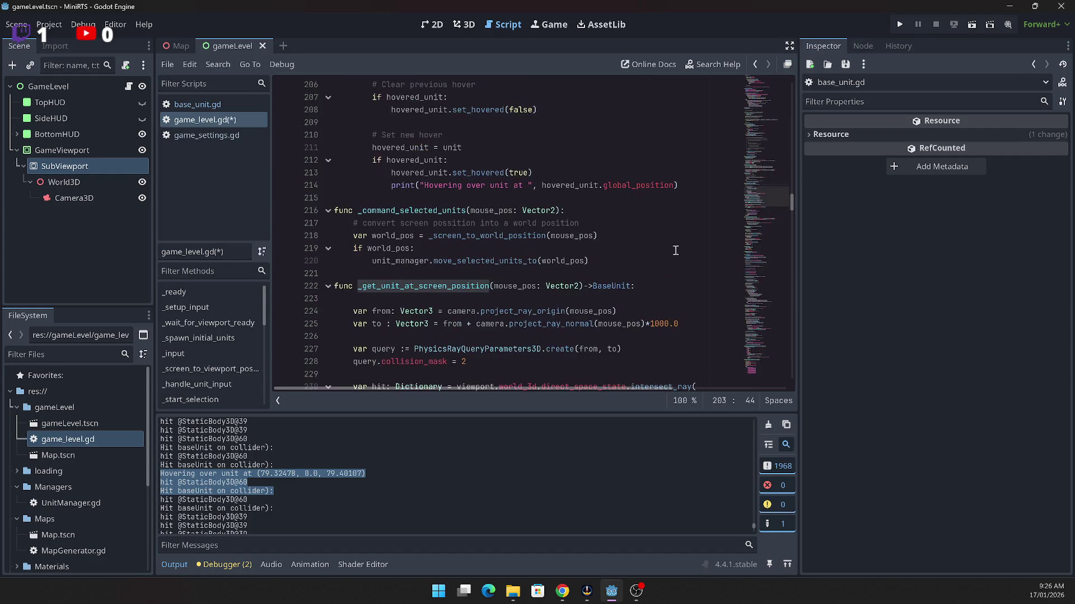
pyautogui.scroll(-3, 674, 250)
pyautogui.scroll(-1, 672, 246)
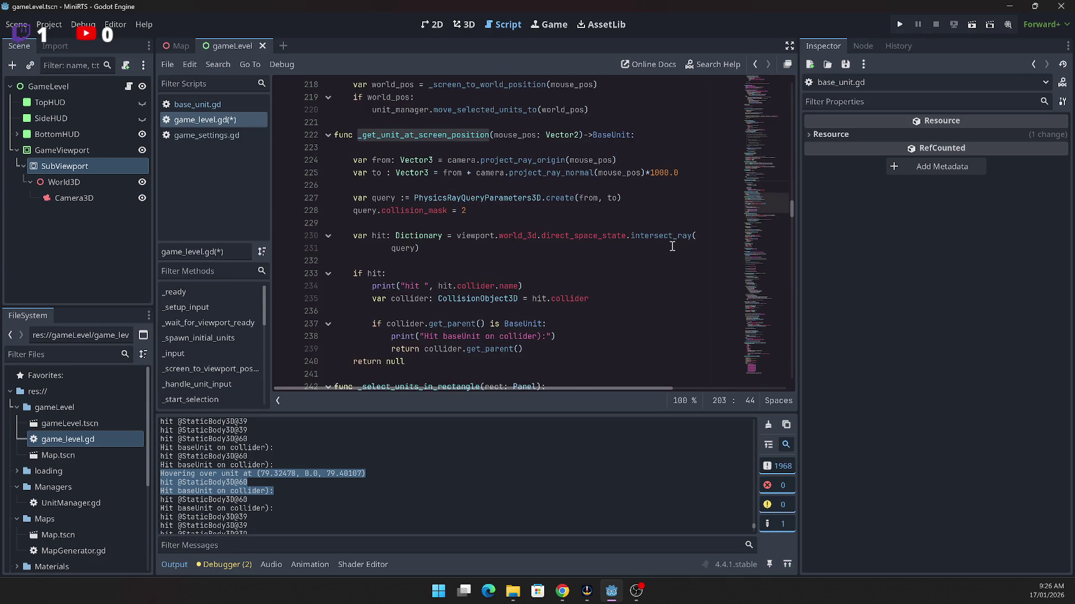
# Step: Delete the hit collider name and 'Hit baseUnit' print lines from _get_unit_at_screen_position
pyautogui.moveTo(539, 288)
pyautogui.mouseDown()
pyautogui.moveTo(339, 288)
pyautogui.moveTo(396, 274)
pyautogui.mouseUp()
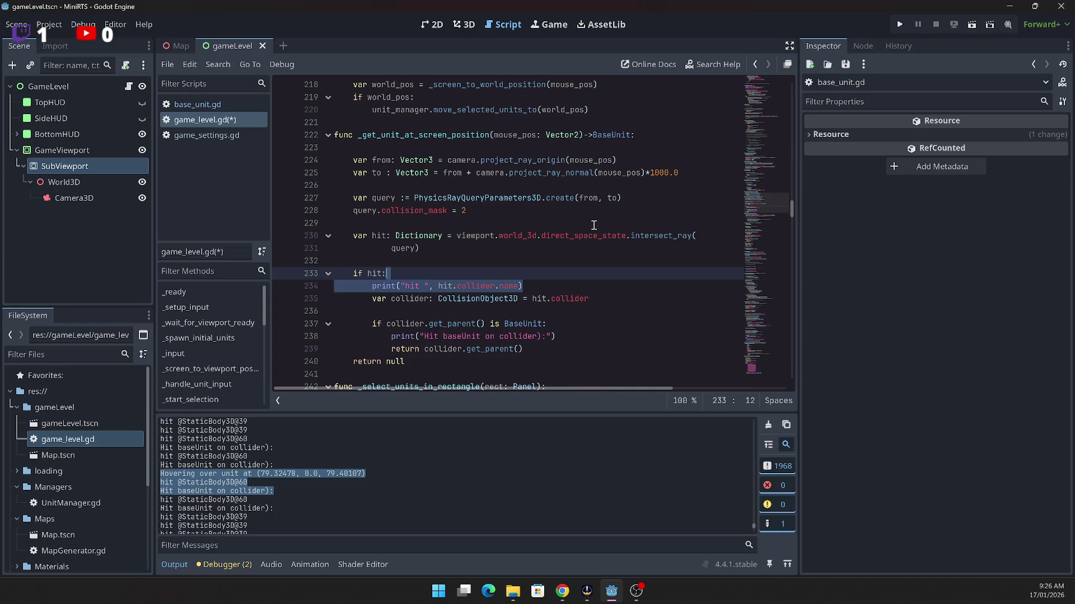
pyautogui.press('BackSpace')
pyautogui.press('Down')
pyautogui.press('End')
pyautogui.press('Delete')
pyautogui.press('Down')
pyautogui.press('Down')
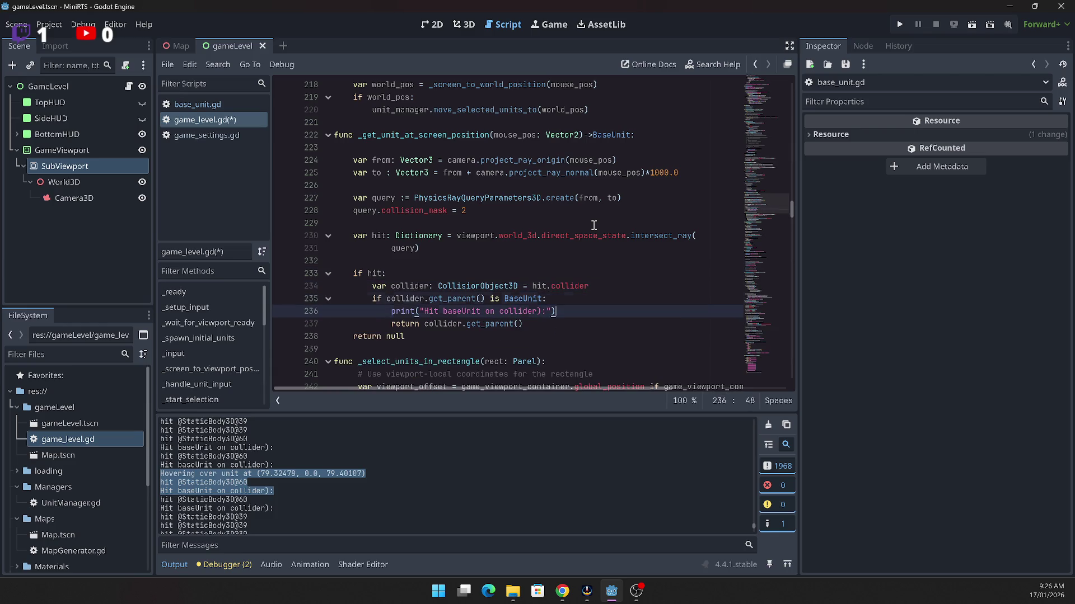
pyautogui.hotkey('shift', 'Home')
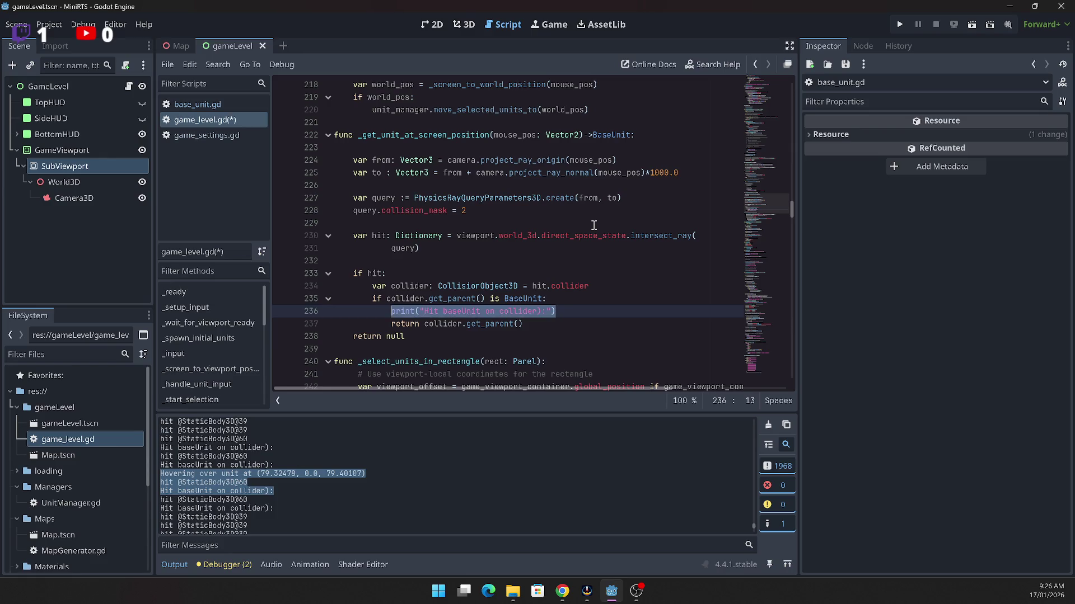
pyautogui.press('BackSpace')
pyautogui.press('BackSpace')
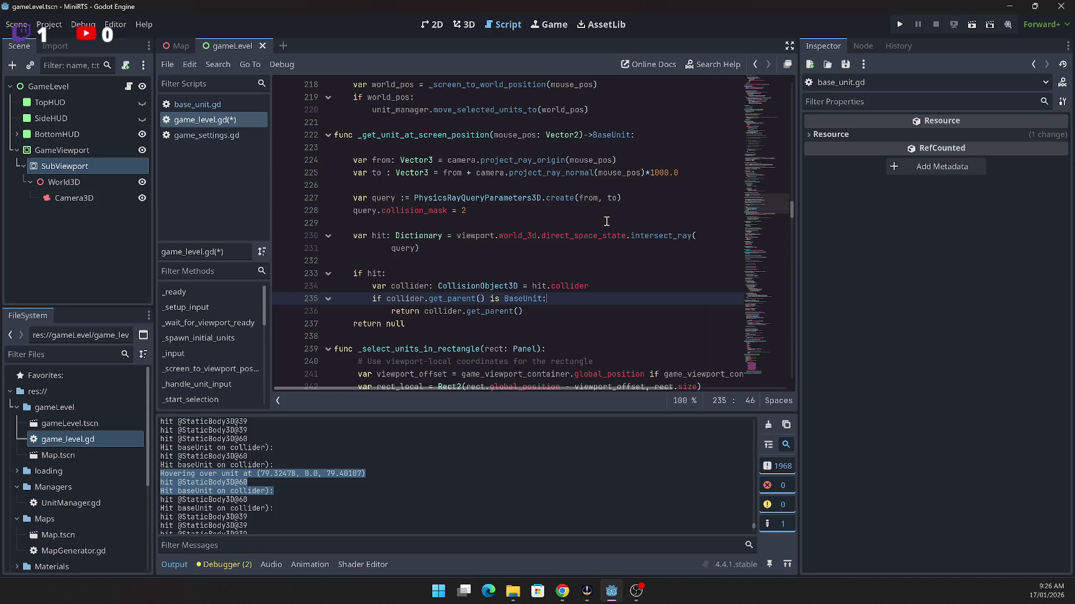
# Step: Scroll up to _update_hover and highlight every set_hovered occurrence
pyautogui.scroll(3, 558, 162)
pyautogui.scroll(2, 555, 168)
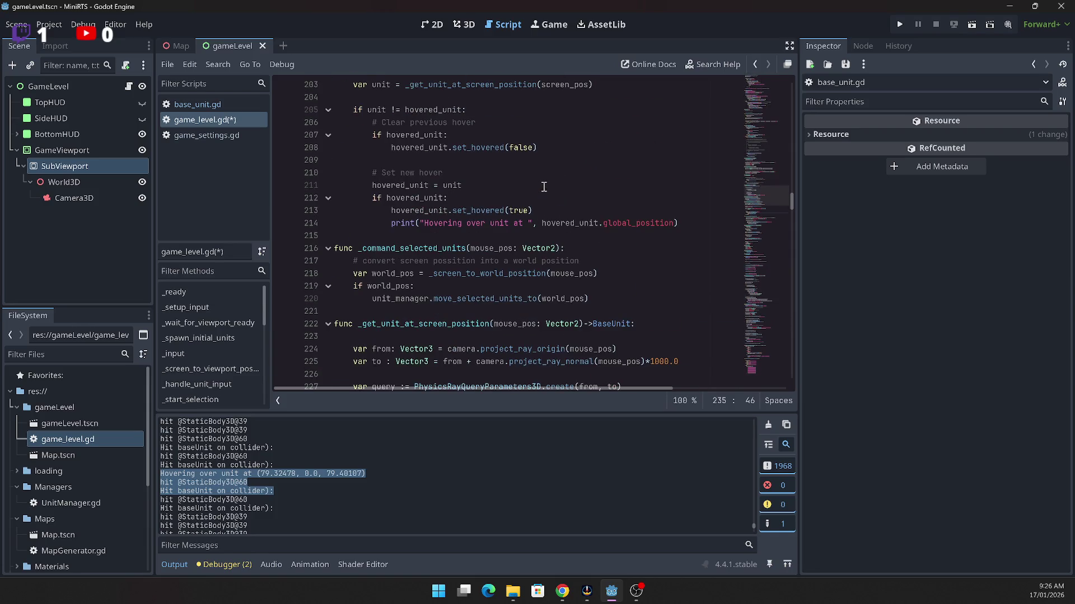
pyautogui.scroll(2, 540, 188)
pyautogui.click(476, 286)
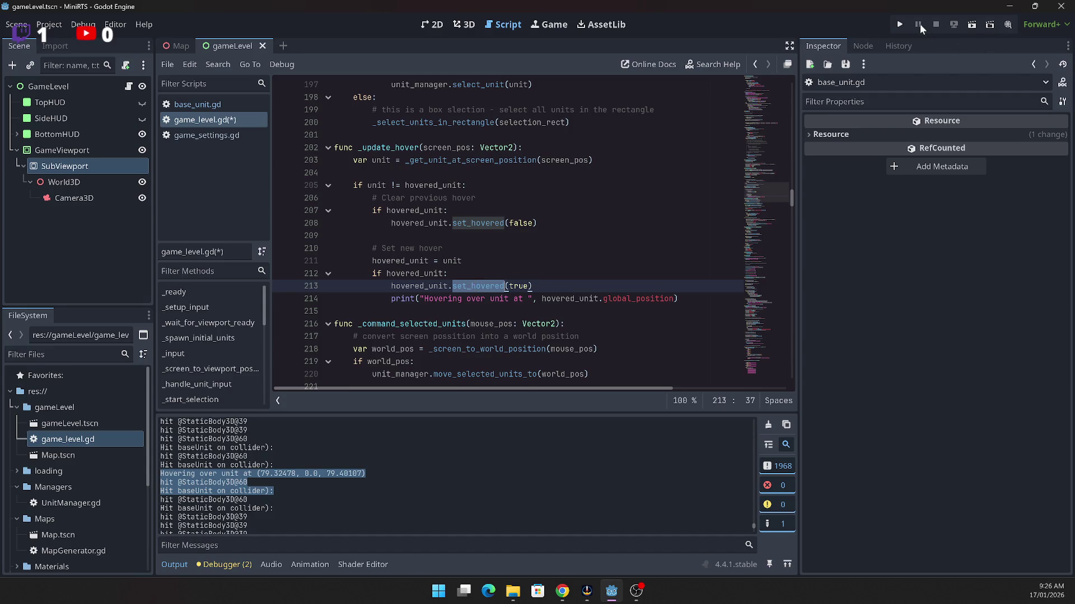
# Step: Run the game, start a match to test hovering, then exit to the editor
pyautogui.click(895, 25)
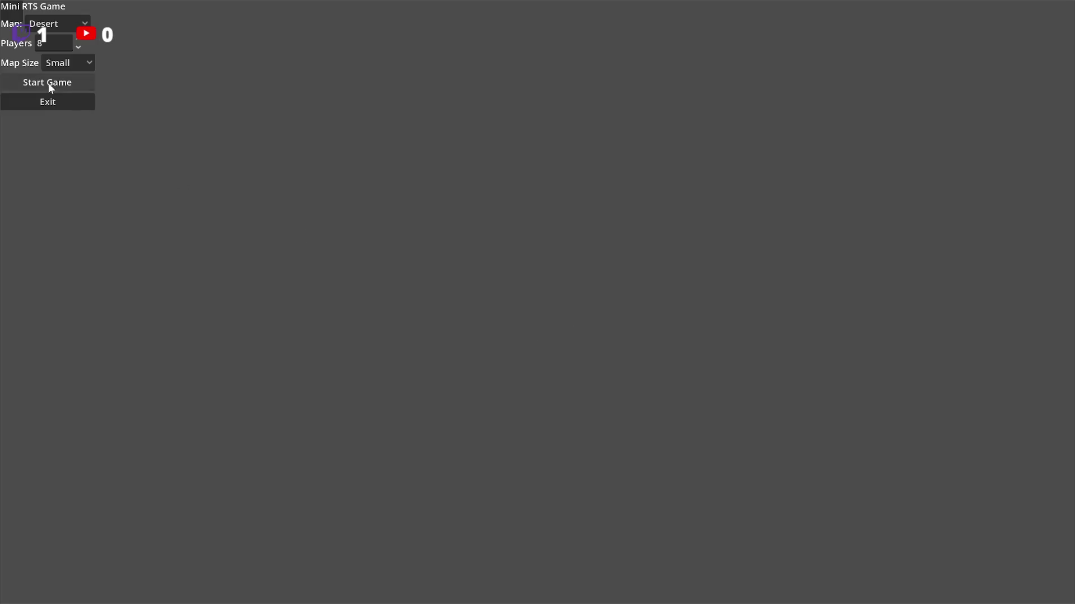
pyautogui.click(49, 85)
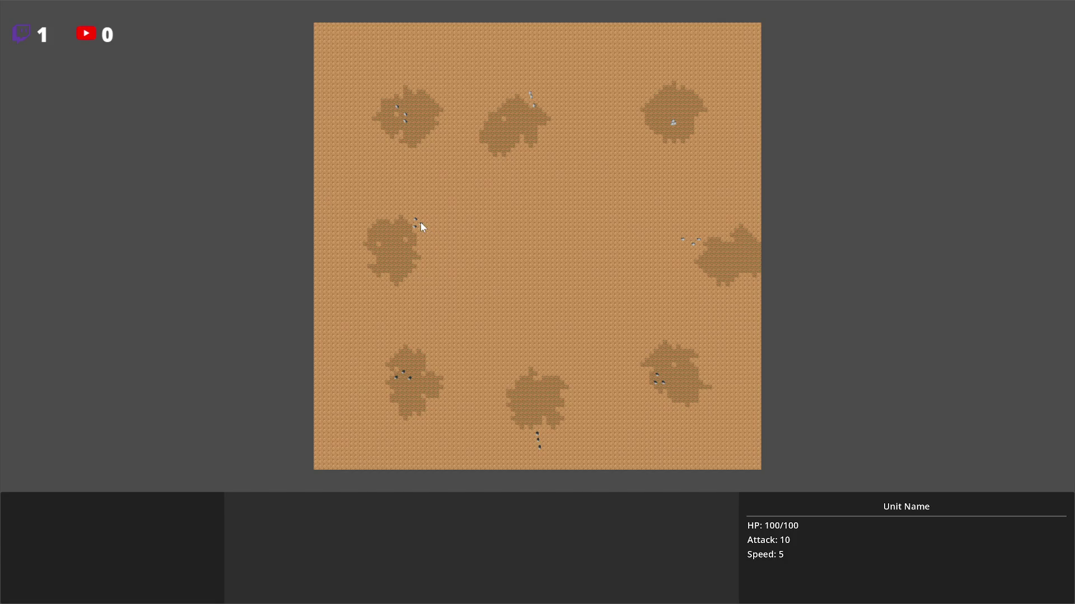
pyautogui.press('Escape')
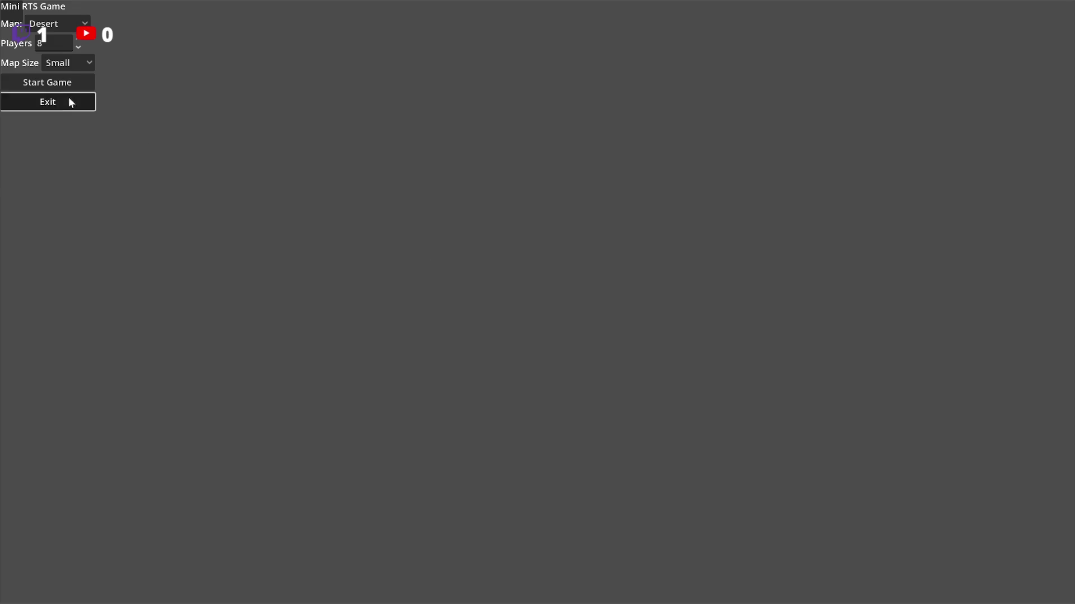
pyautogui.click(69, 98)
# Step: Inspect the Output log's 'Hovering over unit' and update selection messages
pyautogui.scroll(2, 351, 496)
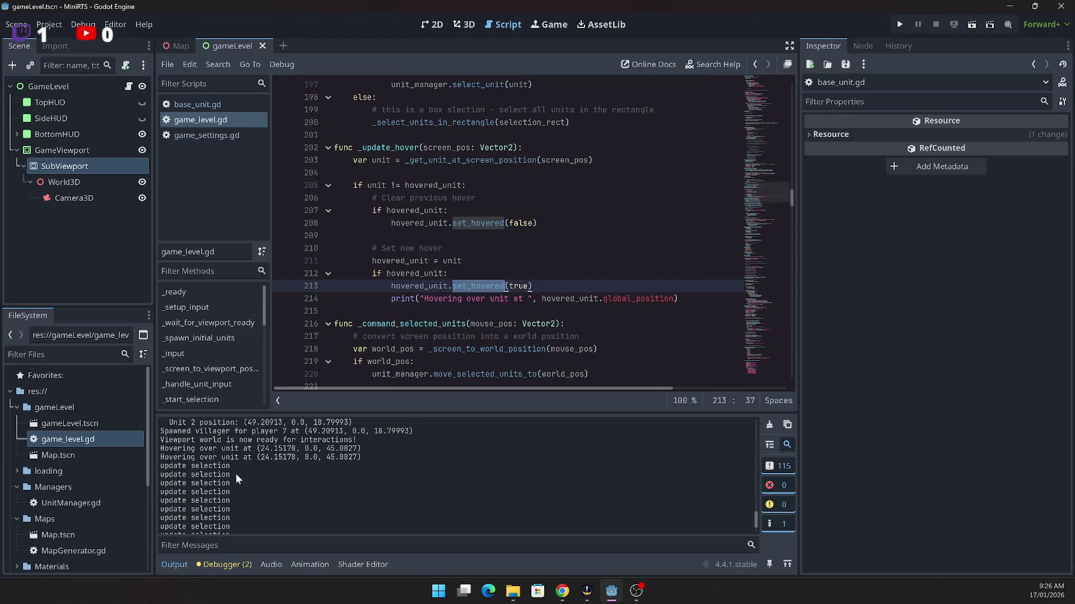
pyautogui.scroll(-2, 284, 513)
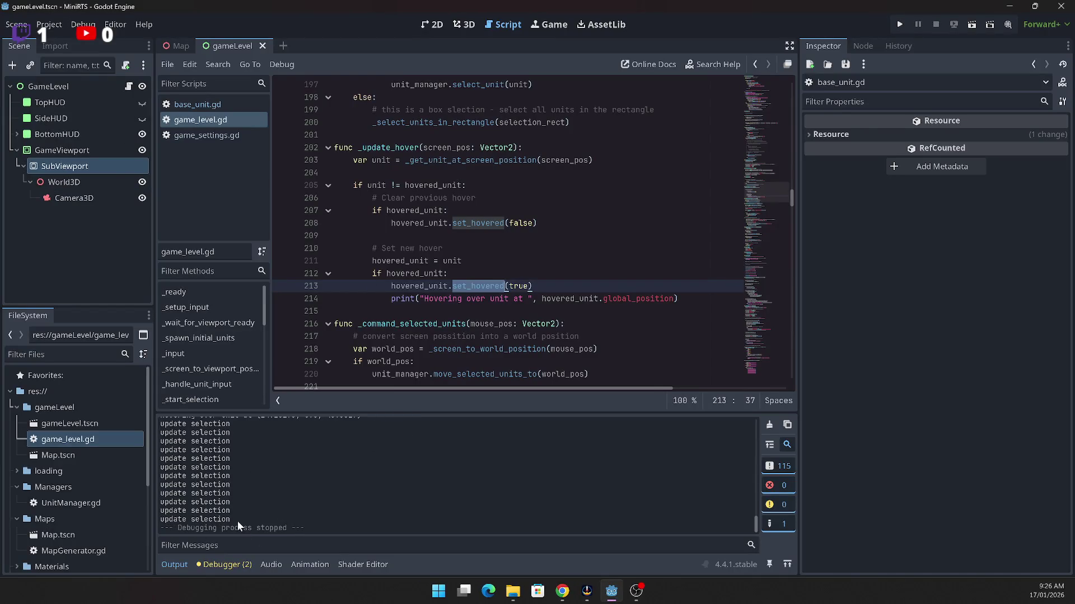
pyautogui.moveTo(238, 513); pyautogui.dragTo(263, 448)
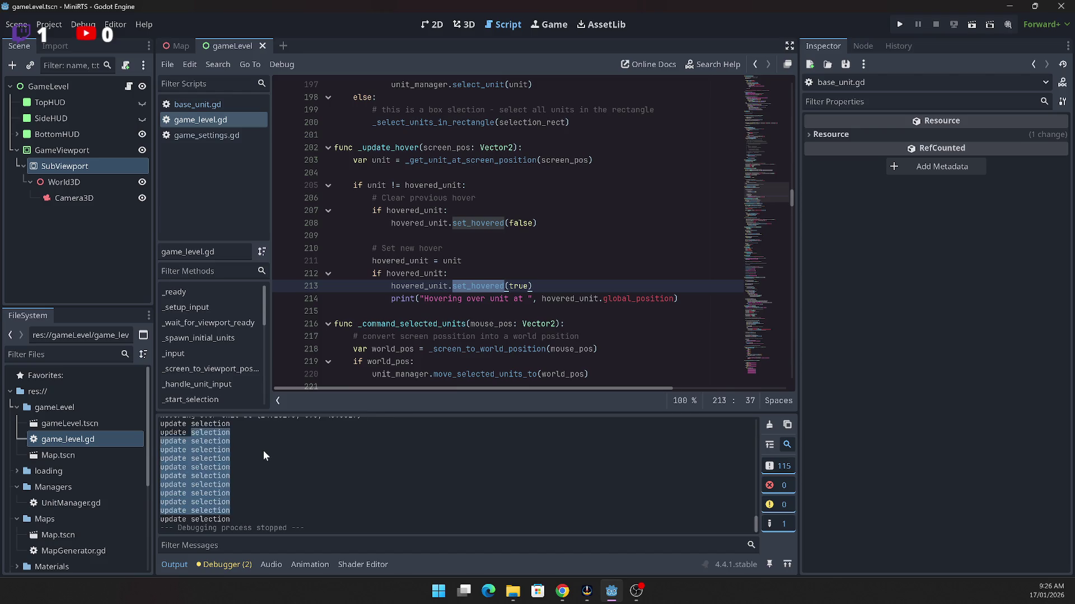
pyautogui.scroll(3, 260, 456)
pyautogui.click(247, 476)
pyautogui.moveTo(361, 458); pyautogui.dragTo(159, 448)
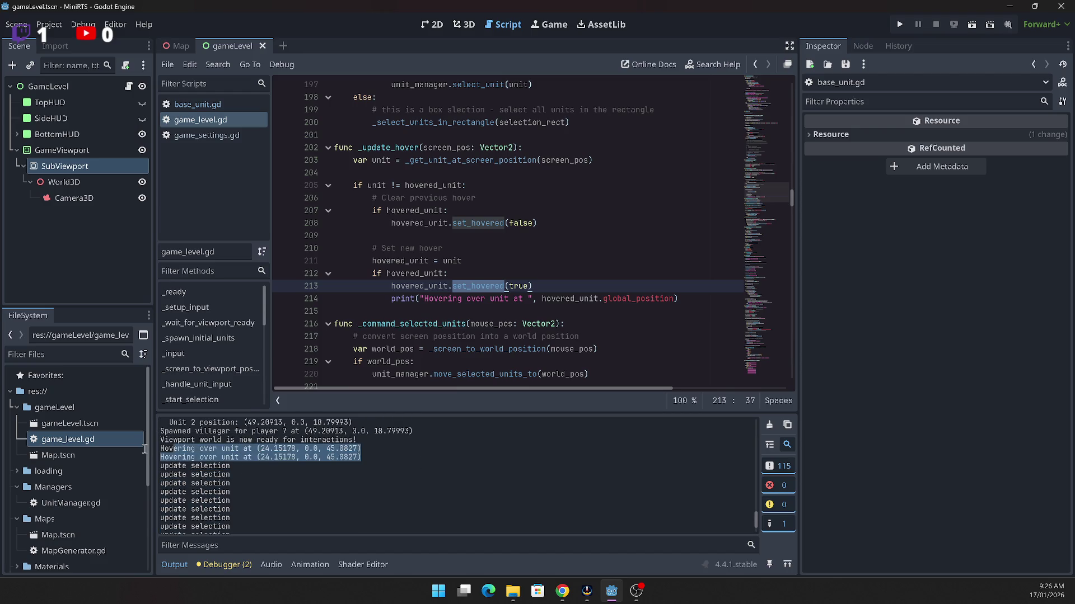
pyautogui.scroll(2, 277, 487)
pyautogui.scroll(-2, 276, 487)
pyautogui.moveTo(231, 474); pyautogui.dragTo(148, 473)
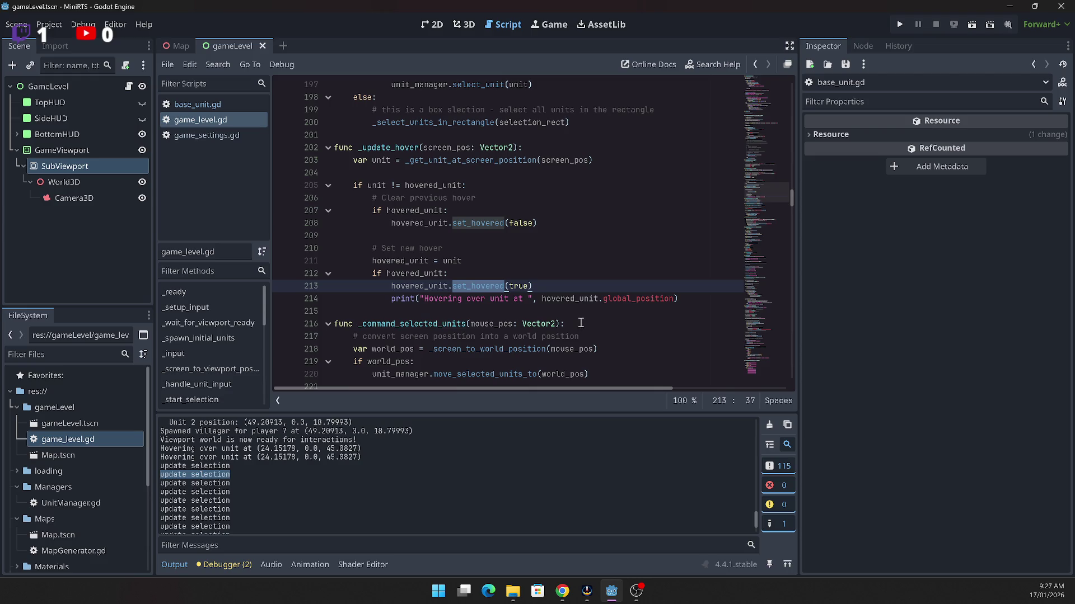
pyautogui.click(546, 211)
pyautogui.scroll(4, 532, 296)
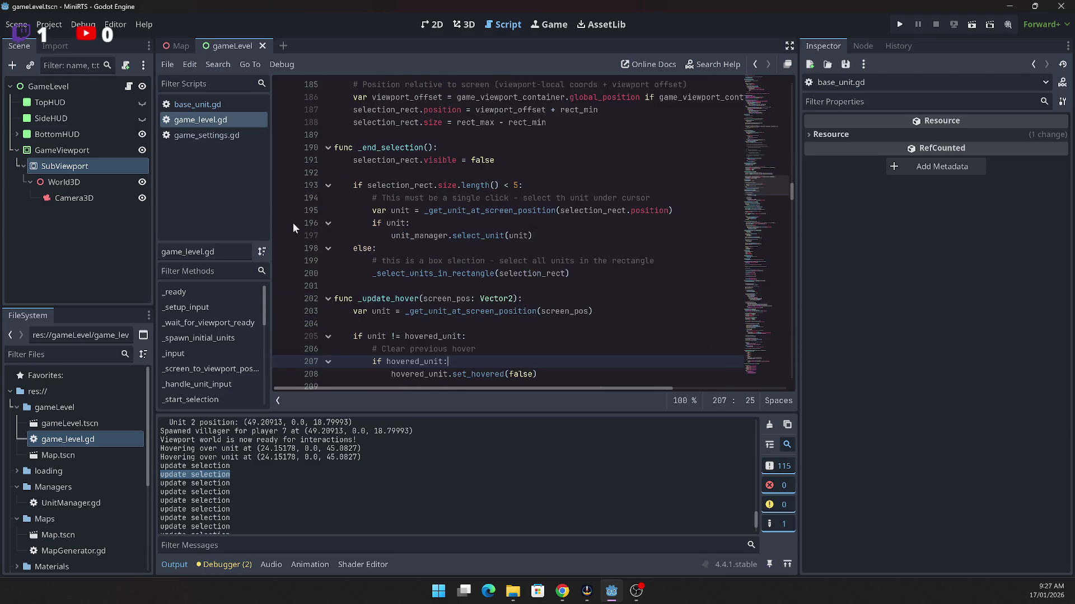
# Step: Jump to _input and scroll into _handle_unit_input's commented-out raycast code
pyautogui.click(178, 355)
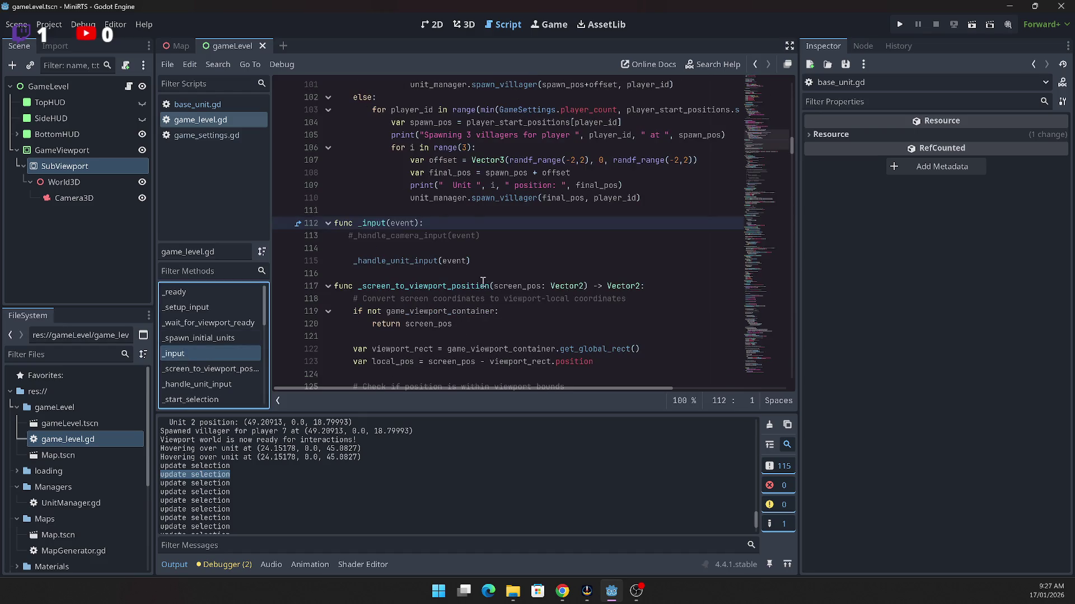
pyautogui.scroll(2, 480, 283)
pyautogui.scroll(-4, 476, 285)
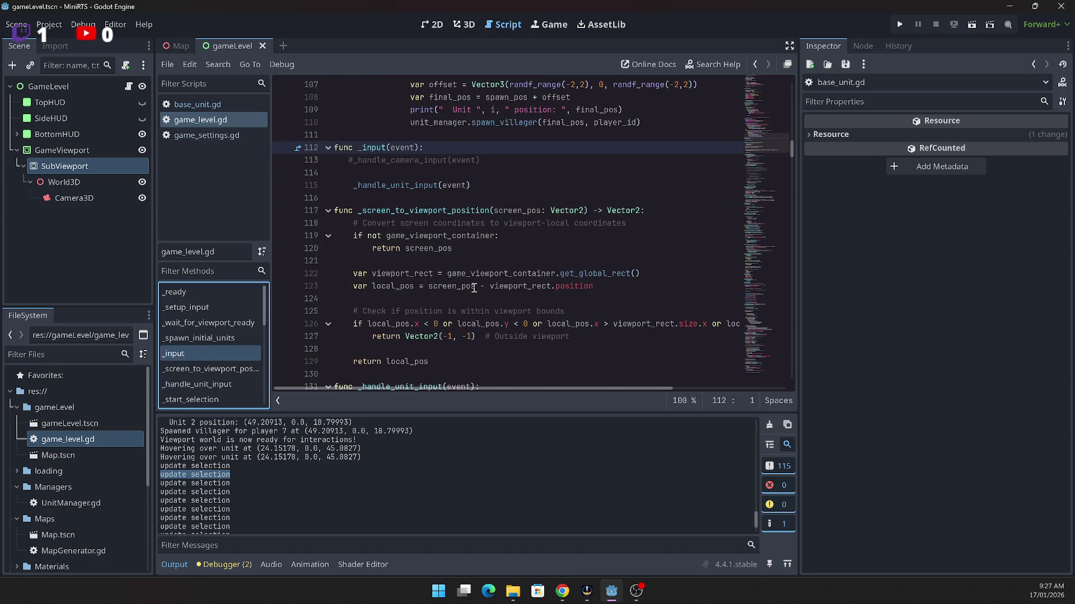
pyautogui.click(387, 187)
pyautogui.scroll(-9, 443, 279)
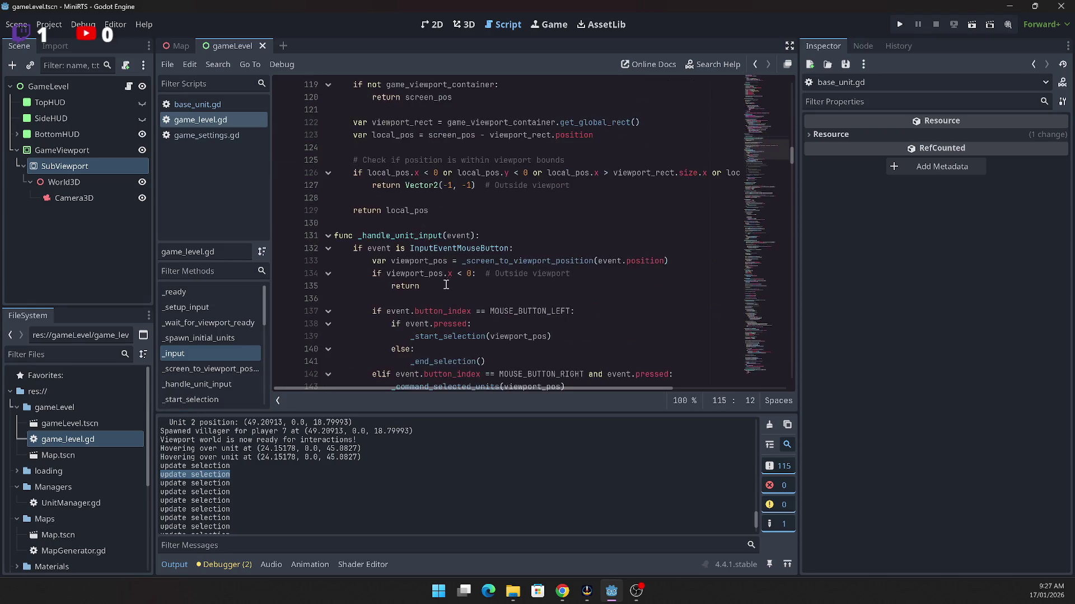
pyautogui.scroll(4, 444, 275)
pyautogui.scroll(-9, 476, 280)
# Step: Select the update selection print line and commented _update_selection call, then open base_unit.gd
pyautogui.tripleClick(508, 286)
pyautogui.click(519, 299)
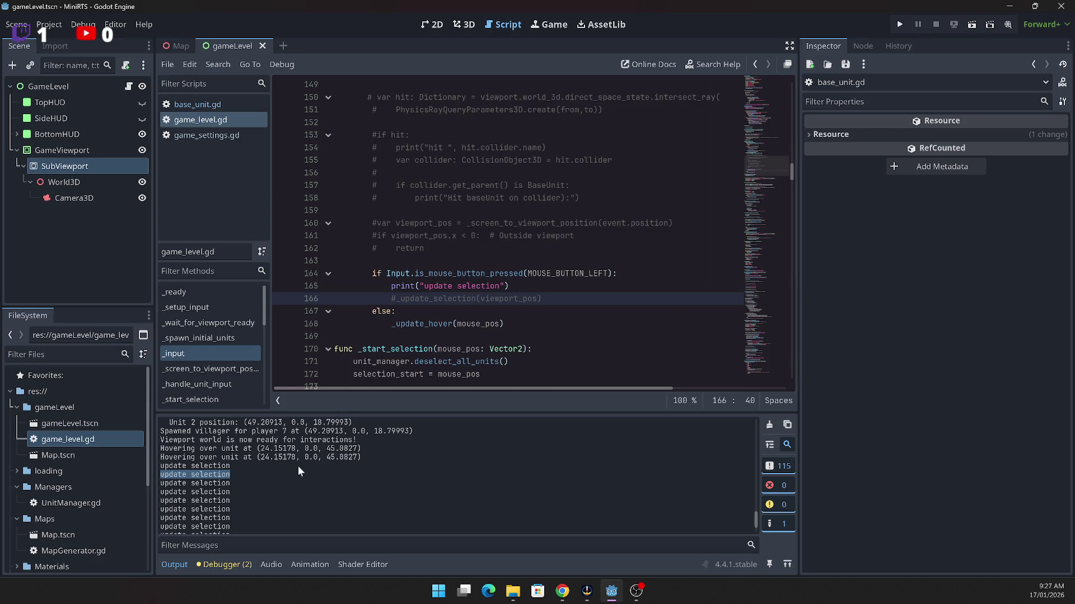
pyautogui.click(204, 452)
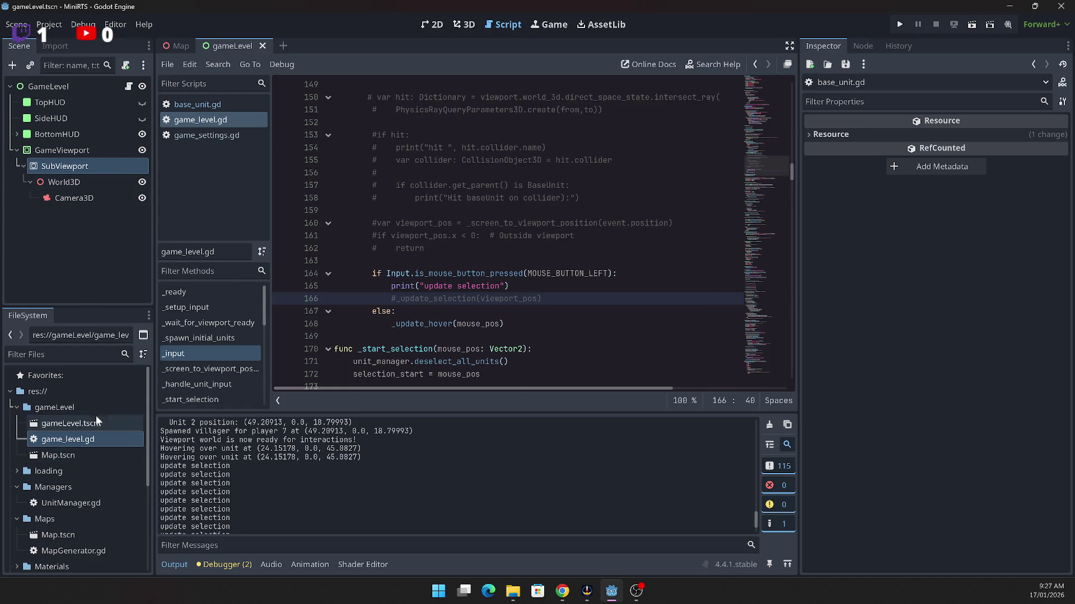
pyautogui.click(201, 107)
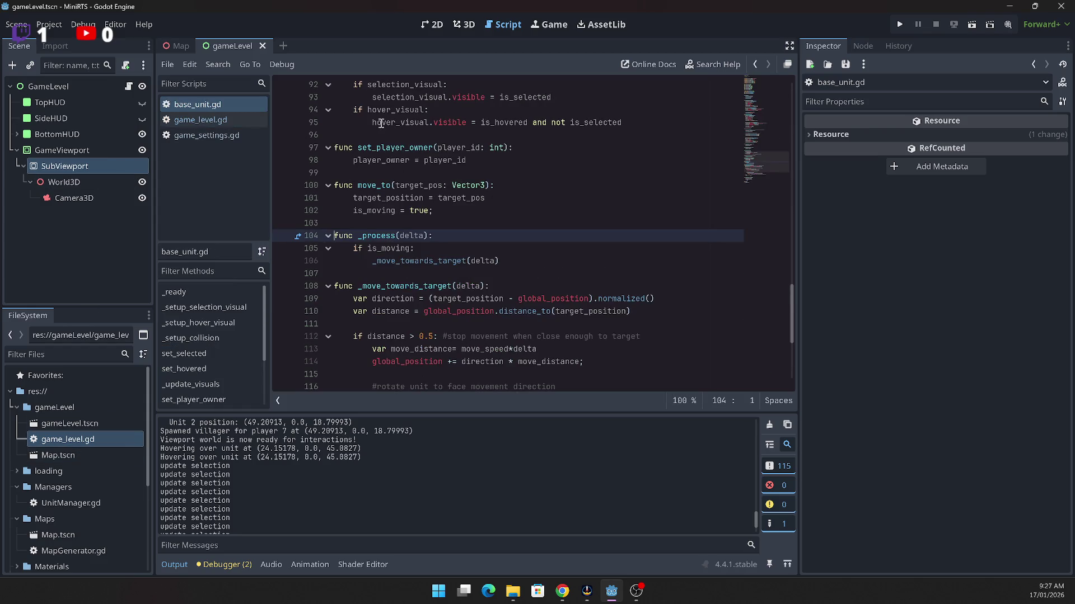
# Step: Scroll through base_unit.gd's set_hovered and _update_visuals functions
pyautogui.scroll(2, 409, 252)
pyautogui.scroll(3, 413, 276)
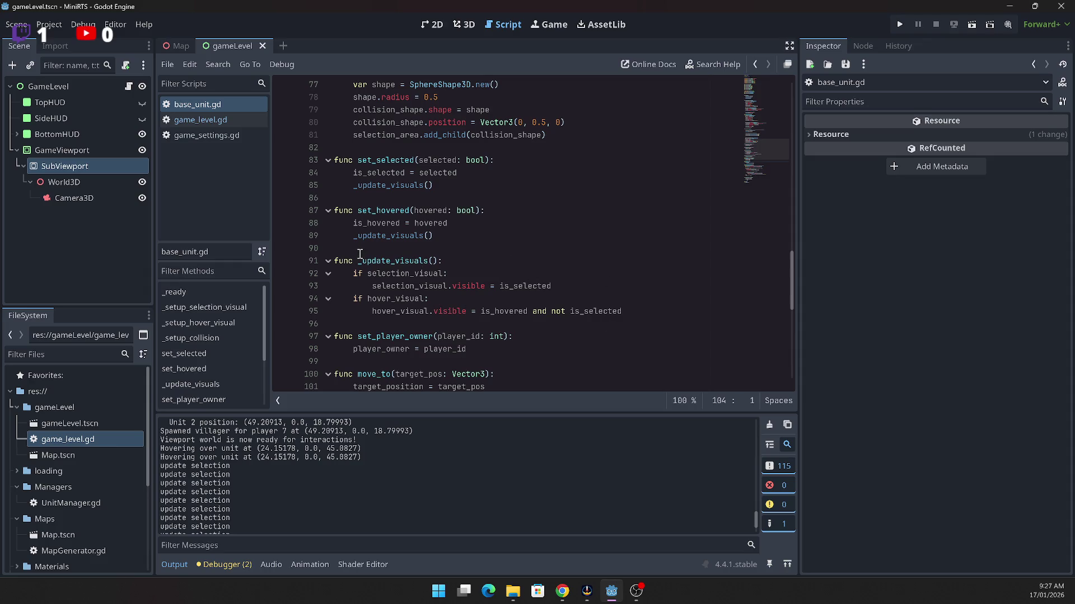
pyautogui.scroll(1, 360, 253)
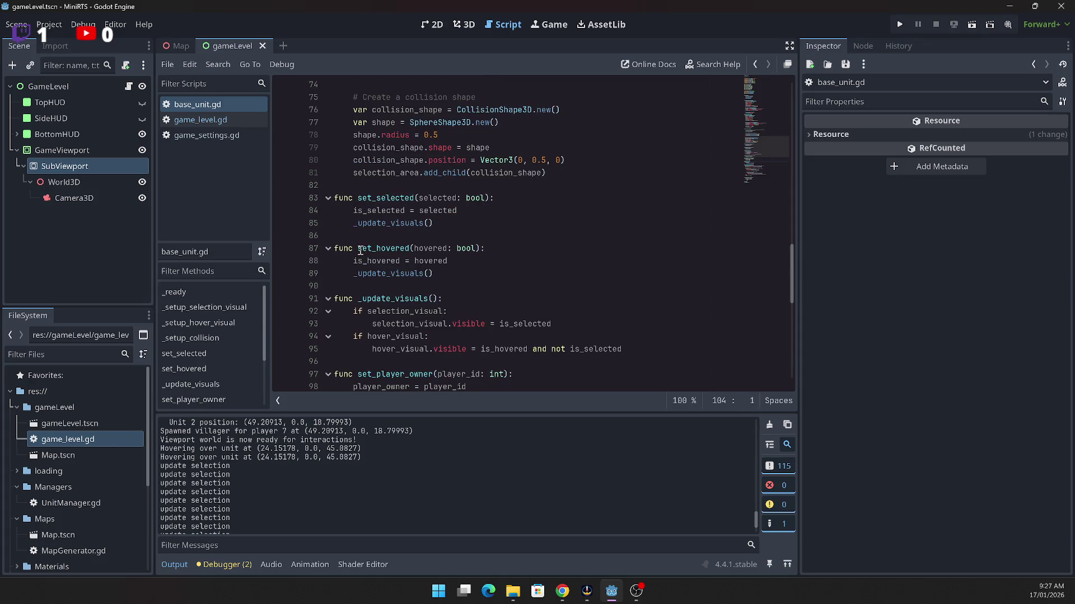
pyautogui.scroll(1, 360, 251)
pyautogui.scroll(5, 360, 250)
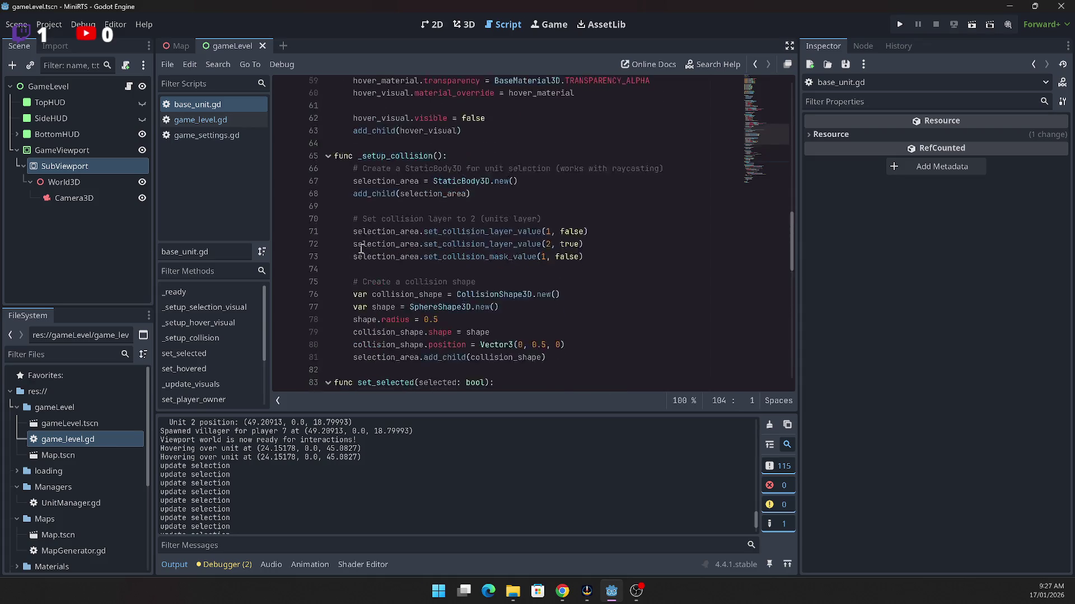
pyautogui.scroll(-9, 361, 247)
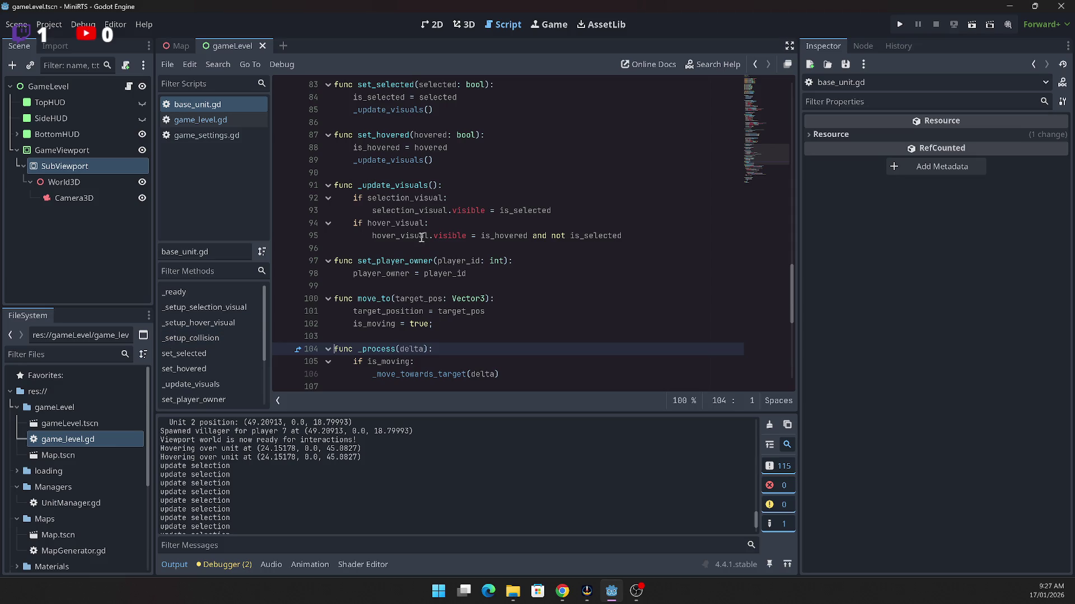
# Step: Mark the hover visual lines, undo an accidental code move, and select BaseUnit.tscn
pyautogui.moveTo(630, 235)
pyautogui.mouseDown()
pyautogui.moveTo(351, 224)
pyautogui.moveTo(393, 207)
pyautogui.moveTo(618, 220)
pyautogui.moveTo(595, 213)
pyautogui.mouseUp()
pyautogui.click(590, 263)
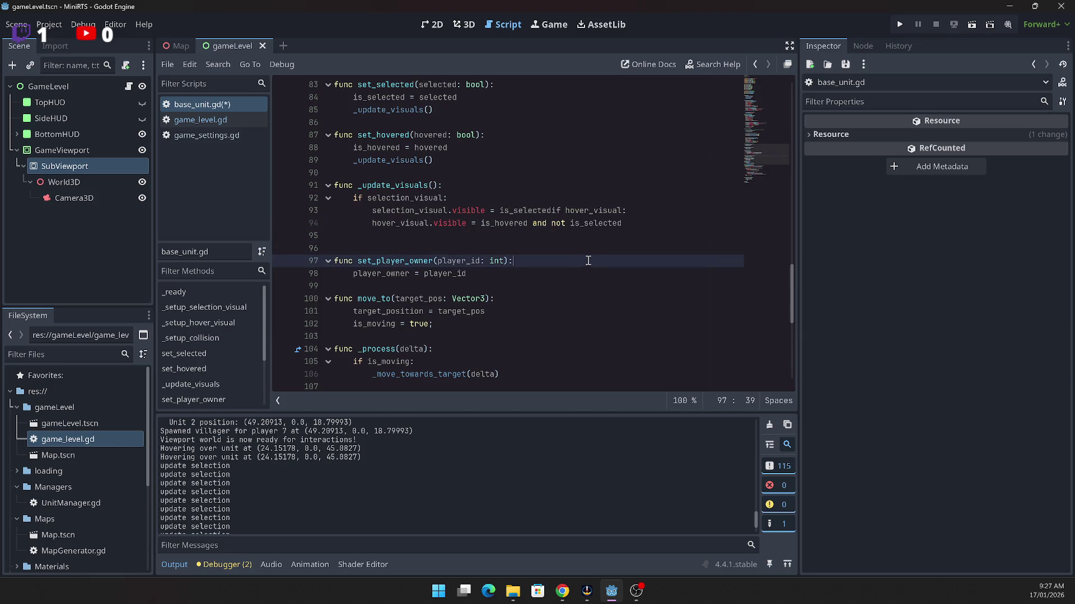
pyautogui.hotkey('ctrl', 'z')
pyautogui.hotkey('ctrl', 'z')
pyautogui.click(560, 275)
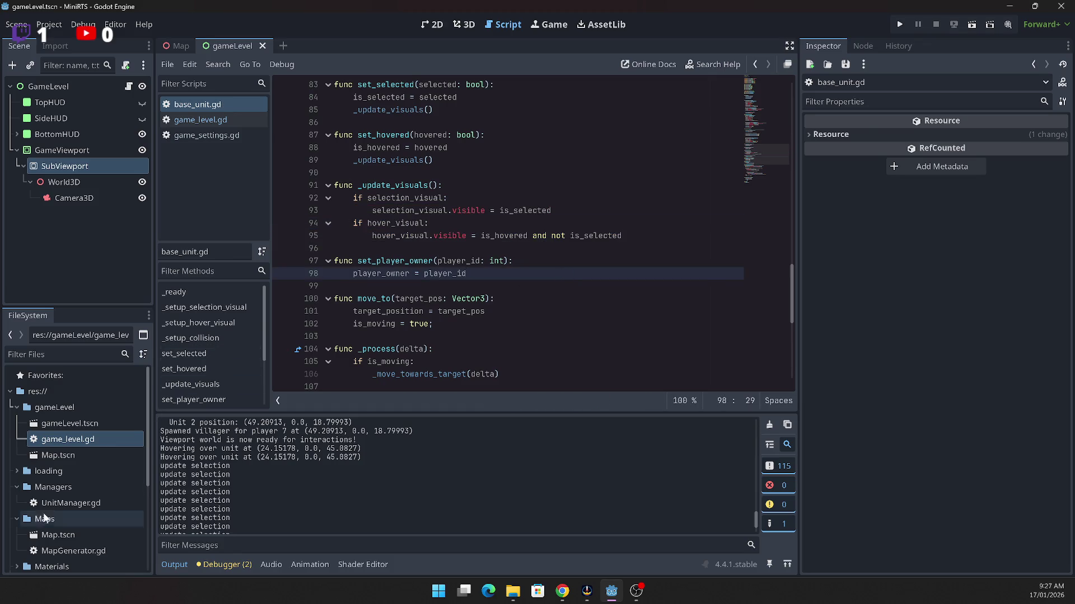
pyautogui.scroll(-2, 101, 488)
pyautogui.scroll(-4, 96, 489)
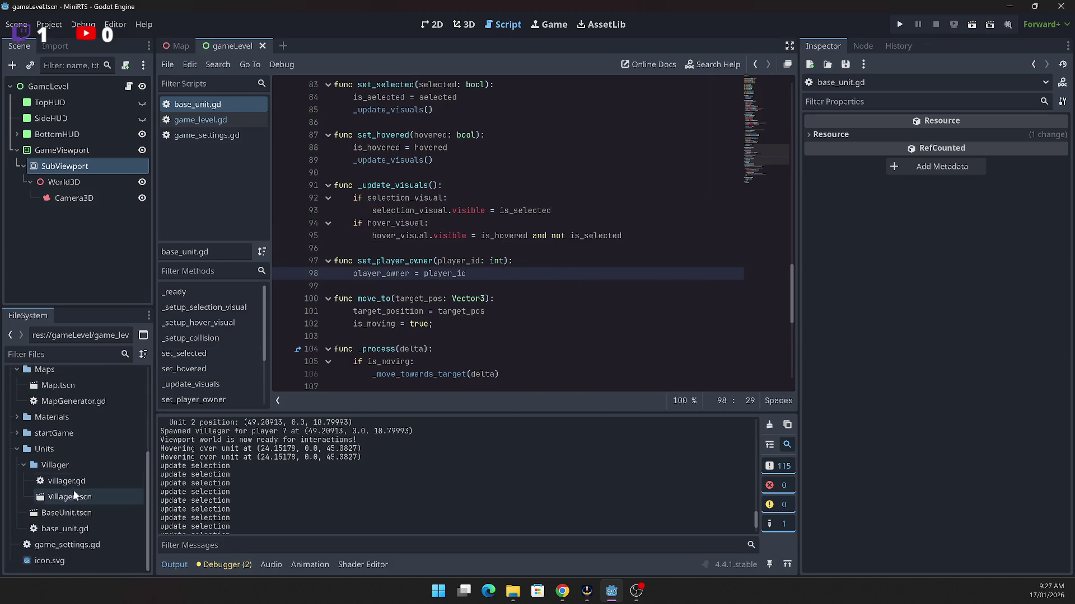
pyautogui.click(64, 514)
# Step: Open BaseUnit.tscn, highlight hover_visual uses, and view its yellow semi-transparent cylinder setup
pyautogui.doubleClick(63, 513)
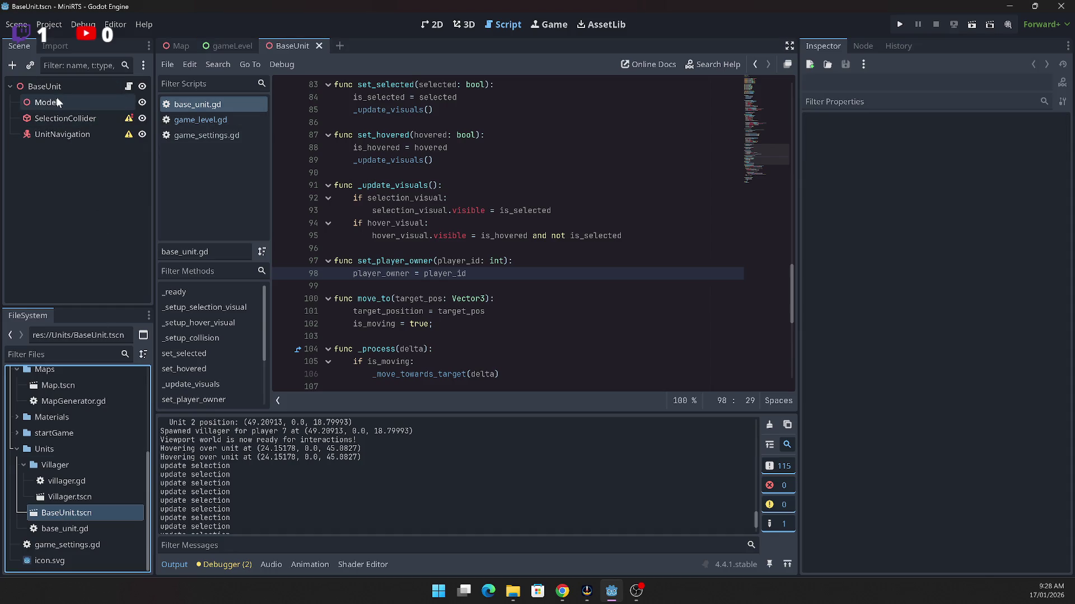
pyautogui.click(397, 236)
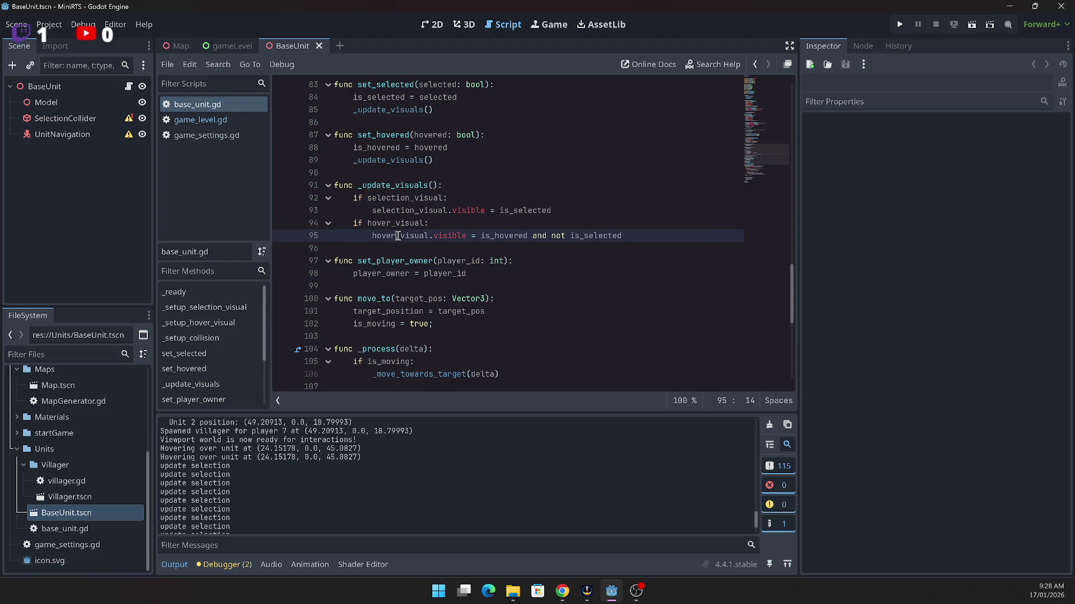
pyautogui.doubleClick(404, 236)
pyautogui.scroll(2, 412, 255)
pyautogui.scroll(13, 410, 273)
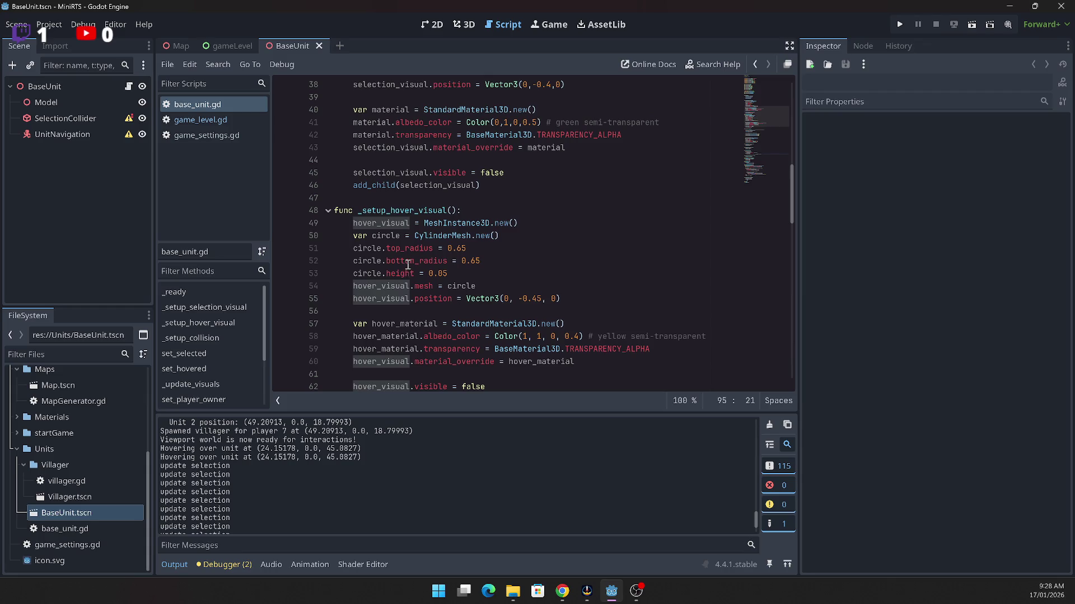
pyautogui.scroll(-2, 408, 264)
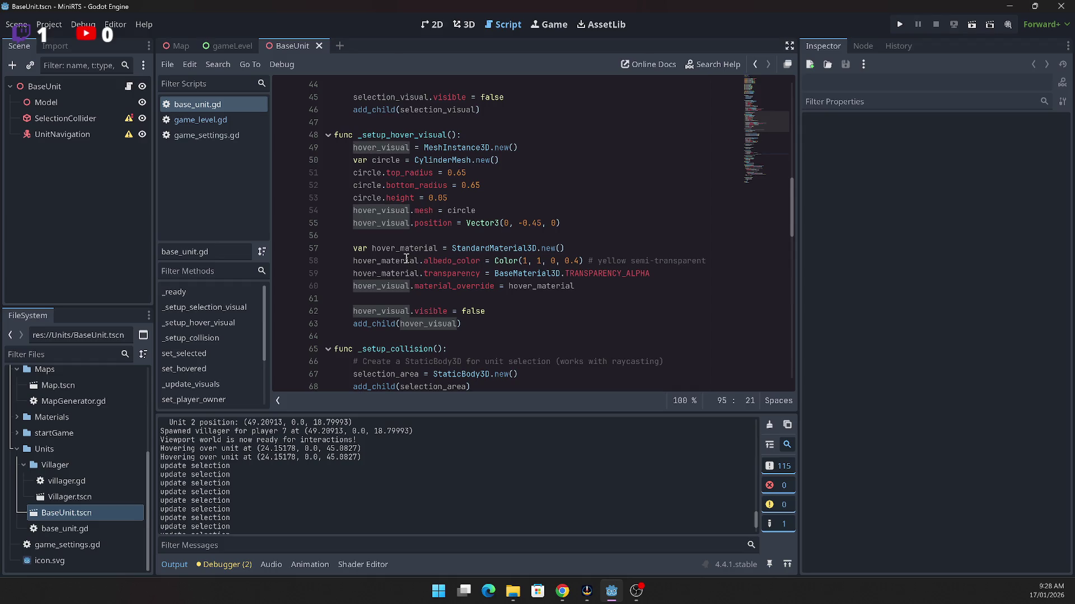
# Step: Open the Villager.tscn scene from the FileSystem dock
pyautogui.scroll(7, 407, 258)
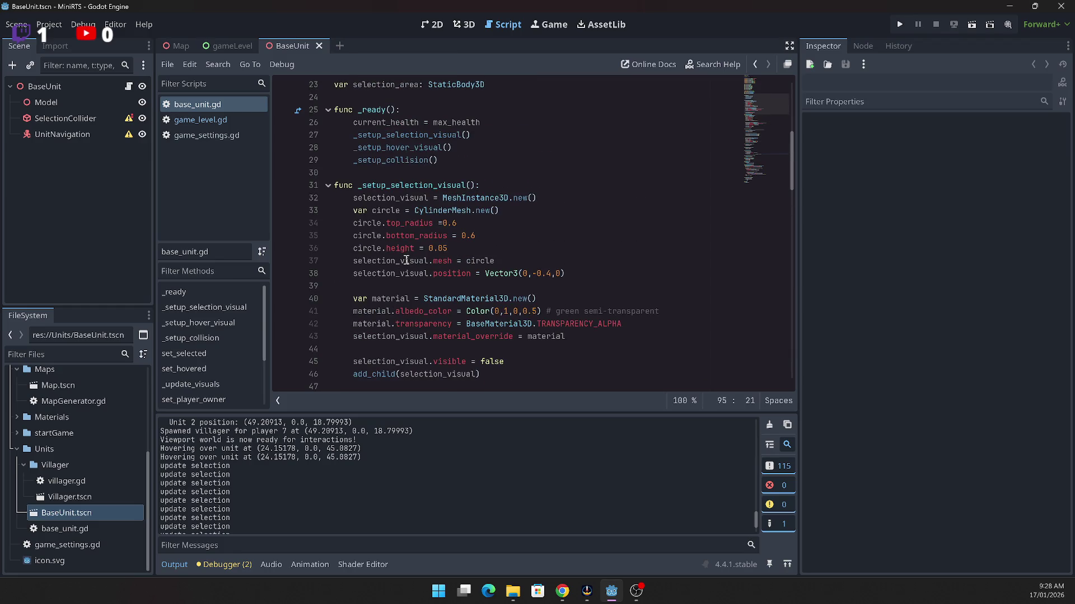
pyautogui.scroll(-2, 406, 260)
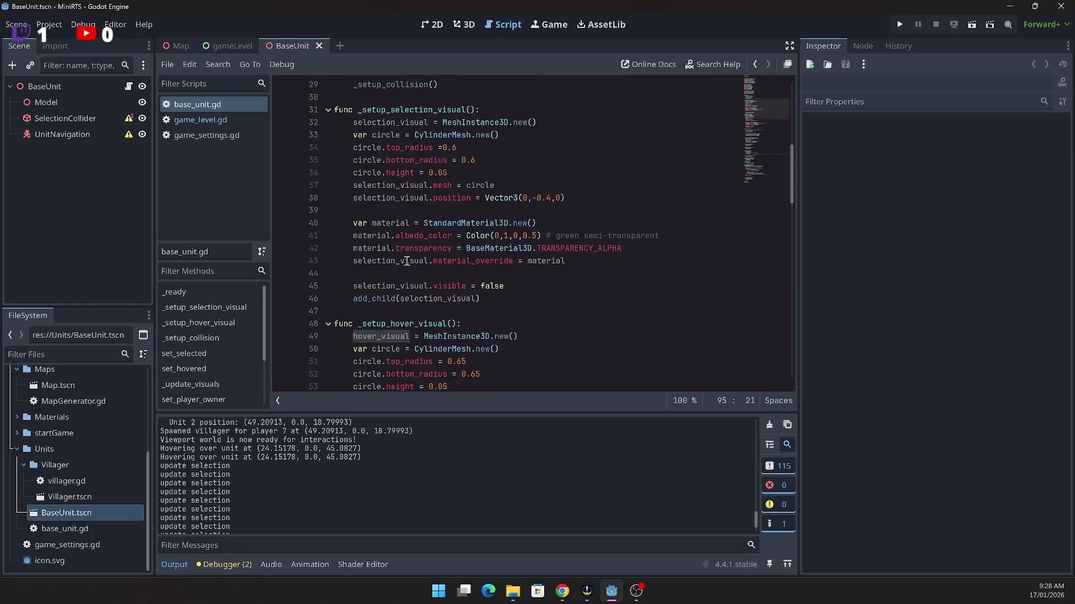
pyautogui.click(80, 496)
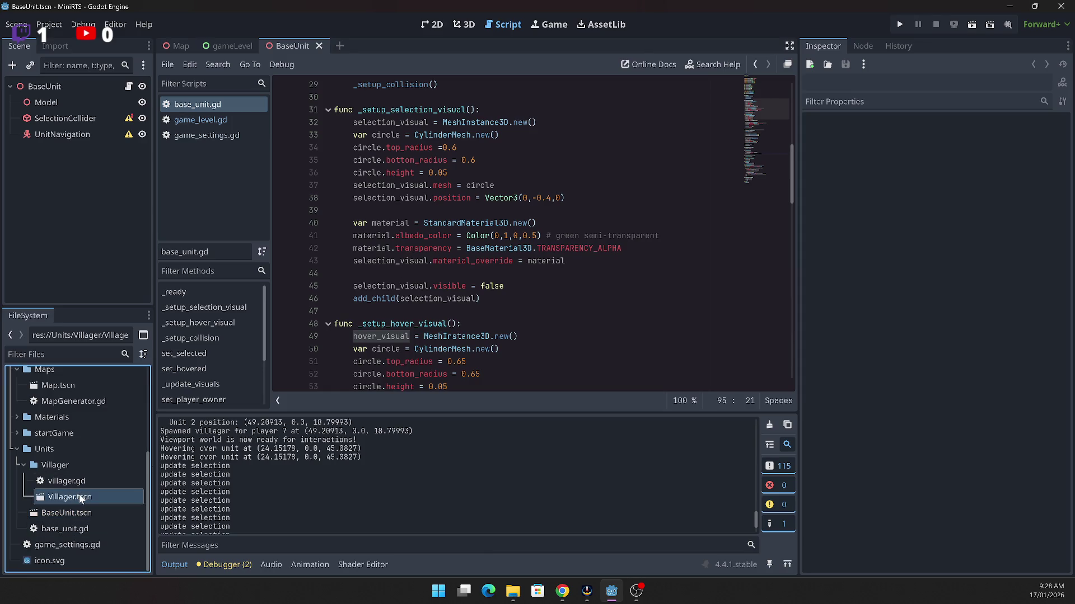
pyautogui.doubleClick(70, 497)
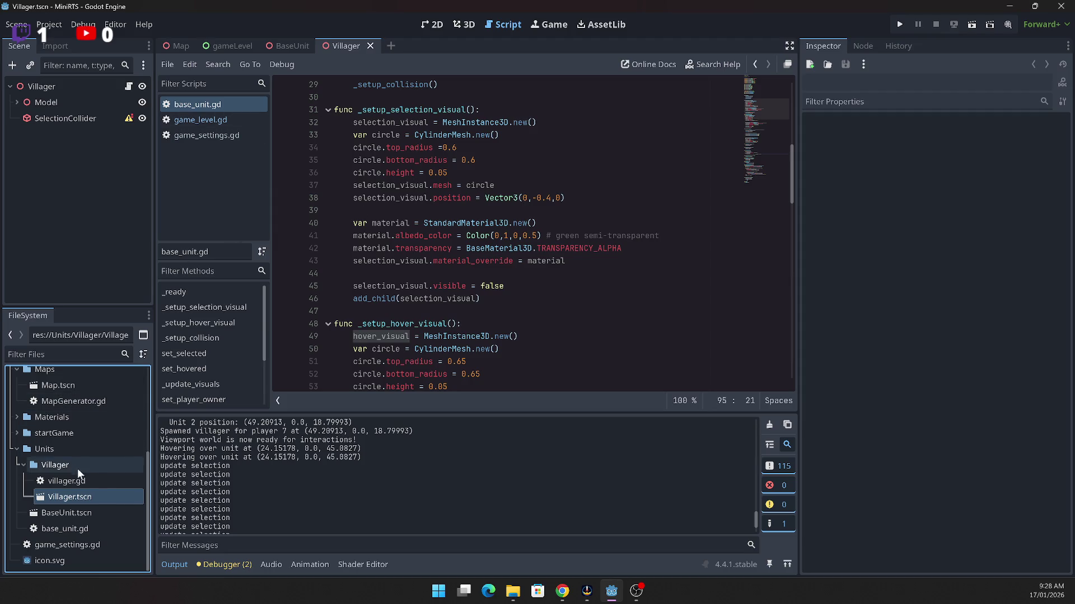
# Step: Open villager.gd and read through its VillagerState enum and gathering, building and returning functions
pyautogui.doubleClick(64, 481)
pyautogui.scroll(9, 658, 296)
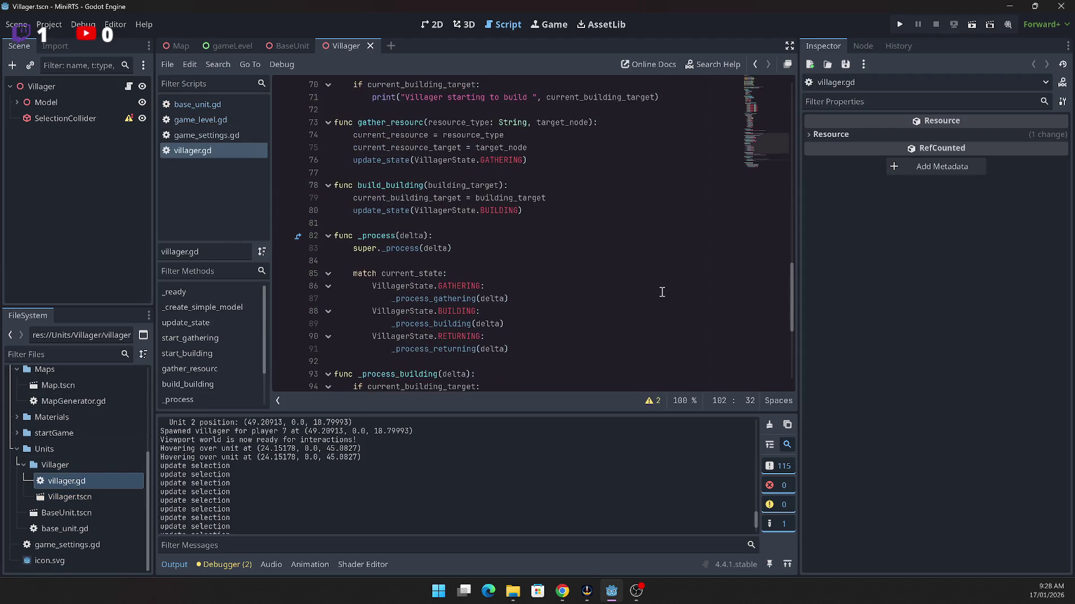
pyautogui.scroll(11, 658, 297)
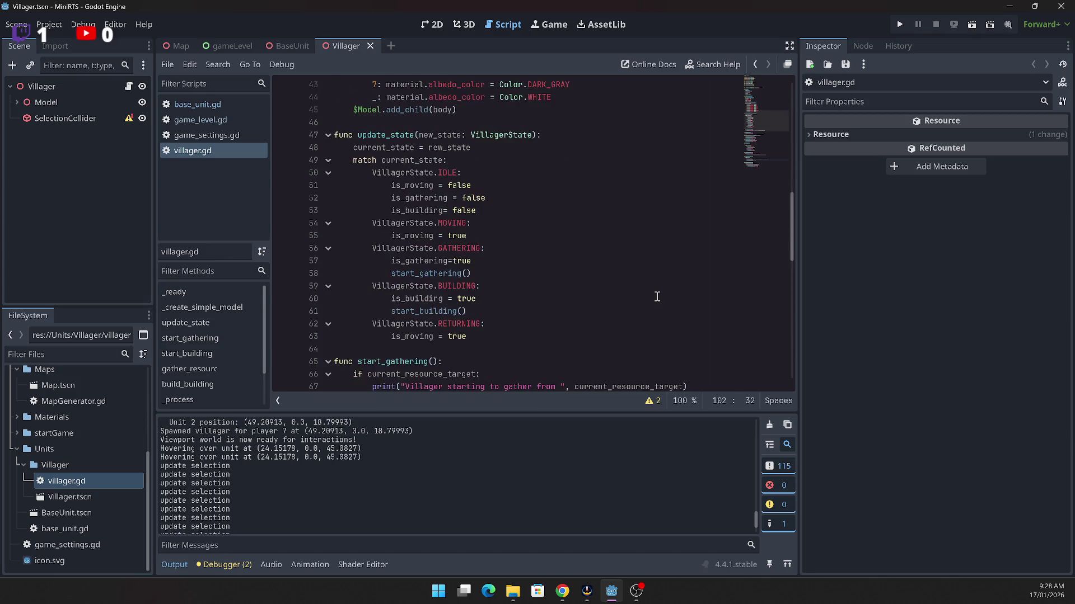
pyautogui.scroll(3, 658, 297)
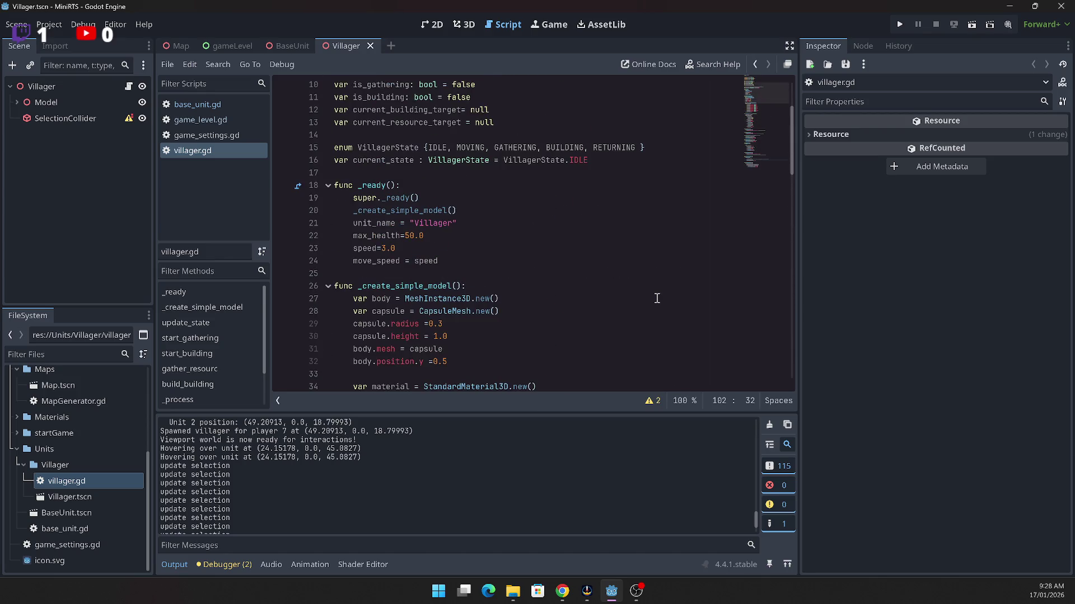
pyautogui.scroll(1, 656, 298)
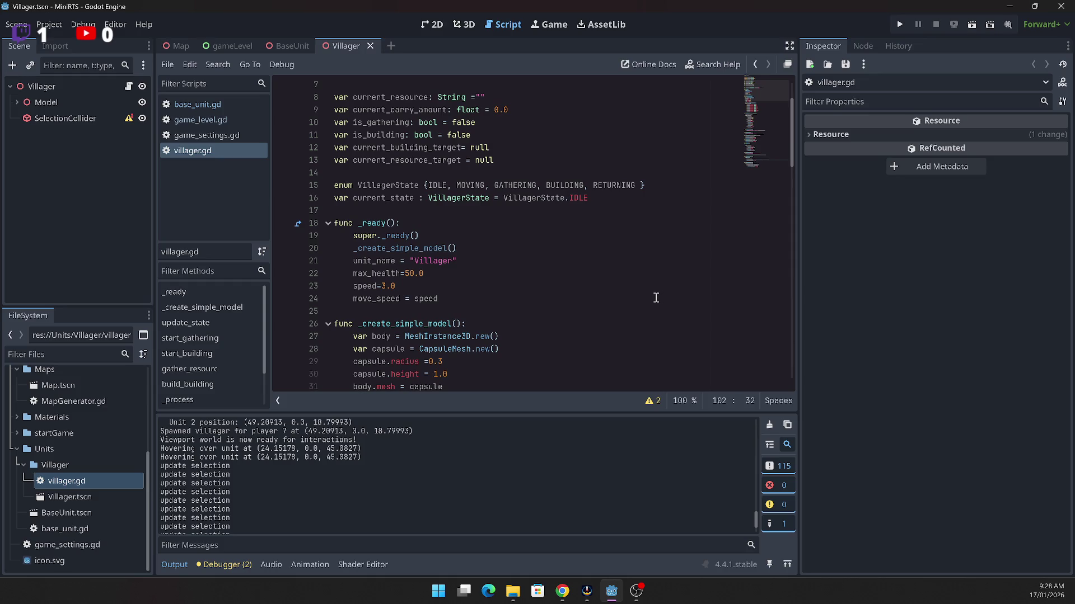
pyautogui.scroll(-2, 656, 298)
pyautogui.scroll(-3, 656, 297)
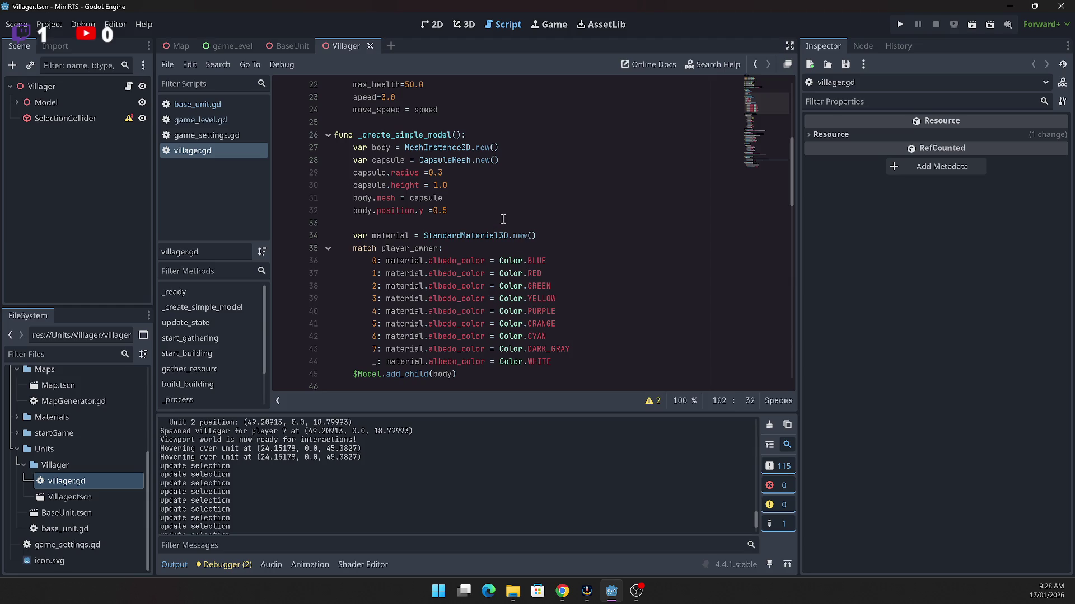
pyautogui.scroll(-5, 582, 252)
pyautogui.scroll(-1, 550, 218)
pyautogui.scroll(-5, 550, 219)
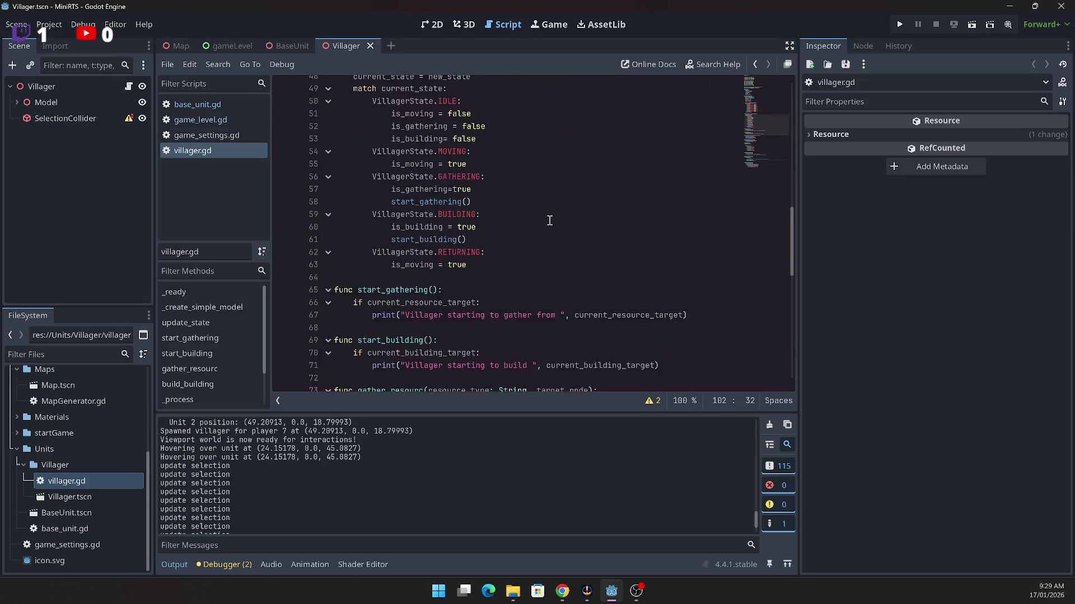
pyautogui.scroll(-7, 550, 221)
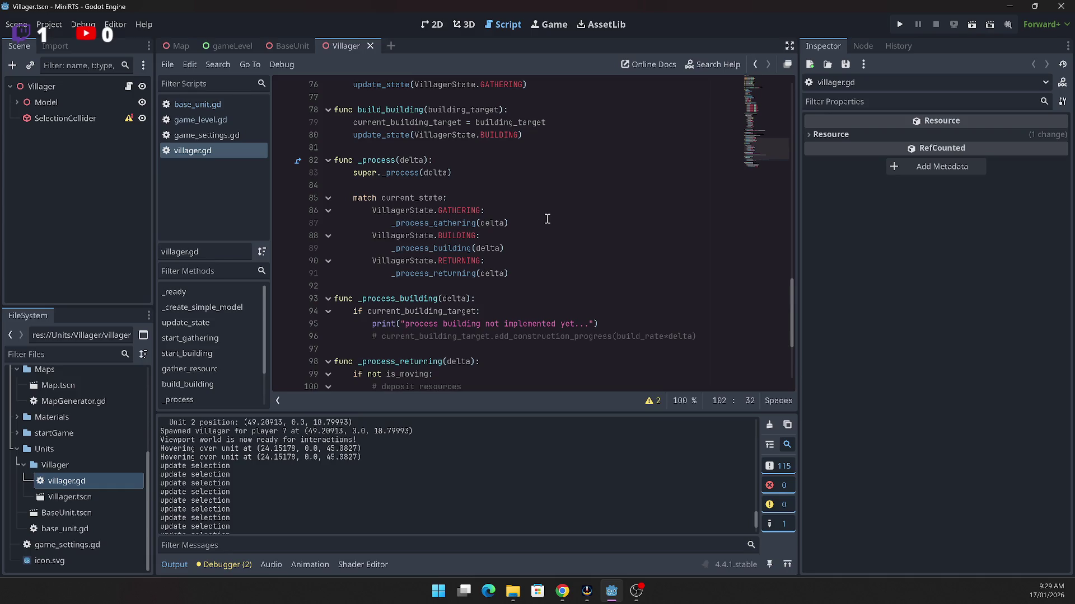
pyautogui.scroll(-2, 546, 218)
pyautogui.scroll(-2, 531, 214)
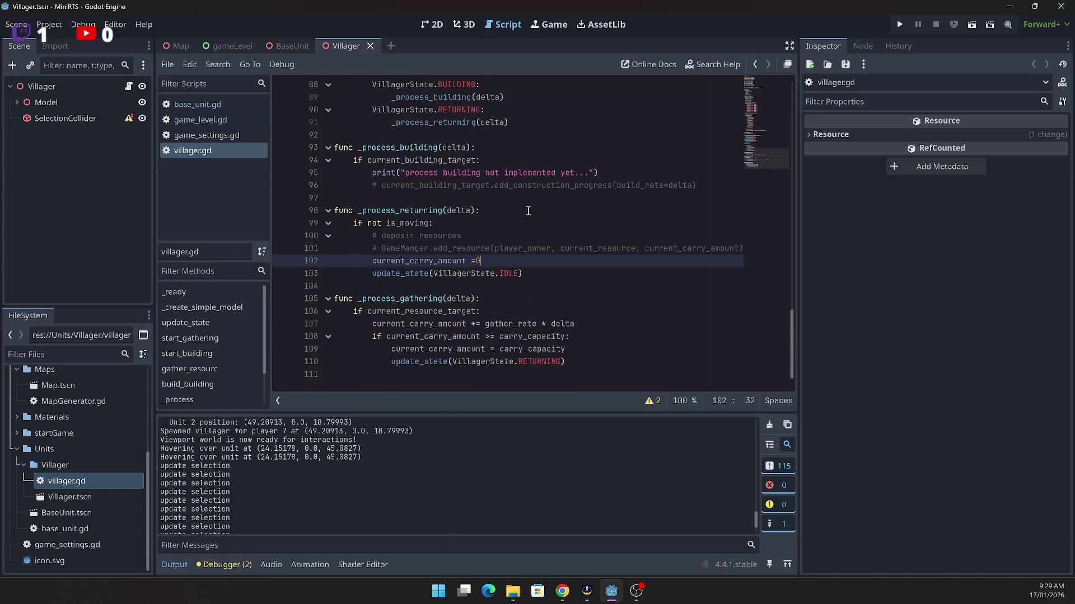
pyautogui.scroll(10, 530, 202)
pyautogui.scroll(10, 529, 201)
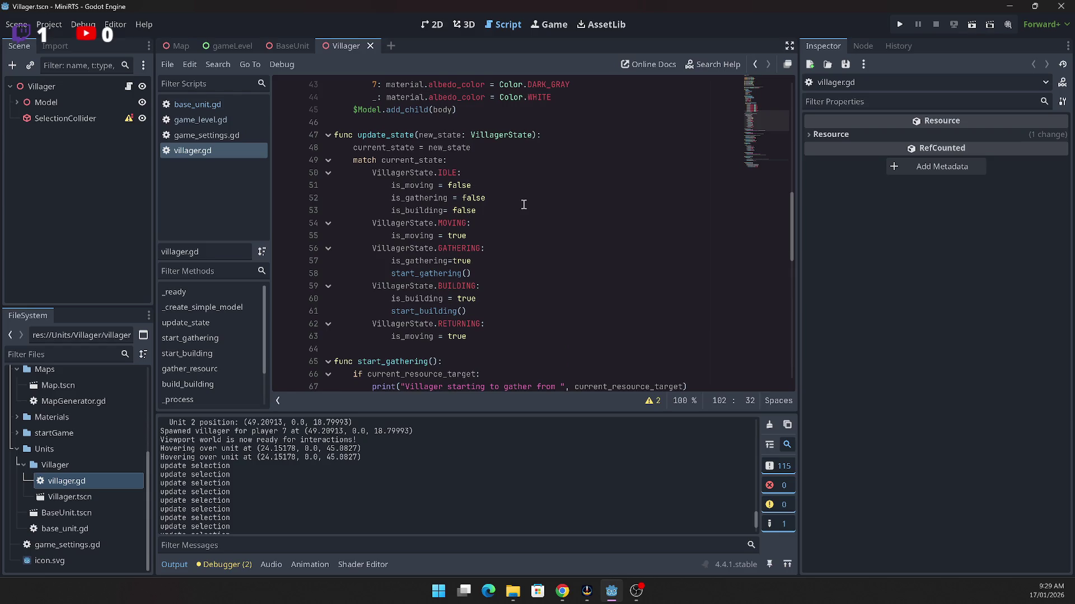
pyautogui.scroll(5, 524, 205)
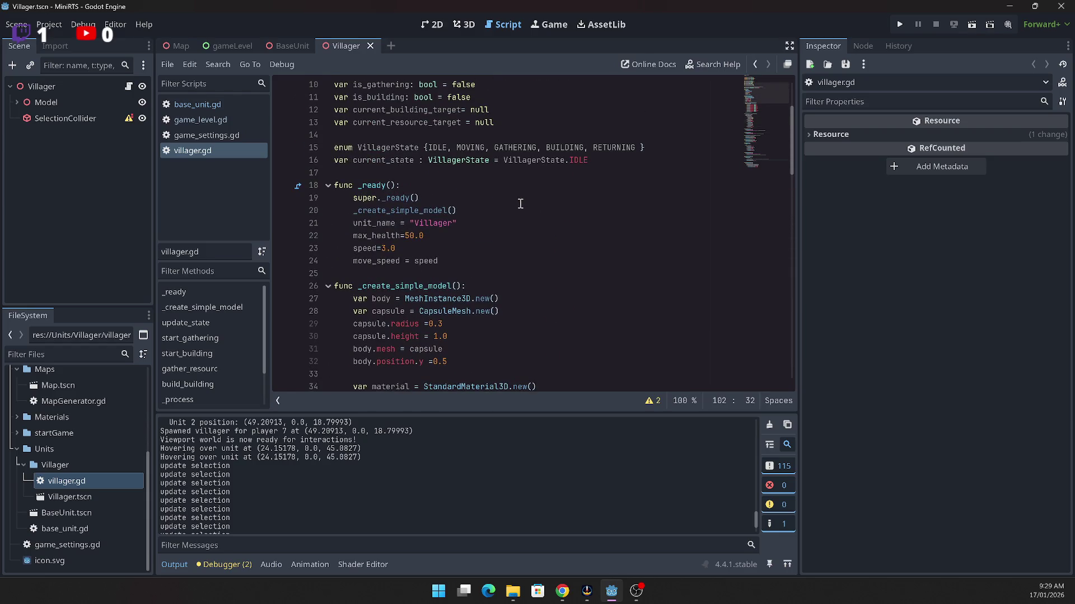
# Step: Run the project, start a Desert map match, then go back to the menu and Exit
pyautogui.click(901, 24)
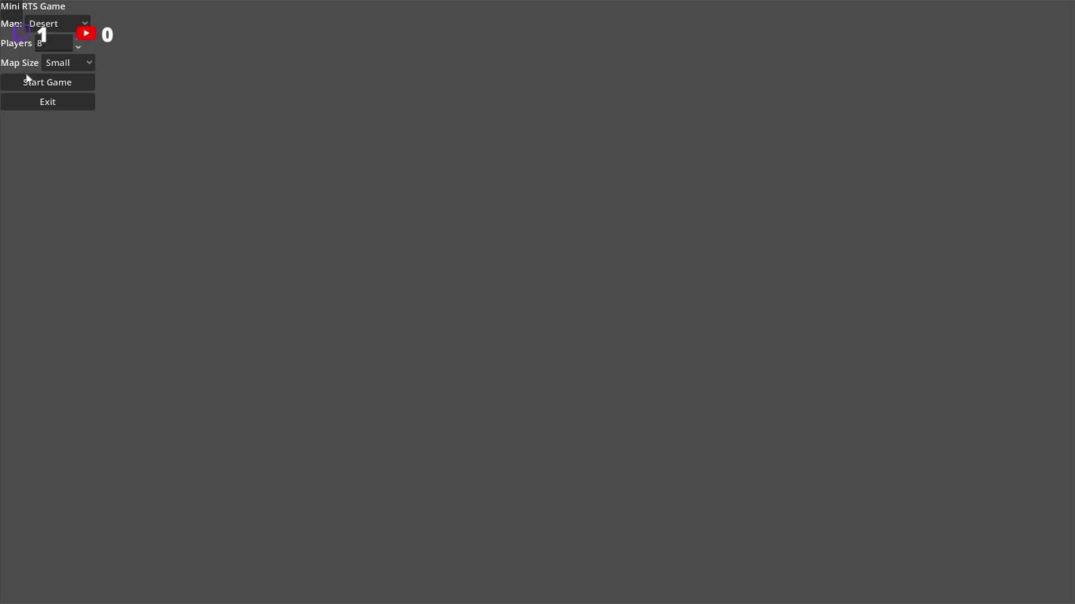
pyautogui.click(27, 81)
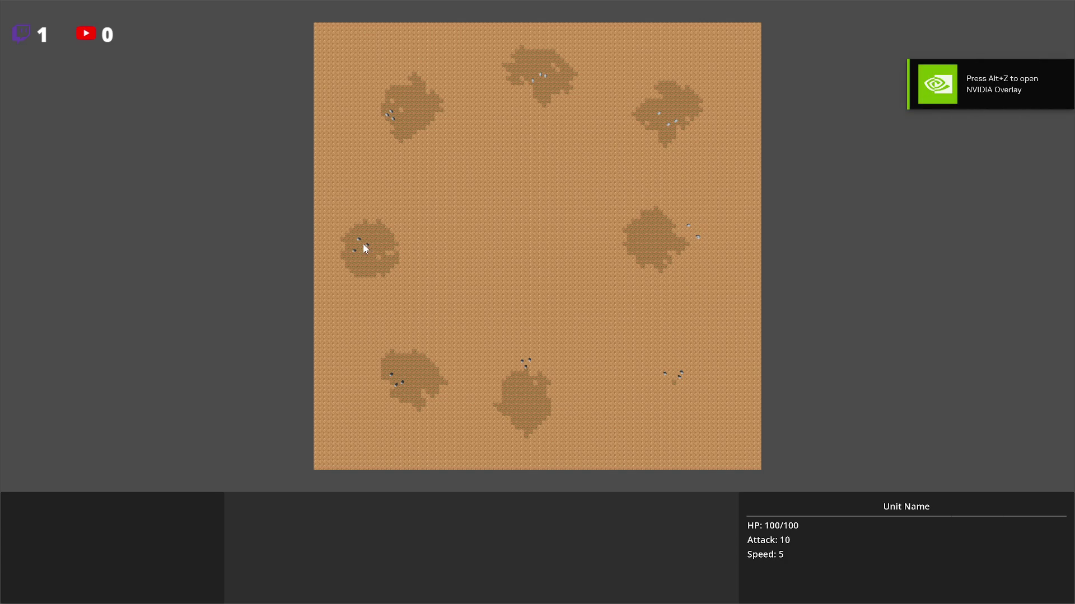
pyautogui.press('Escape')
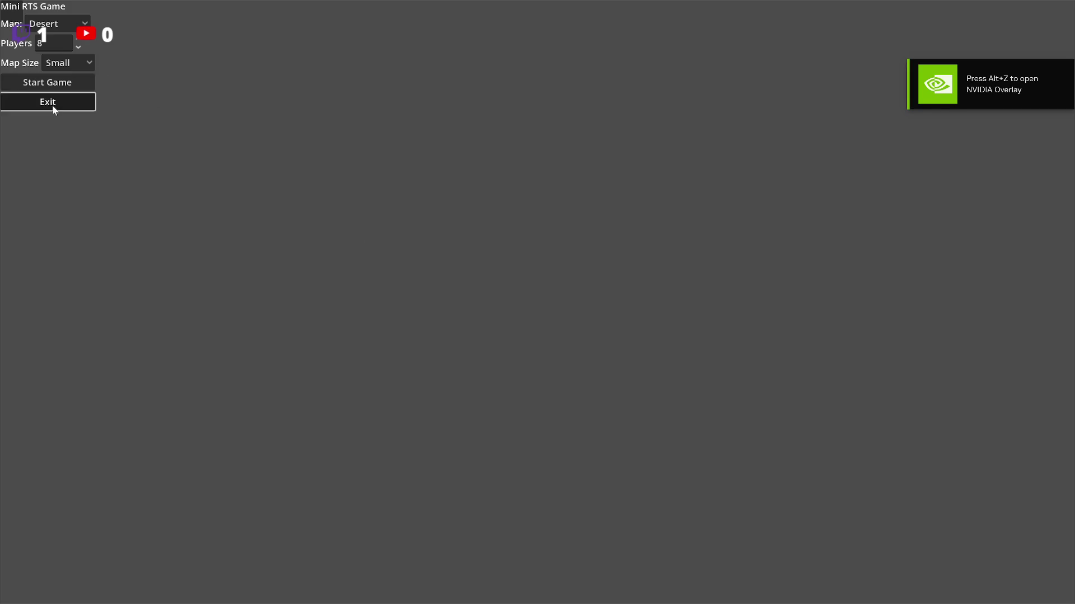
pyautogui.click(52, 103)
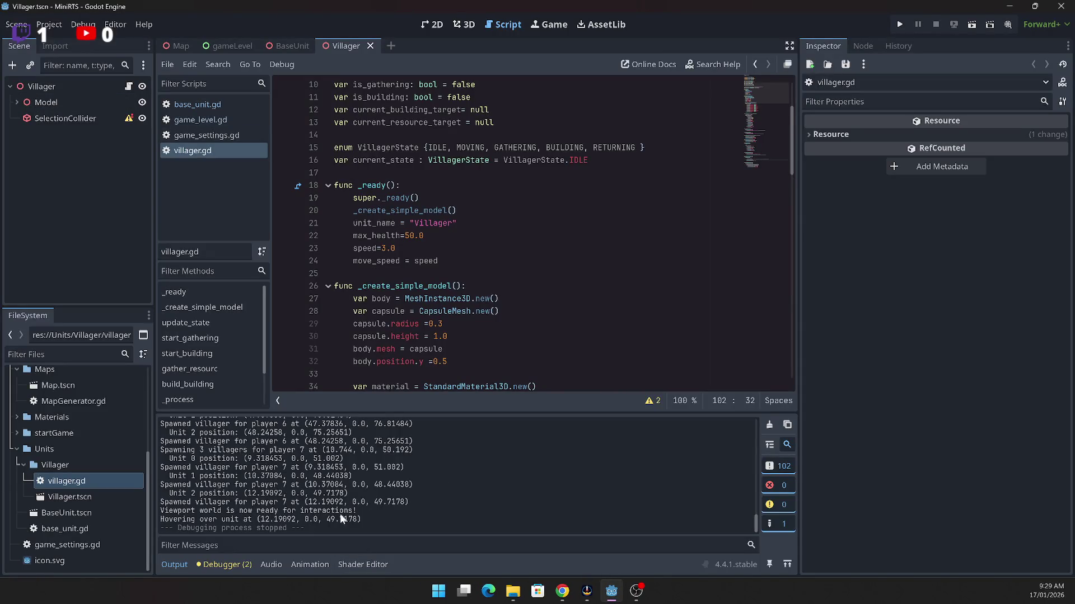
# Step: Highlight the 'Hovering over unit' output line, then switch to the BaseUnit and gameLevel scene tabs
pyautogui.moveTo(364, 522)
pyautogui.mouseDown()
pyautogui.moveTo(145, 518)
pyautogui.moveTo(152, 485)
pyautogui.moveTo(155, 510)
pyautogui.mouseUp()
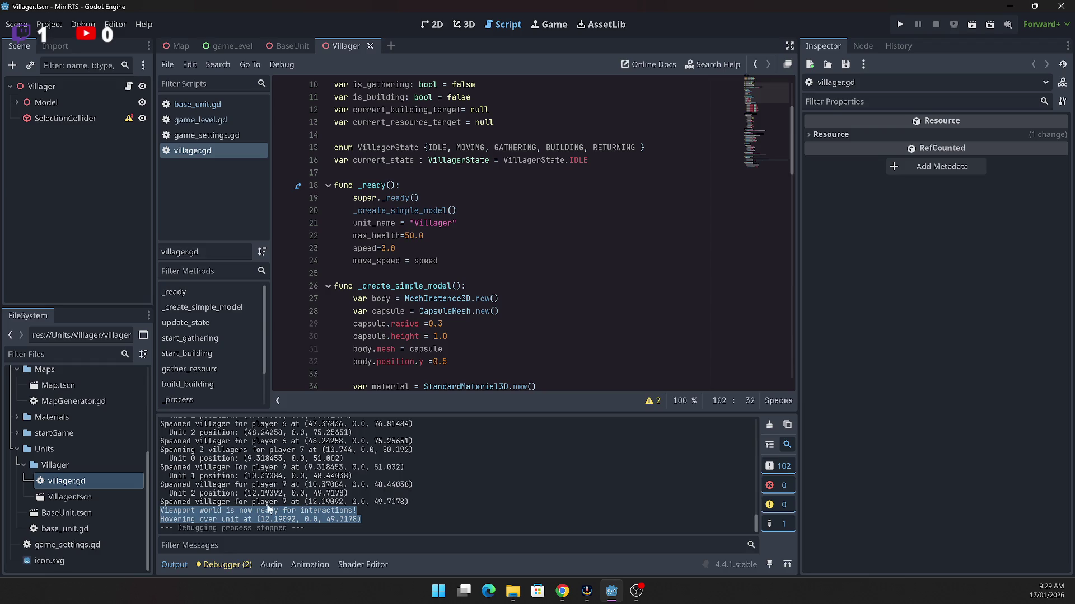
pyautogui.click(281, 48)
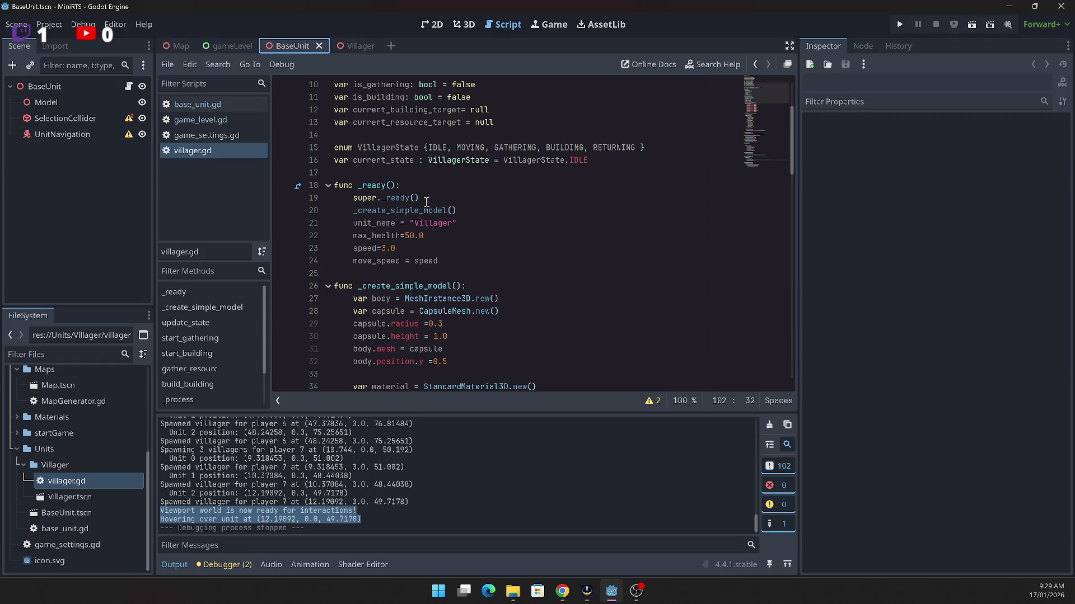
pyautogui.scroll(-2, 427, 202)
pyautogui.scroll(3, 403, 192)
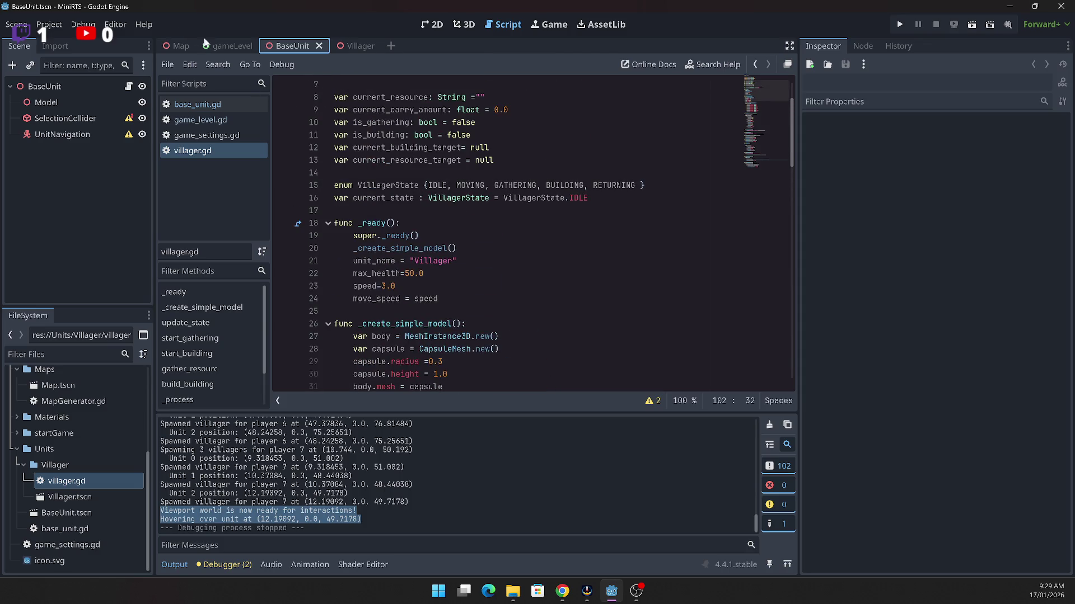
pyautogui.click(215, 47)
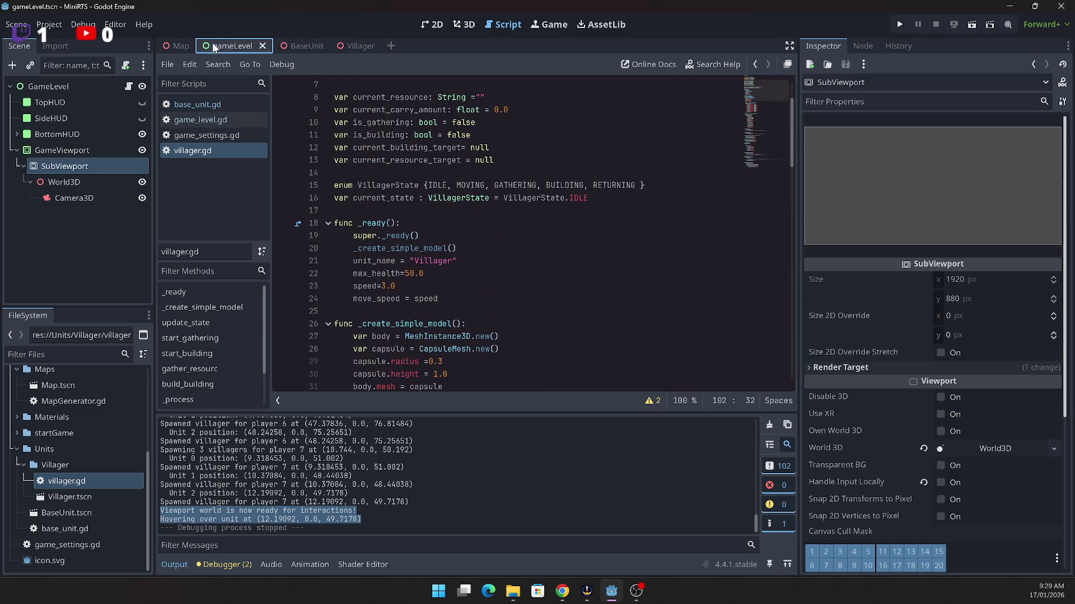
# Step: Open game_level.gd and look over _update_hover around lines 205-212
pyautogui.click(213, 119)
pyautogui.scroll(-10, 591, 203)
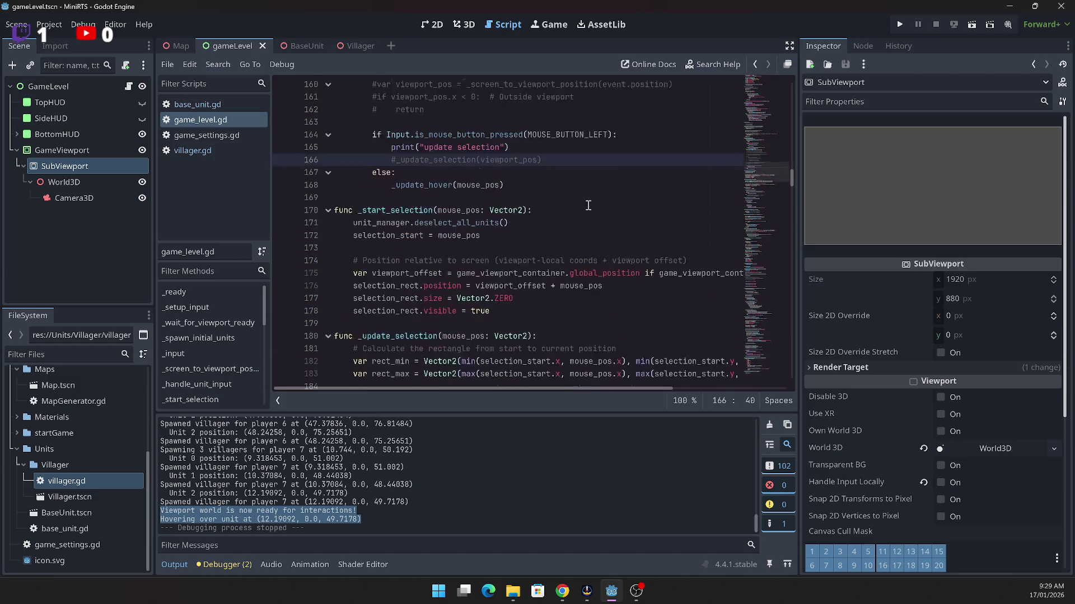
pyautogui.scroll(-6, 586, 199)
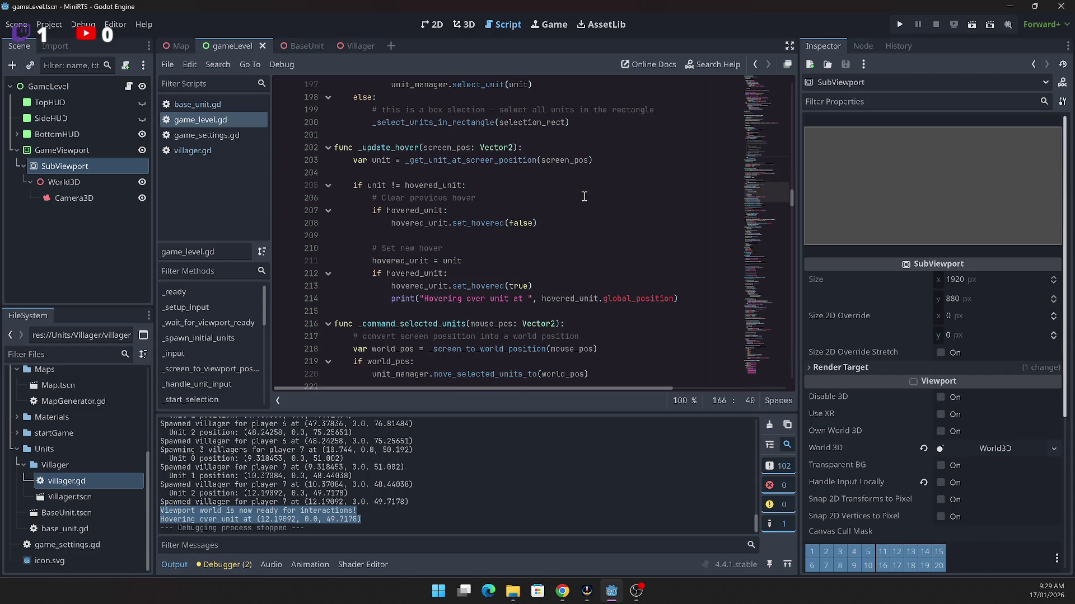
pyautogui.click(456, 203)
pyautogui.click(551, 223)
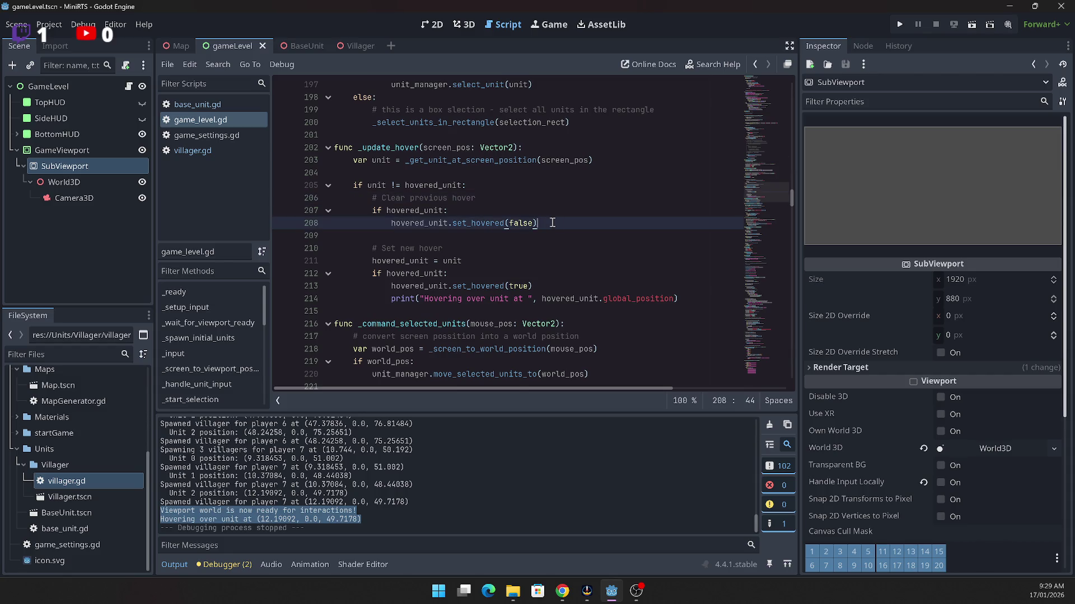
pyautogui.click(479, 202)
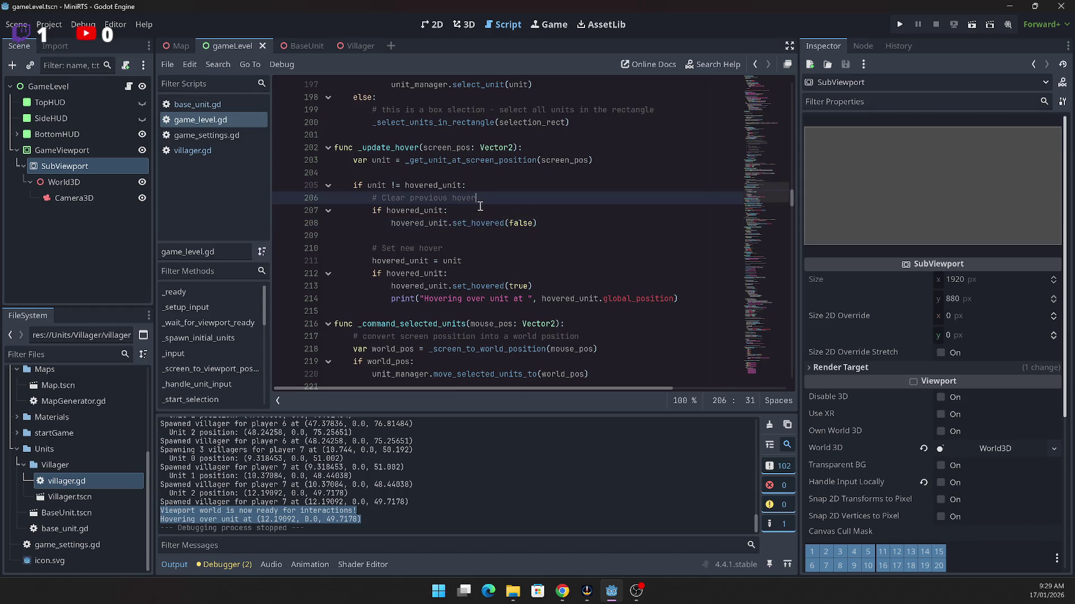
pyautogui.click(463, 272)
pyautogui.scroll(-2, 469, 249)
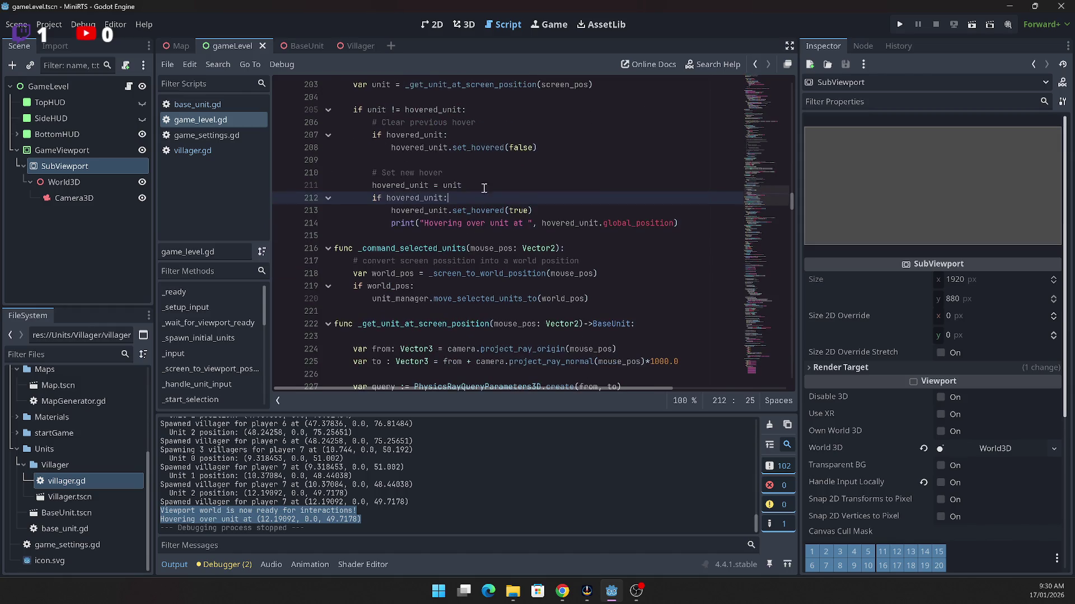
pyautogui.scroll(1, 482, 194)
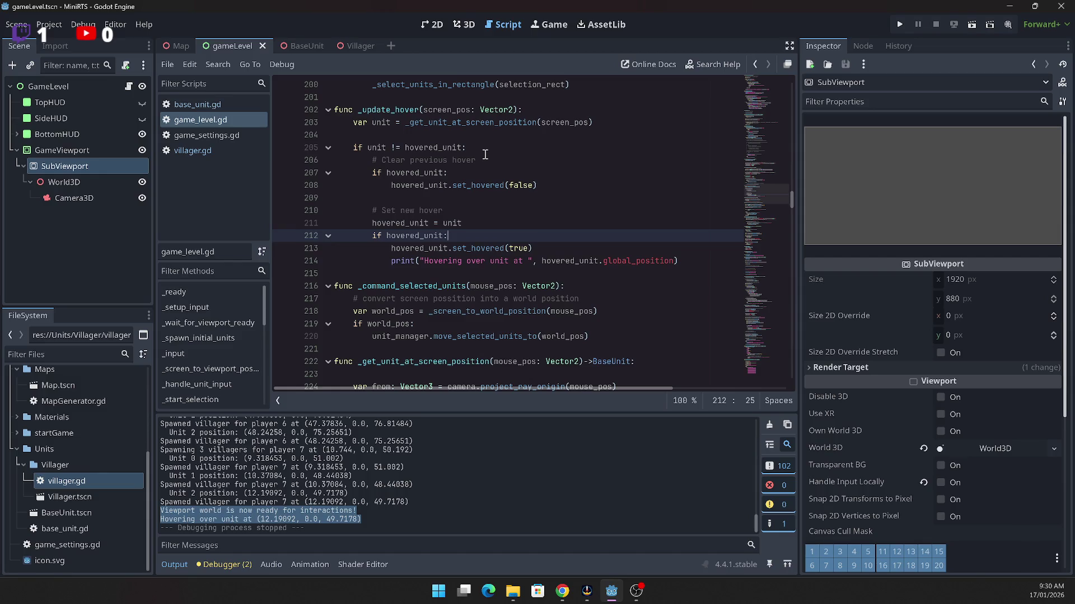
# Step: Highlight every use of hovered_unit in the hover check code
pyautogui.click(484, 153)
pyautogui.click(427, 150)
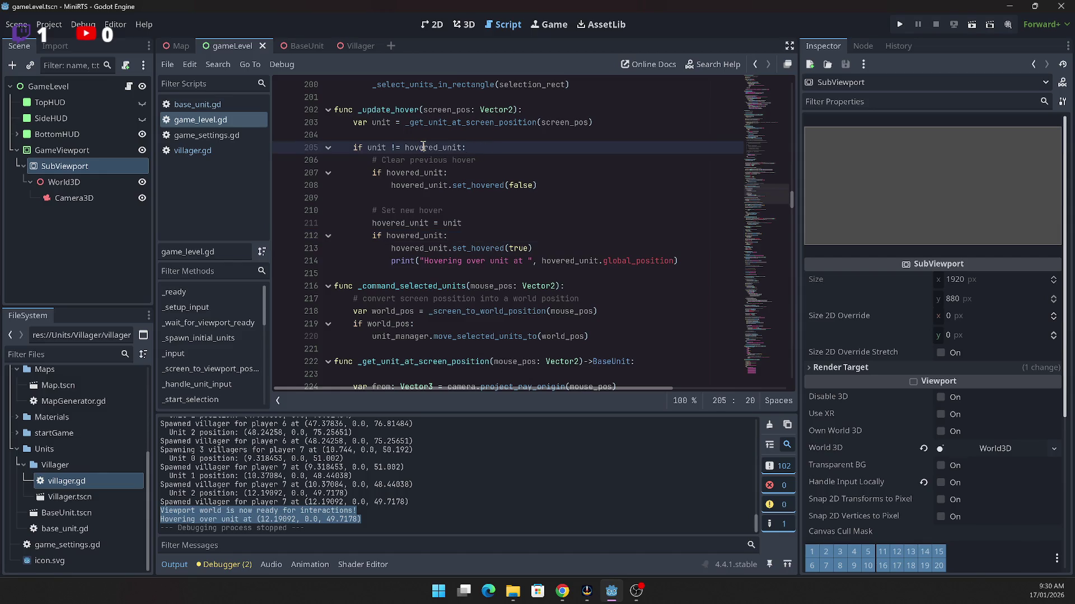
pyautogui.hotkey('ctrl', 'shift', 'Left')
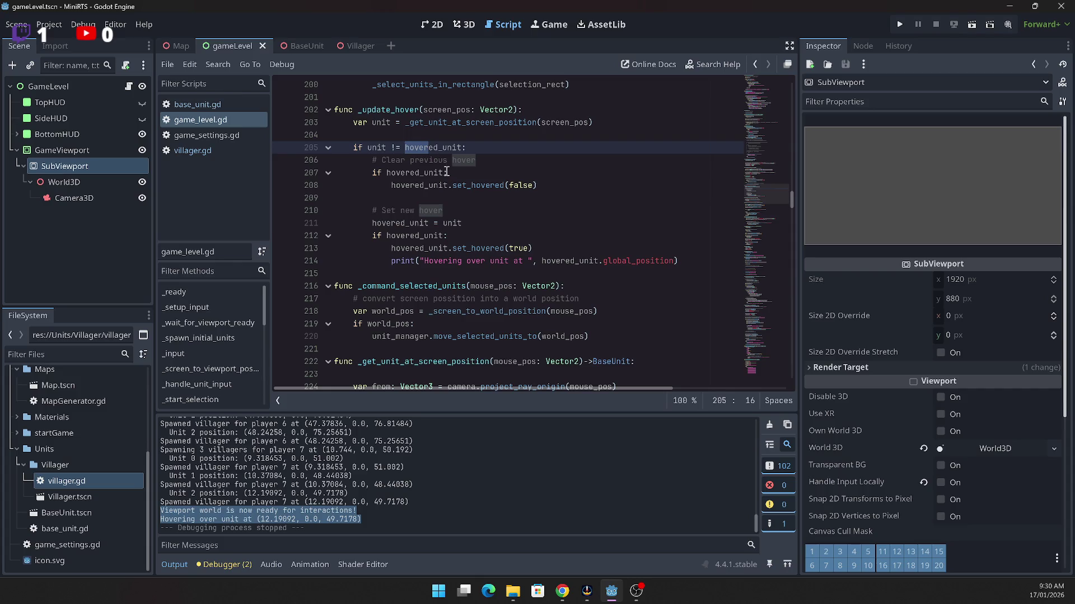
pyautogui.doubleClick(419, 248)
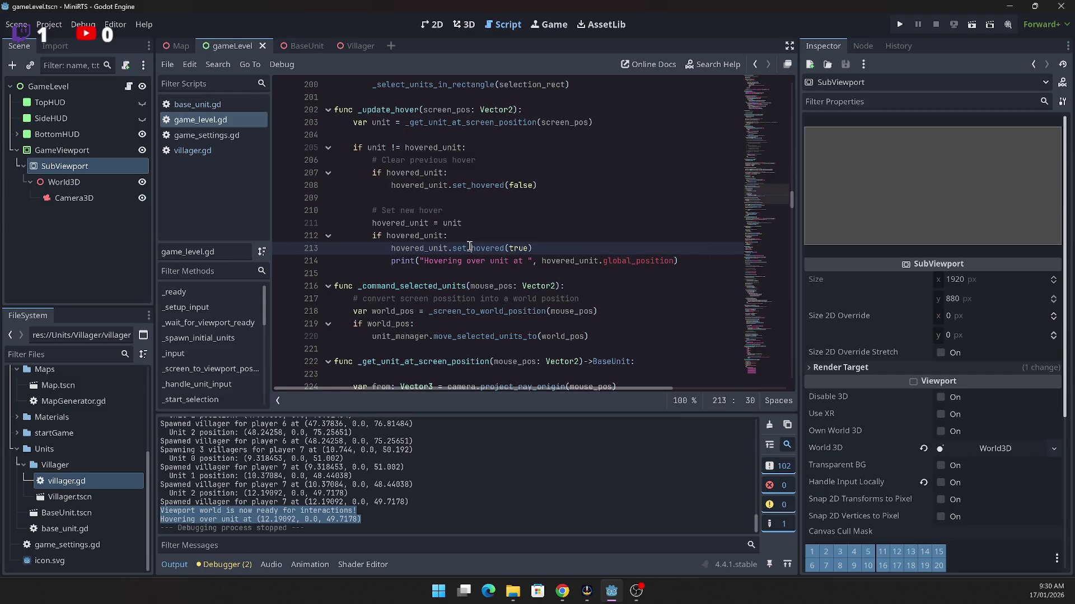
# Step: Delete the empty line 209 after line 208, then switch to base_unit.gd
pyautogui.click(433, 211)
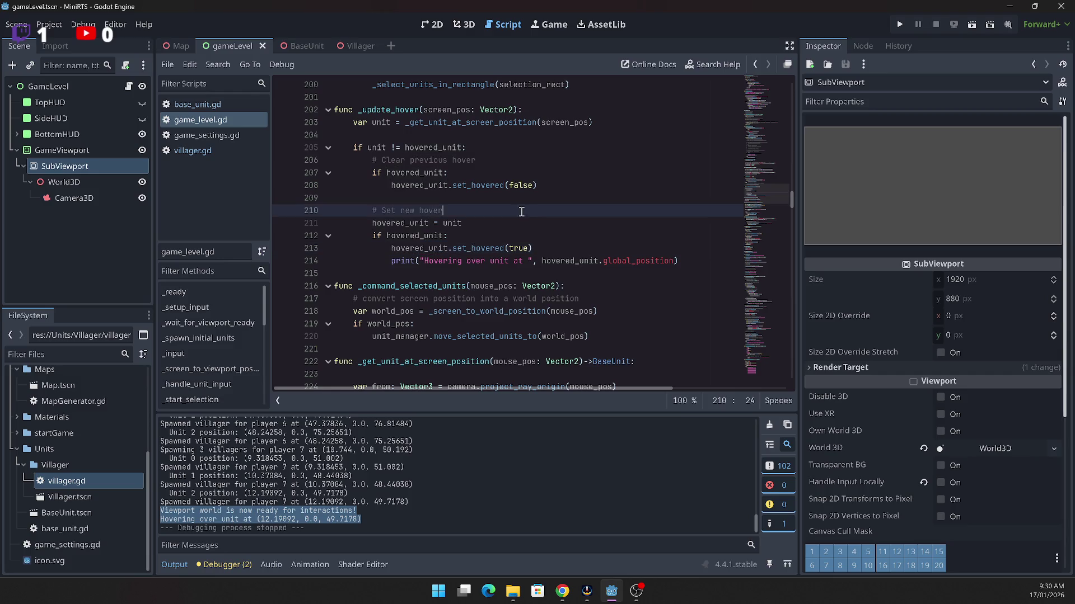
pyautogui.click(581, 187)
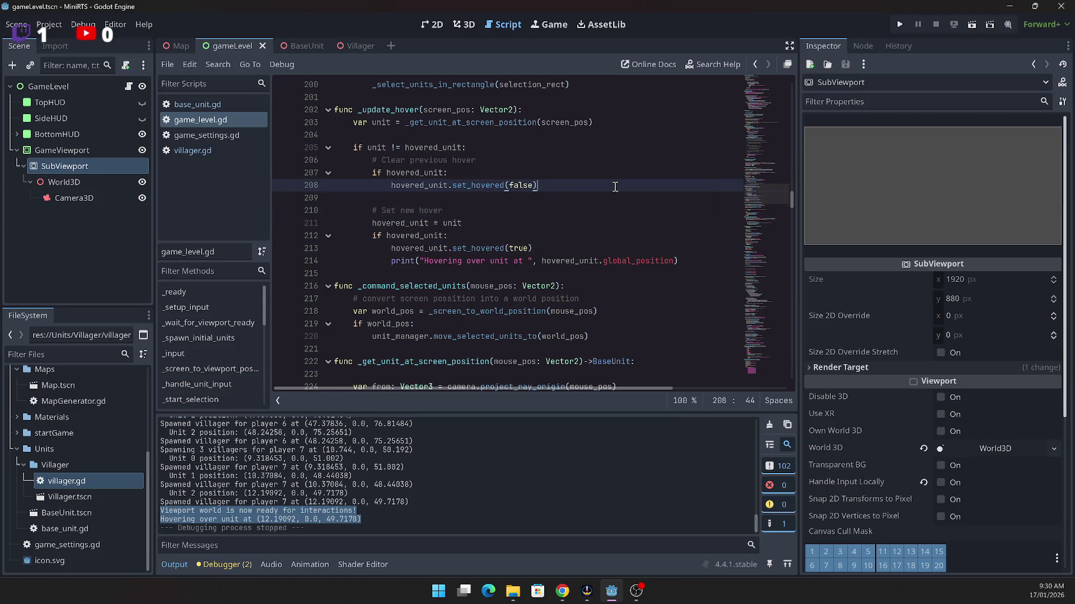
pyautogui.press('Delete')
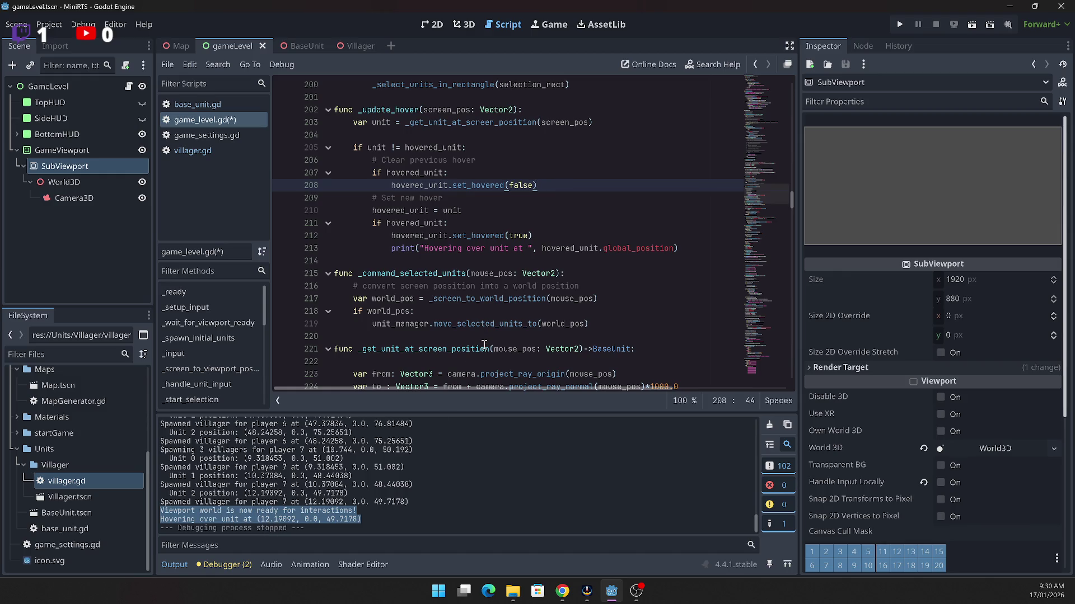
pyautogui.doubleClick(492, 236)
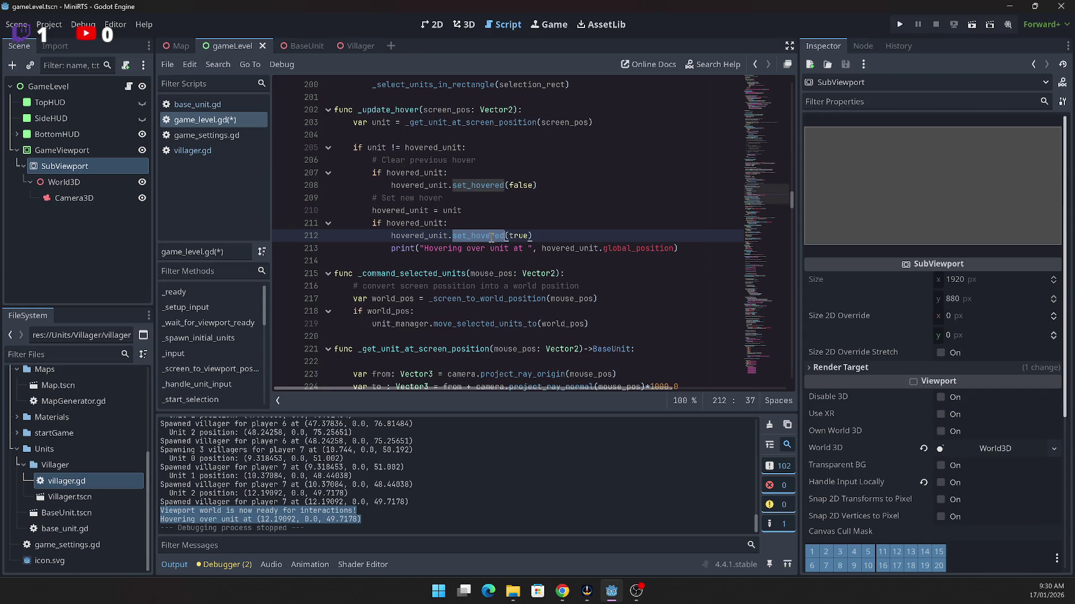
pyautogui.click(182, 104)
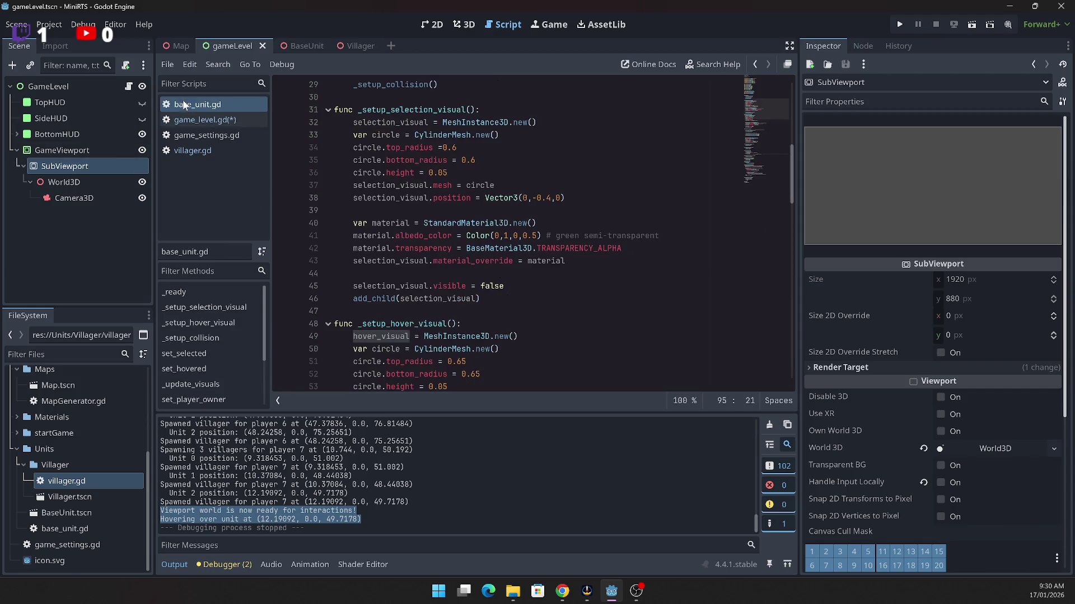
# Step: Set a breakpoint on base_unit.gd line 95, the hover_visual visibility line, and run the project
pyautogui.scroll(-5, 500, 296)
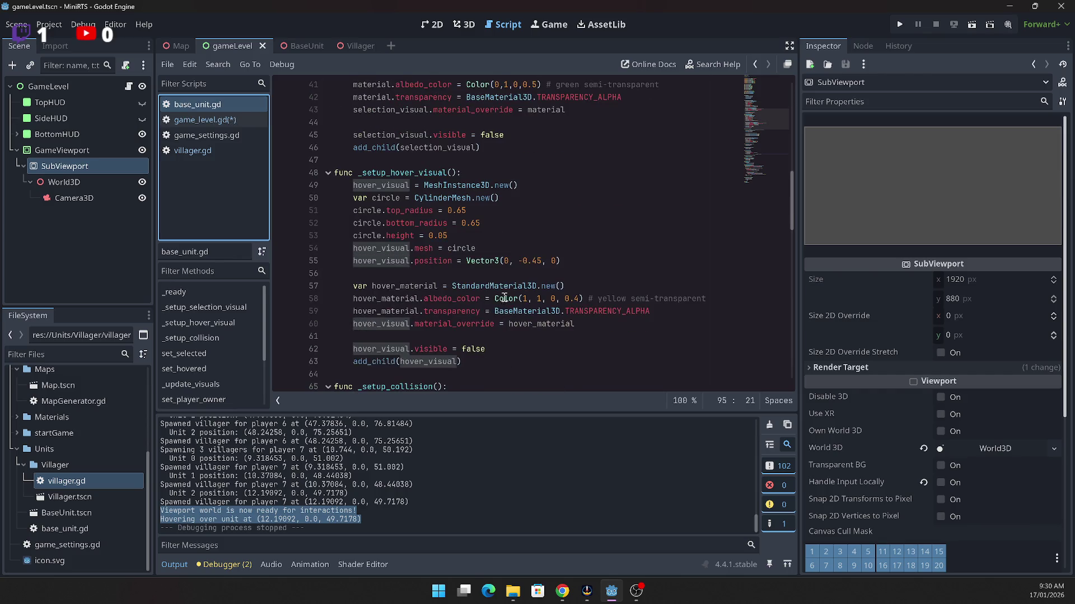
pyautogui.scroll(-4, 499, 296)
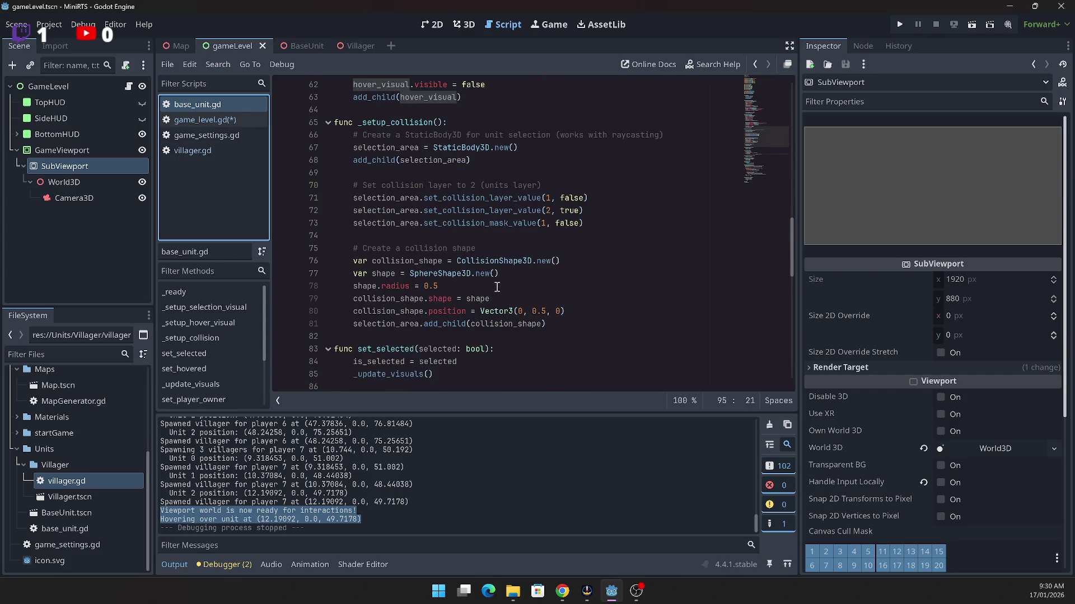
pyautogui.scroll(-4, 497, 286)
pyautogui.scroll(-3, 496, 287)
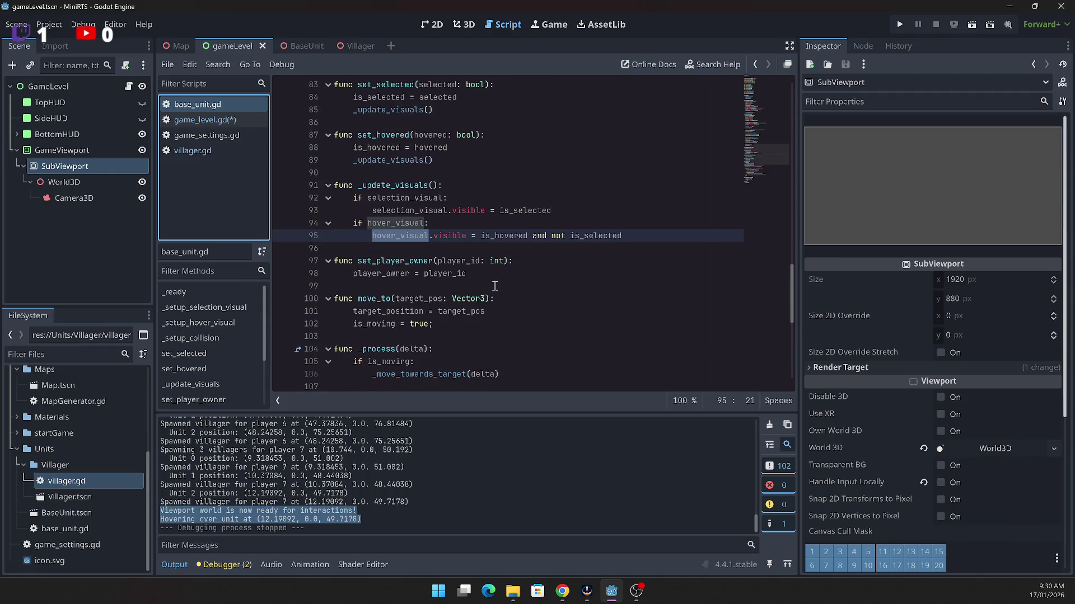
pyautogui.scroll(1, 473, 286)
pyautogui.click(465, 289)
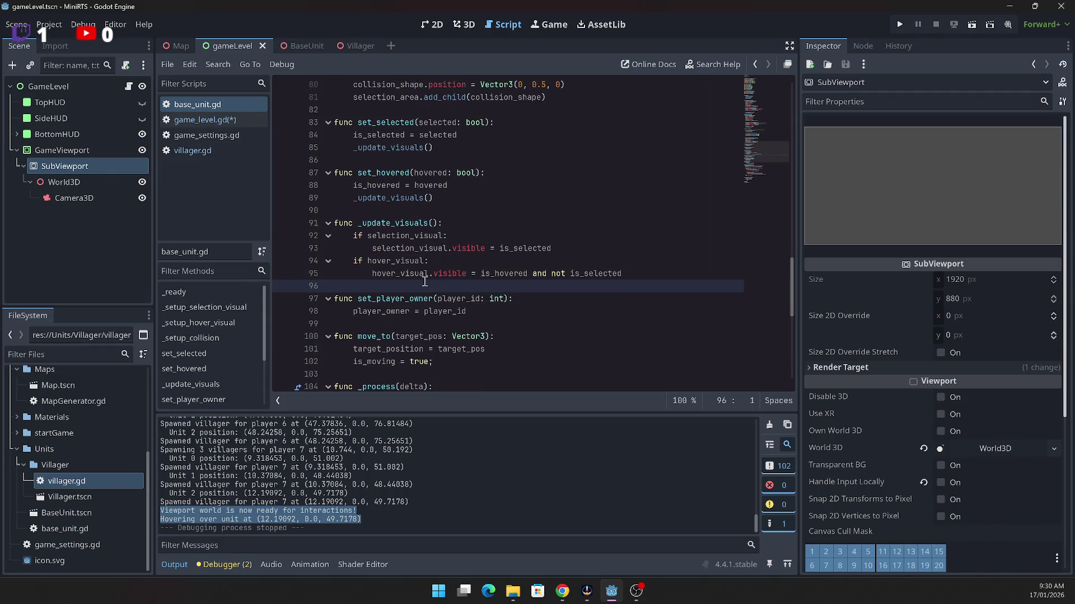
pyautogui.click(284, 273)
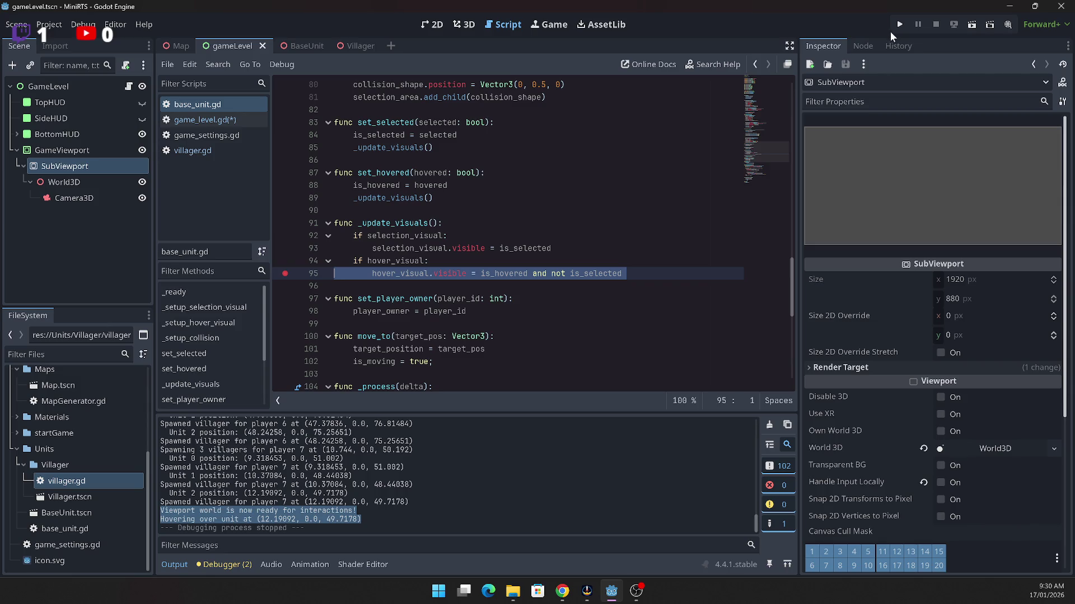
pyautogui.click(898, 26)
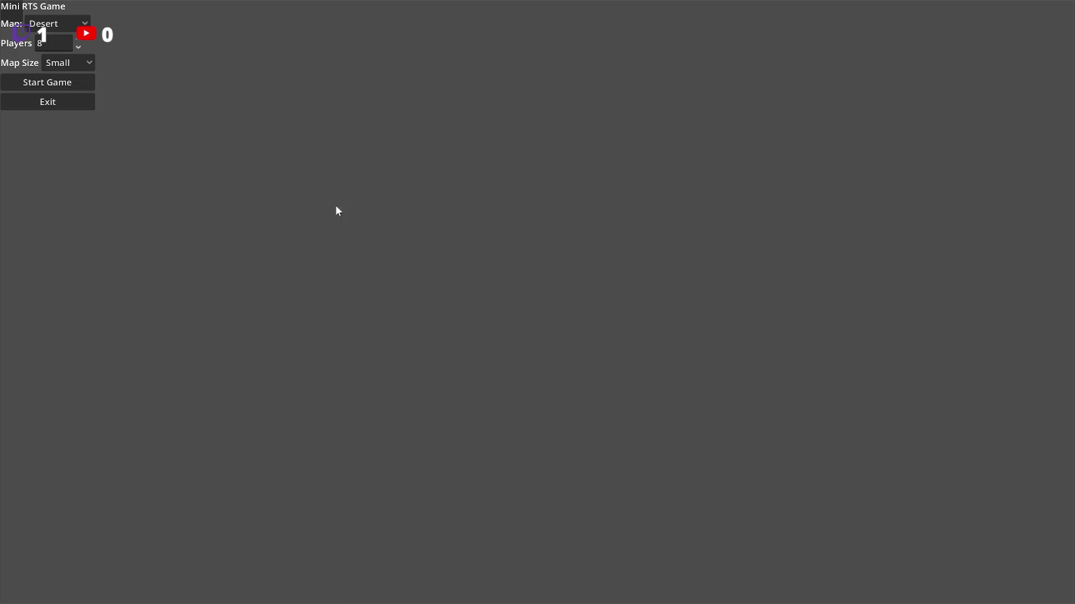
# Step: Start a match to hit the line-95 breakpoint, inspect is_hovered in Stack Variables, then relaunch
pyautogui.click(65, 83)
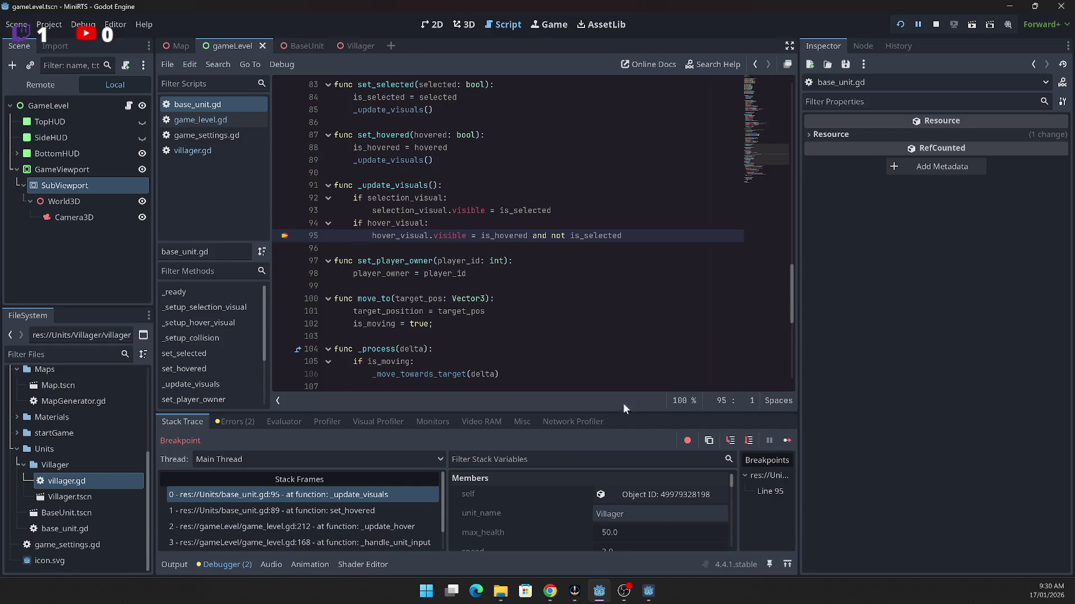
pyautogui.scroll(-3, 504, 516)
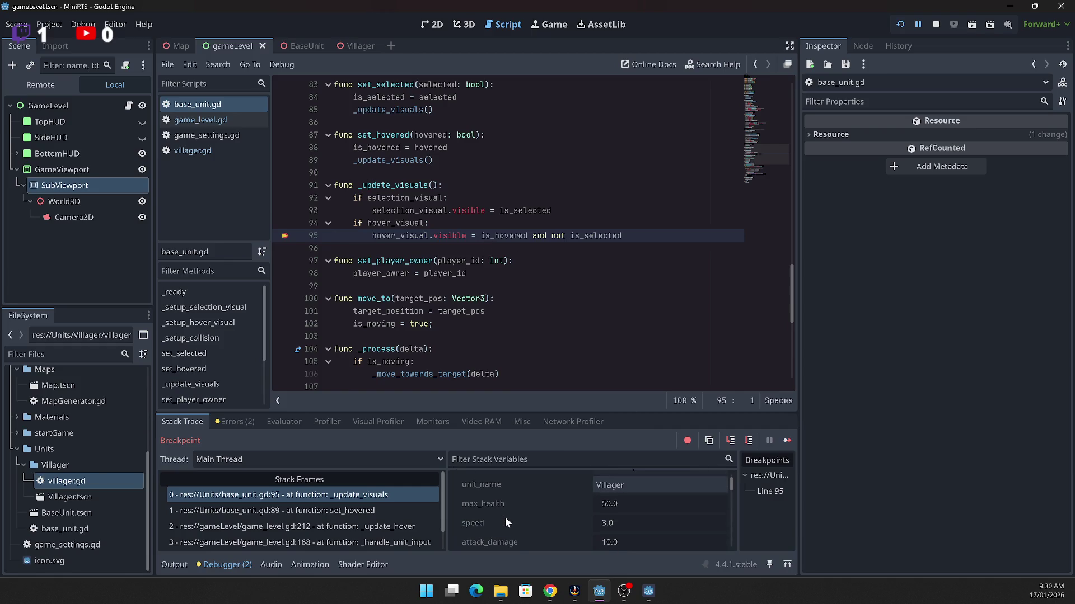
pyautogui.scroll(-2, 504, 513)
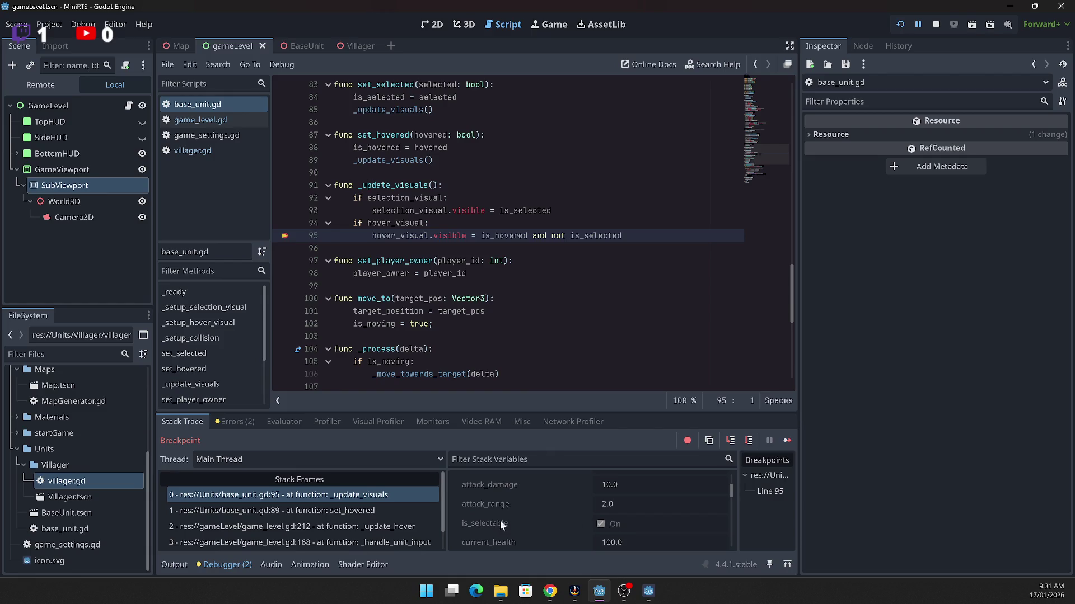
pyautogui.scroll(-3, 539, 519)
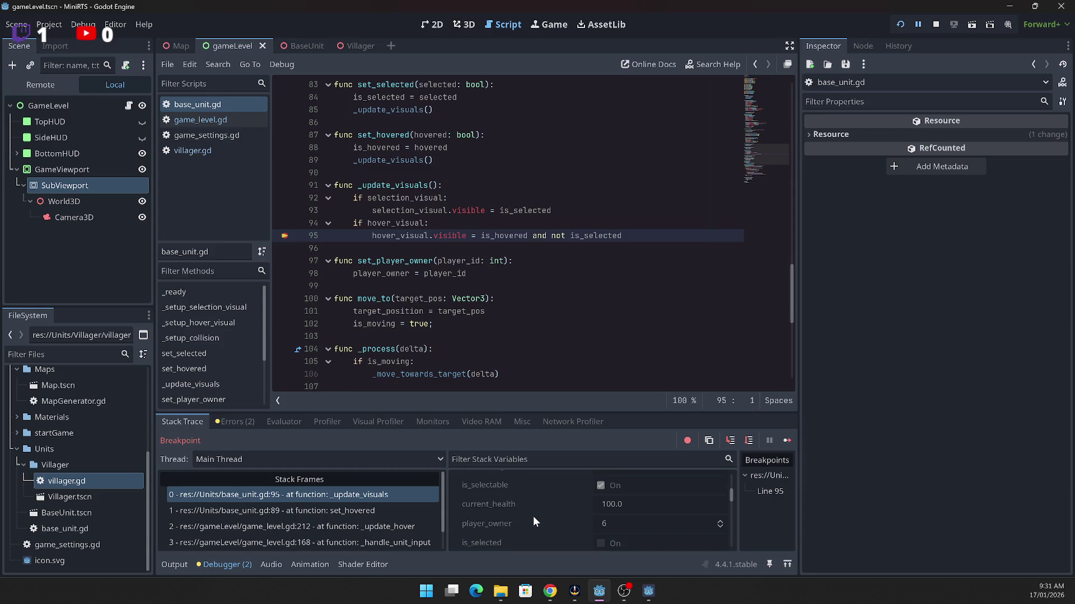
pyautogui.scroll(-1, 533, 516)
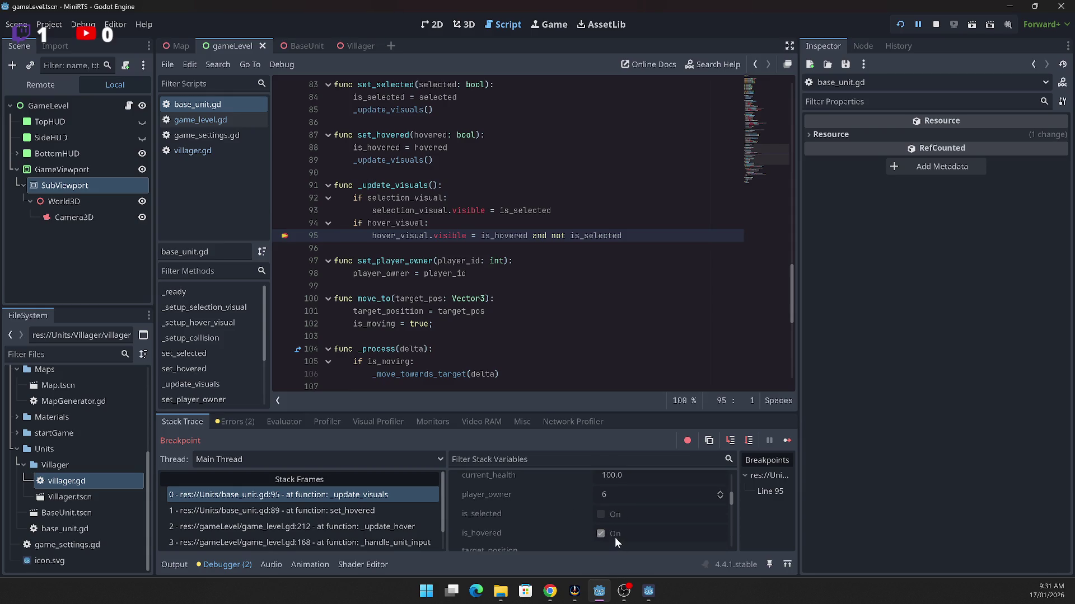
pyautogui.click(409, 235)
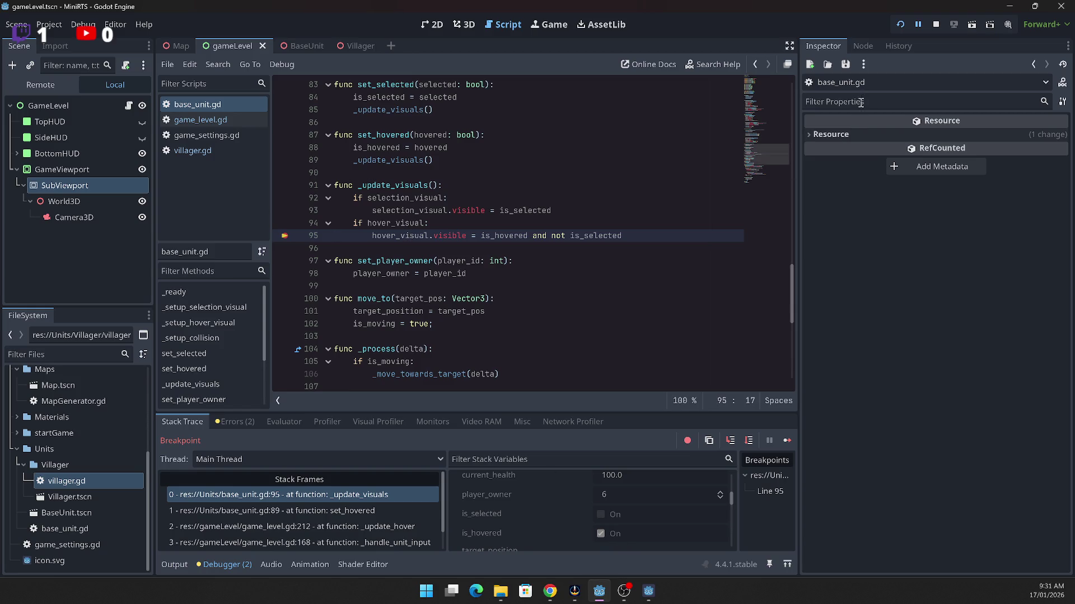
pyautogui.click(900, 25)
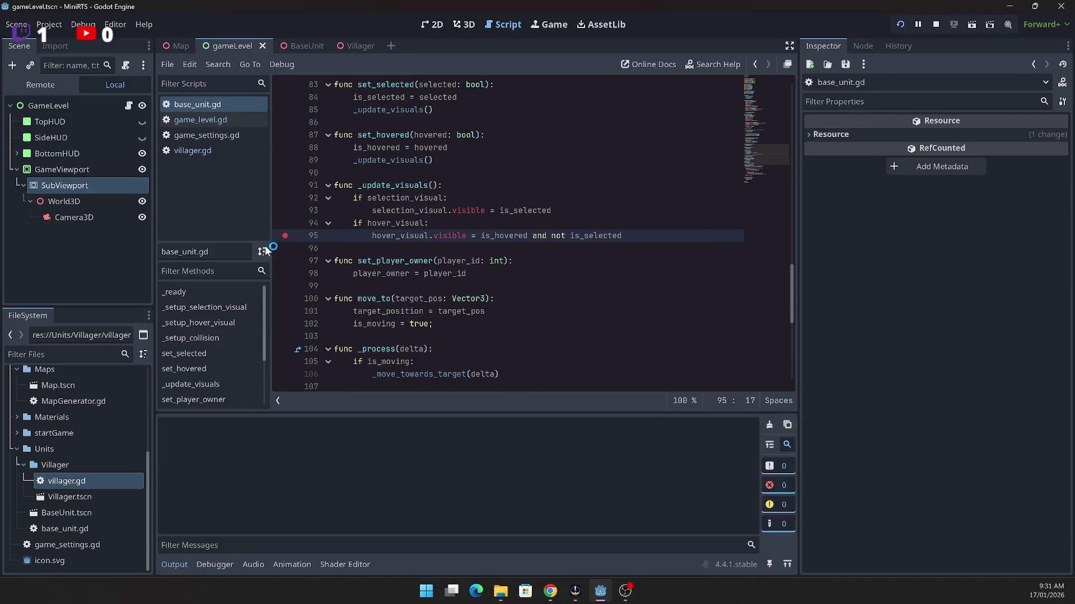
# Step: Exit the game, open BaseUnit.tscn, and run it as the current scene
pyautogui.click(27, 102)
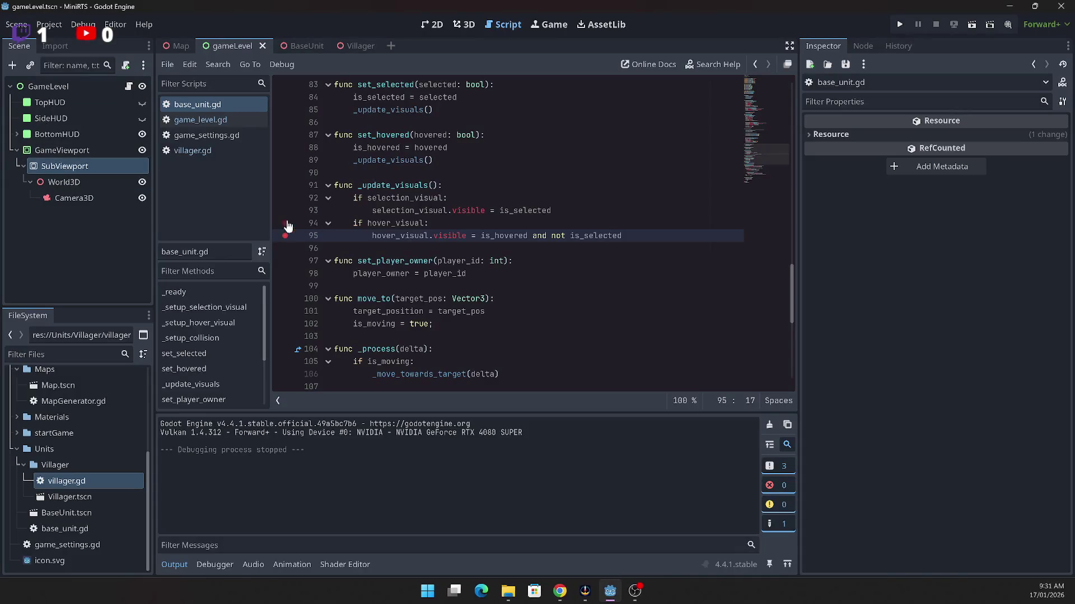
pyautogui.doubleClick(74, 511)
pyautogui.click(73, 88)
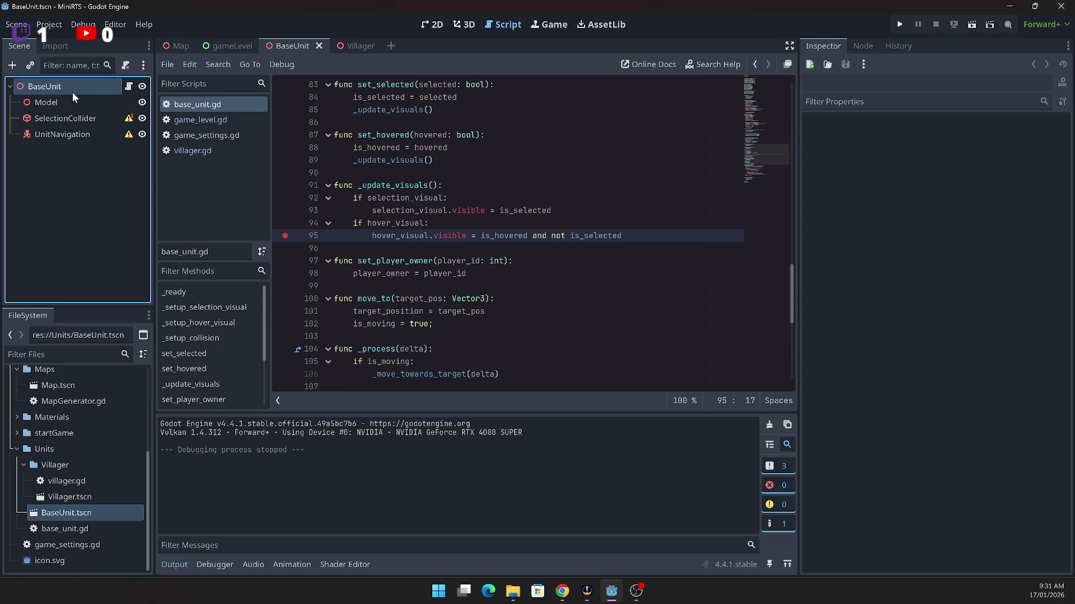
pyautogui.click(972, 25)
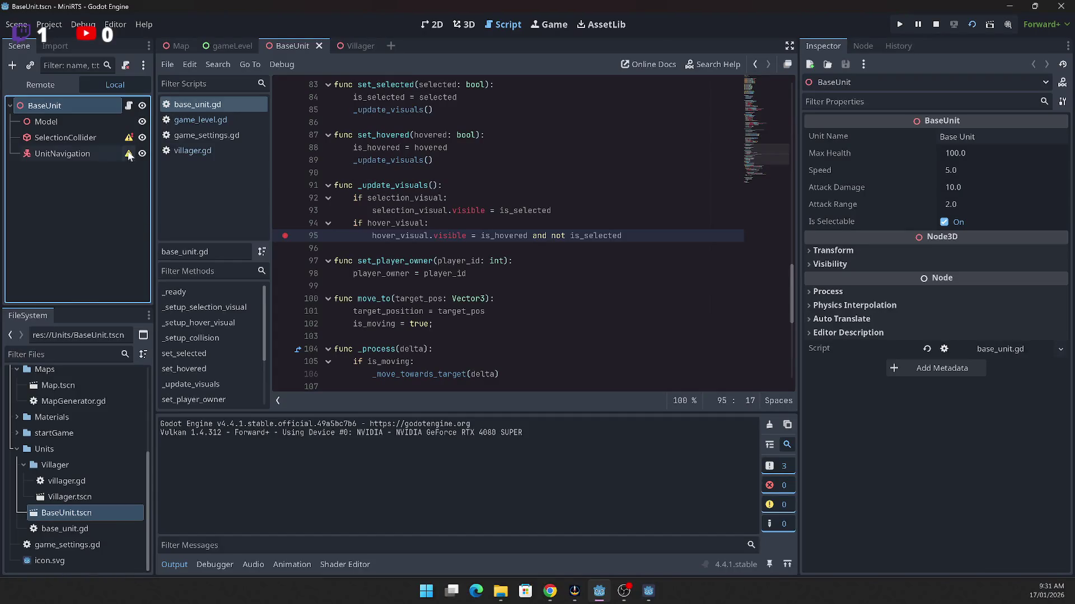
# Step: Stop the scene, select Villager.tscn, and run the current scene again
pyautogui.click(934, 24)
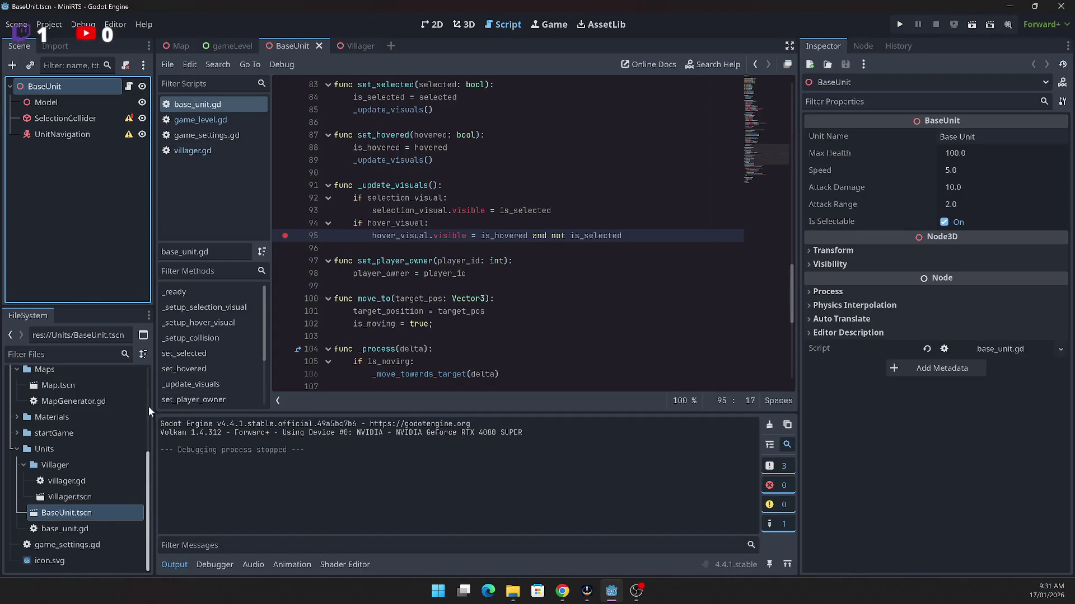
pyautogui.click(66, 498)
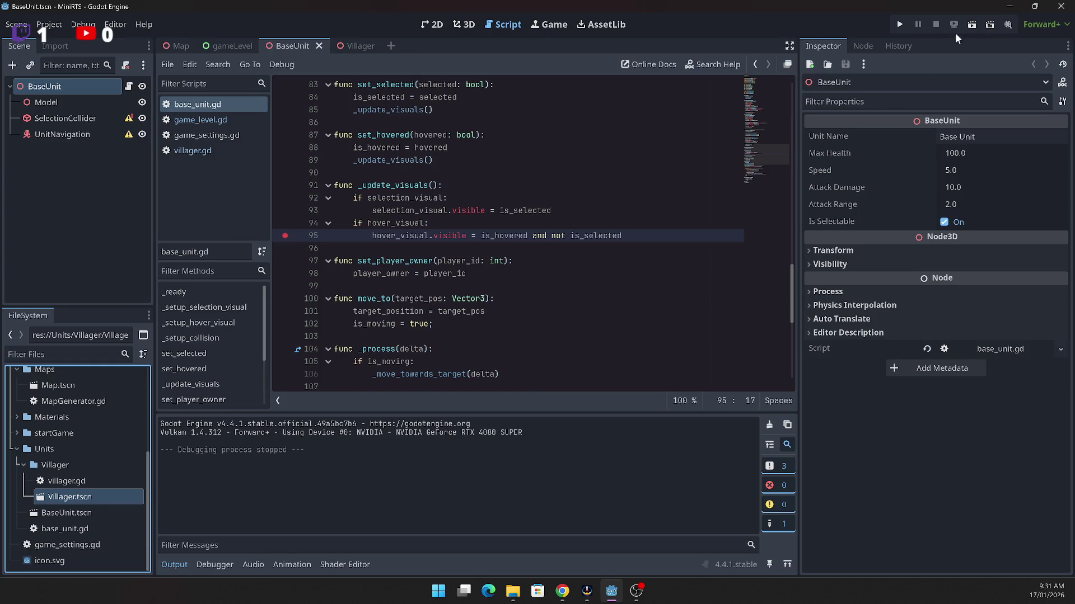
pyautogui.click(971, 26)
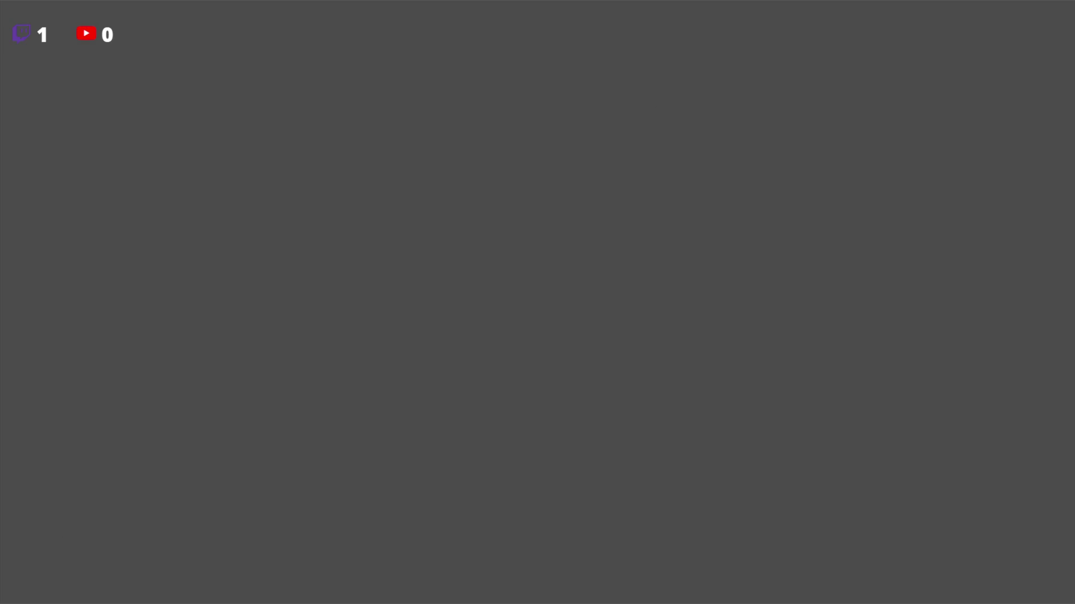
# Step: Close the game window with Alt+F4, run the Villager scene again, then stop it
pyautogui.hotkey('alt', 'F4')
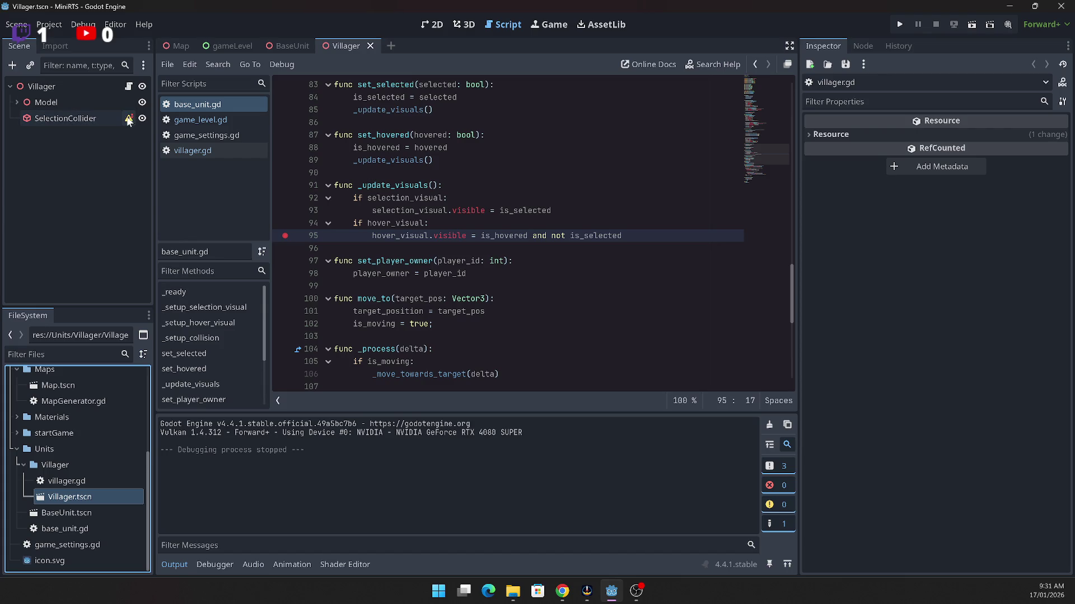
pyautogui.moveTo(128, 121)
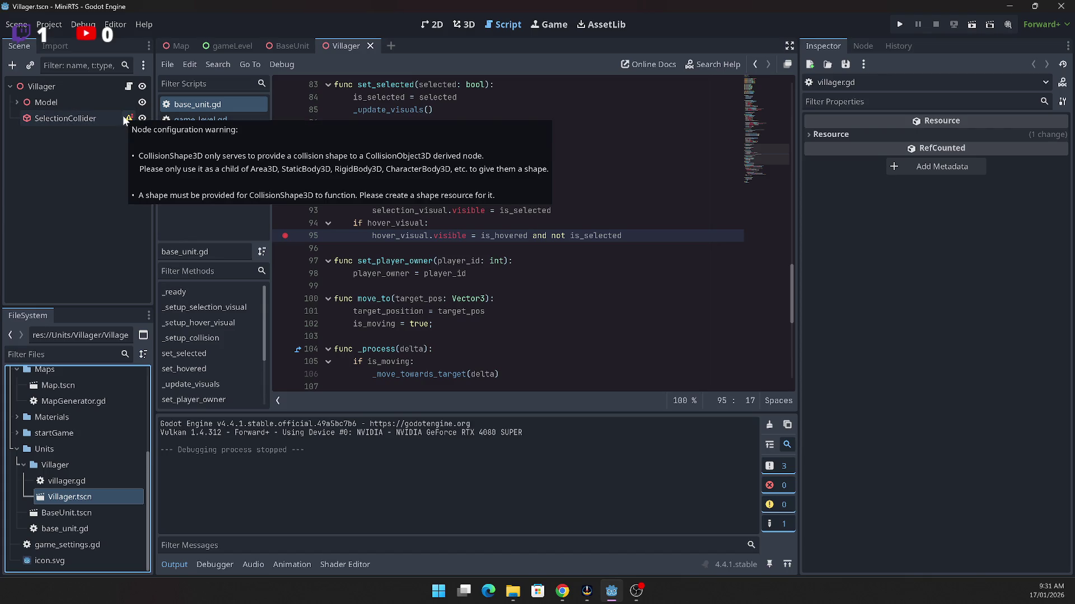
pyautogui.click(971, 25)
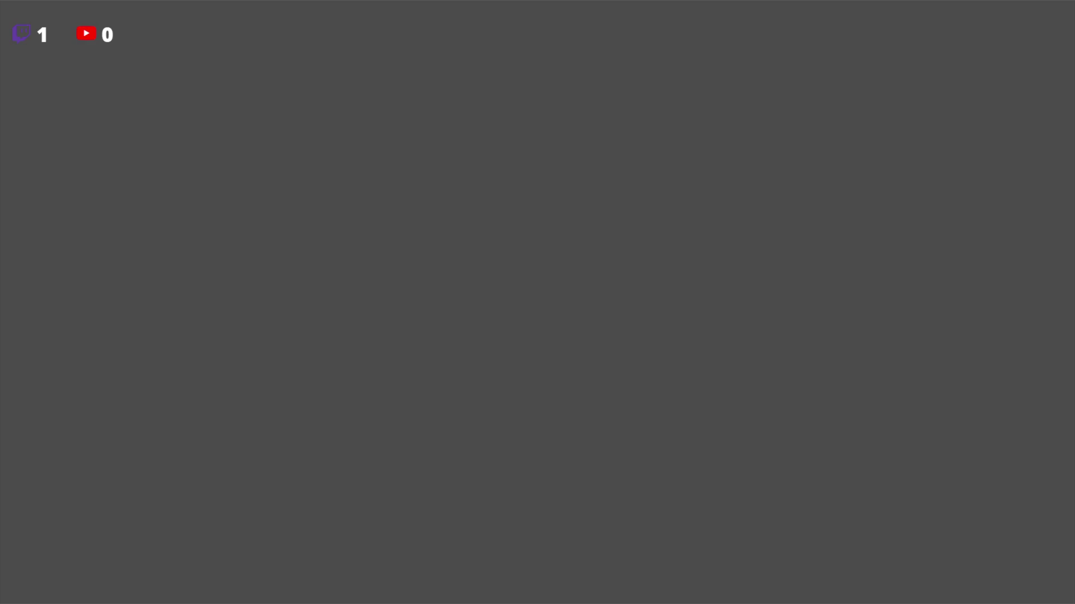
pyautogui.press('F8')
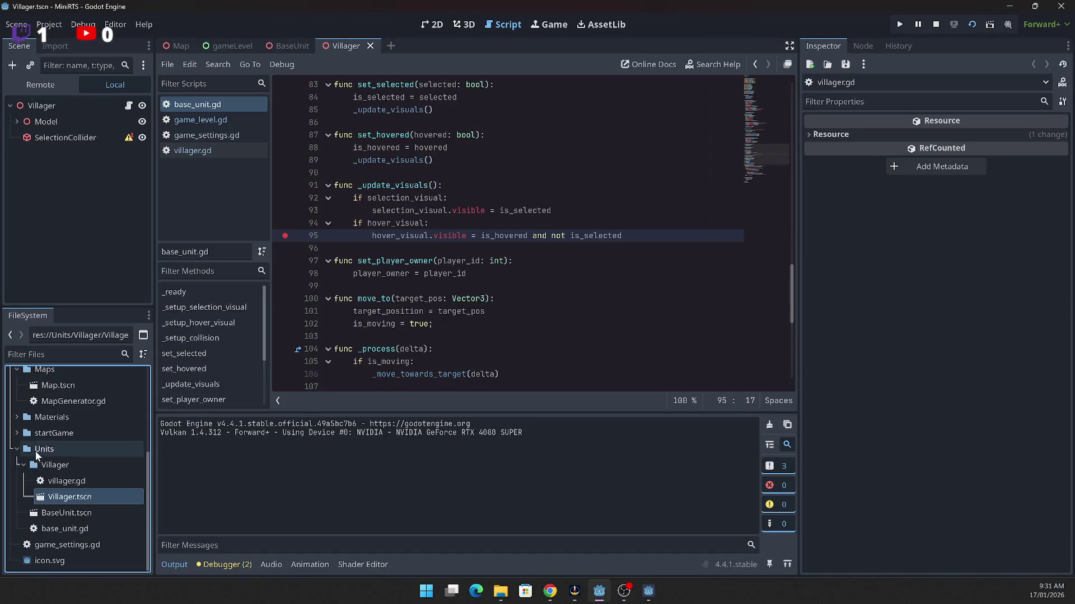
pyautogui.click(938, 28)
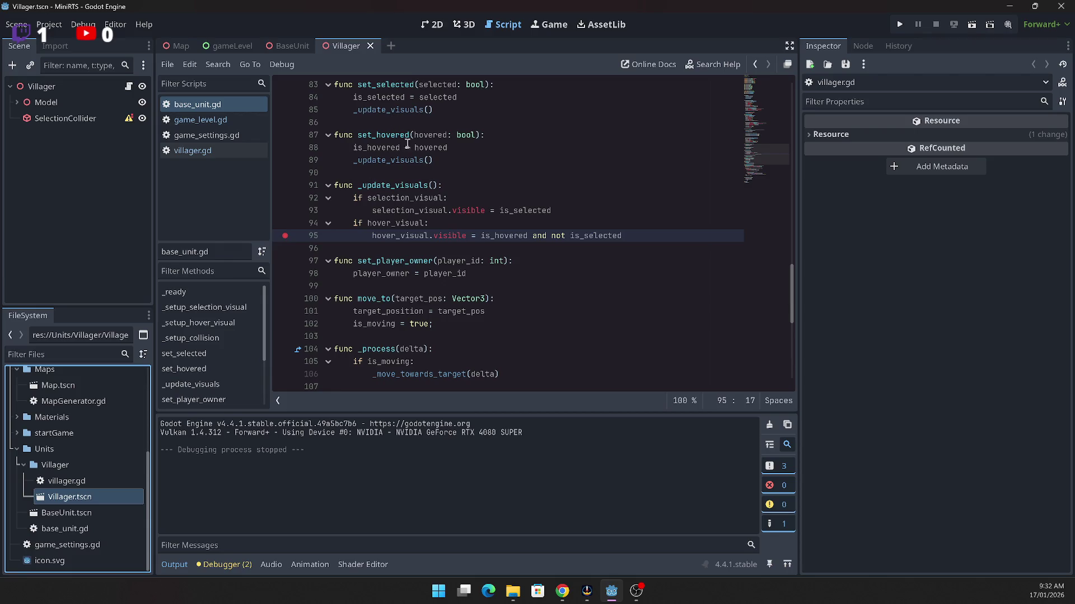
# Step: Find _setup_selection_visual in base_unit.gd and highlight its uses
pyautogui.scroll(5, 408, 214)
pyautogui.scroll(18, 408, 214)
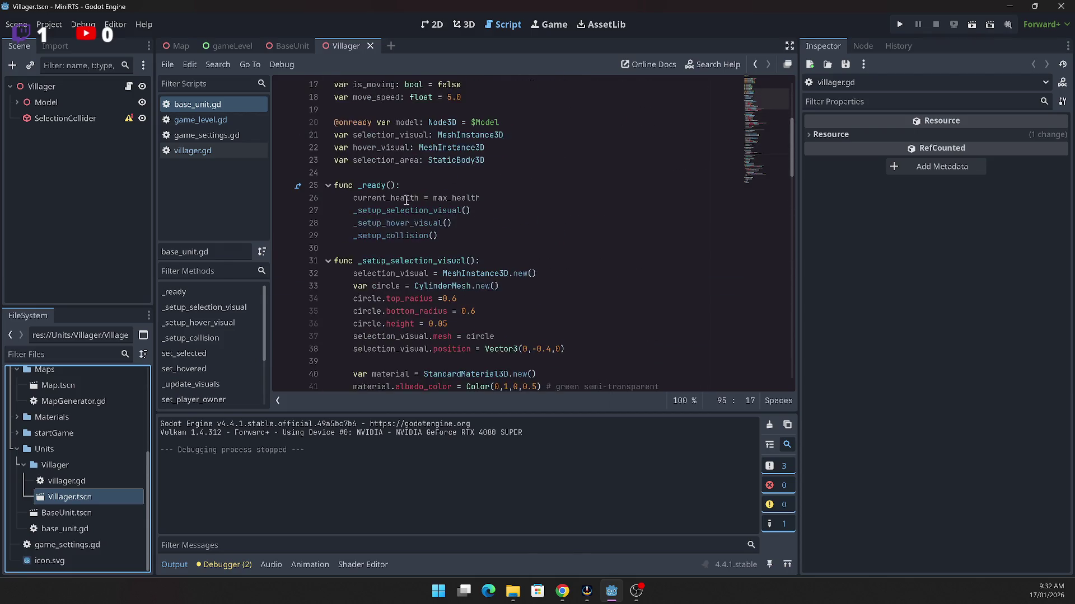
pyautogui.scroll(-2, 458, 136)
pyautogui.doubleClick(428, 214)
# Step: Change line 45 to selection_visual.visible = true and run the project
pyautogui.scroll(-2, 478, 212)
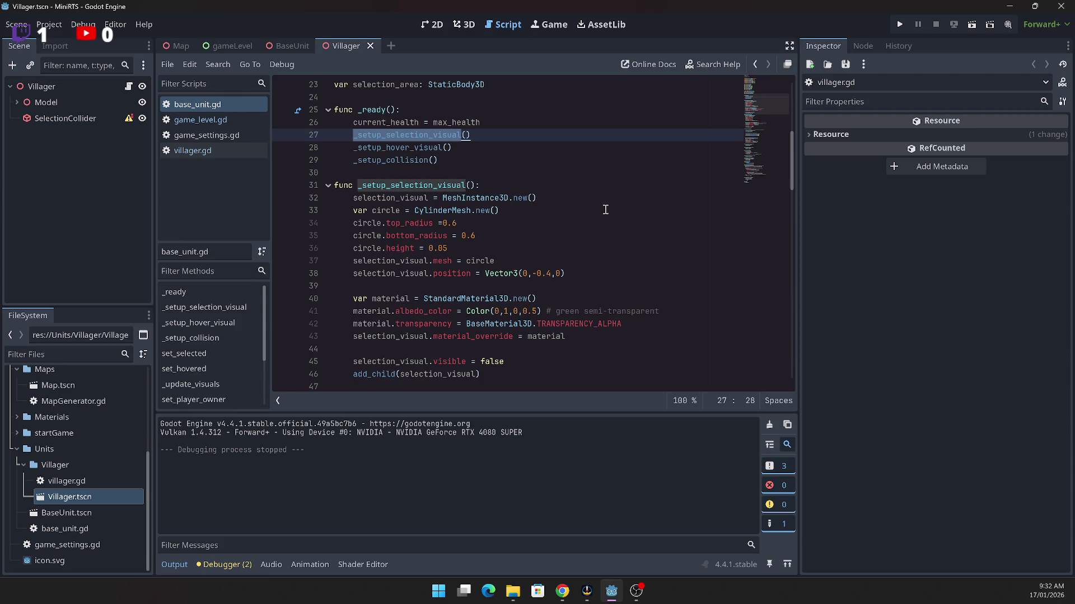
pyautogui.scroll(-1, 605, 205)
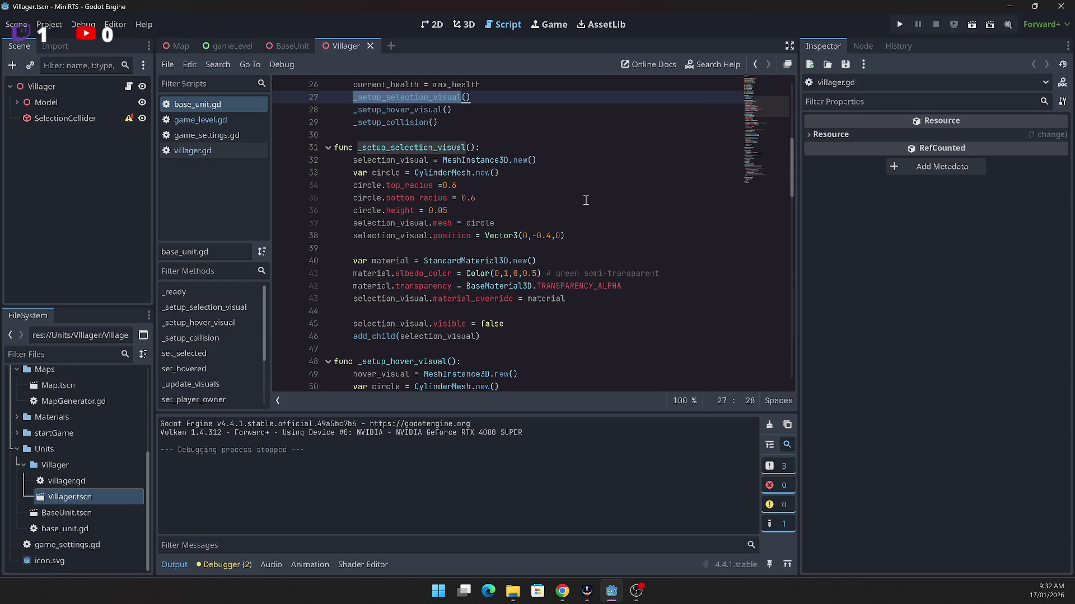
pyautogui.scroll(-1, 585, 200)
pyautogui.click(496, 286)
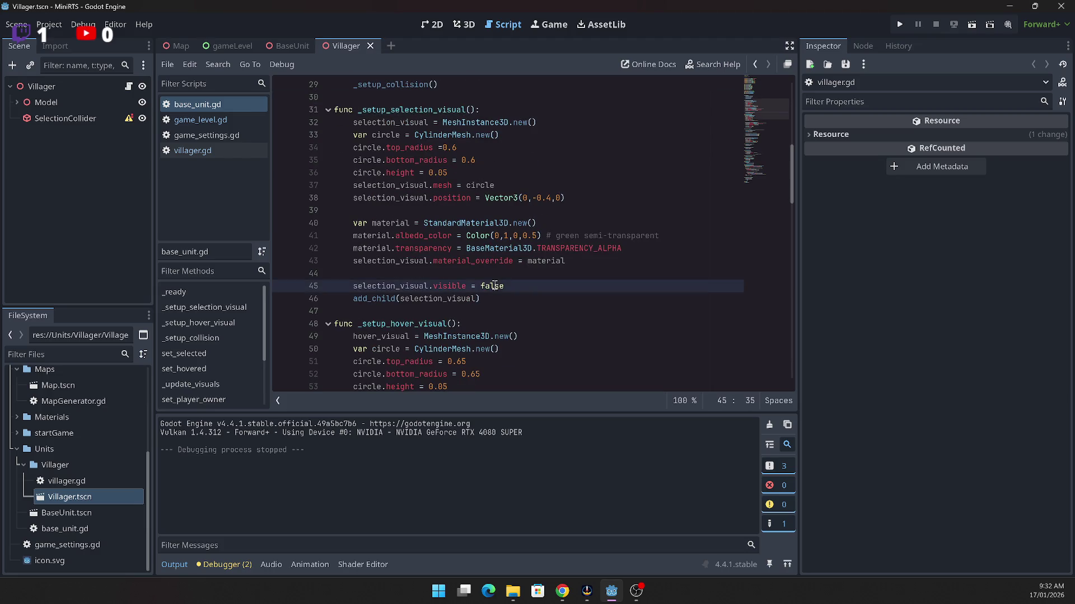
pyautogui.doubleClick(495, 286)
pyautogui.write('truee')
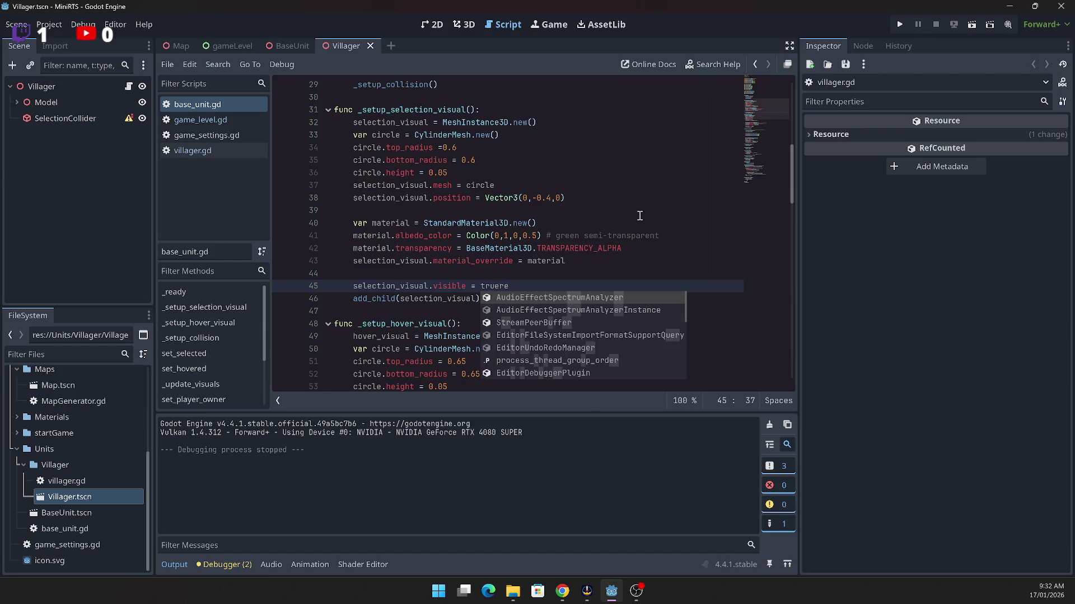
pyautogui.press('Delete')
pyautogui.moveTo(553, 295); pyautogui.dragTo(554, 287)
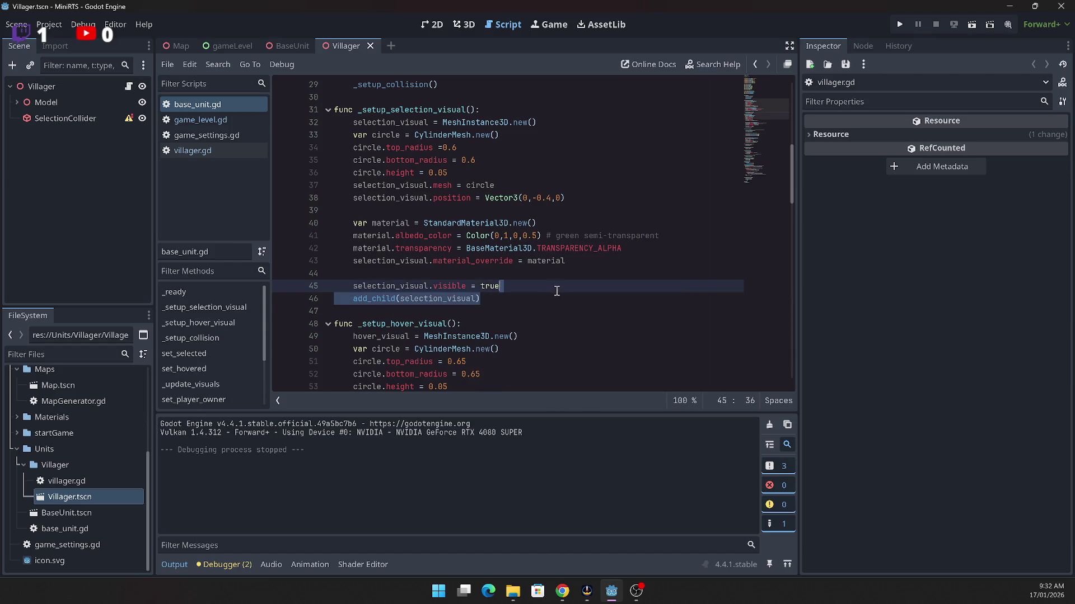
pyautogui.click(555, 291)
pyautogui.click(901, 24)
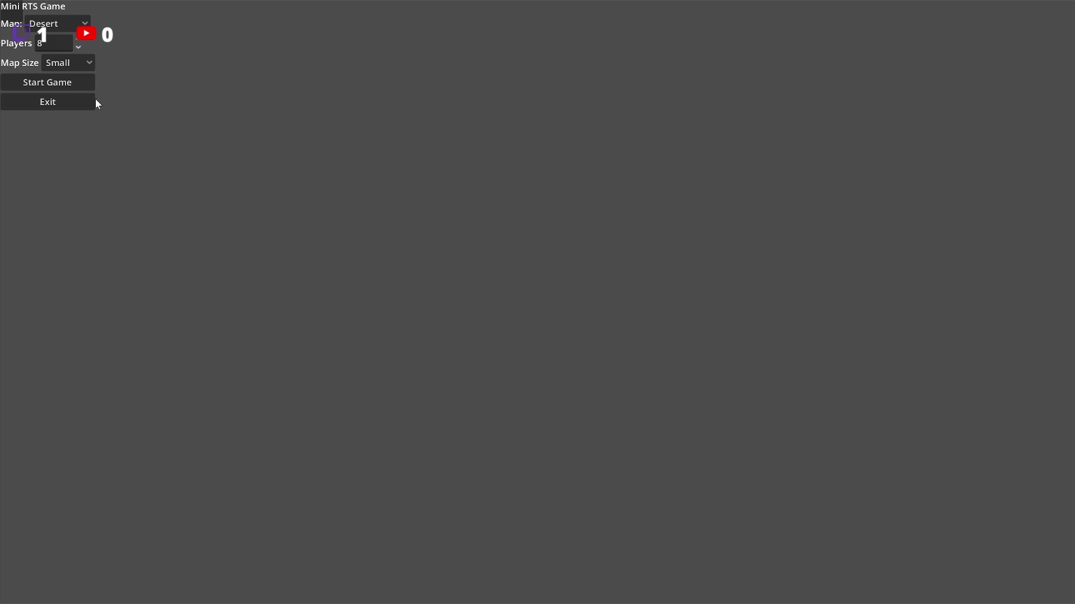
# Step: Play a Desert match briefly, then return to the menu and exit the game
pyautogui.click(74, 83)
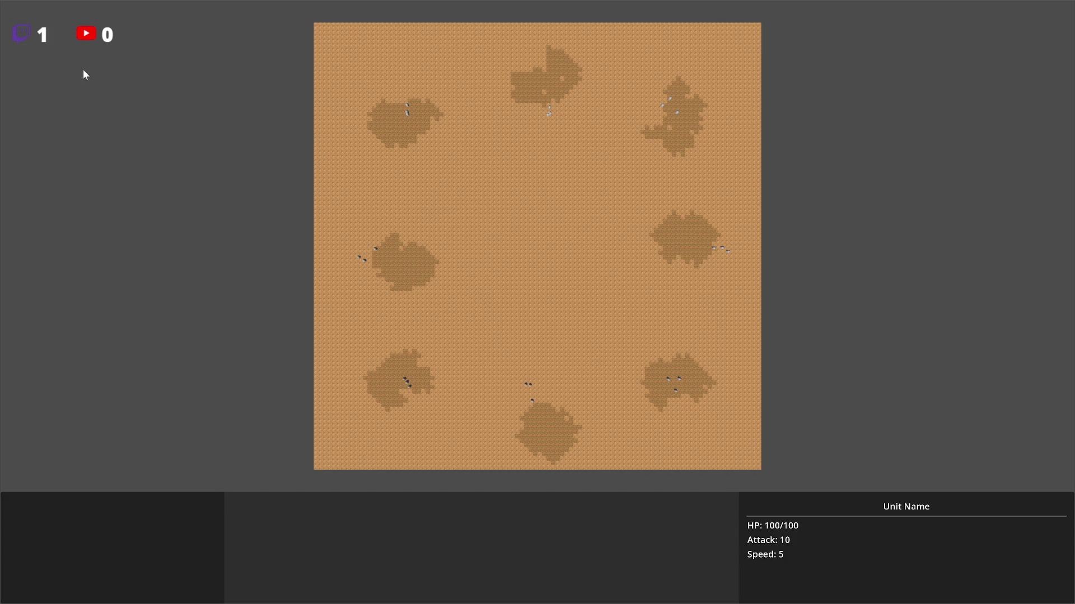
pyautogui.press('Escape')
pyautogui.click(46, 101)
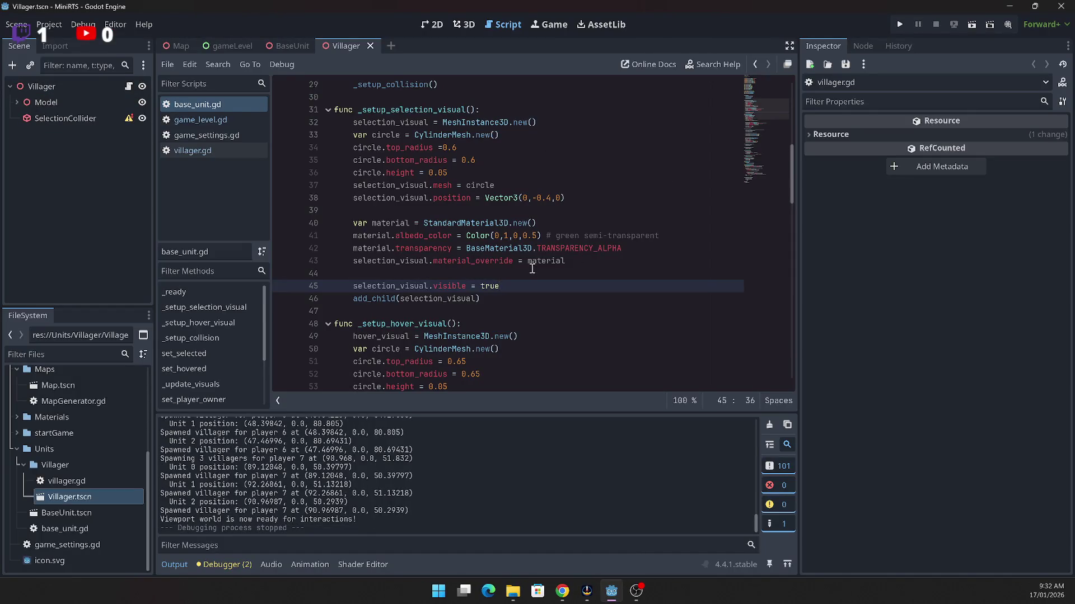
pyautogui.click(469, 261)
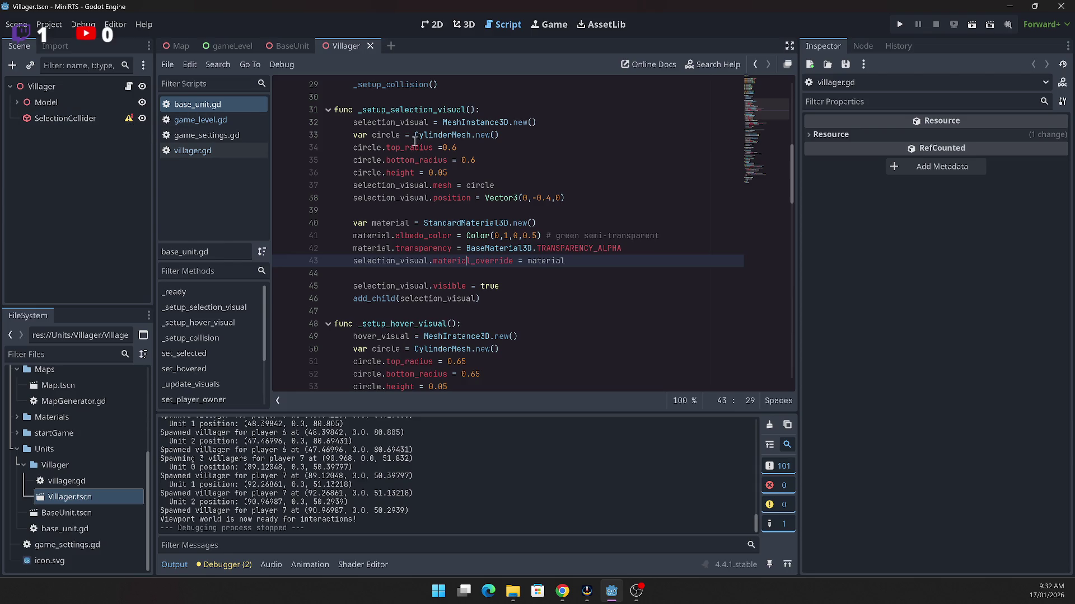
pyautogui.click(373, 299)
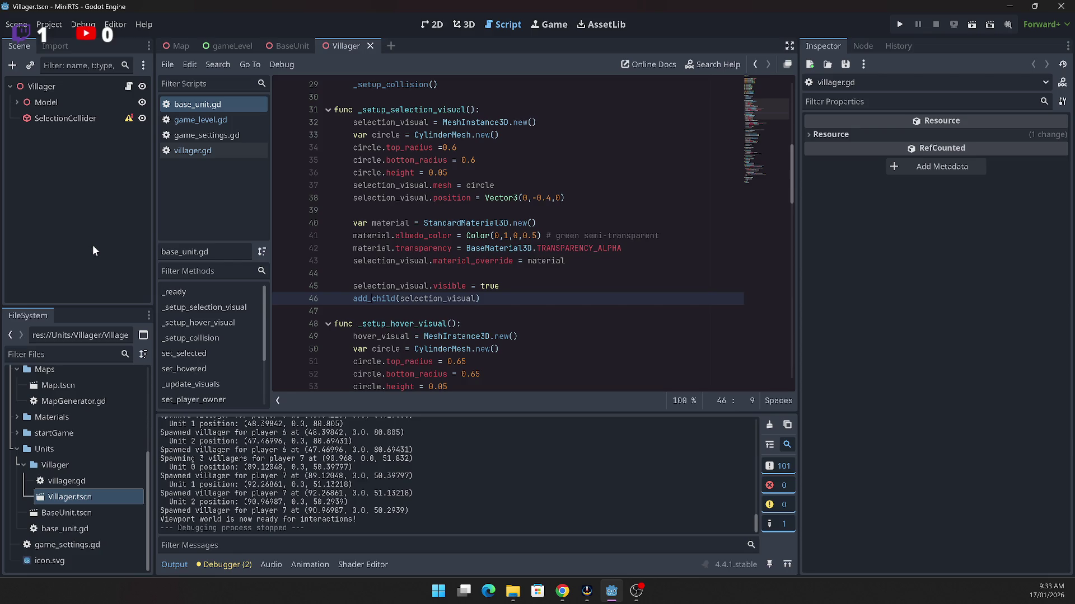
pyautogui.scroll(-5, 593, 236)
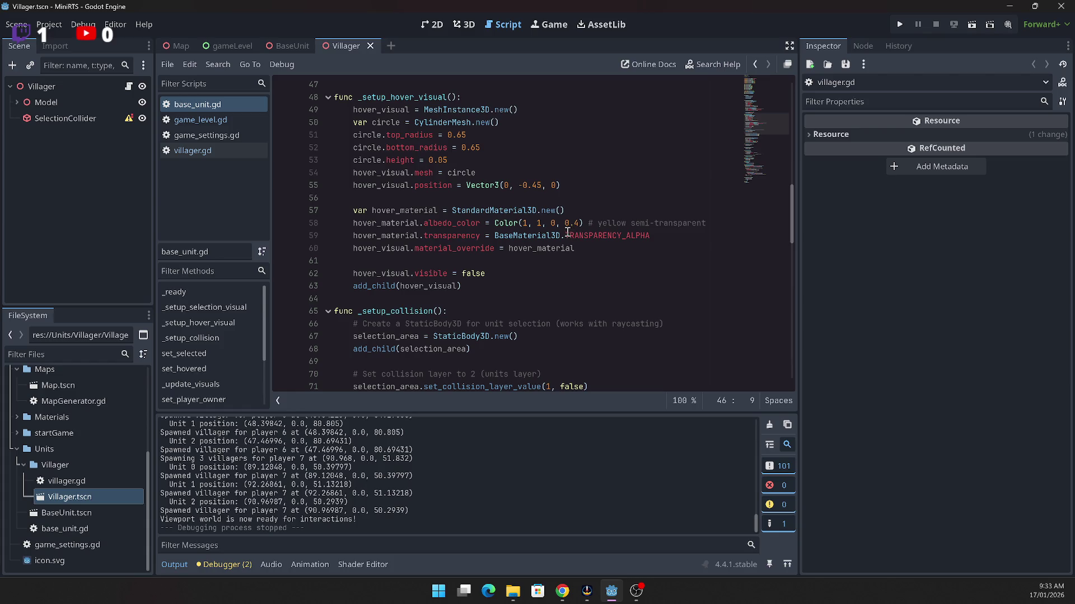
pyautogui.scroll(4, 565, 233)
pyautogui.scroll(3, 565, 231)
pyautogui.scroll(3, 561, 230)
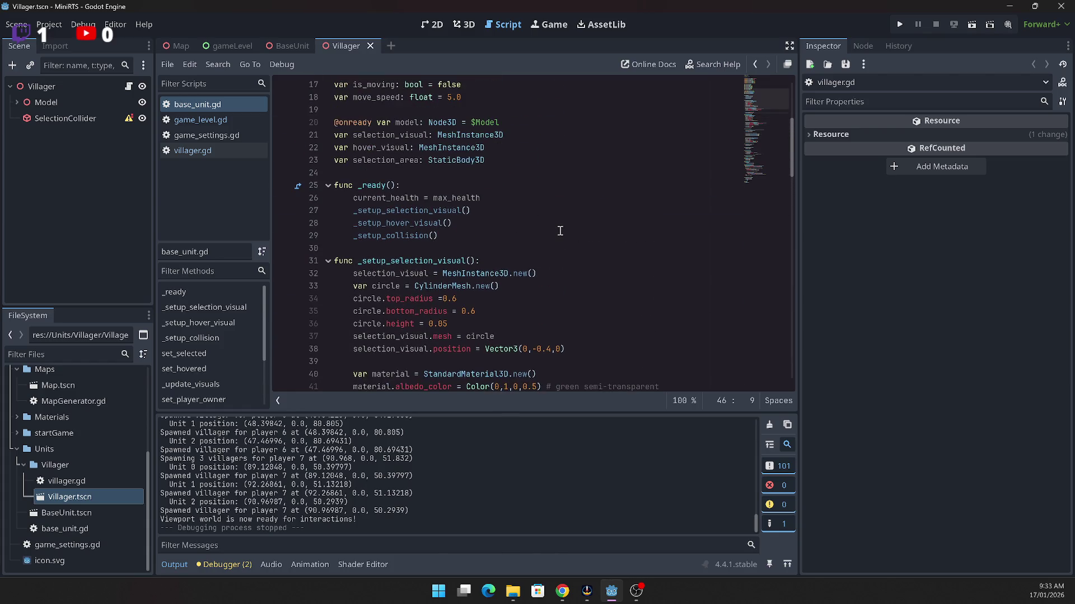
pyautogui.click(432, 212)
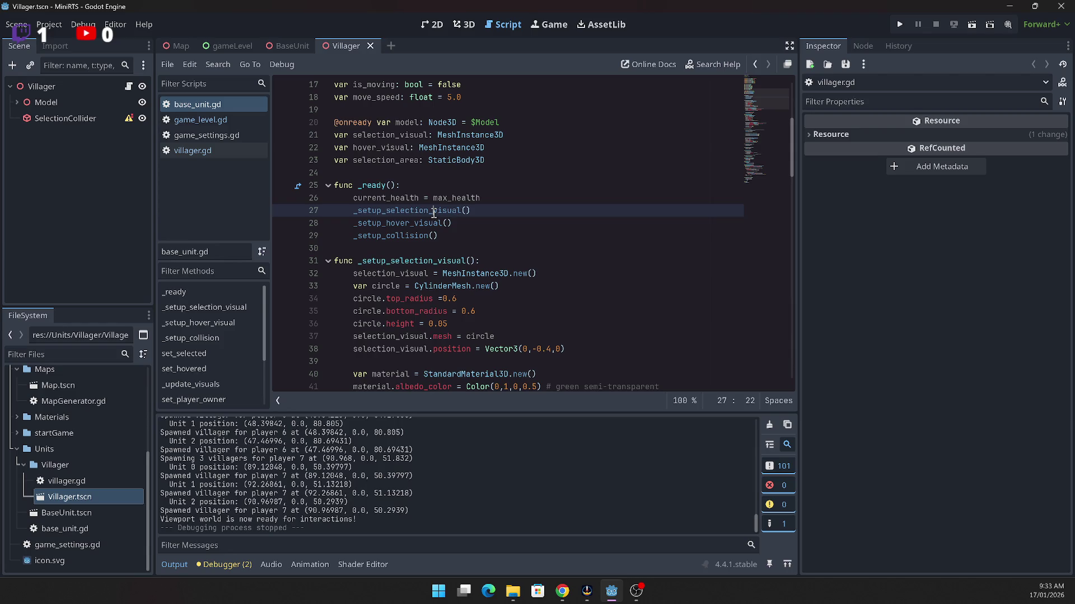
pyautogui.click(420, 224)
pyautogui.click(416, 211)
pyautogui.doubleClick(412, 212)
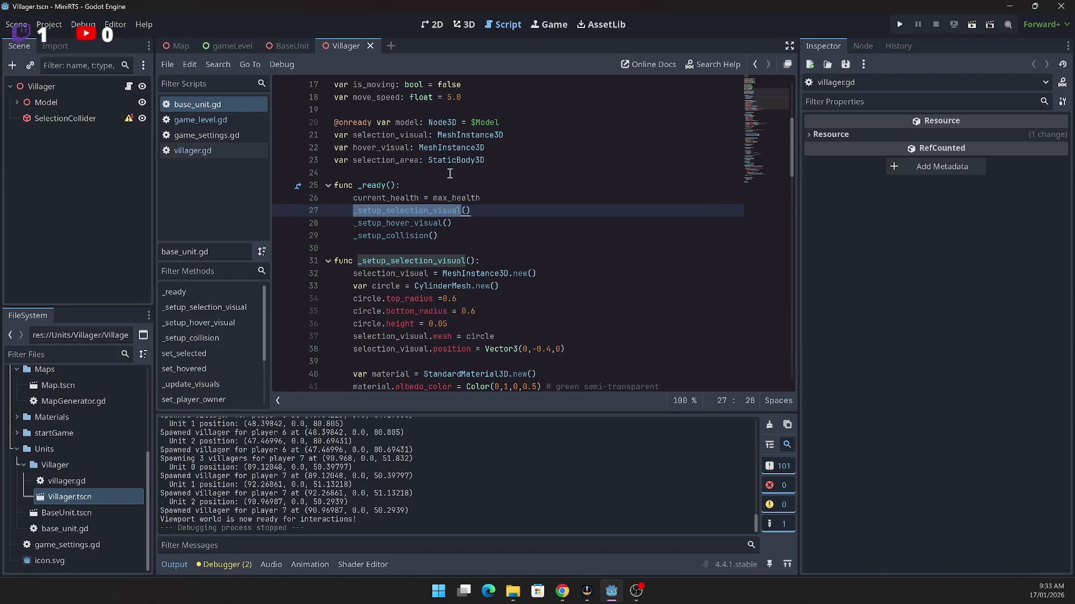
pyautogui.scroll(-3, 469, 245)
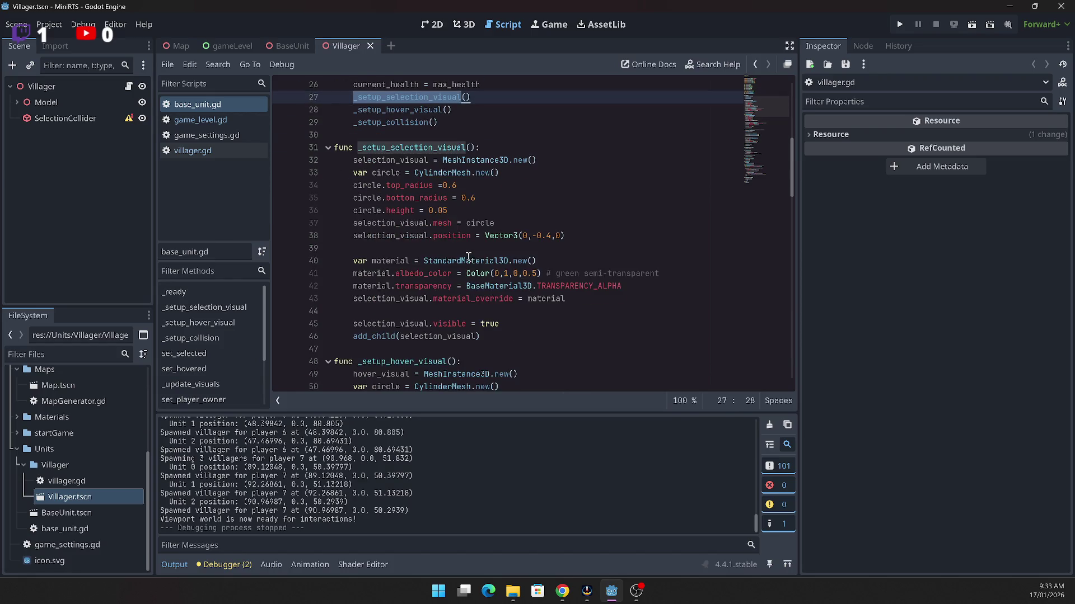
pyautogui.scroll(-5, 500, 172)
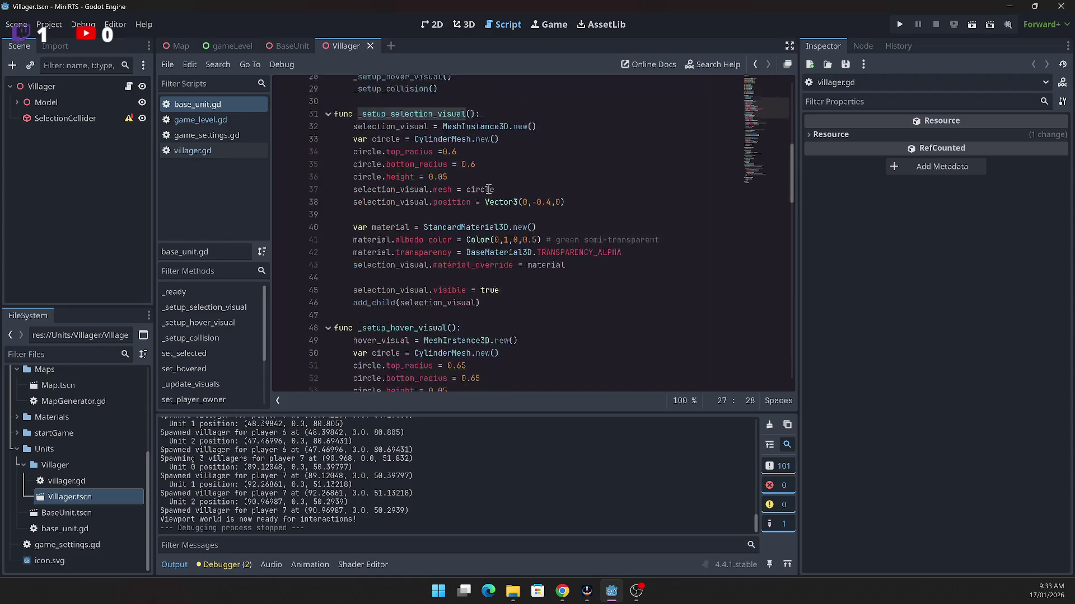
pyautogui.scroll(-6, 480, 191)
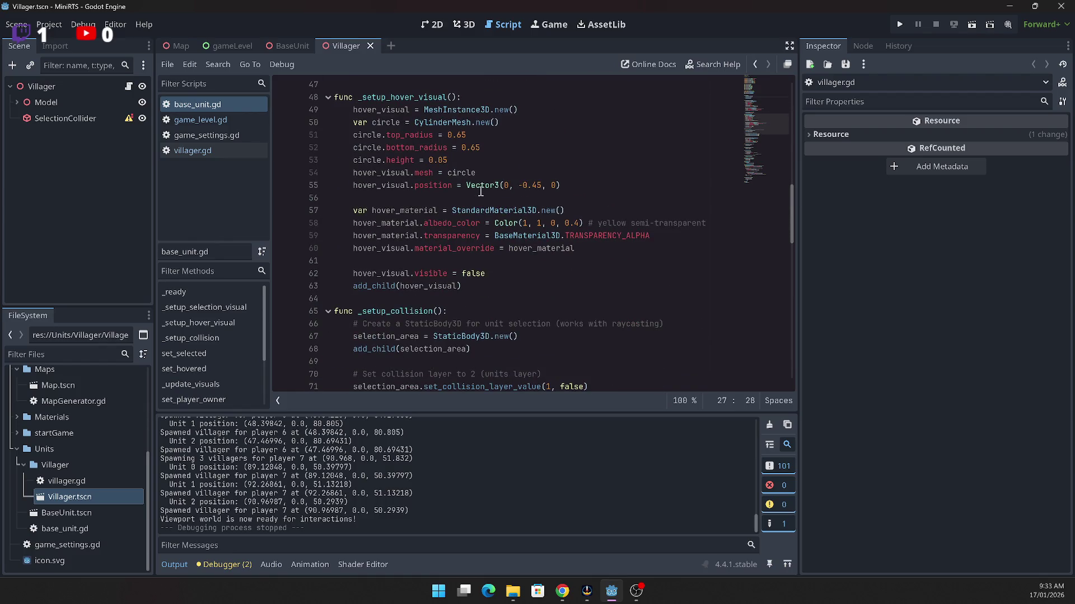
pyautogui.scroll(-3, 480, 191)
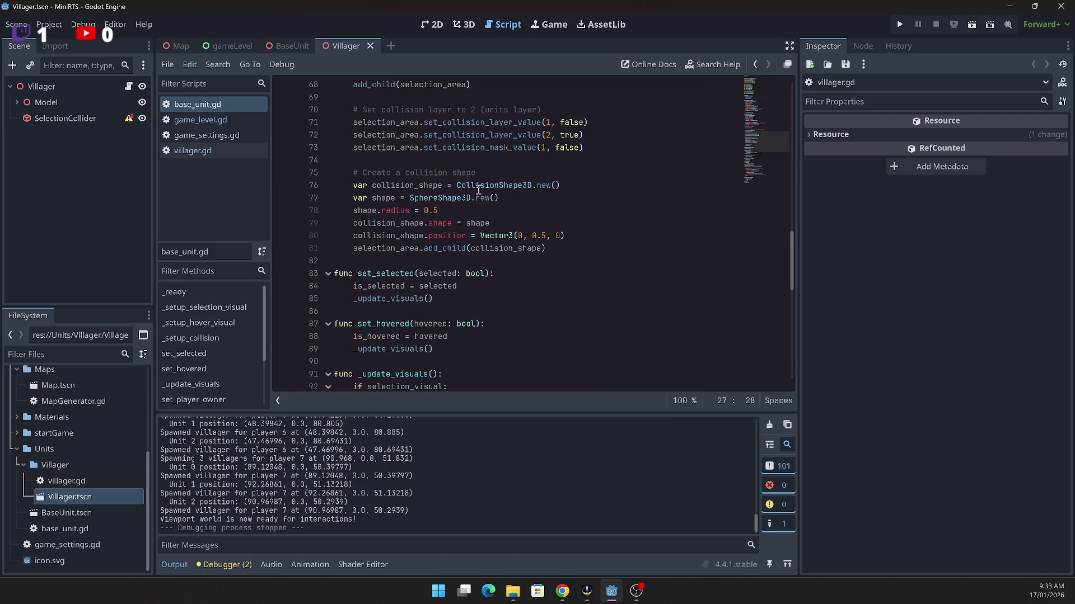
pyautogui.scroll(-3, 478, 191)
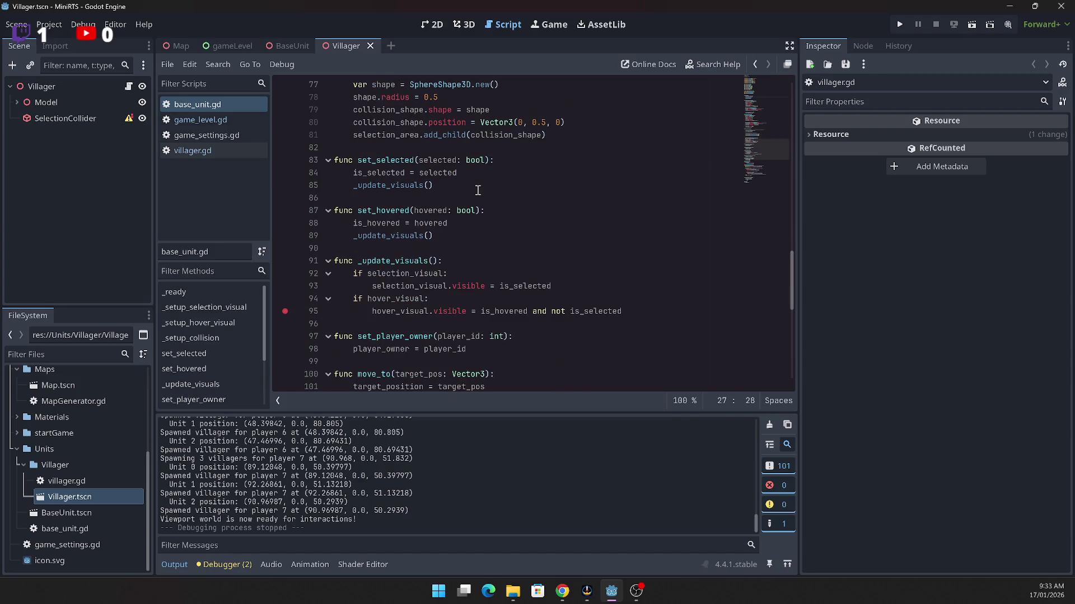
pyautogui.scroll(8, 478, 191)
# Step: Open the BaseUnit.tscn scene and scroll through its base_unit.gd code
pyautogui.click(70, 513)
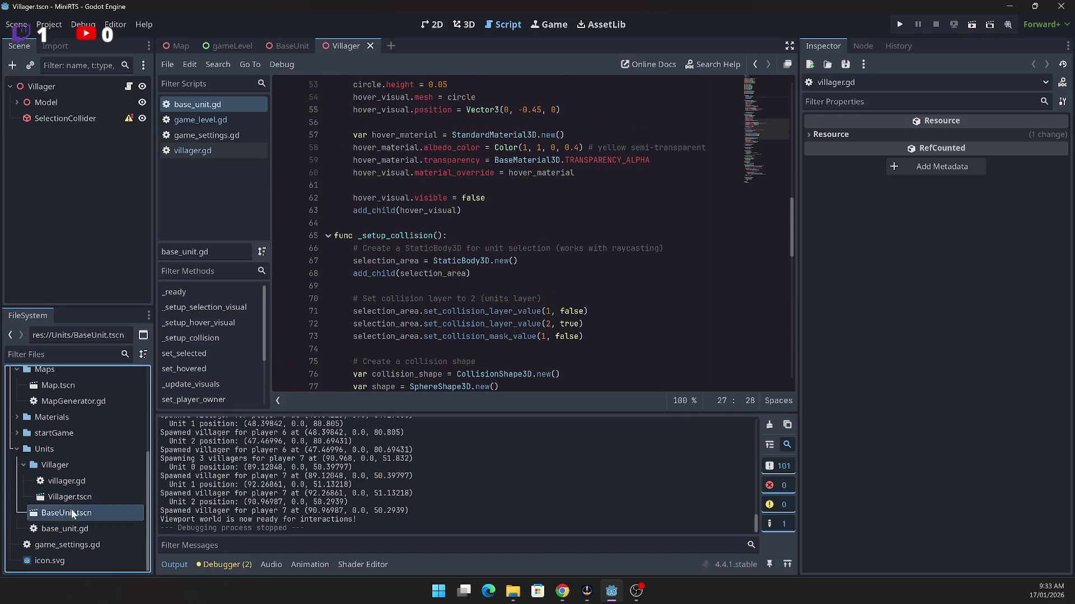
pyautogui.doubleClick(62, 516)
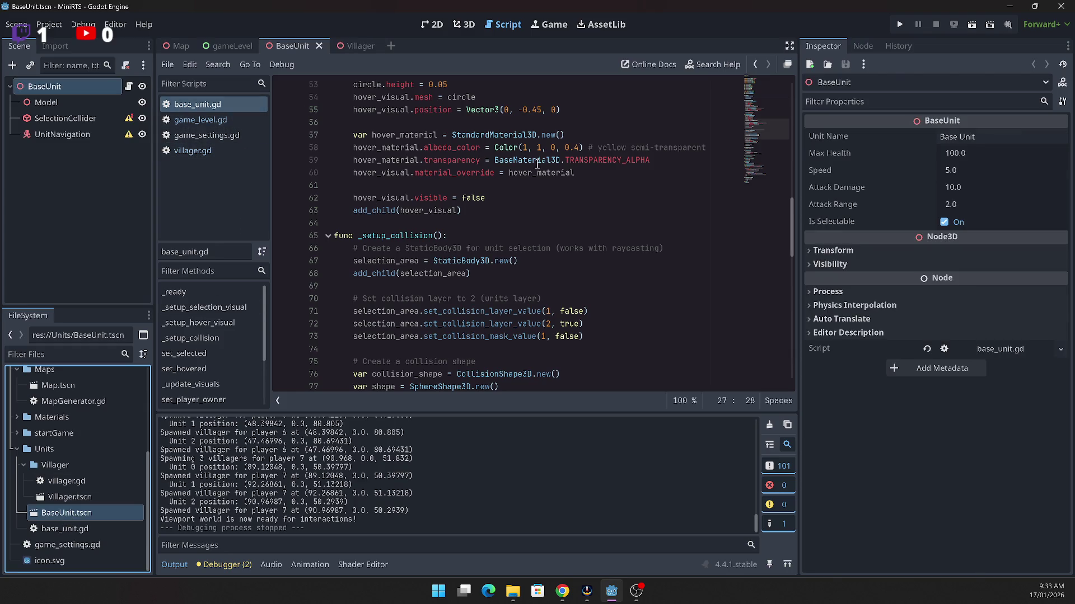
pyautogui.scroll(11, 535, 159)
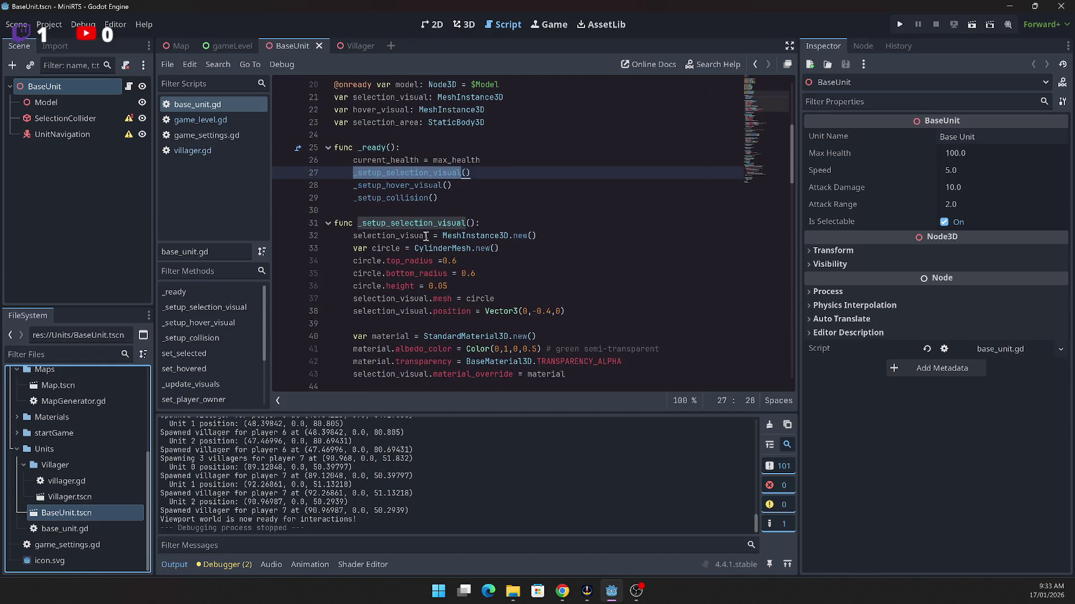
pyautogui.scroll(5, 569, 204)
pyautogui.scroll(-6, 569, 204)
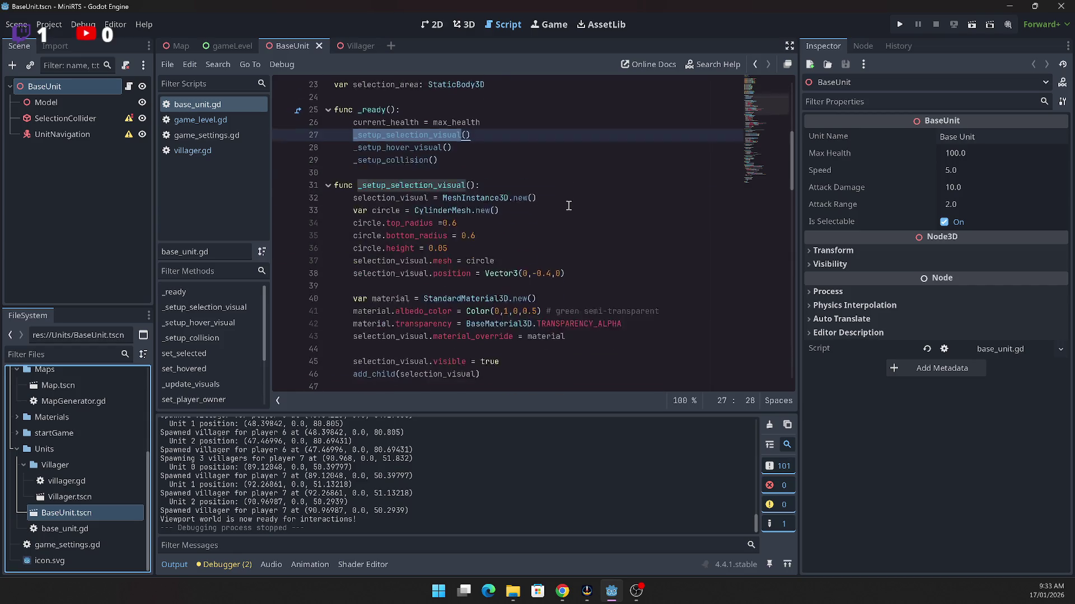
pyautogui.scroll(-1, 568, 206)
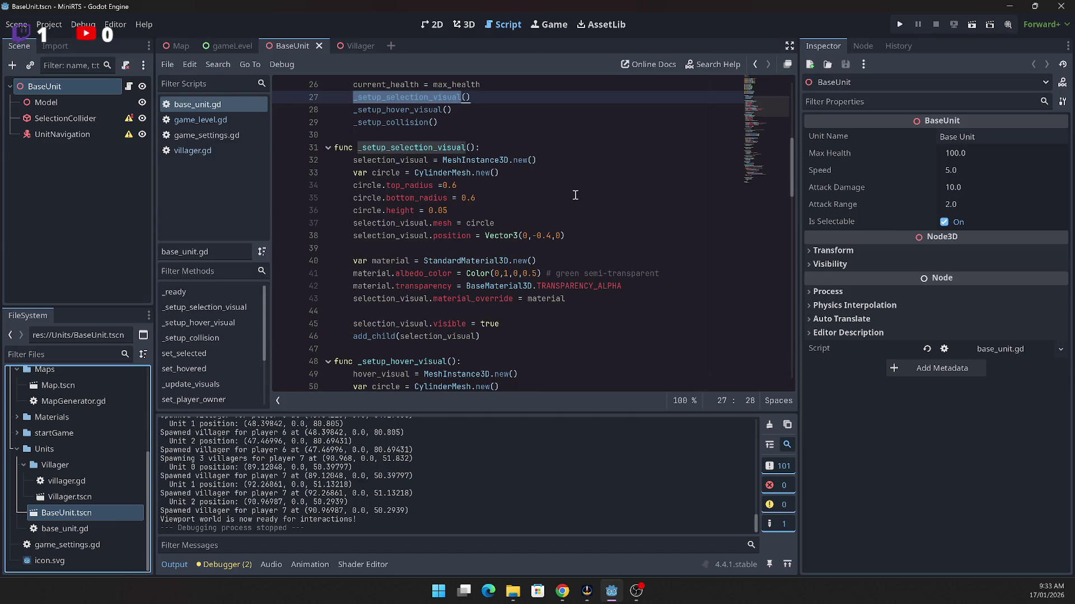
# Step: Scroll base_unit.gd down to _setup_collision, then bring up villager.gd in the Villager scene
pyautogui.click(353, 46)
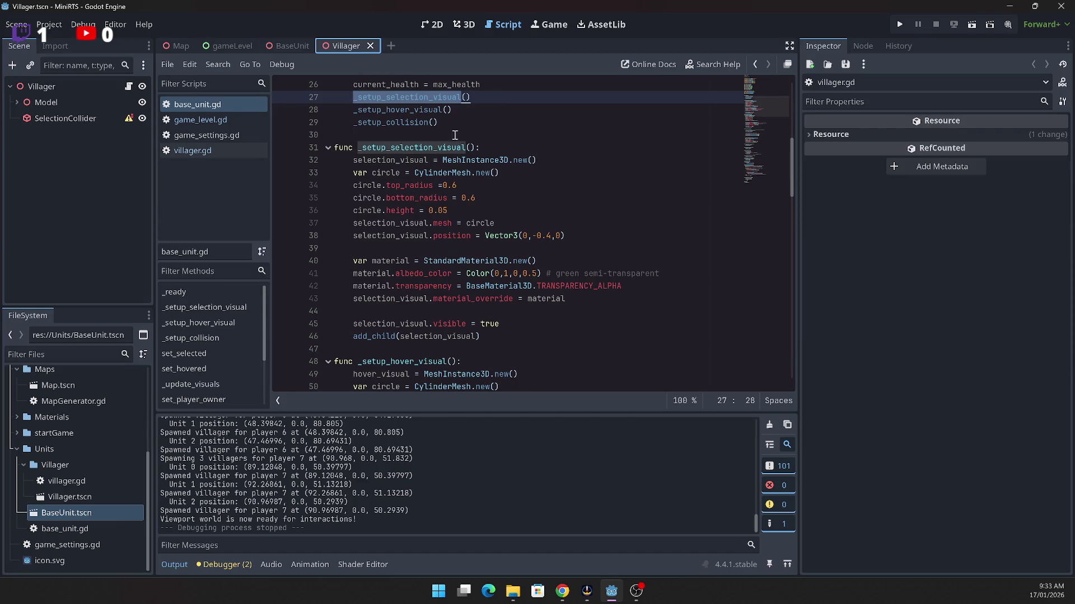
pyautogui.click(292, 45)
pyautogui.scroll(-1, 619, 236)
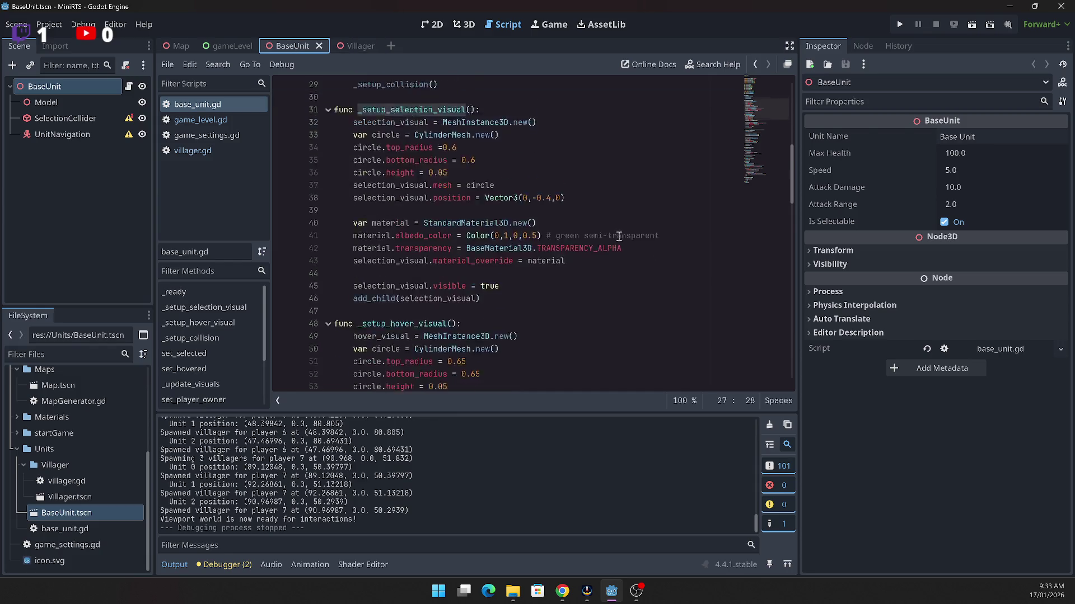
pyautogui.scroll(-11, 619, 236)
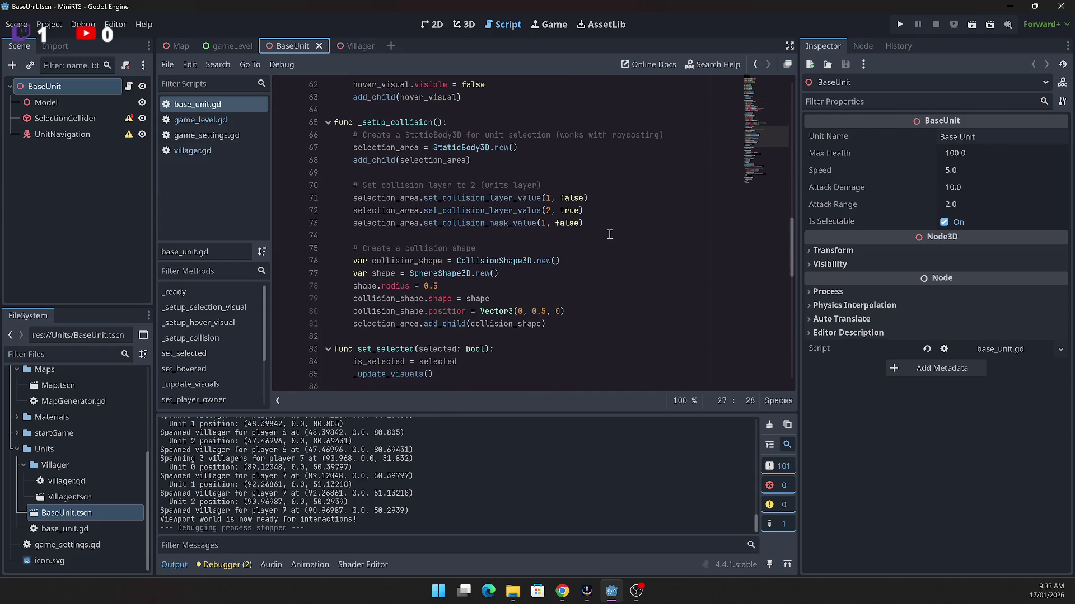
pyautogui.scroll(-3, 610, 234)
pyautogui.scroll(-2, 609, 234)
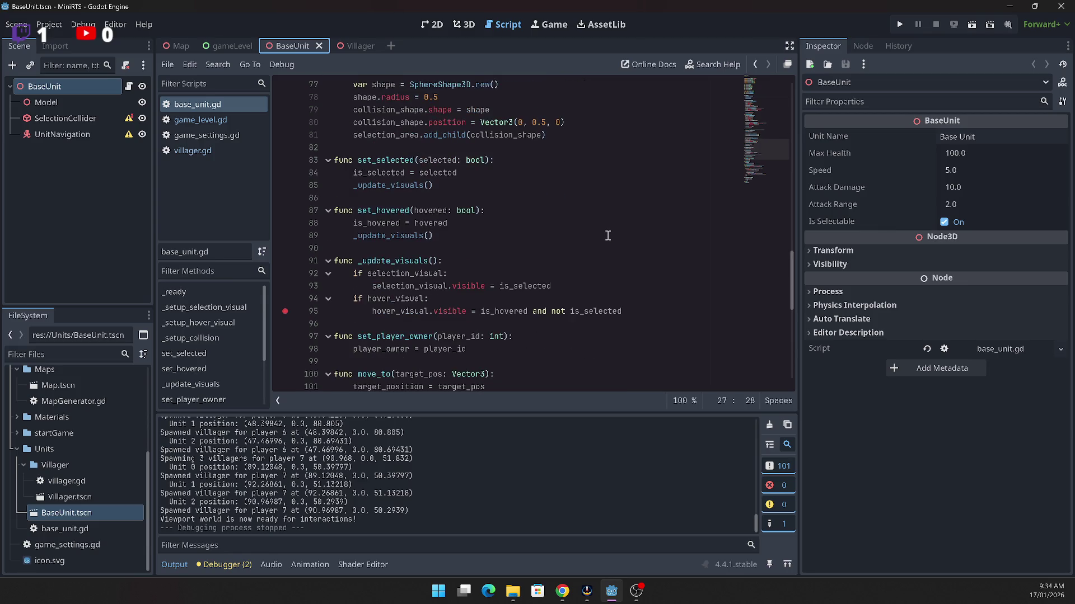
pyautogui.scroll(-6, 607, 236)
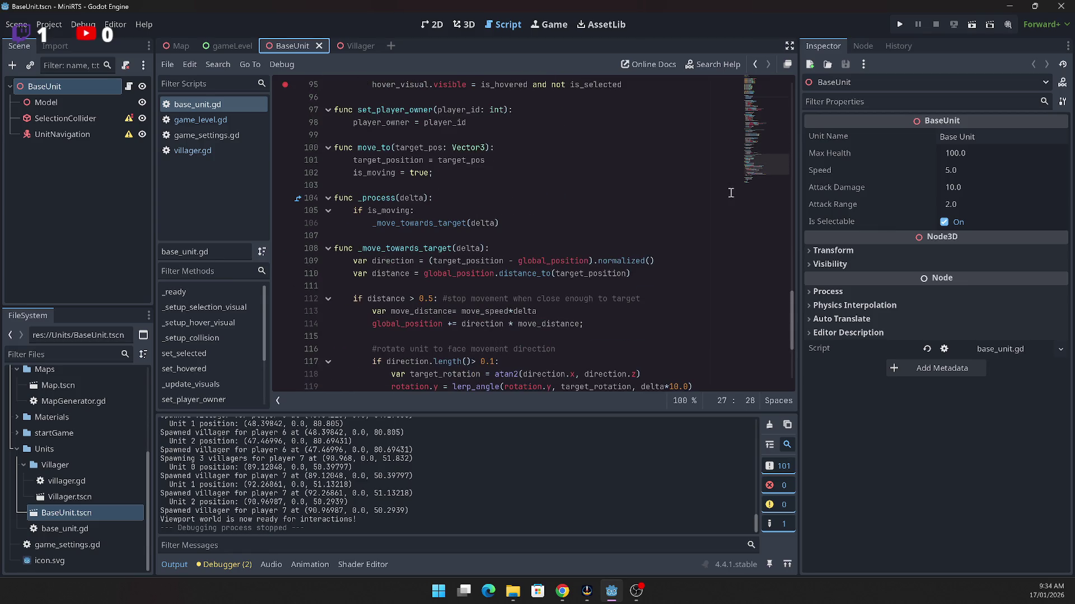
pyautogui.click(342, 46)
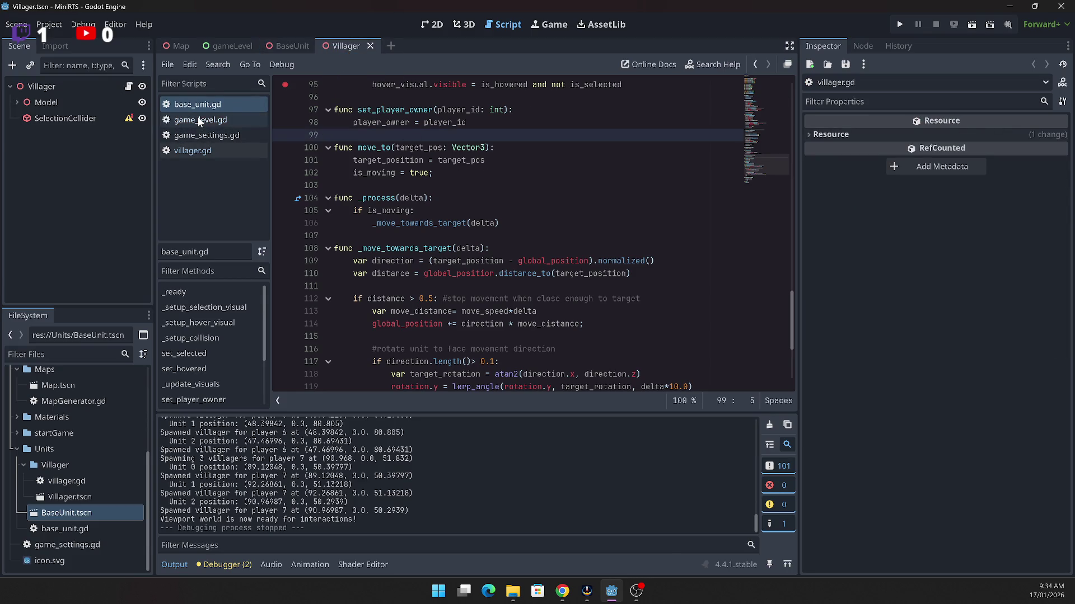
pyautogui.click(186, 153)
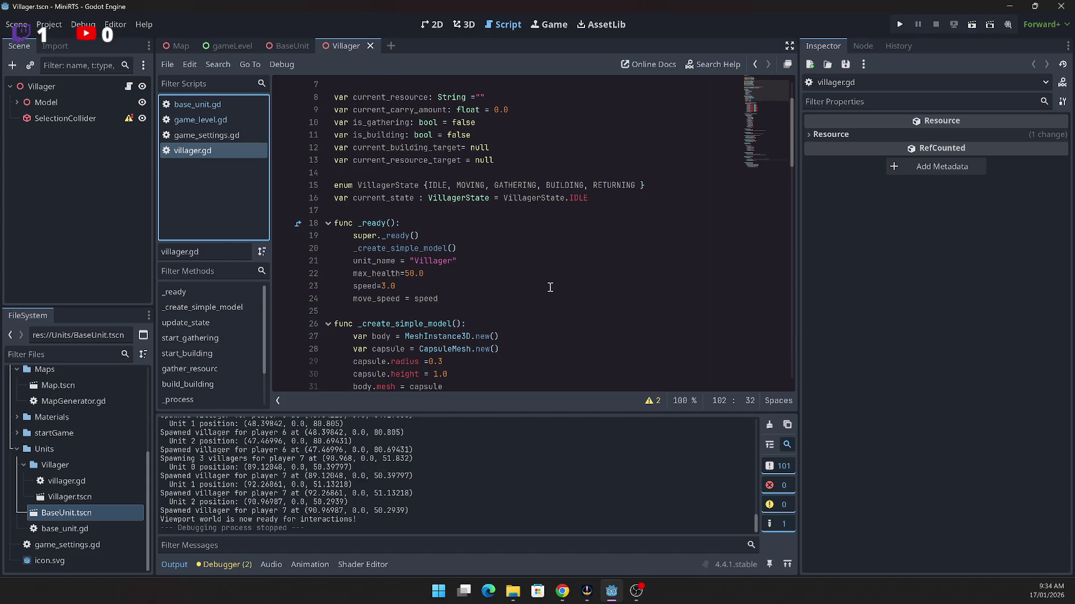
# Step: Highlight the usages of _create_simple_model in villager.gd's _ready
pyautogui.scroll(-4, 549, 287)
pyautogui.scroll(2, 550, 283)
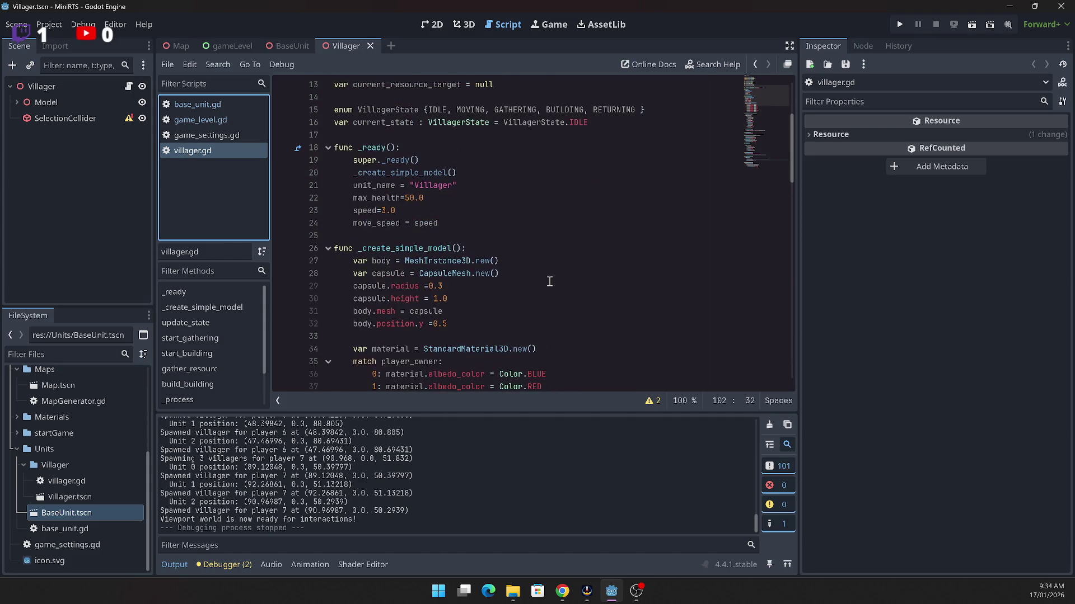
pyautogui.click(383, 160)
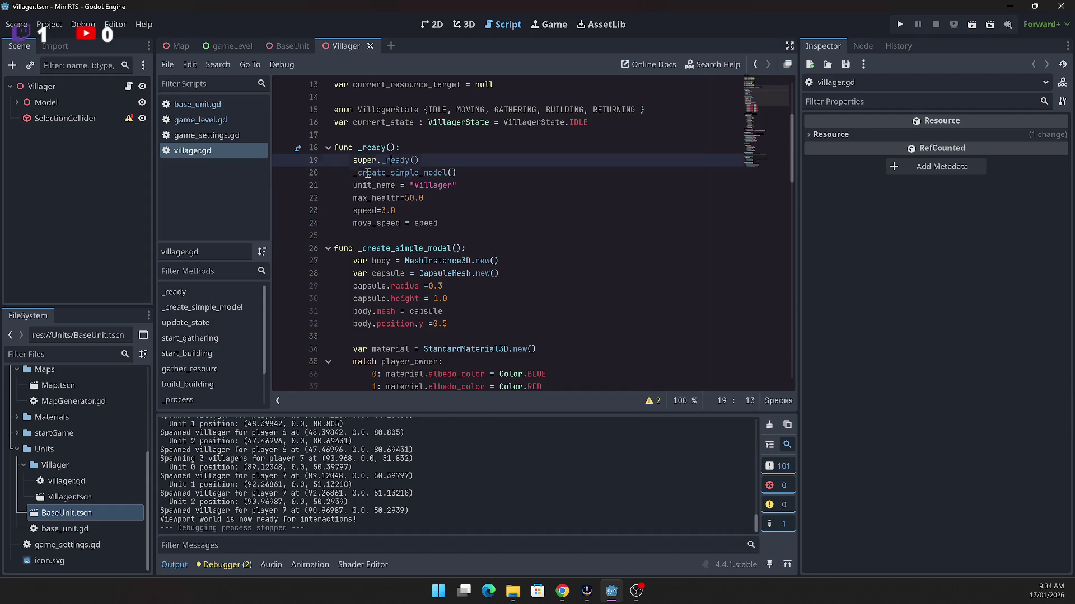
pyautogui.moveTo(366, 173); pyautogui.dragTo(397, 173)
pyautogui.doubleClick(413, 174)
pyautogui.scroll(-5, 555, 251)
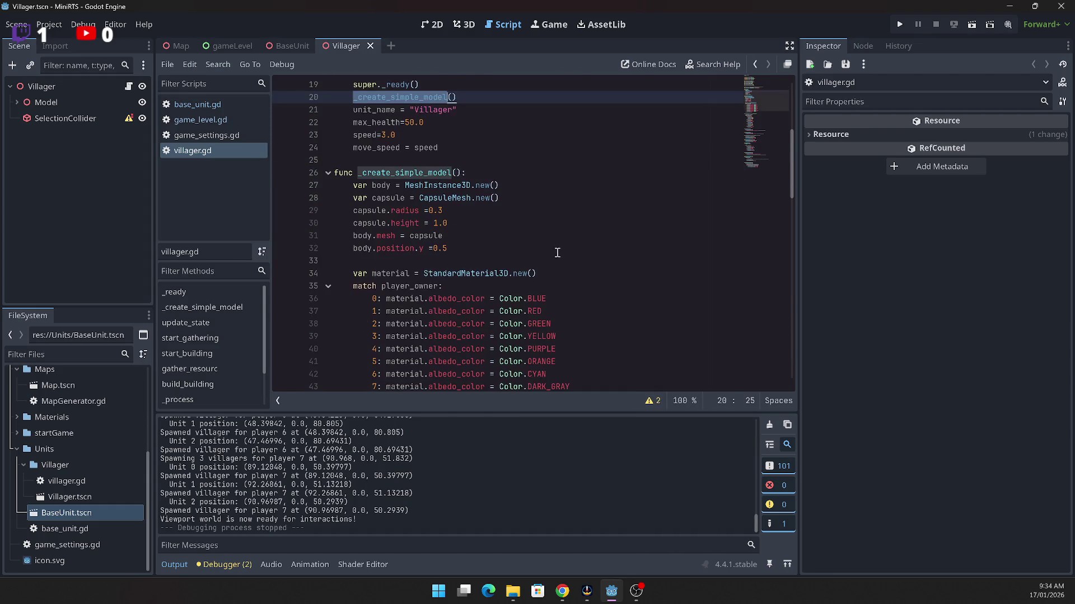
pyautogui.scroll(4, 555, 251)
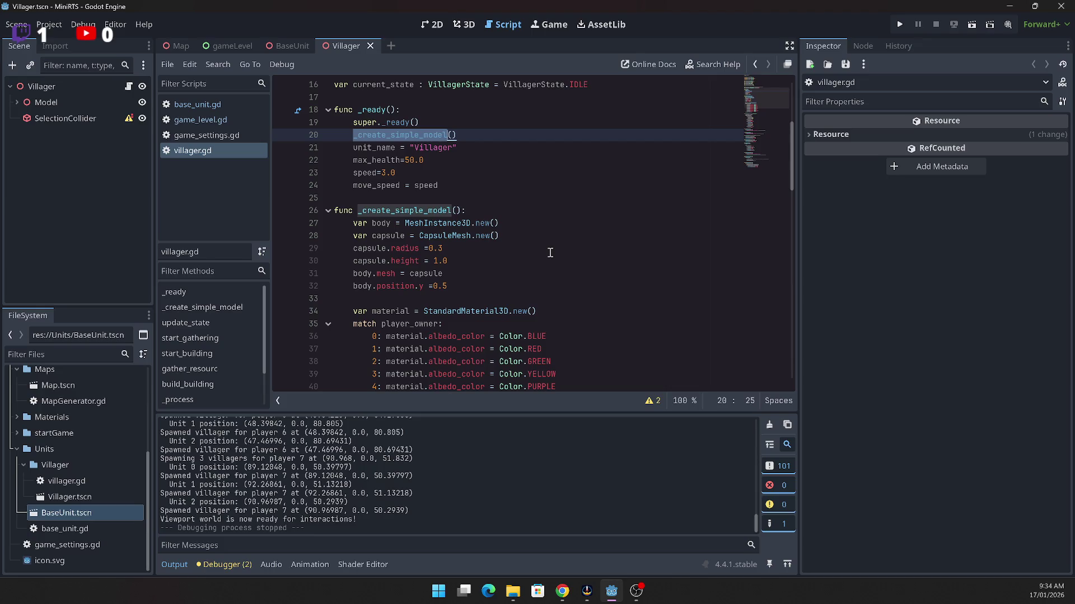
pyautogui.scroll(-3, 550, 253)
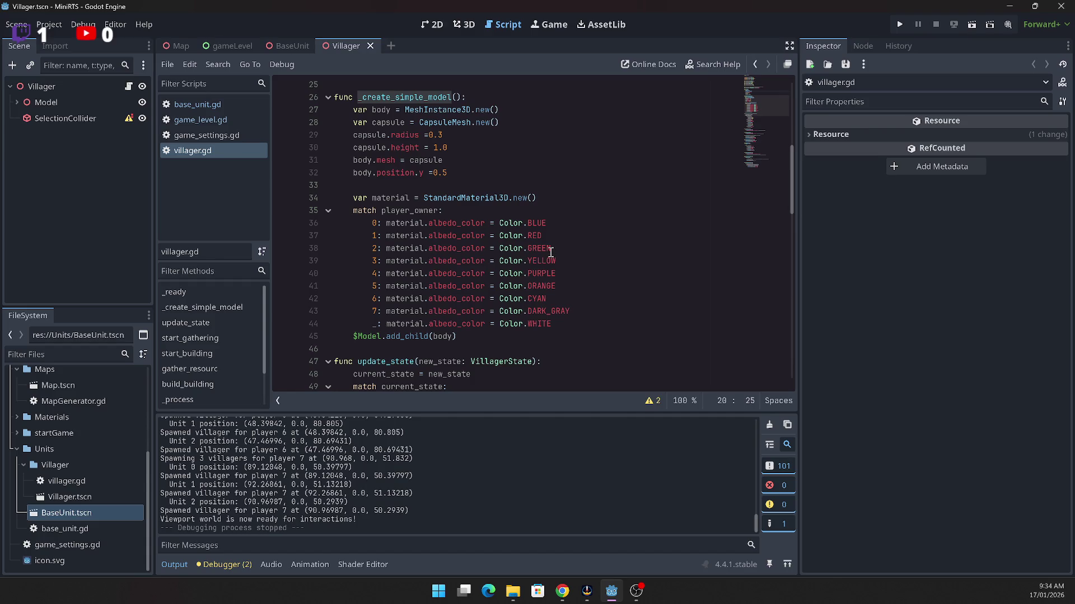
pyautogui.scroll(1, 523, 257)
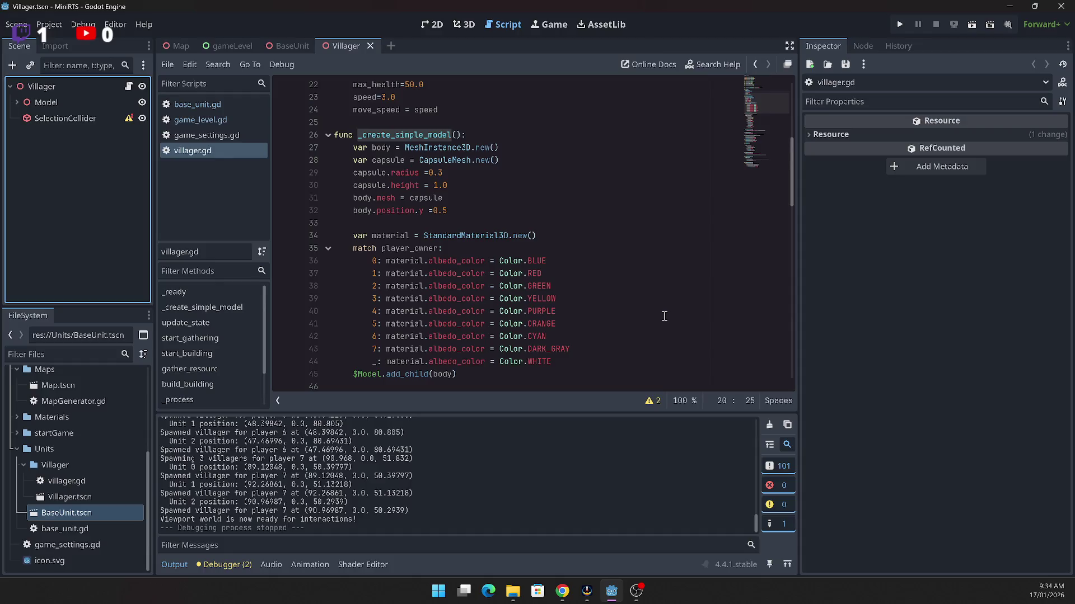
# Step: Highlight player_owner usages in the colour match, then return to the BaseUnit scene
pyautogui.click(411, 249)
pyautogui.click(404, 249)
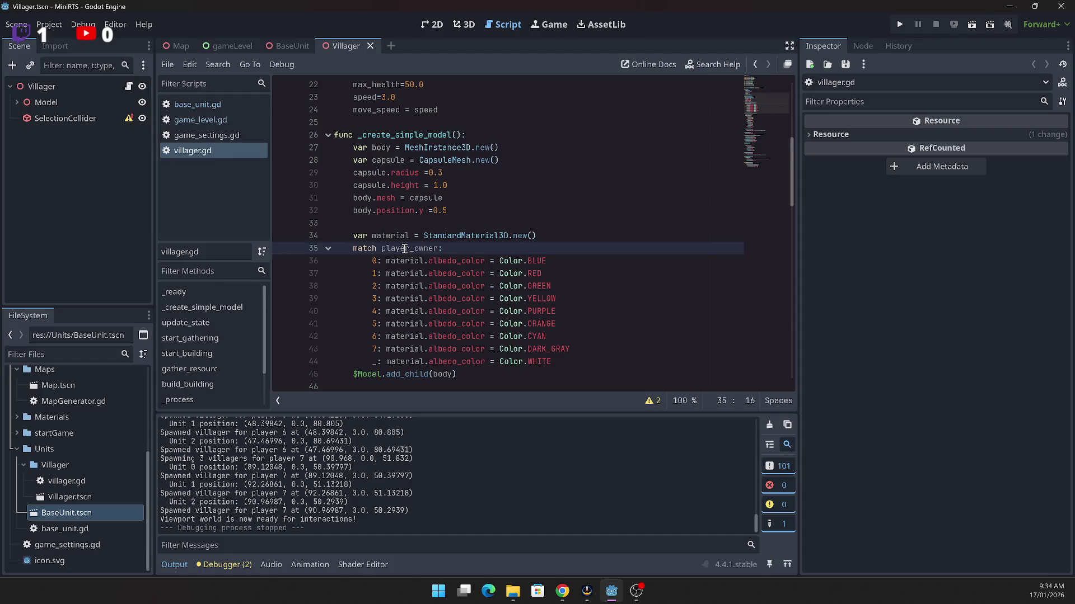
pyautogui.doubleClick(403, 248)
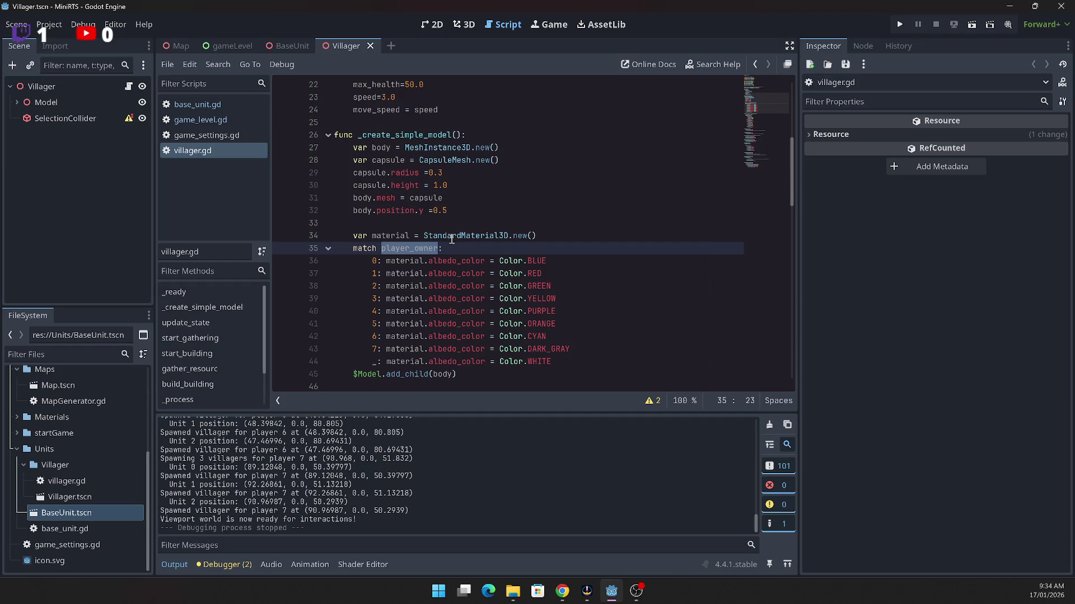
pyautogui.scroll(-4, 453, 240)
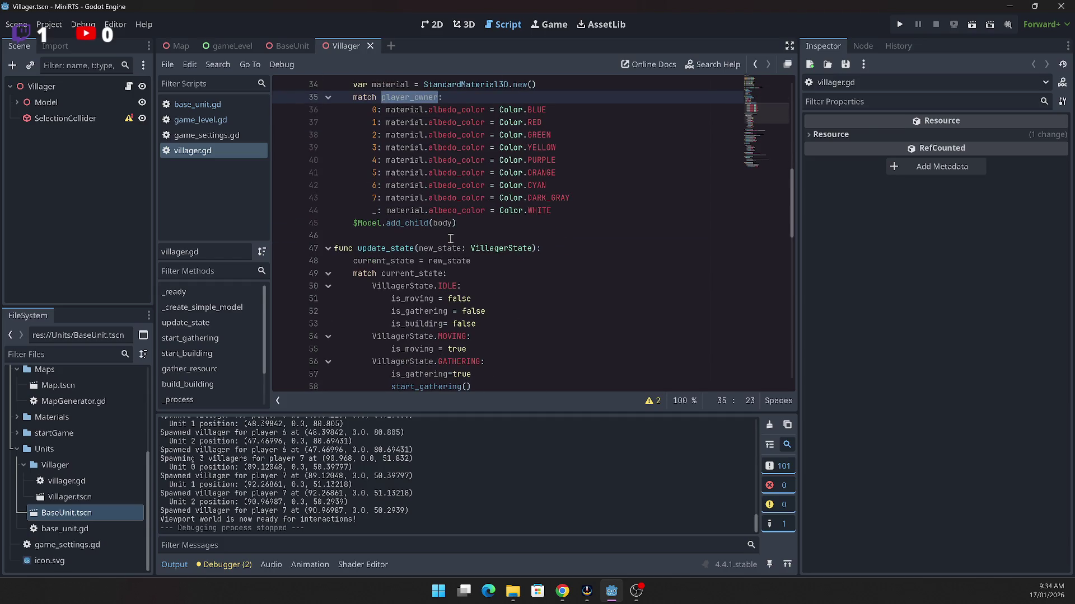
pyautogui.scroll(-2, 450, 239)
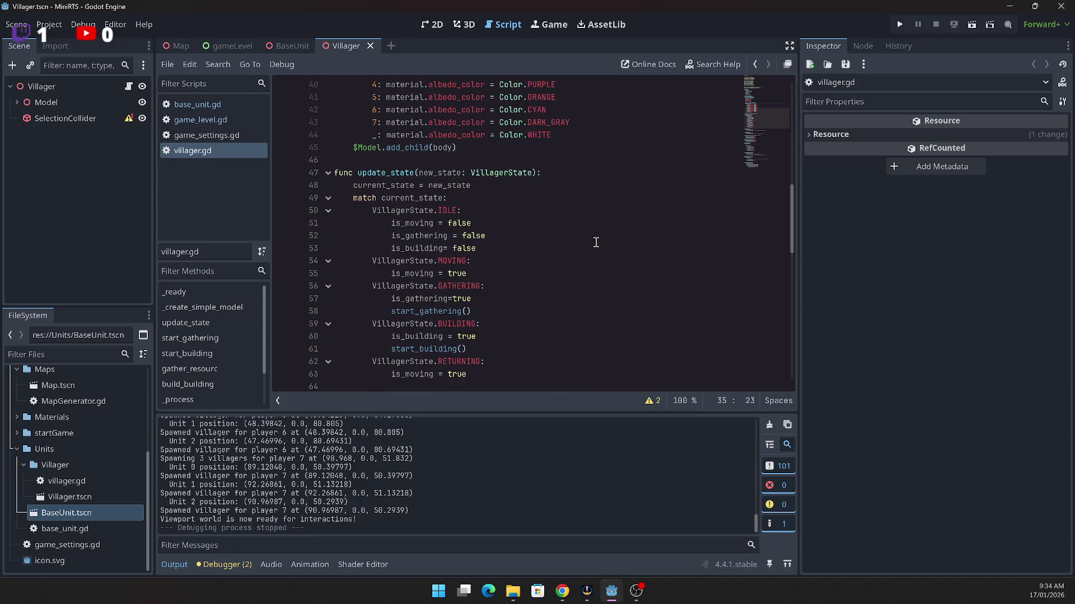
pyautogui.scroll(-13, 596, 243)
pyautogui.scroll(-3, 594, 242)
pyautogui.scroll(13, 595, 244)
pyautogui.scroll(15, 594, 245)
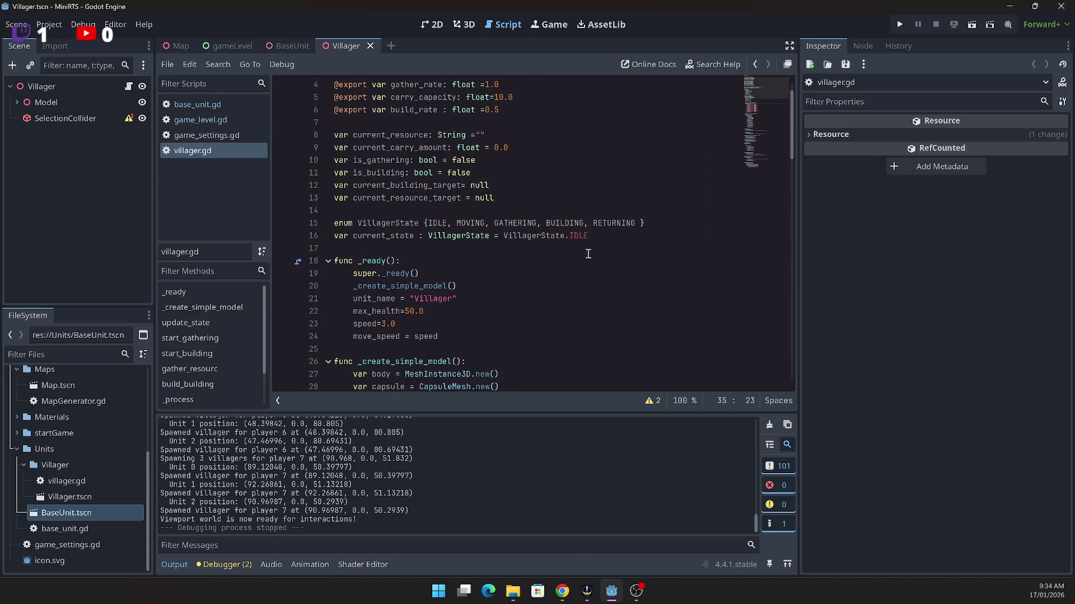
pyautogui.scroll(1, 589, 252)
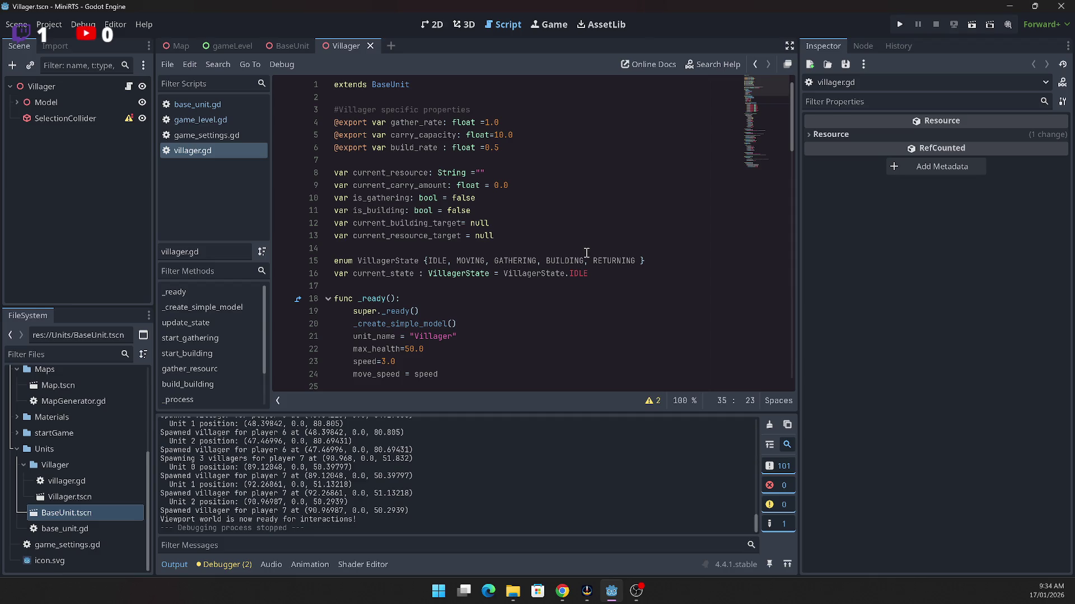
pyautogui.click(288, 50)
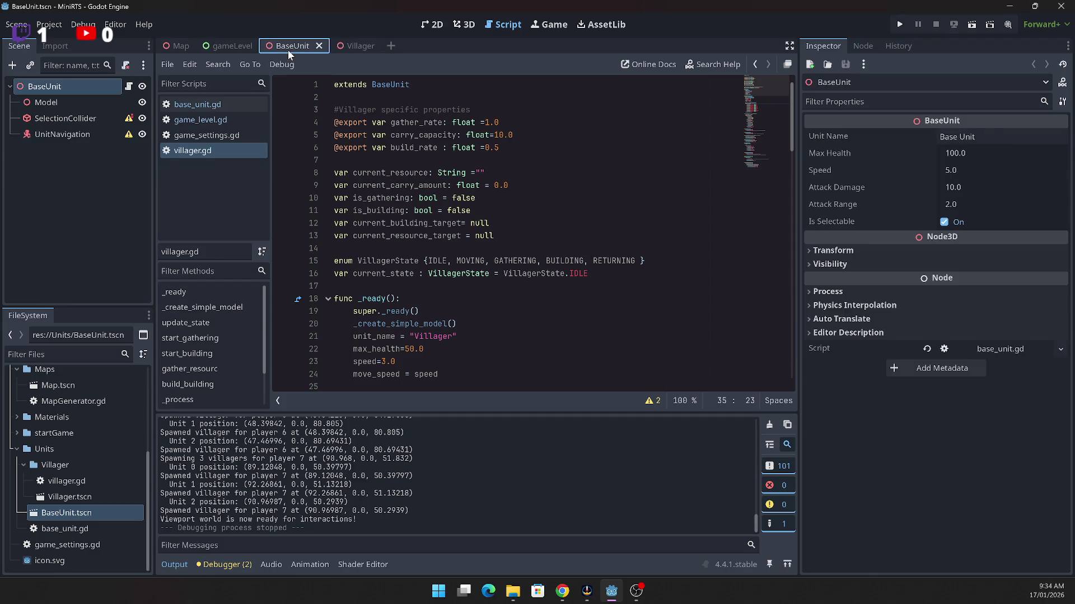
# Step: Open base_unit.gd and scroll up to its _ready function
pyautogui.click(196, 107)
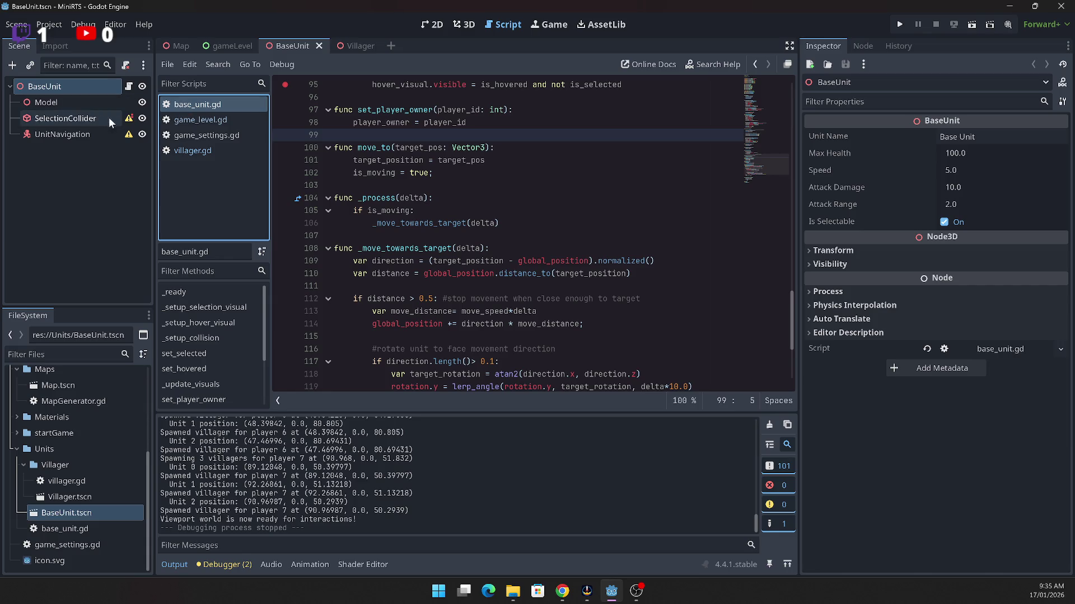
pyautogui.moveTo(128, 121)
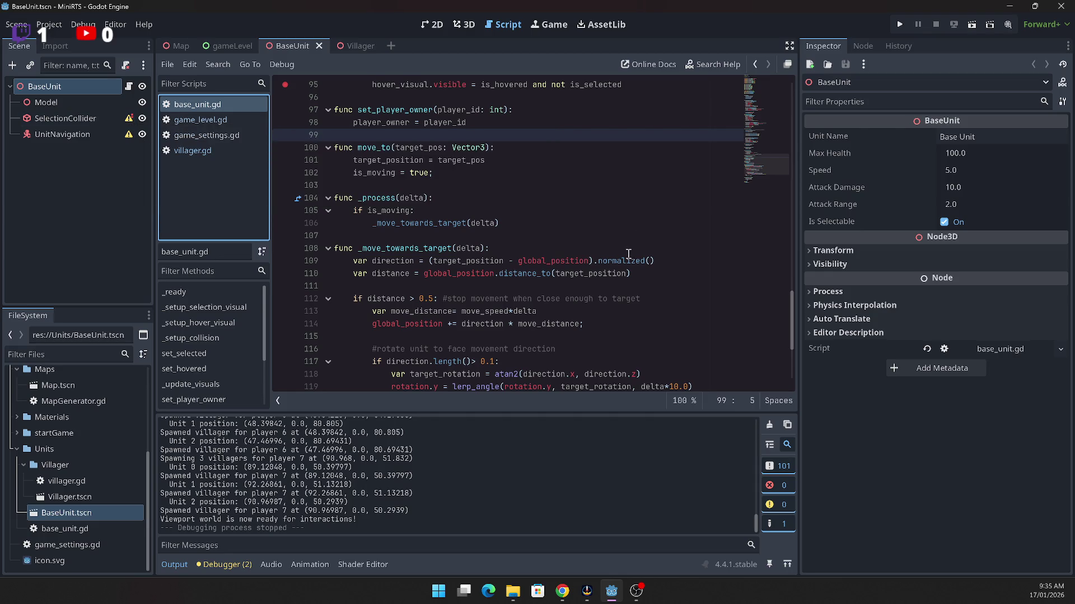
pyautogui.scroll(4, 628, 249)
pyautogui.scroll(7, 627, 250)
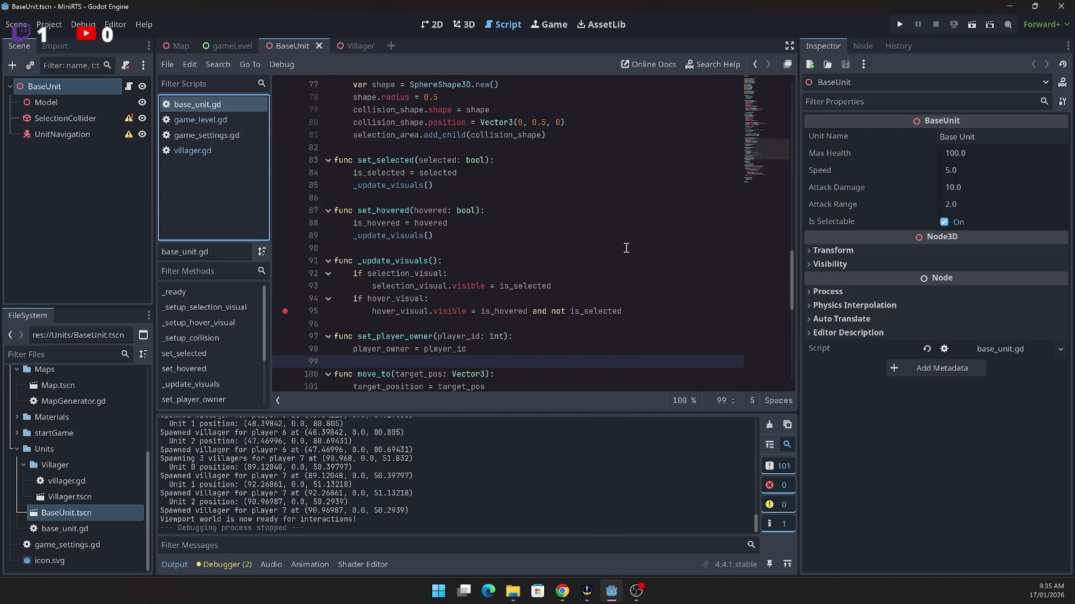
pyautogui.scroll(12, 626, 246)
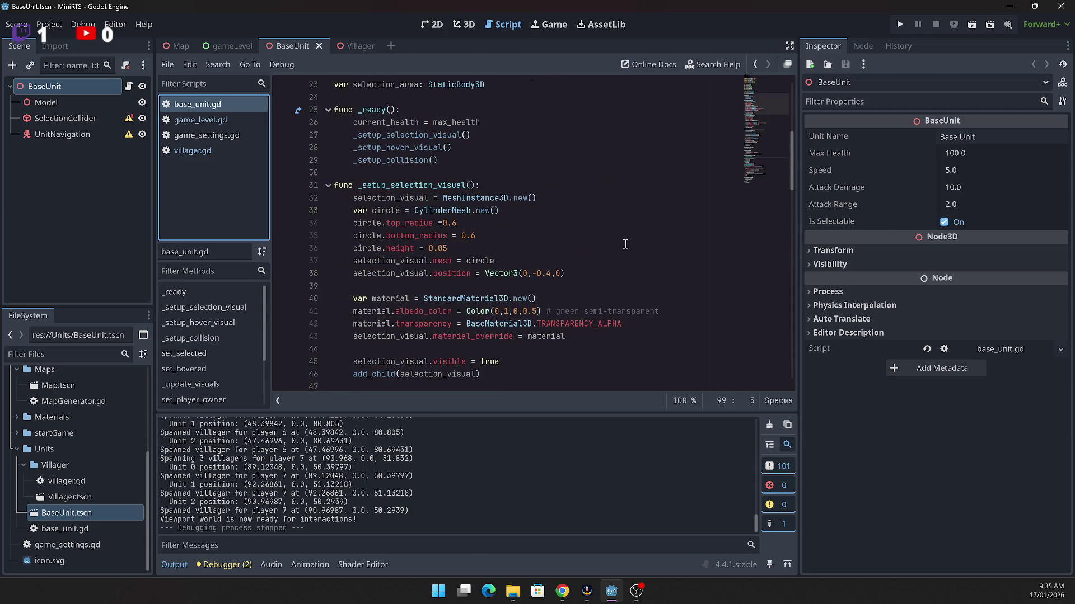
pyautogui.scroll(-2, 626, 246)
pyautogui.scroll(1, 624, 244)
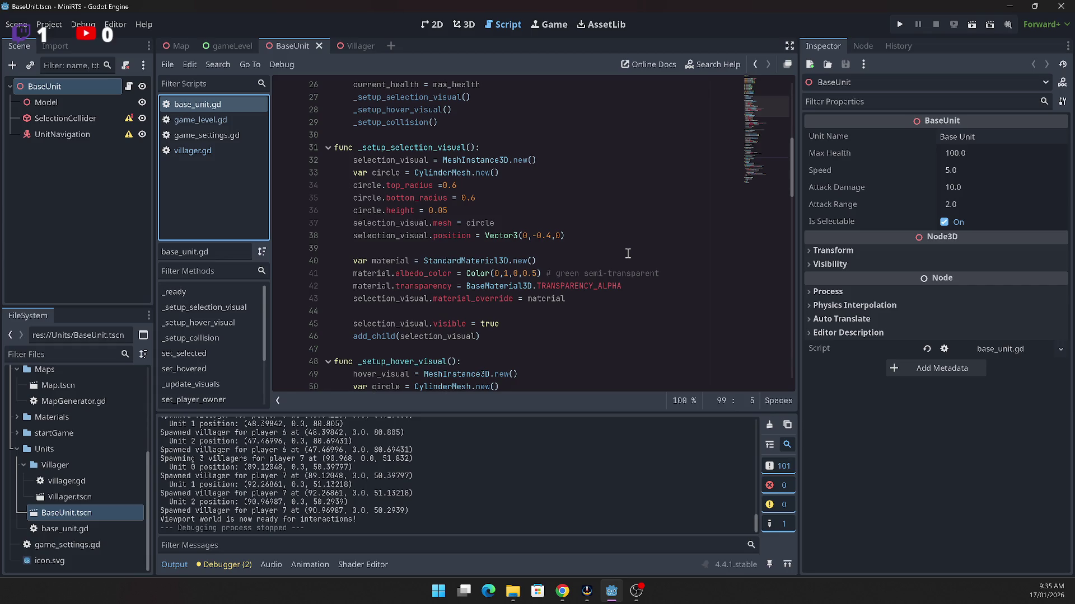
# Step: Set a breakpoint on line 32, test-run the project, then close the game
pyautogui.click(309, 162)
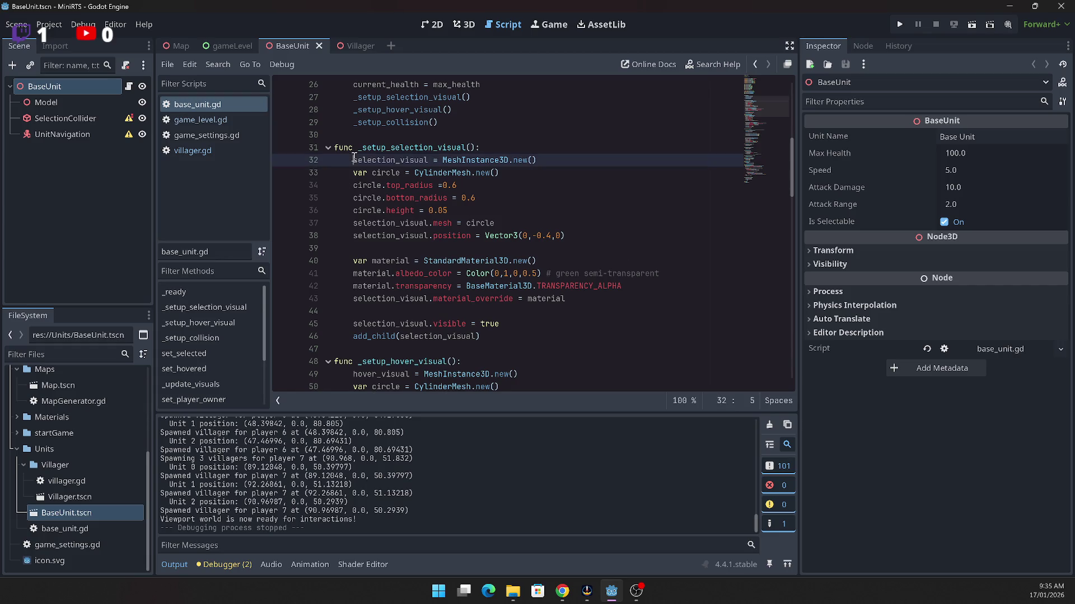
pyautogui.click(284, 161)
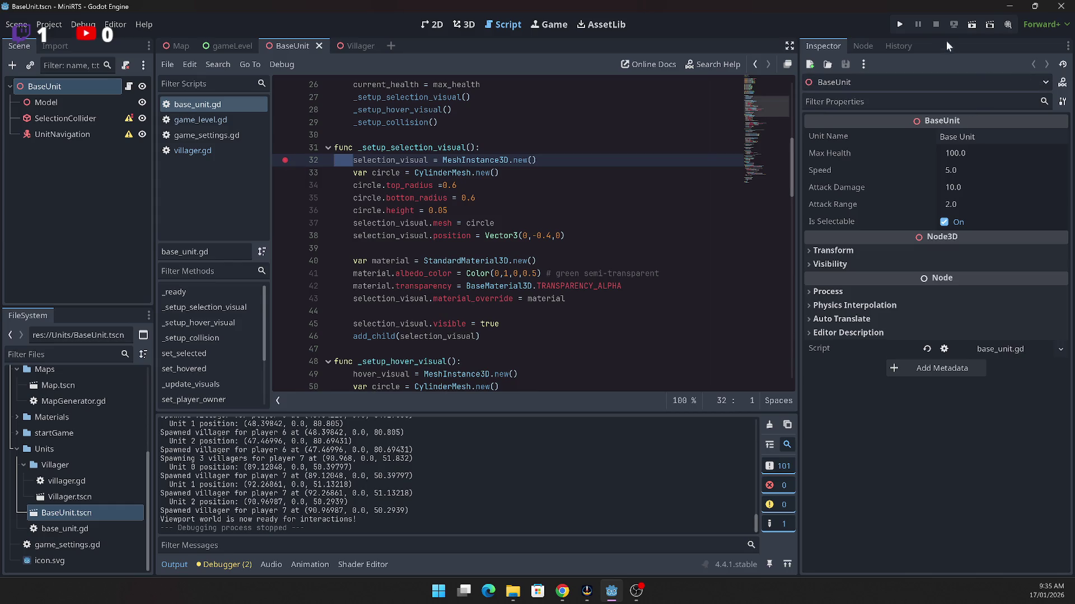
pyautogui.click(901, 23)
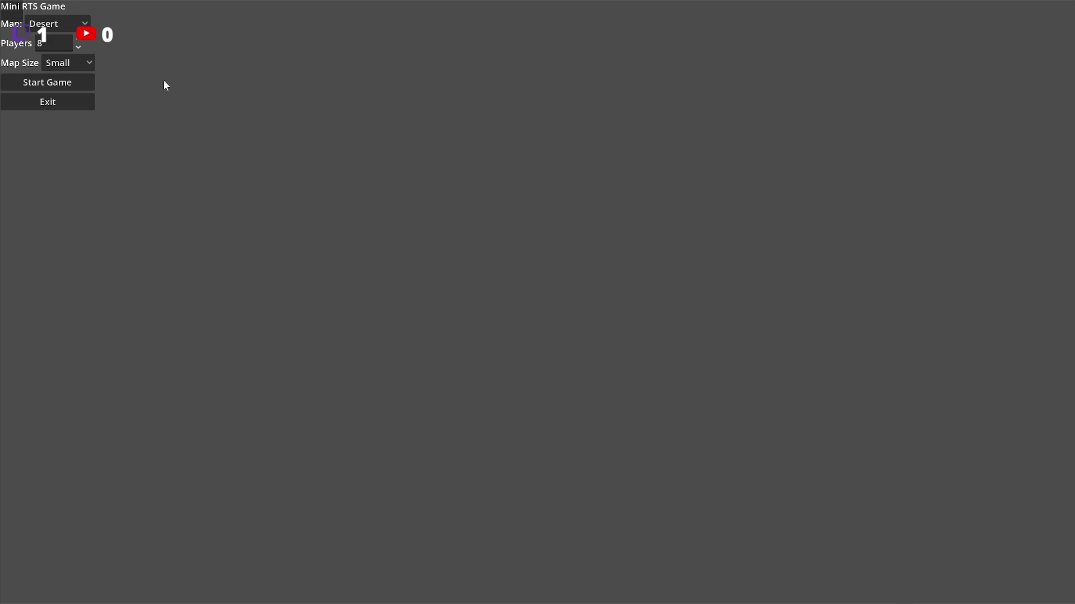
pyautogui.click(50, 103)
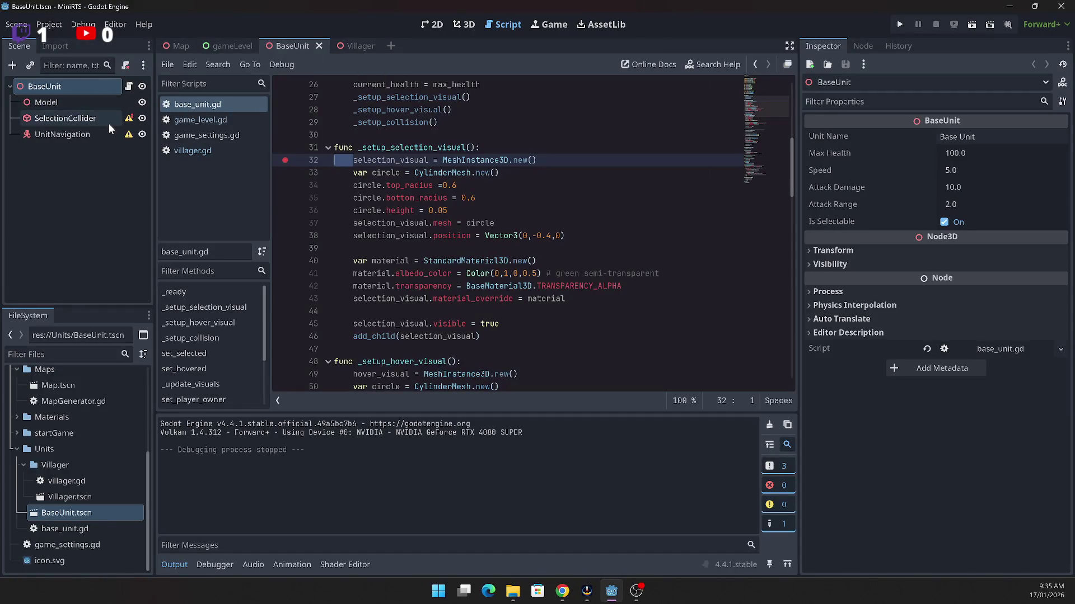
# Step: Open the Villager scene, set a breakpoint on line 26, and run the current scene
pyautogui.doubleClick(62, 499)
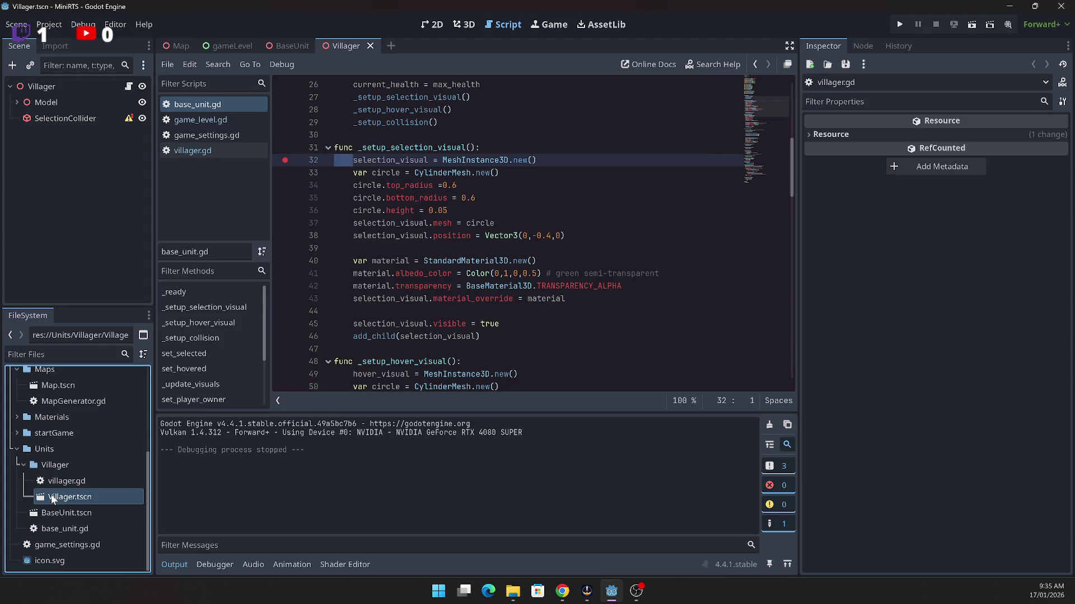
pyautogui.scroll(3, 393, 251)
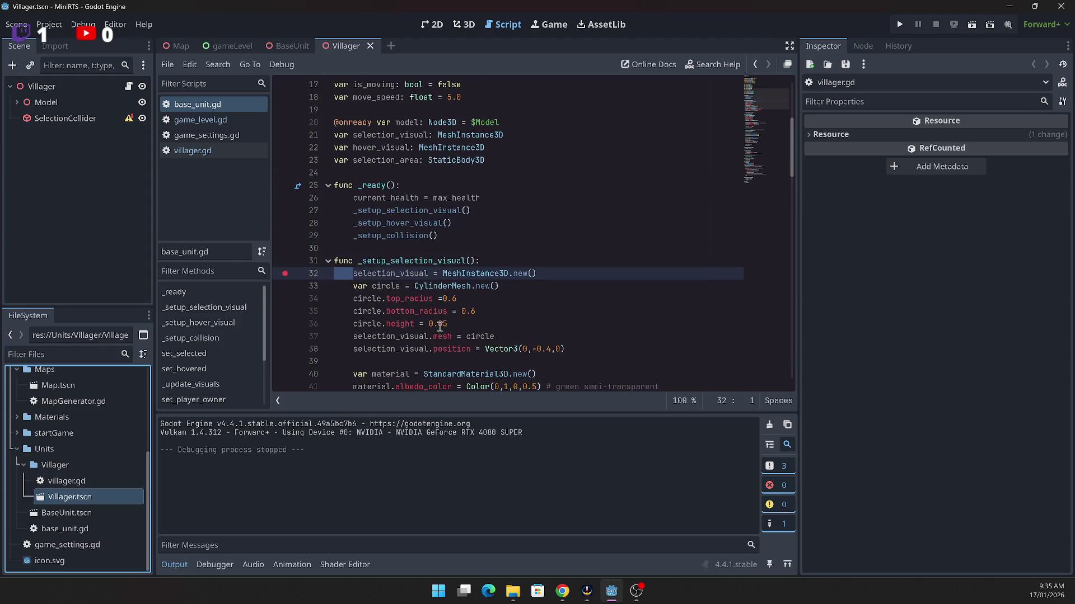
pyautogui.click(284, 198)
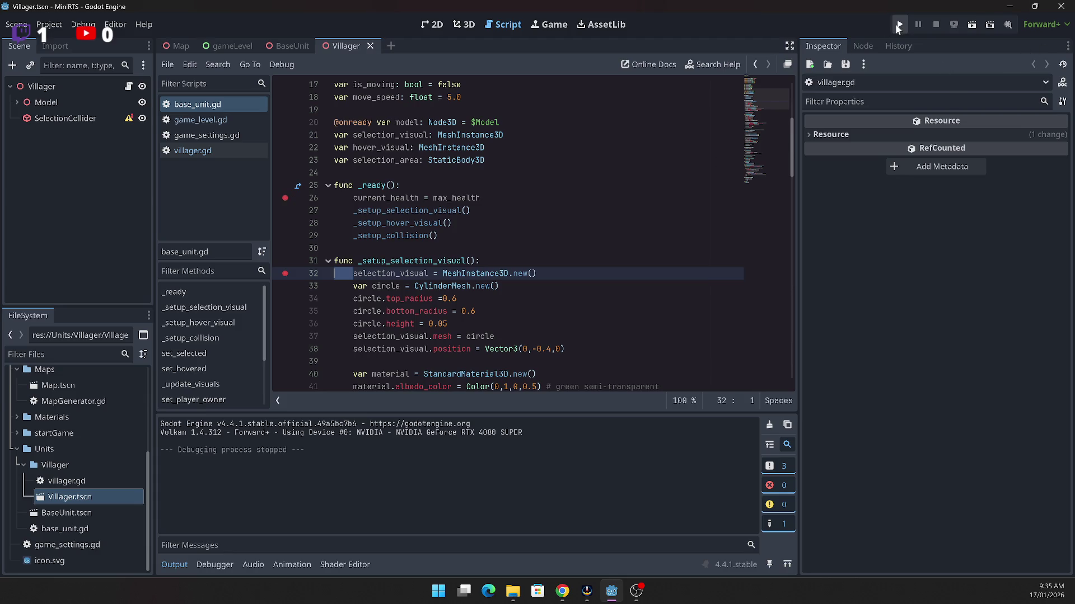
pyautogui.click(972, 29)
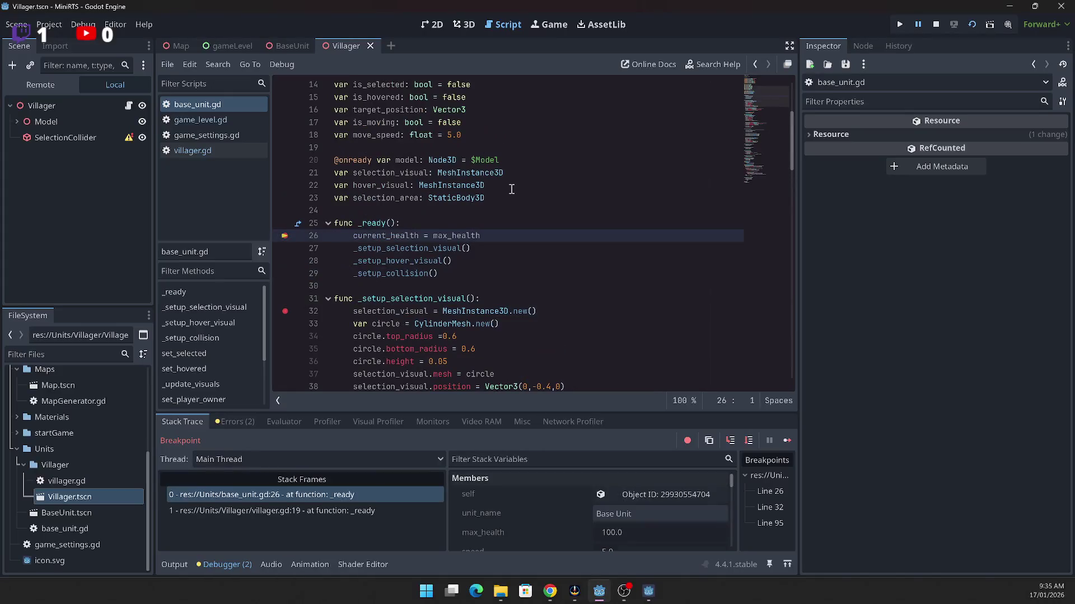
# Step: Restart the scene and step into _setup_selection_visual, advancing to line 38
pyautogui.click(971, 26)
pyautogui.click(749, 445)
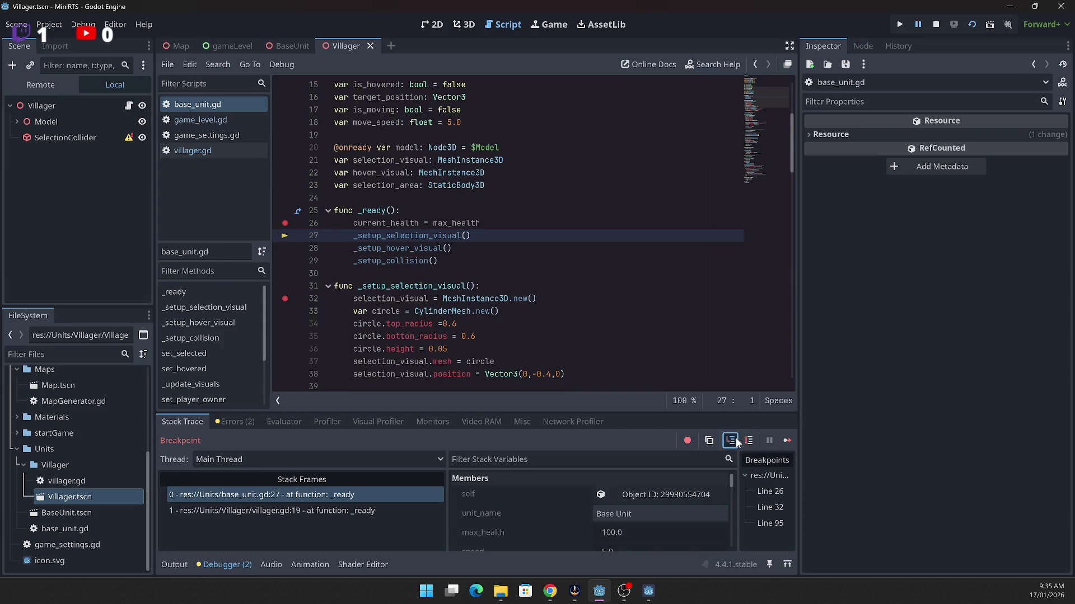
pyautogui.click(730, 441)
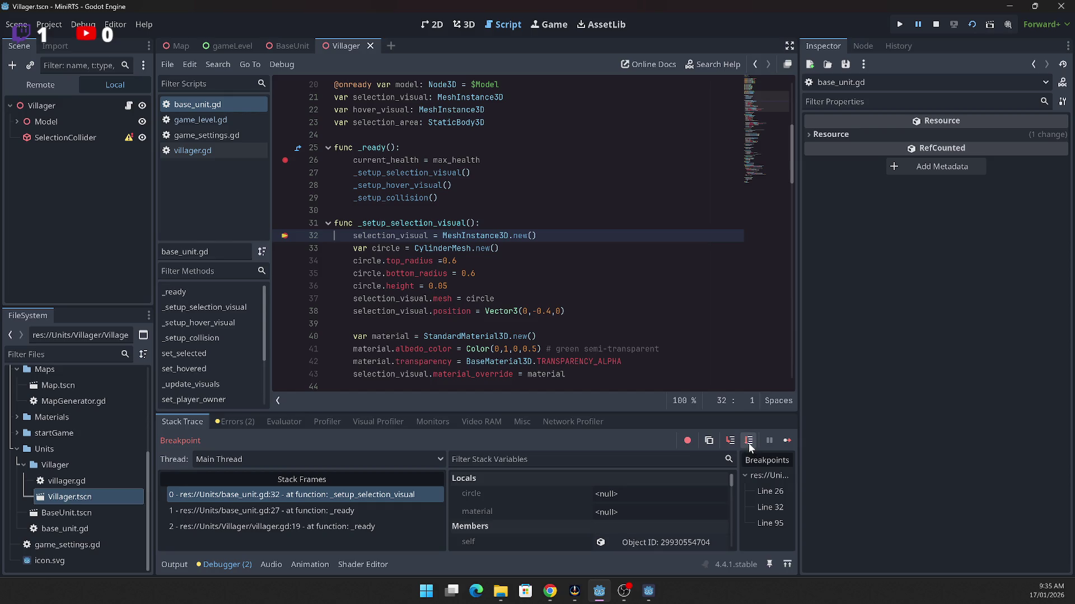
pyautogui.click(748, 443)
pyautogui.click(745, 442)
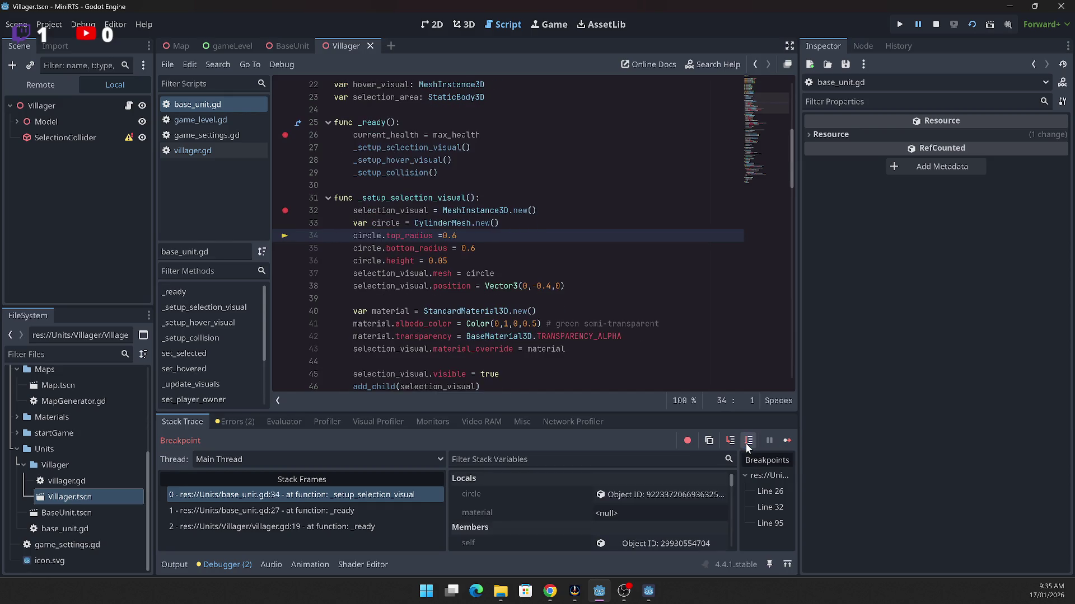
pyautogui.click(745, 443)
pyautogui.click(744, 444)
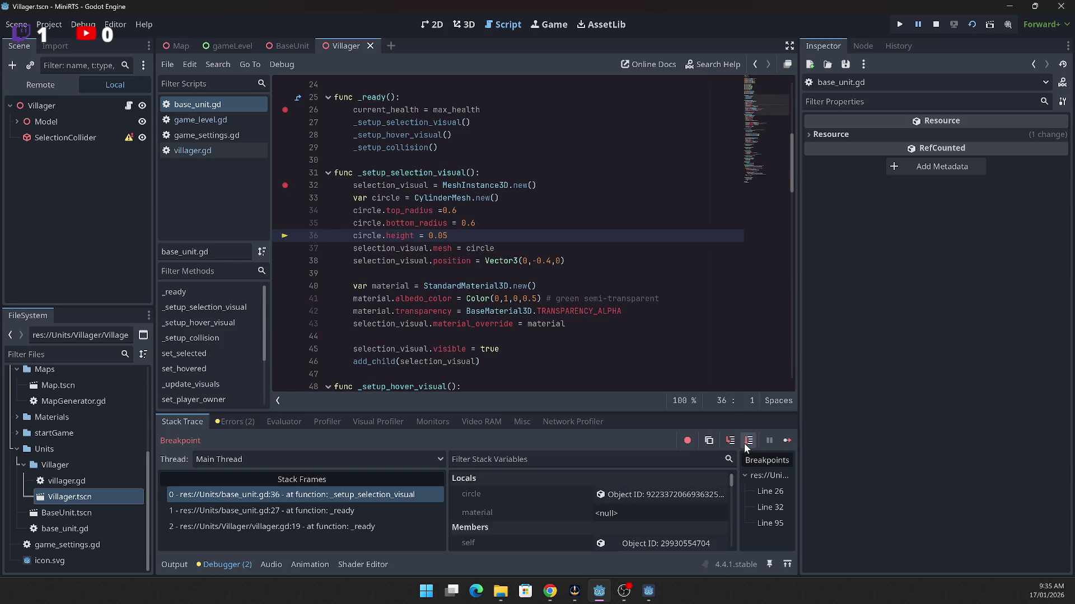
pyautogui.click(745, 443)
pyautogui.click(744, 443)
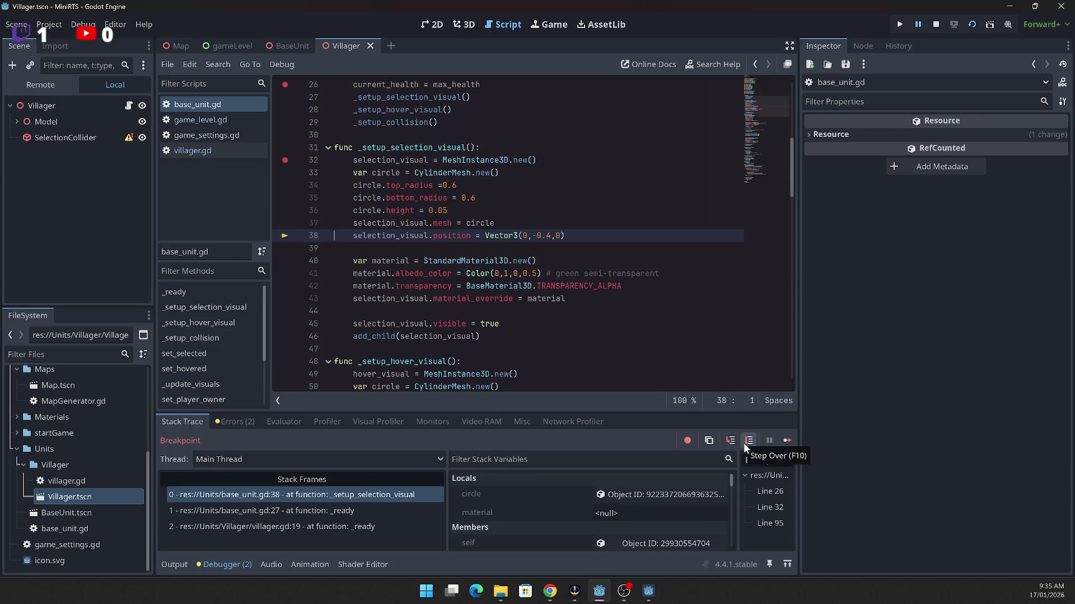
# Step: Step on to line 46, back to _ready line 28, and out into villager.gd's _ready
pyautogui.click(743, 442)
pyautogui.click(743, 442)
pyautogui.click(743, 442)
pyautogui.click(744, 443)
pyautogui.click(743, 443)
pyautogui.click(744, 442)
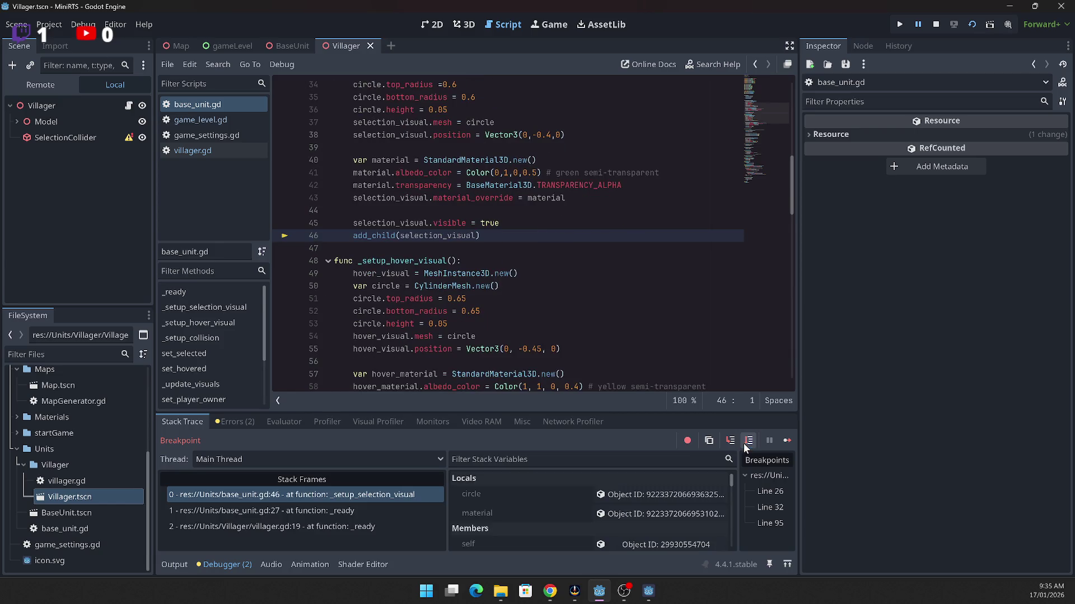
pyautogui.click(744, 442)
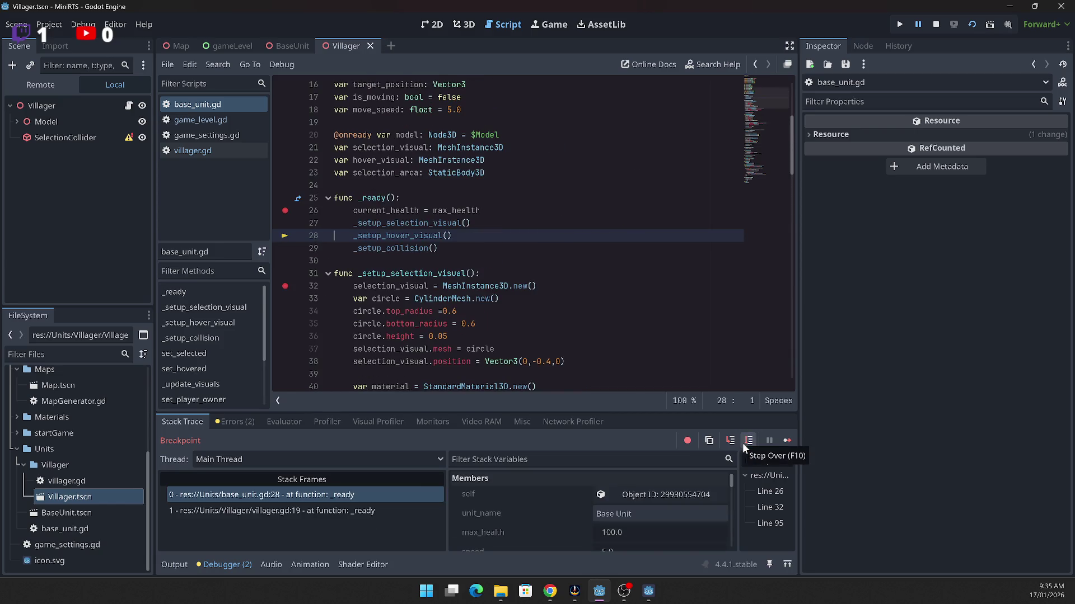
pyautogui.click(743, 444)
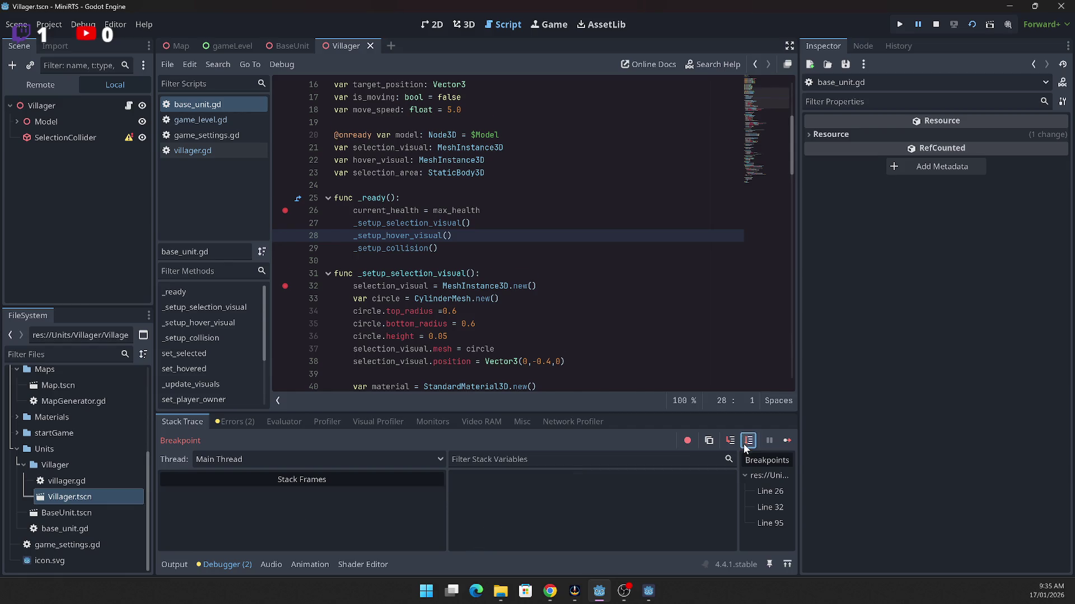
pyautogui.click(744, 443)
pyautogui.click(743, 442)
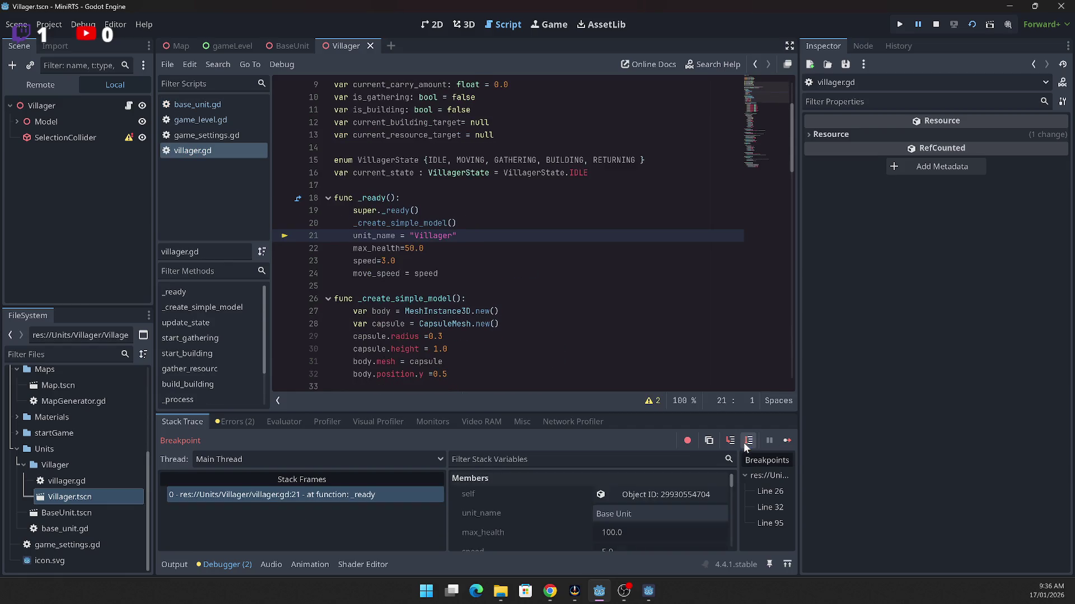
# Step: Step through the rest of villager _ready into _process and its current_state match
pyautogui.click(743, 443)
pyautogui.click(743, 443)
pyautogui.click(744, 442)
pyautogui.click(742, 442)
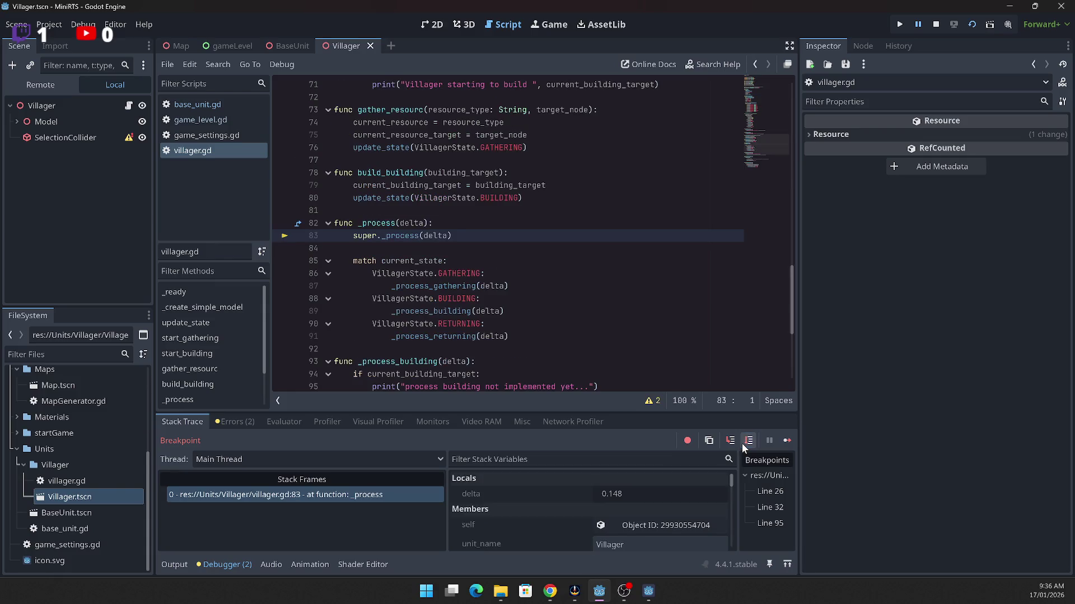
pyautogui.click(741, 442)
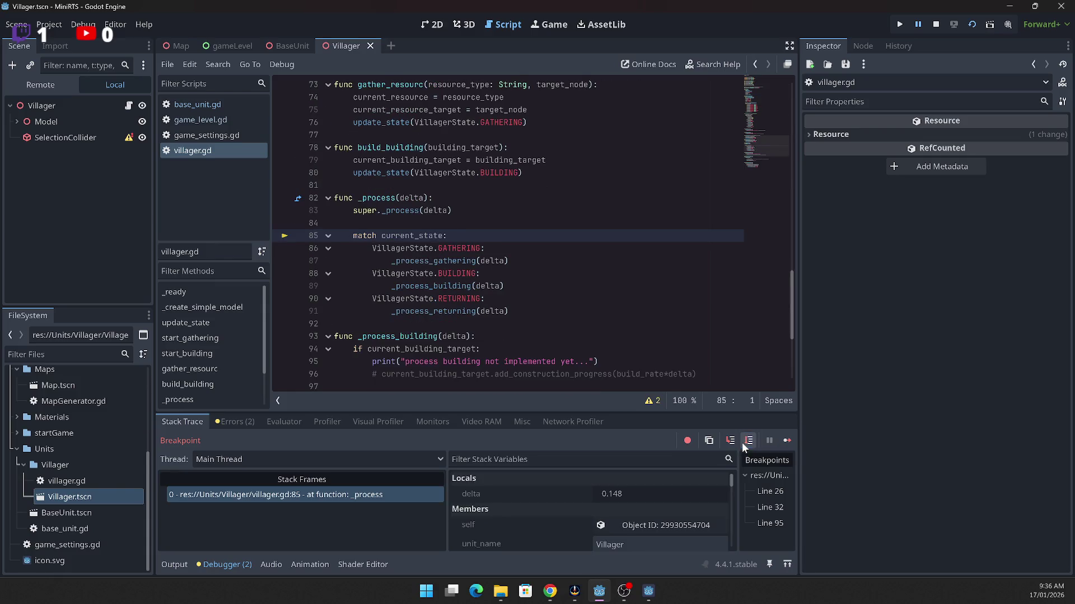
pyautogui.click(741, 442)
pyautogui.click(741, 442)
pyautogui.click(741, 442)
pyautogui.click(741, 442)
# Step: Step through the next _process call to the BUILDING case at line 88, then continue
pyautogui.click(741, 442)
pyautogui.click(741, 442)
pyautogui.click(741, 442)
pyautogui.click(741, 442)
pyautogui.click(730, 441)
pyautogui.click(749, 442)
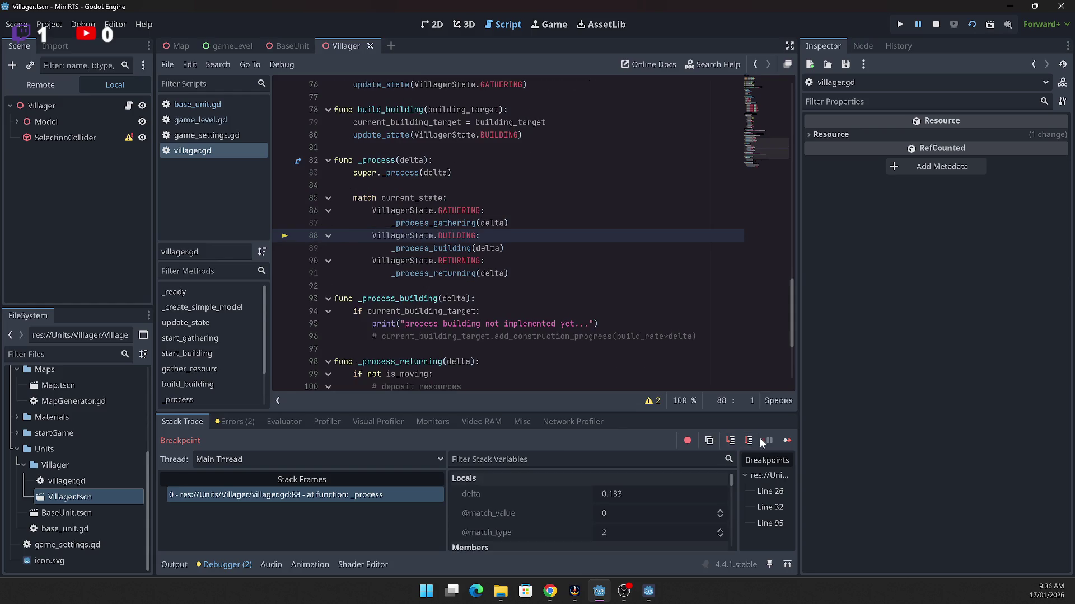
pyautogui.click(785, 440)
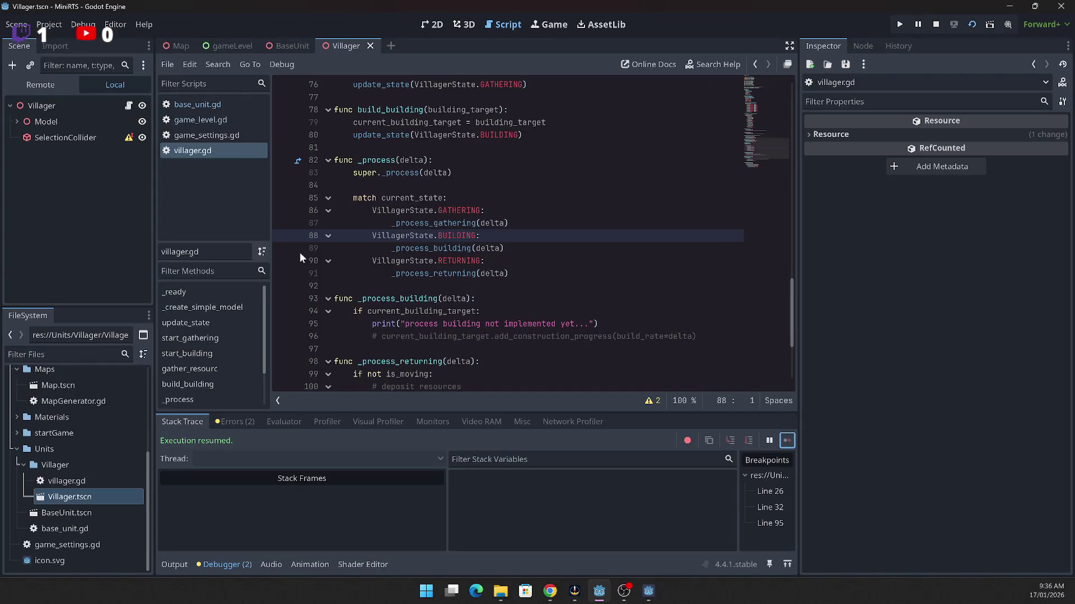
# Step: Scroll the FileSystem dock and open the BaseUnit scene
pyautogui.scroll(8, 593, 279)
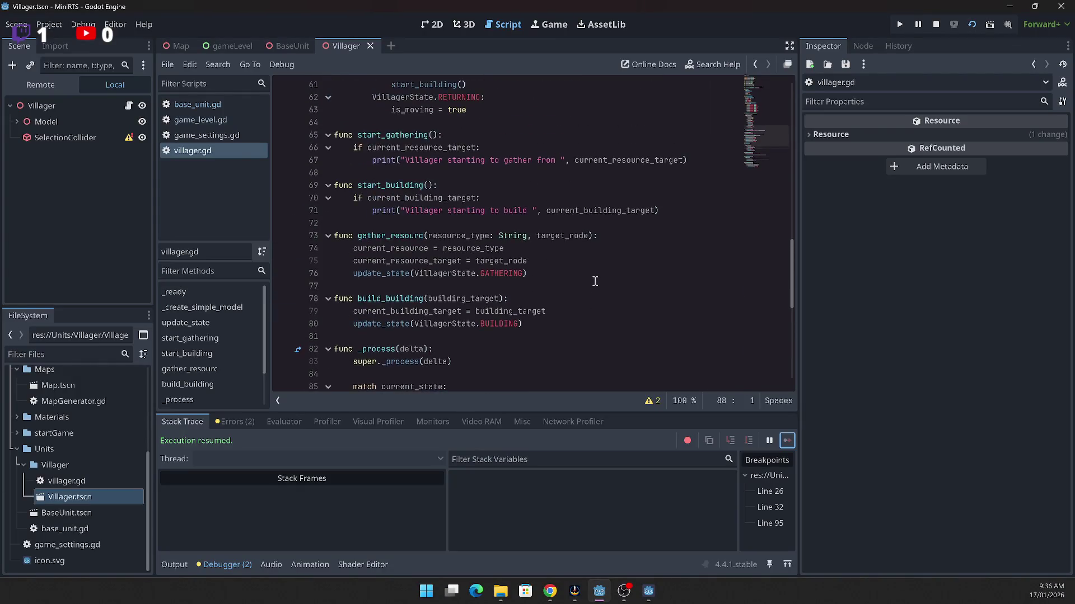
pyautogui.scroll(12, 593, 279)
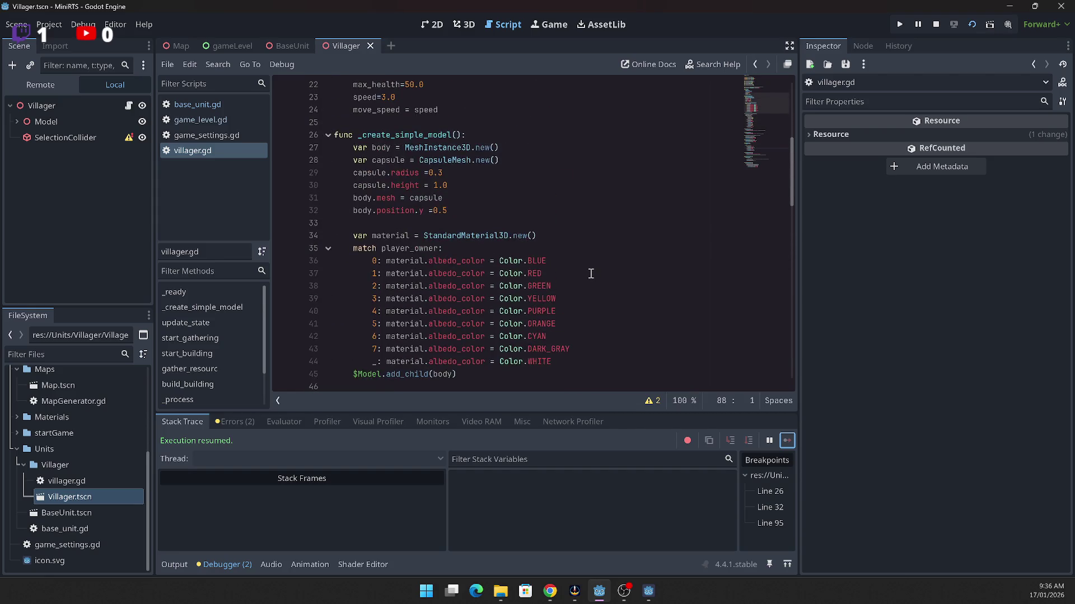
pyautogui.scroll(1, 591, 272)
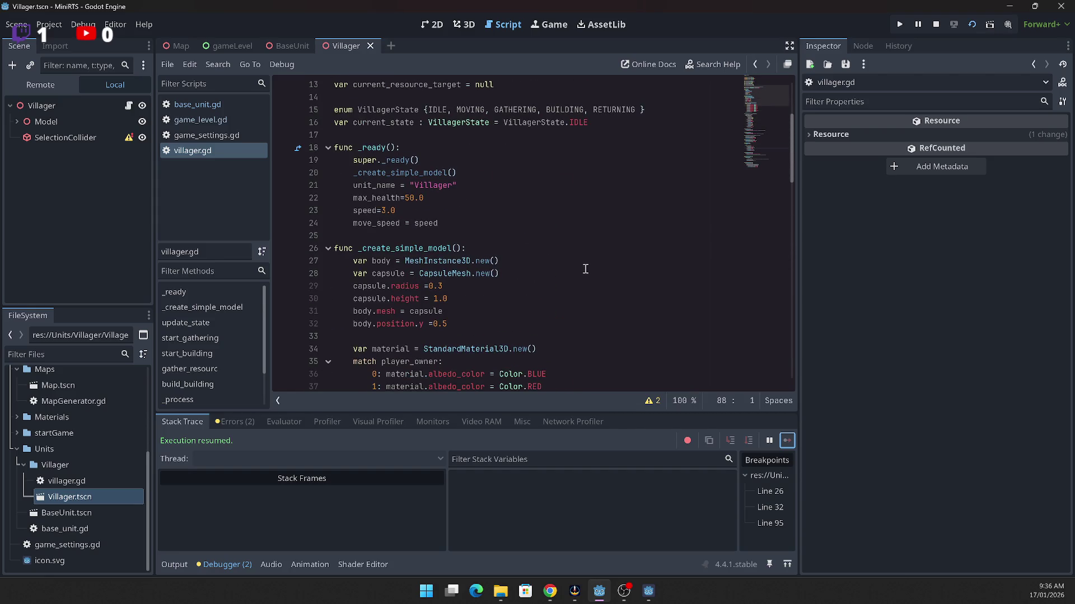
pyautogui.doubleClick(80, 513)
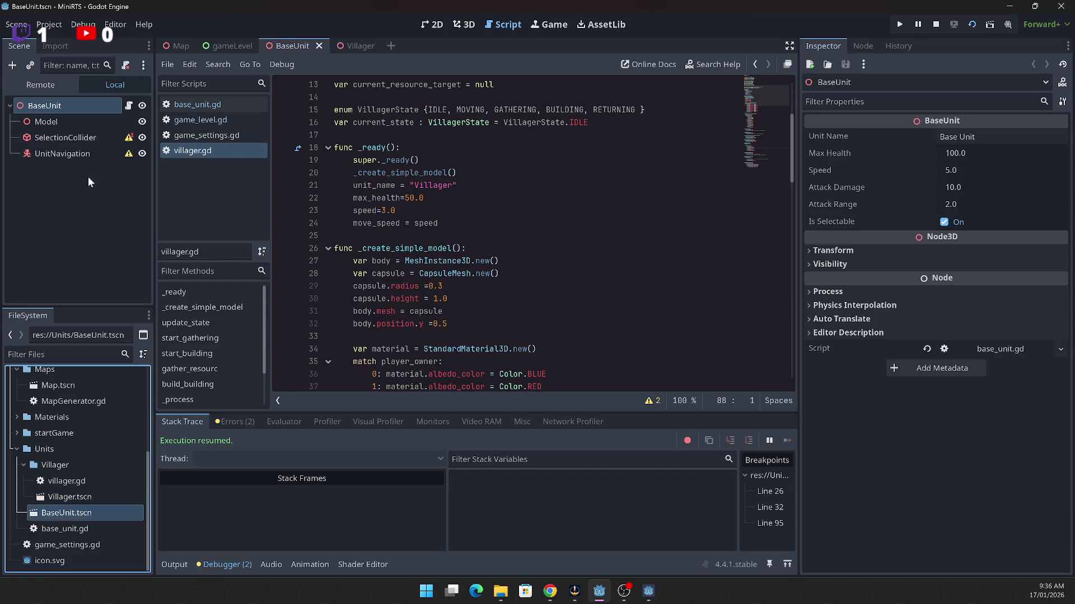
# Step: Return to the Villager scene and mark the _create_simple_model call on line 20
pyautogui.click(507, 266)
pyautogui.click(362, 49)
pyautogui.scroll(-1, 508, 262)
pyautogui.scroll(1, 508, 262)
pyautogui.click(415, 172)
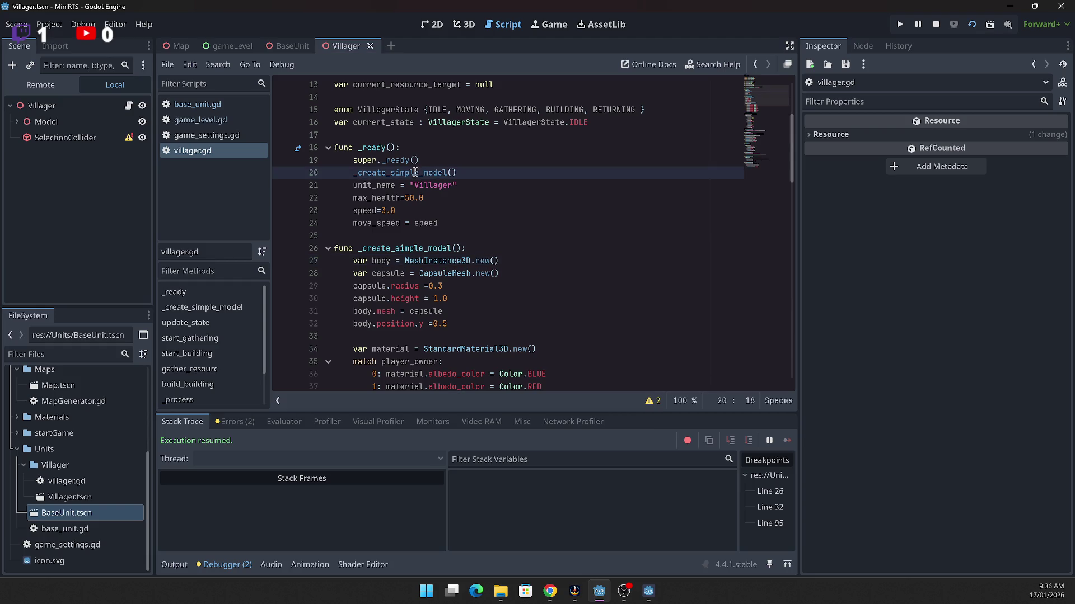
pyautogui.scroll(-7, 513, 244)
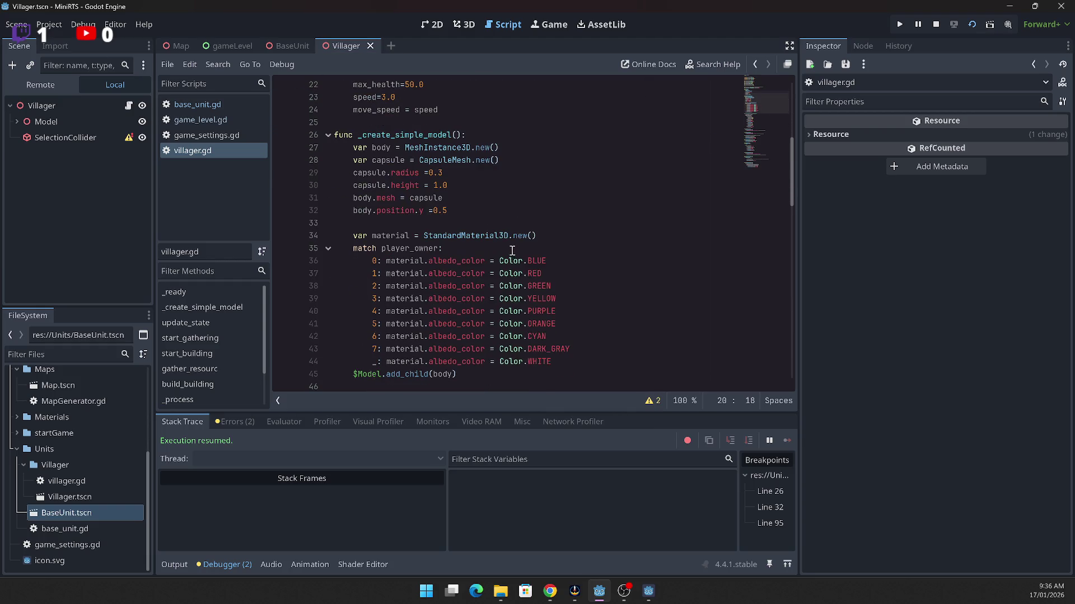
pyautogui.scroll(5, 511, 251)
# Step: Switch to BaseUnit, show base_unit.gd at line 34, and deselect the root node
pyautogui.click(296, 50)
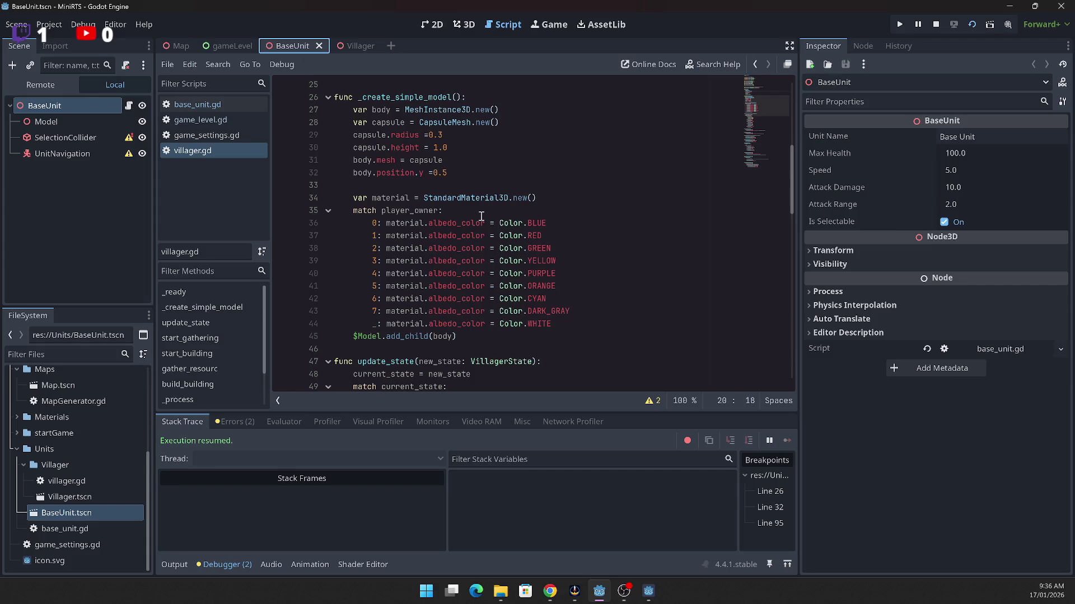
pyautogui.scroll(1, 480, 214)
pyautogui.click(196, 106)
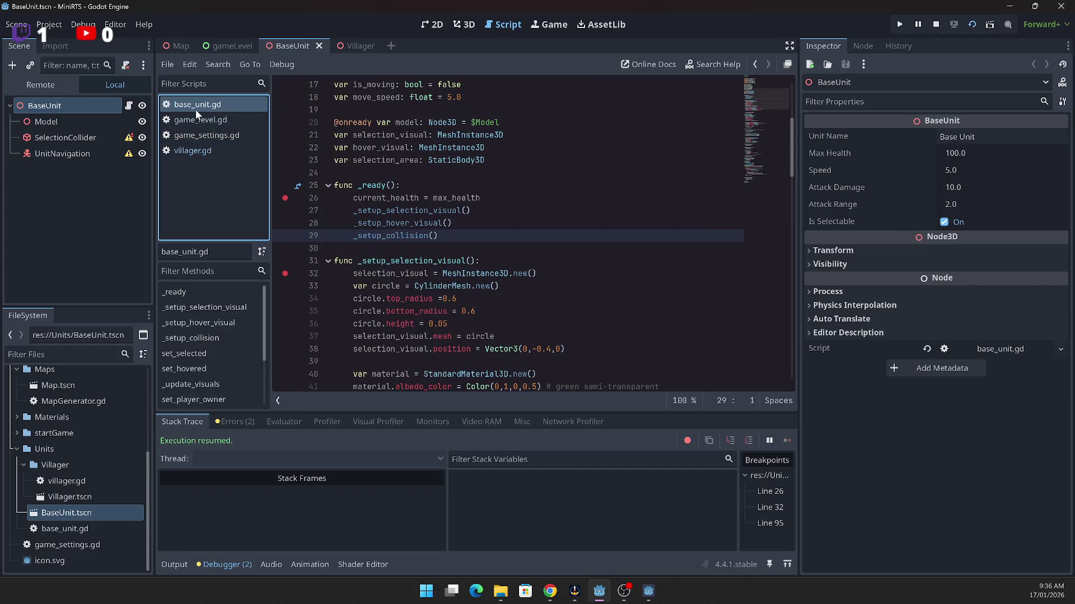
pyautogui.scroll(-3, 571, 255)
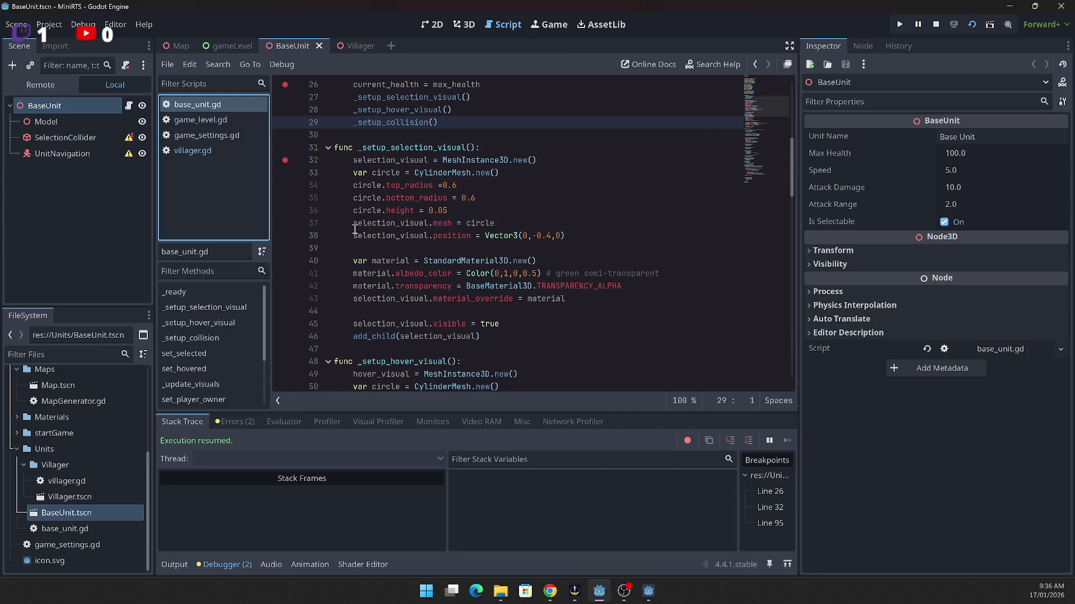
pyautogui.click(559, 190)
pyautogui.click(48, 235)
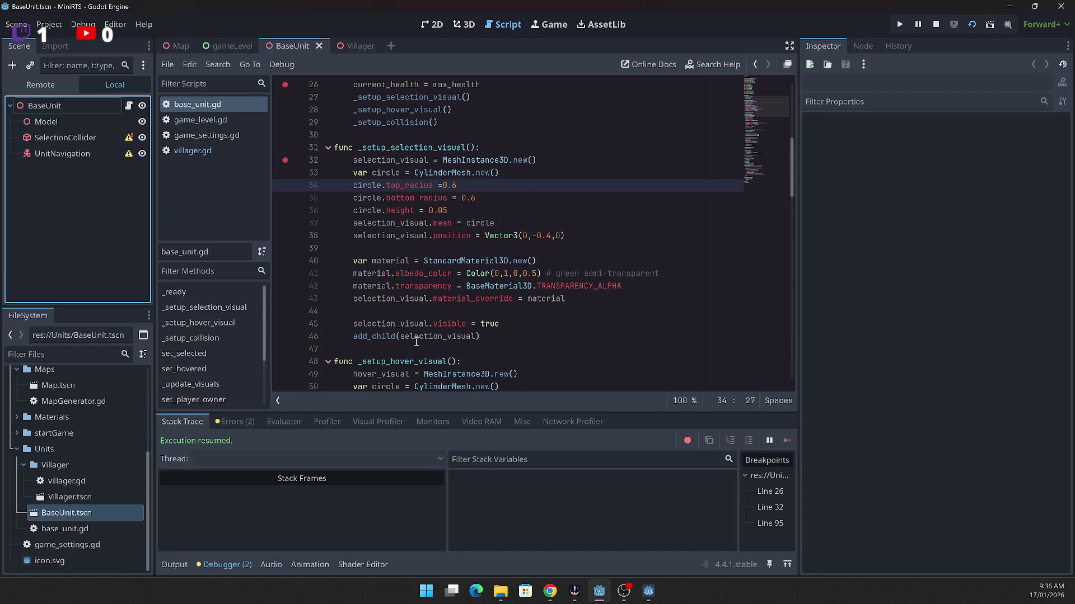
# Step: Add a MeshInstance3D child under the BaseUnit root by searching 'Mesh' in Create New Node
pyautogui.rightClick(45, 106)
pyautogui.moveTo(99, 117)
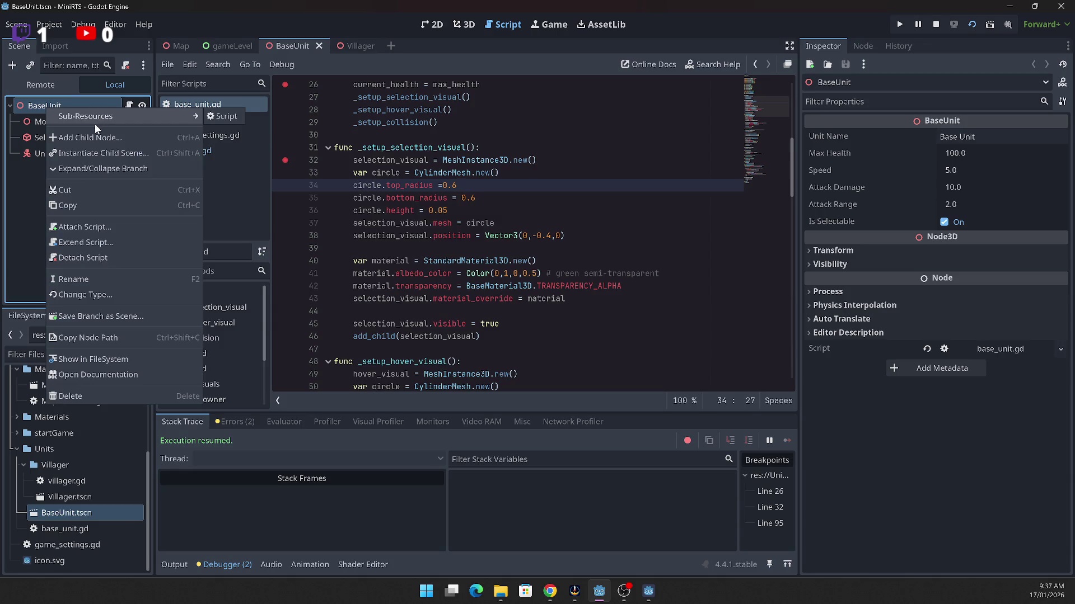
pyautogui.click(84, 137)
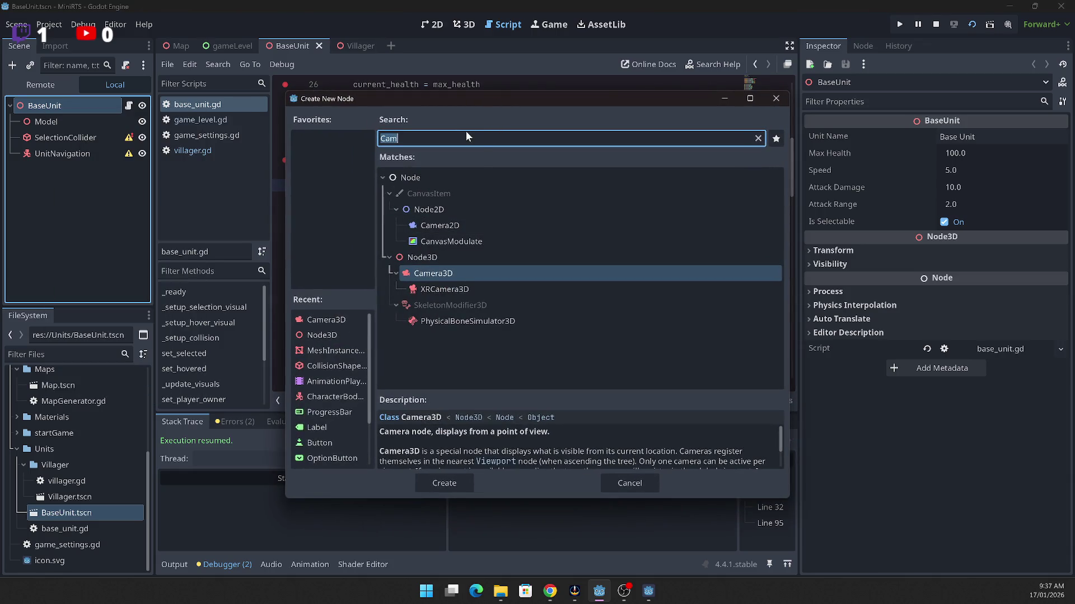
pyautogui.moveTo(465, 97)
pyautogui.mouseDown()
pyautogui.moveTo(734, 221)
pyautogui.moveTo(481, 254)
pyautogui.moveTo(465, 187)
pyautogui.mouseUp()
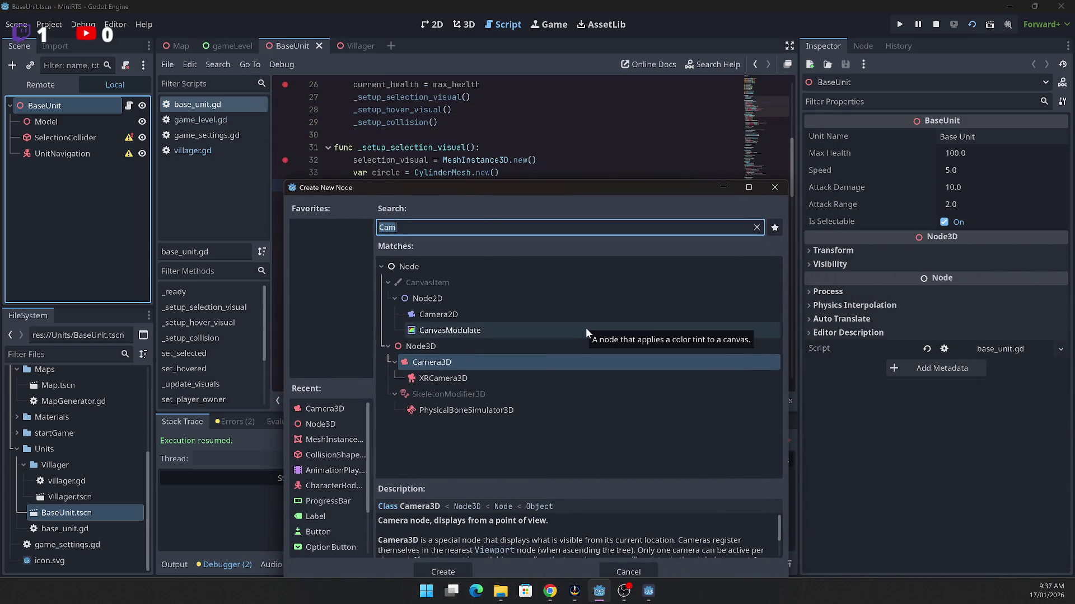
pyautogui.write('Meshg')
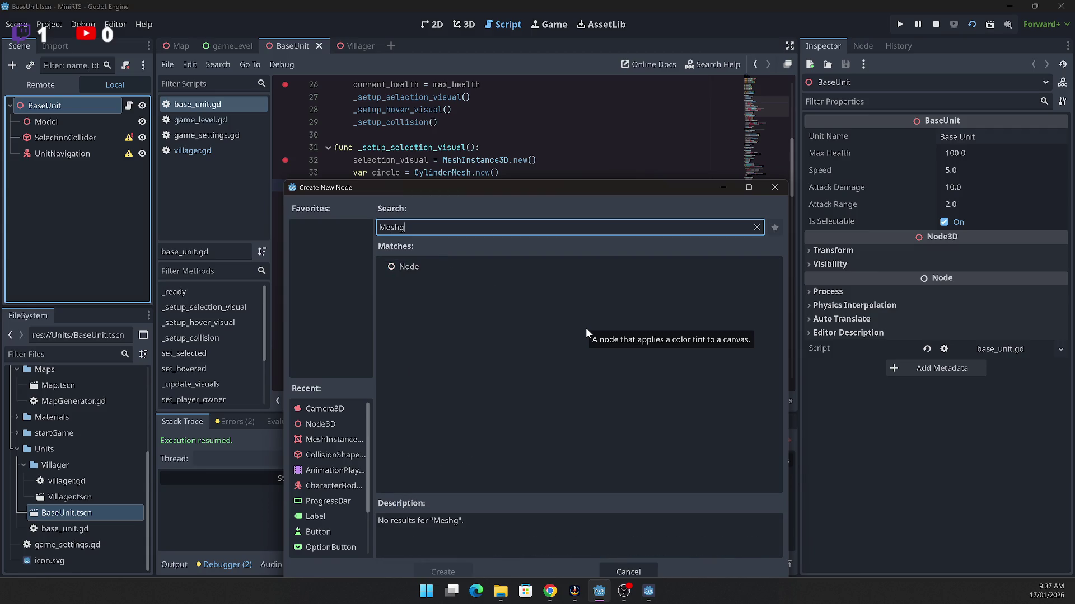
pyautogui.press('BackSpace')
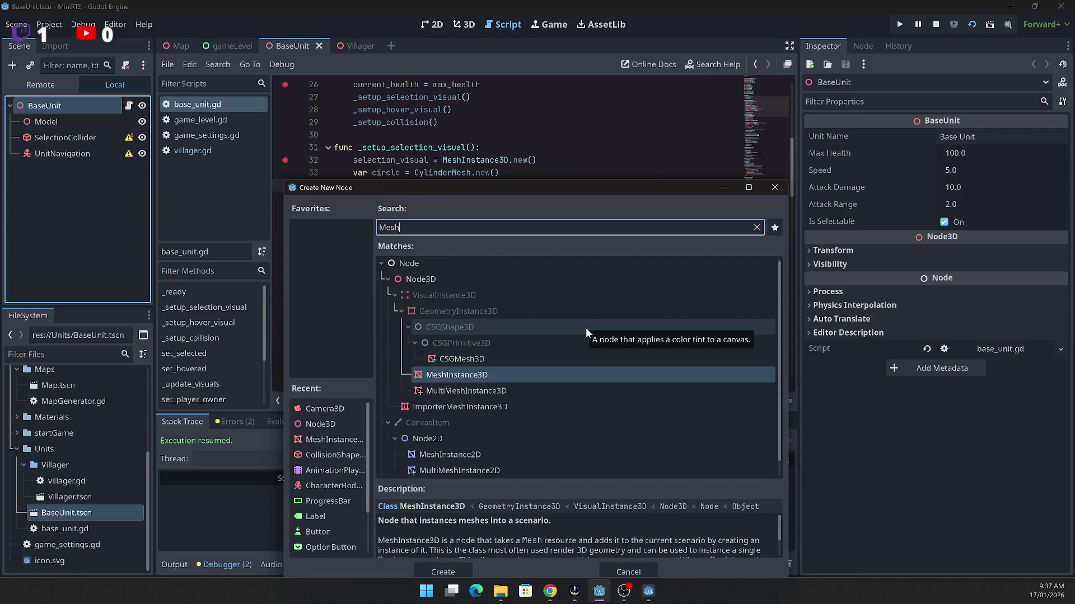
pyautogui.press('Return')
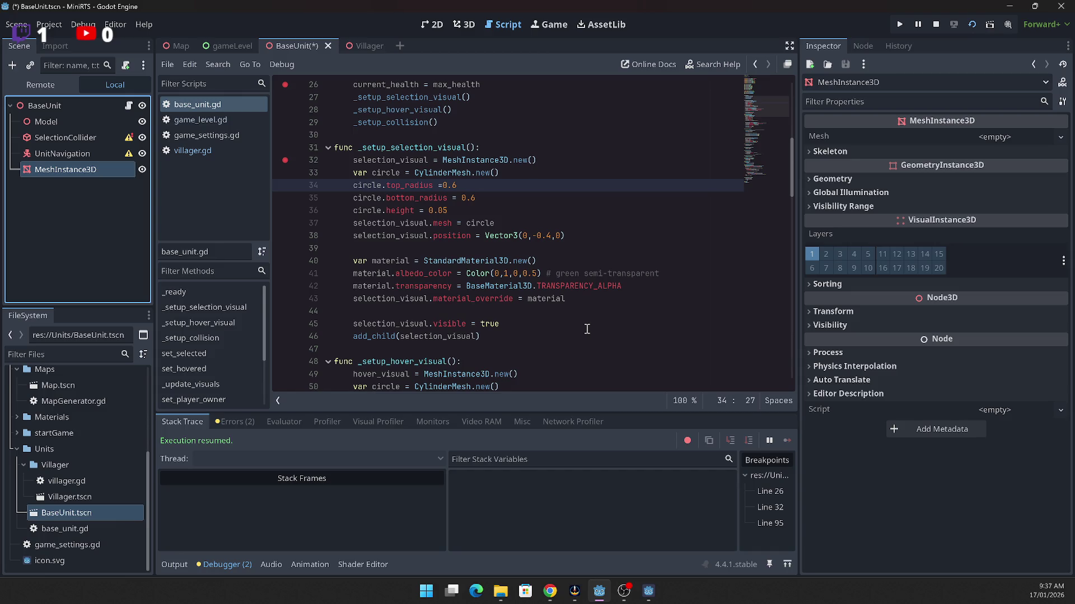
pyautogui.scroll(-6, 587, 313)
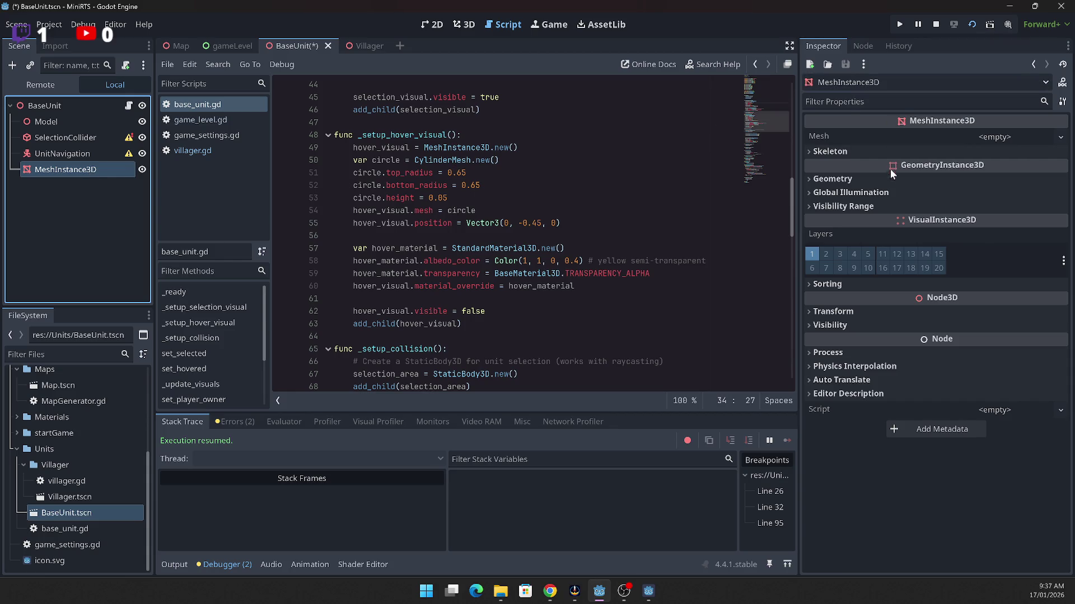
# Step: Check the node's Geometry properties, then rename the MeshInstance3D to 'HoverVisual'
pyautogui.click(807, 178)
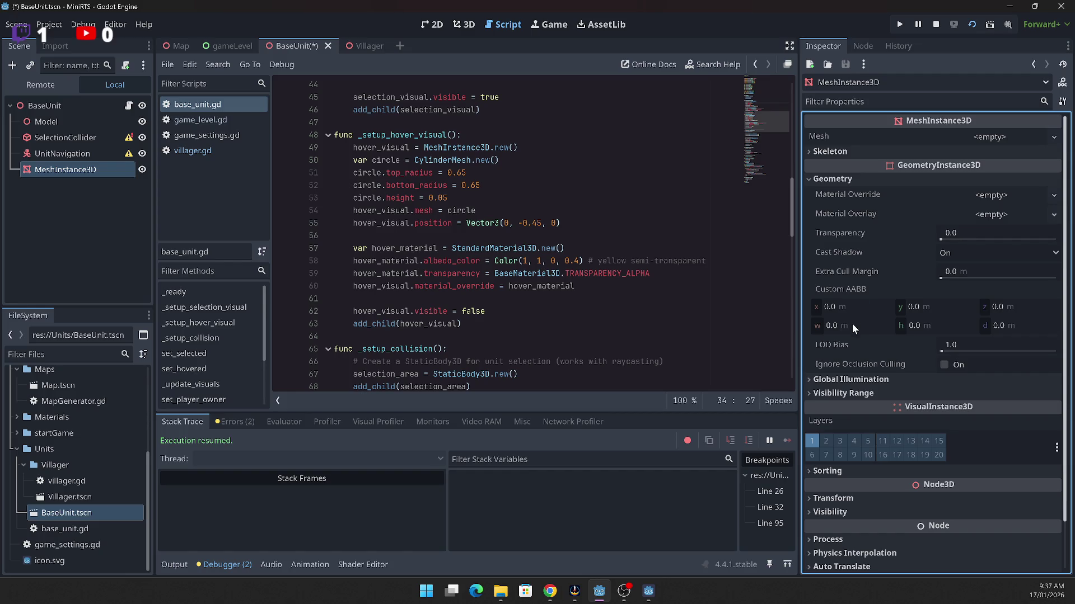
pyautogui.click(807, 179)
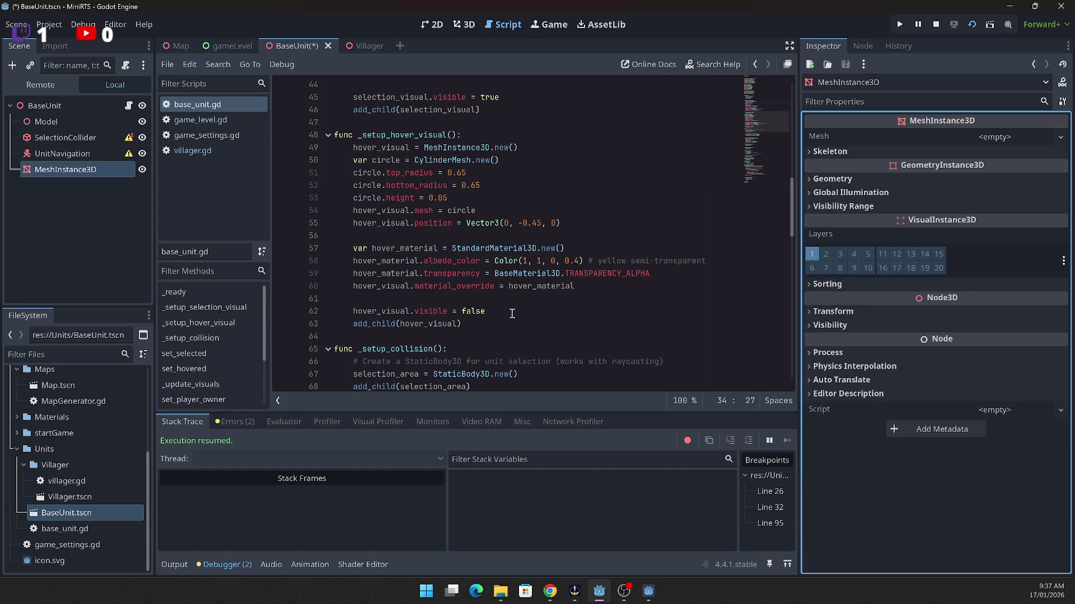
pyautogui.doubleClick(68, 173)
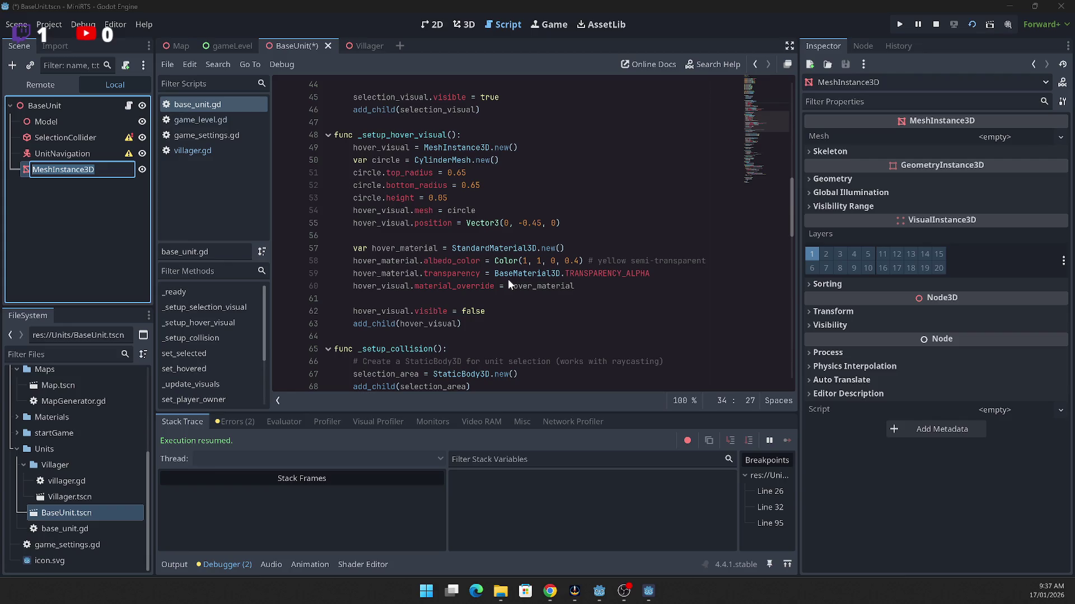
pyautogui.write('Hover')
pyautogui.write('V')
pyautogui.write('isual')
pyautogui.press('Return')
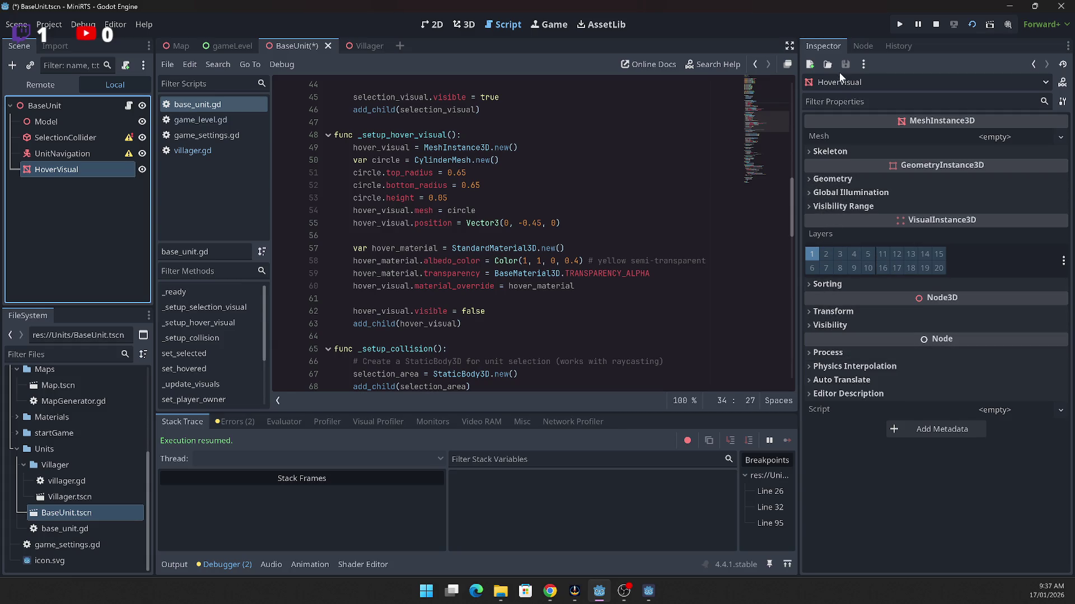
# Step: Filter the Inspector by 'mes' and assign HoverVisual a New CylinderMesh, expanding its settings
pyautogui.click(862, 104)
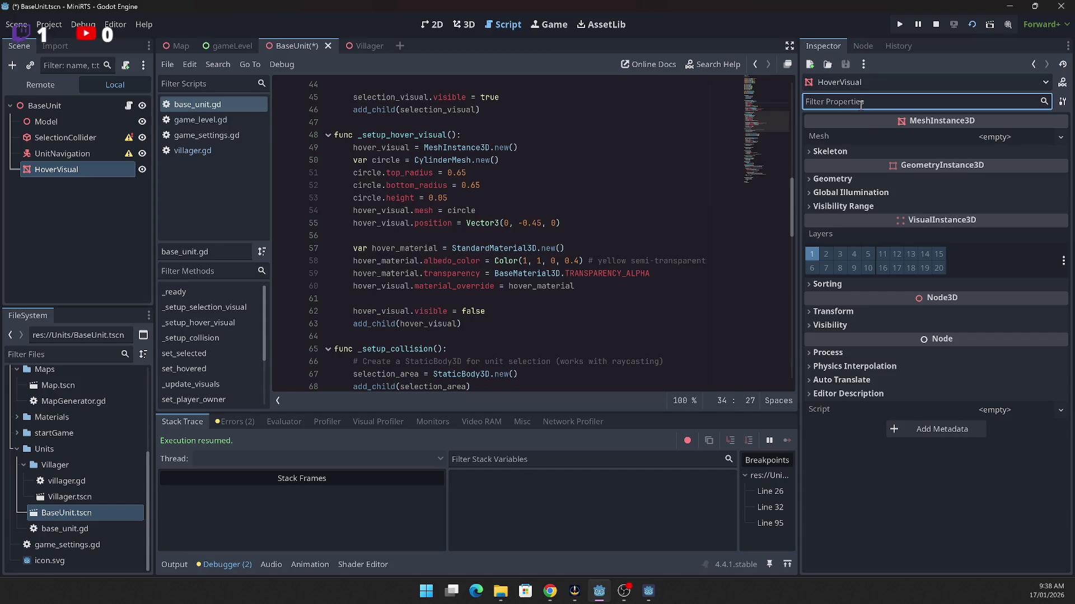
pyautogui.write('mes')
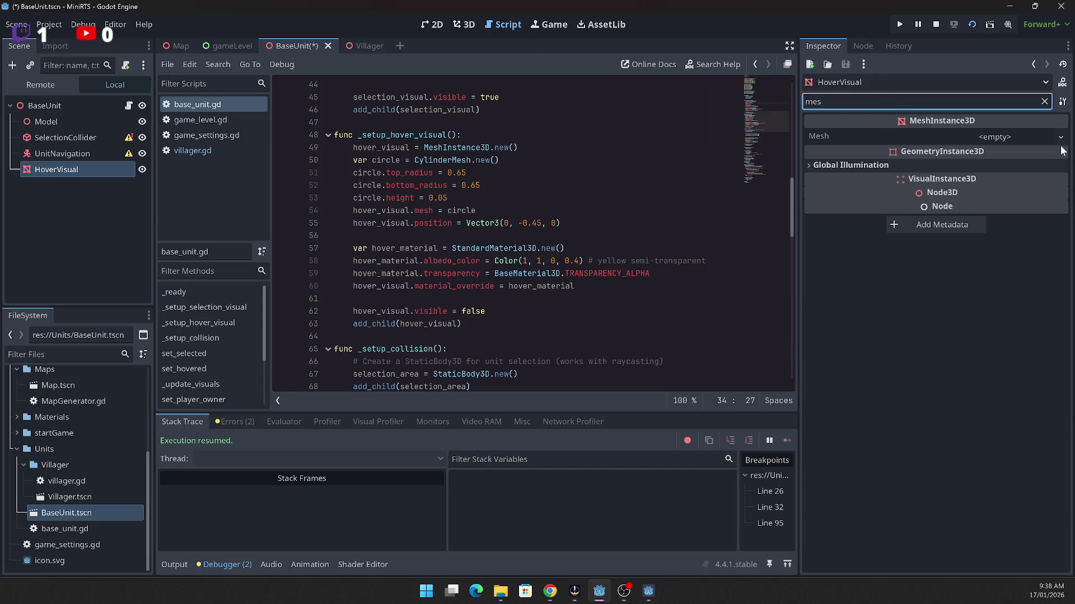
pyautogui.click(1060, 138)
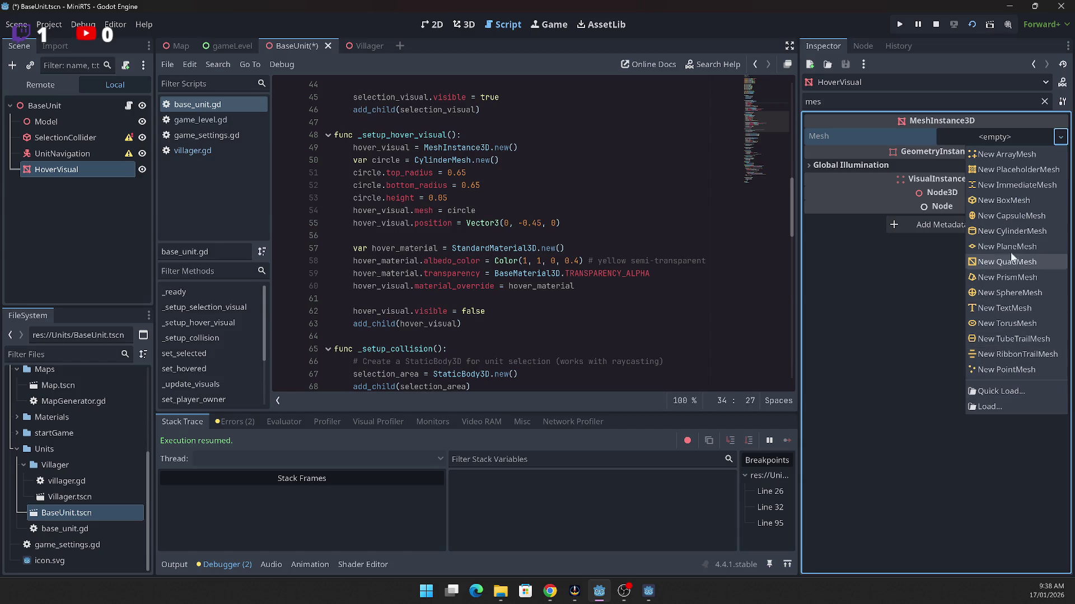
pyautogui.click(1005, 233)
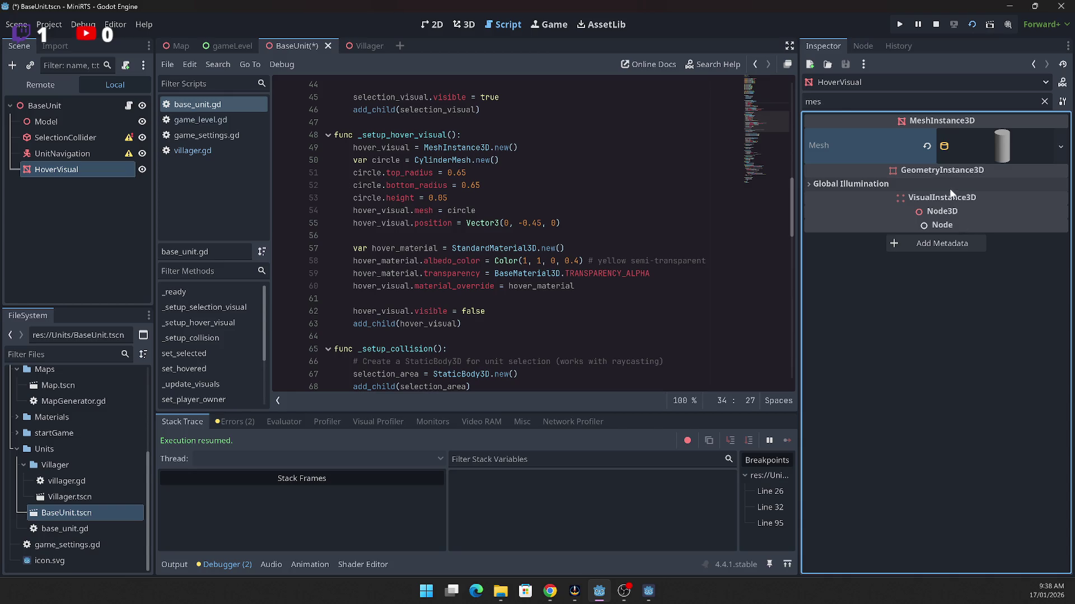
pyautogui.click(1006, 152)
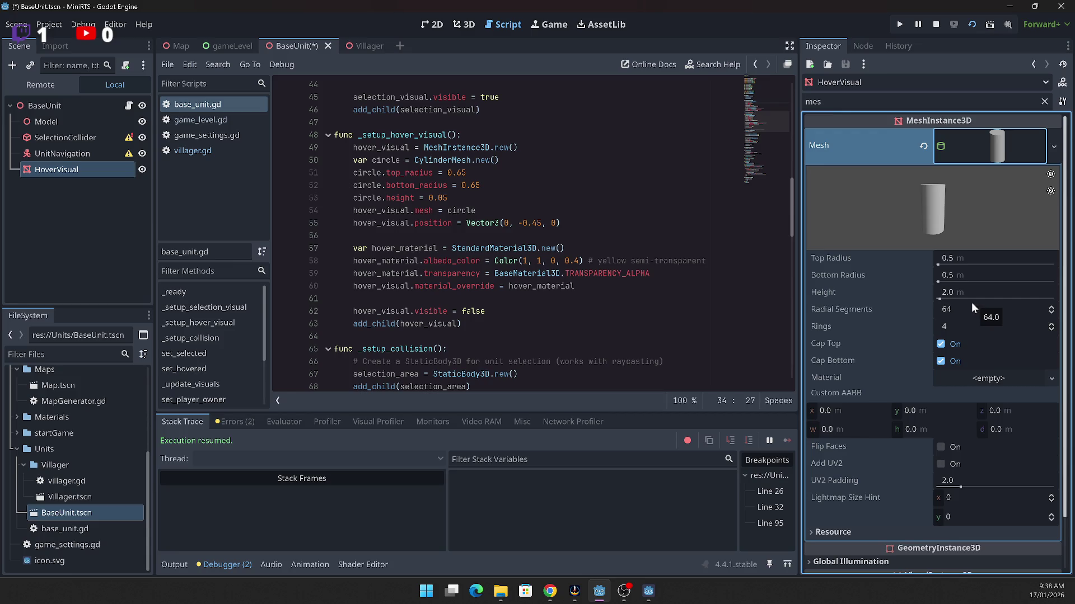
# Step: Set the cylinder's top radius 0.65, bottom radius 0.65 and height 0.5
pyautogui.click(1008, 257)
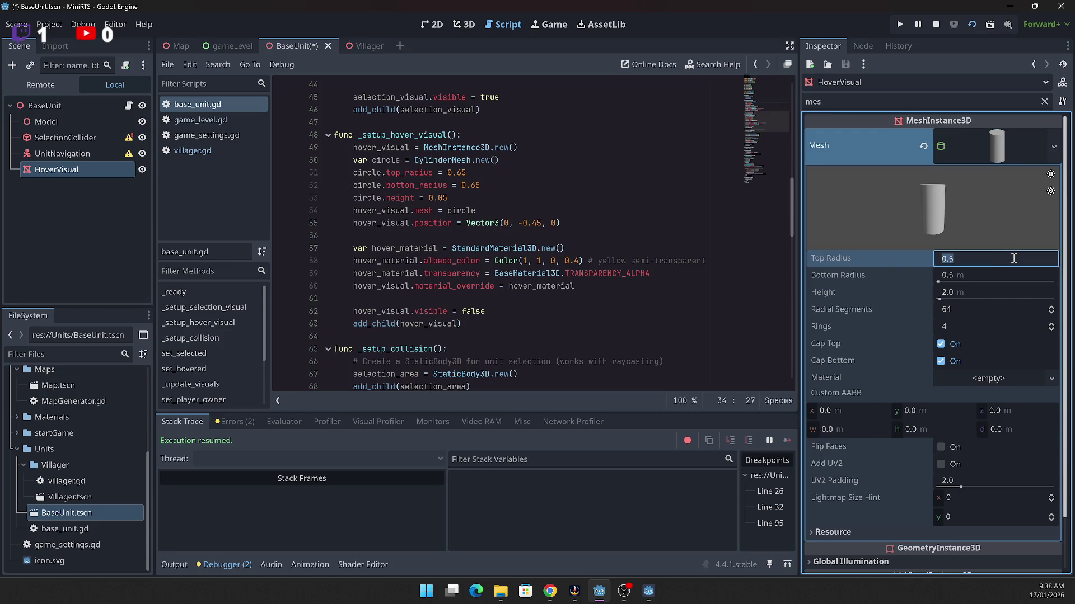
pyautogui.write('0.65')
pyautogui.press('Tab')
pyautogui.write('0.')
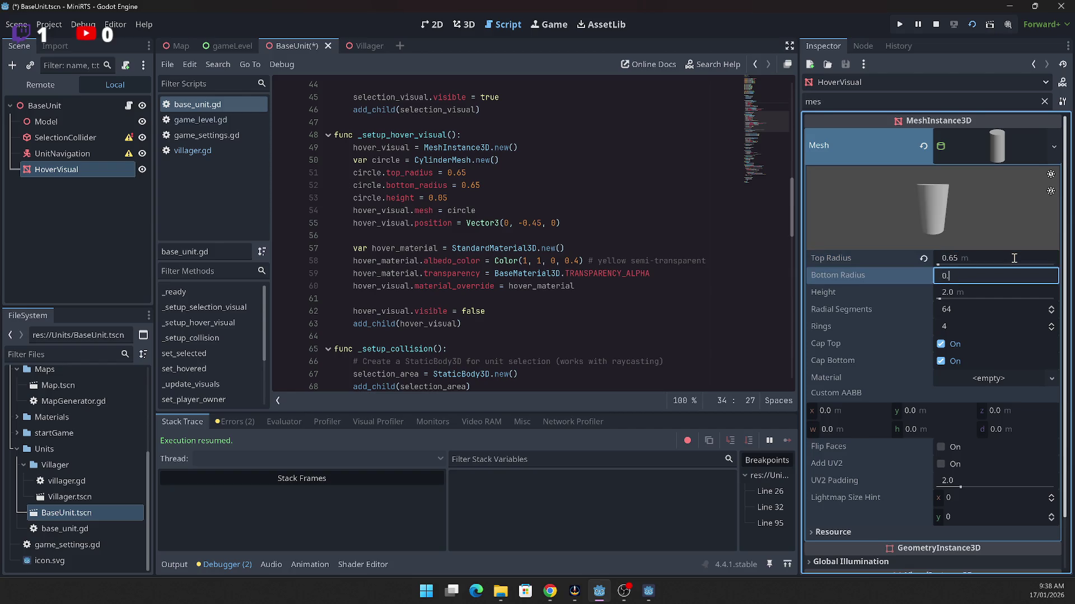
pyautogui.write('65')
pyautogui.press('Tab')
pyautogui.write('0.5')
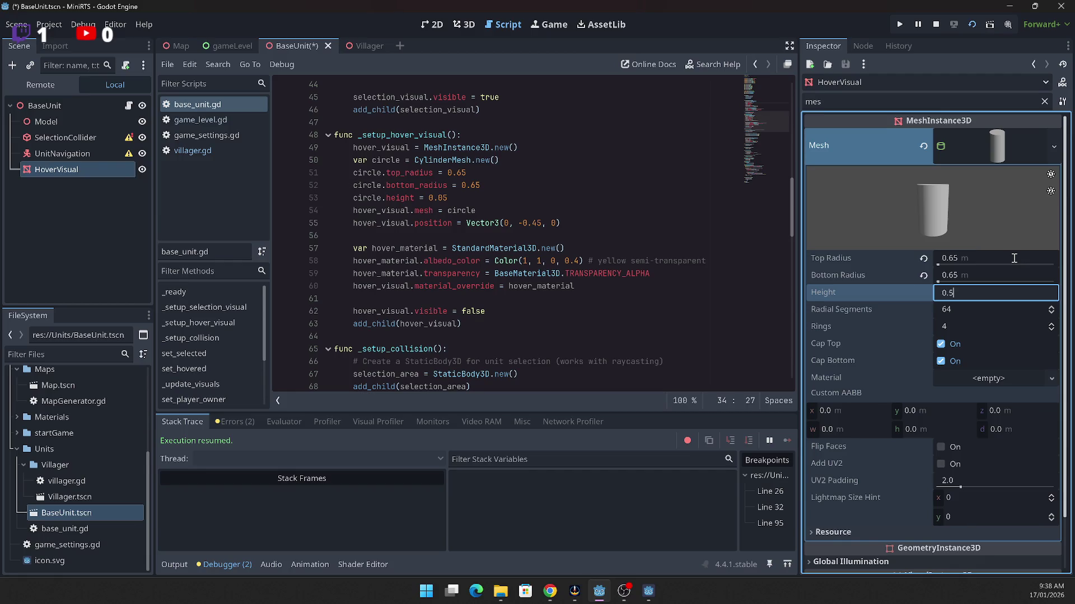
pyautogui.press('Tab')
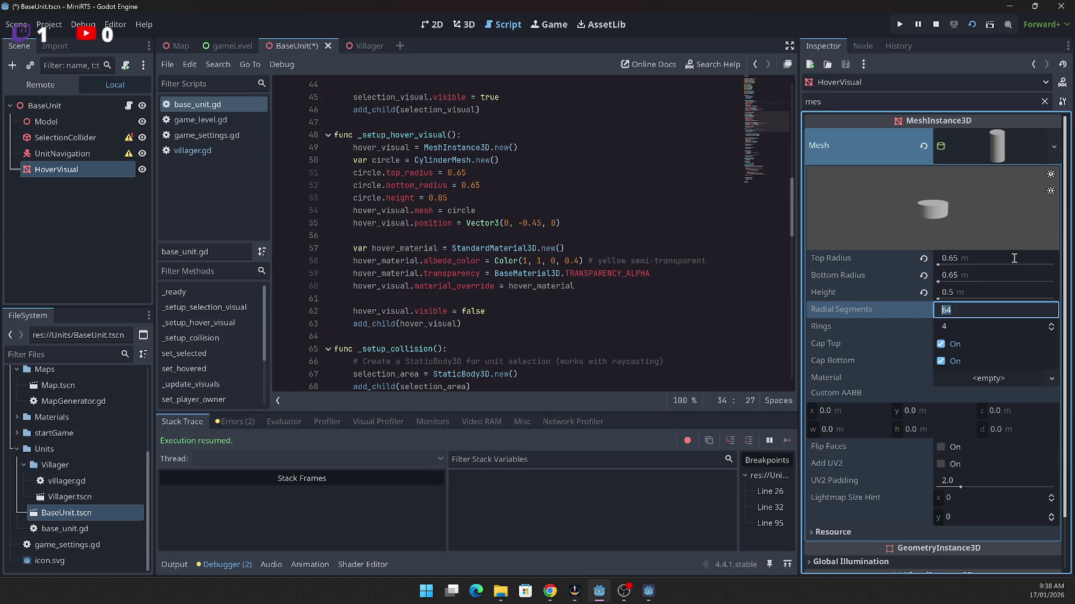
pyautogui.click(955, 88)
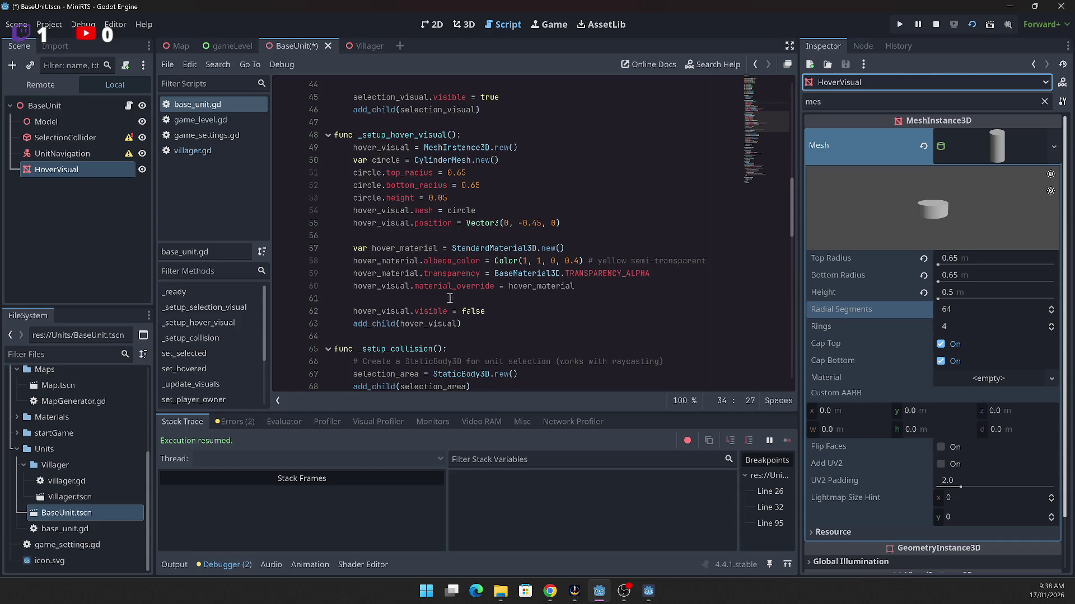
# Step: Reselect HoverVisual and change the Inspector filter text to 'at'
pyautogui.click(61, 137)
pyautogui.click(56, 169)
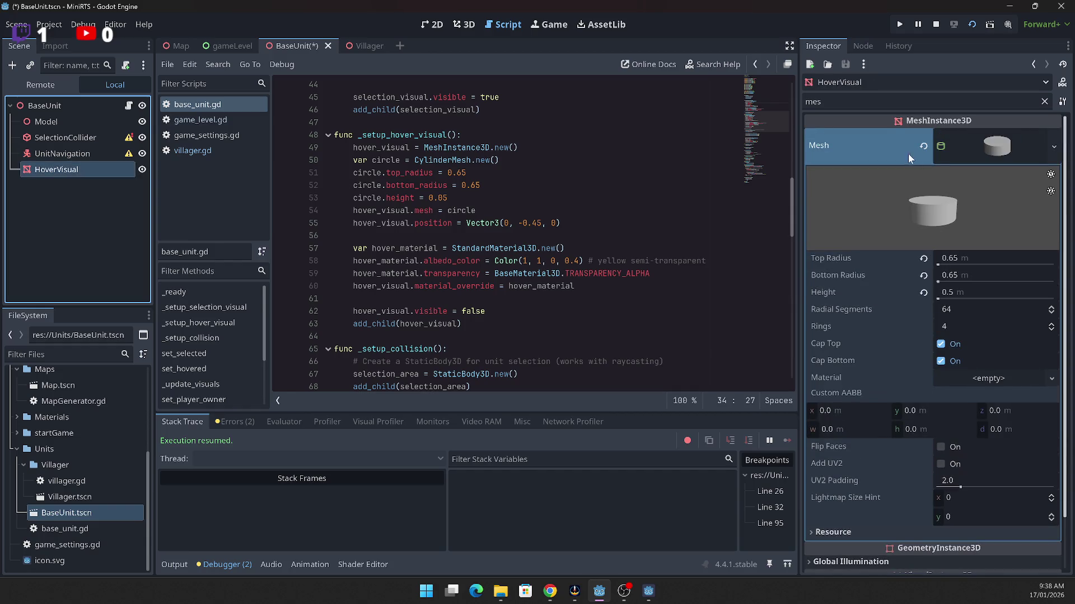
pyautogui.click(857, 102)
pyautogui.press('BackSpace')
pyautogui.press('BackSpace')
pyautogui.write('at')
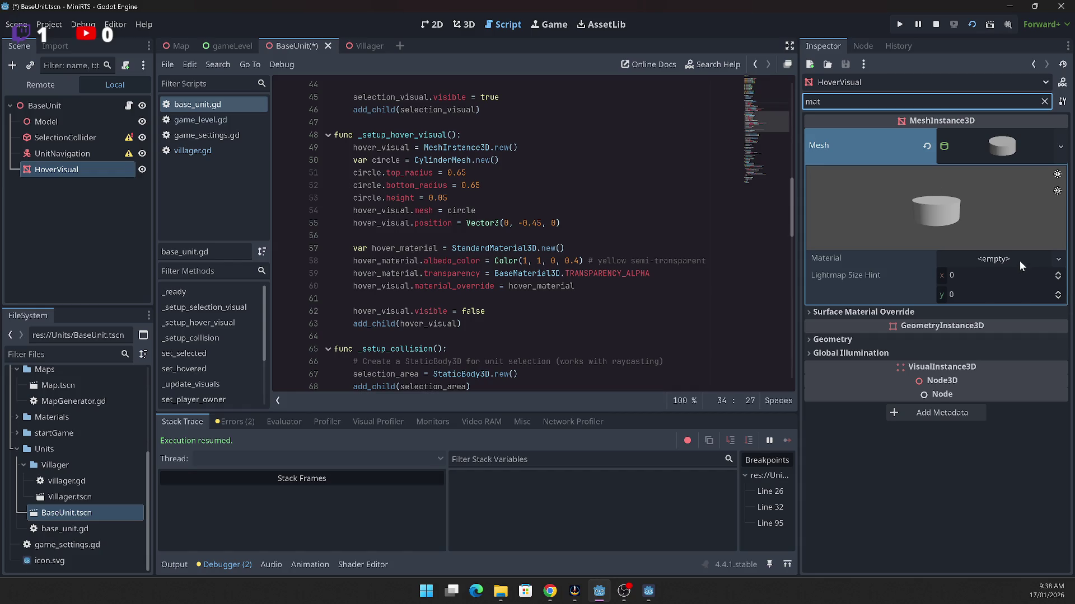
# Step: Assign a new StandardMaterial3D to the cylinder mesh and open its Albedo colour picker
pyautogui.click(1020, 257)
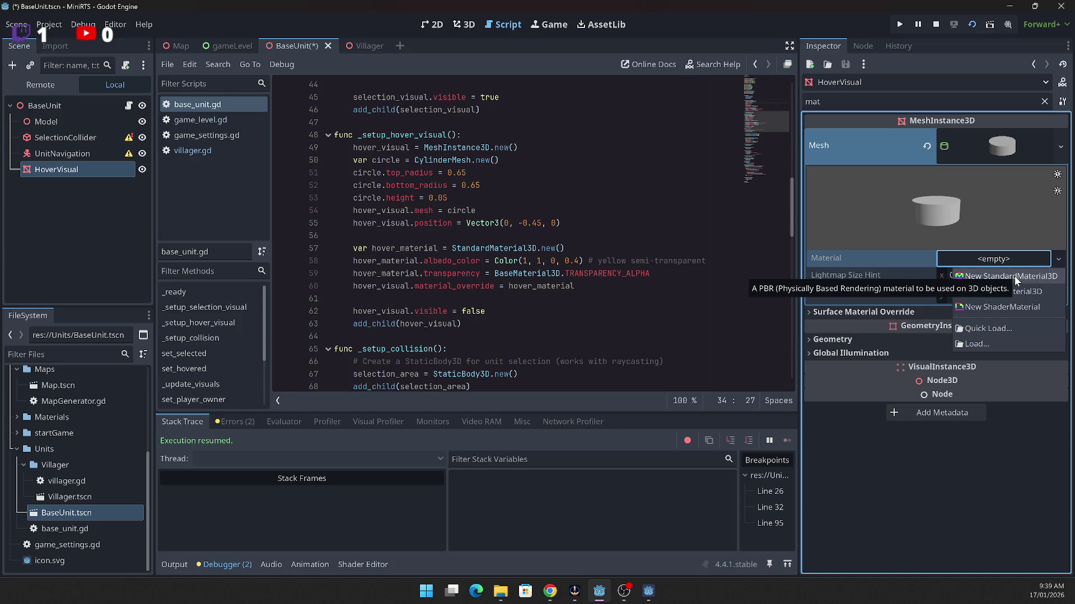
pyautogui.click(1014, 276)
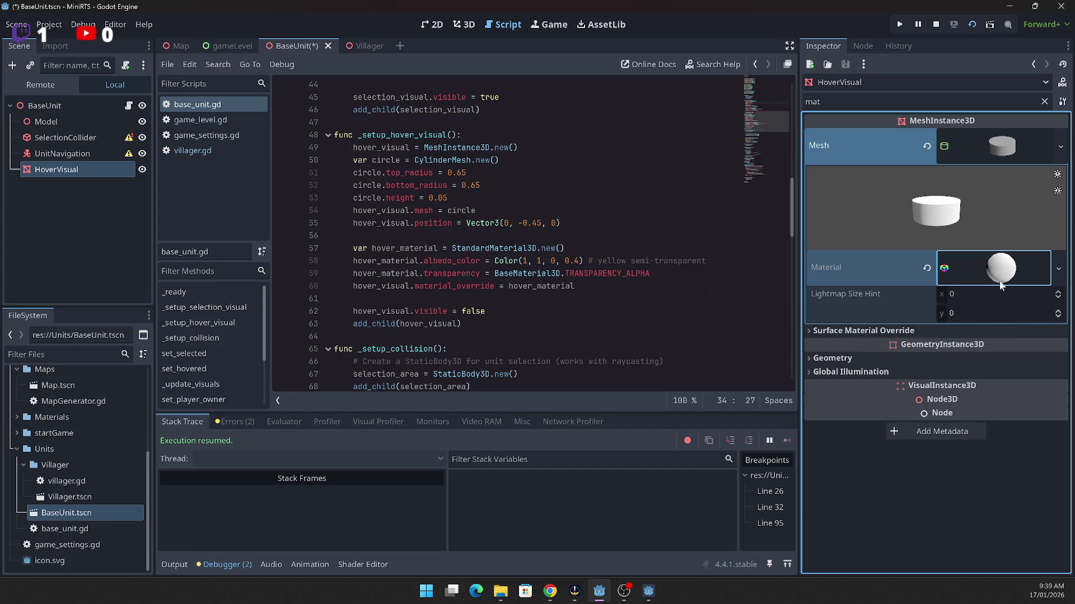
pyautogui.click(1000, 275)
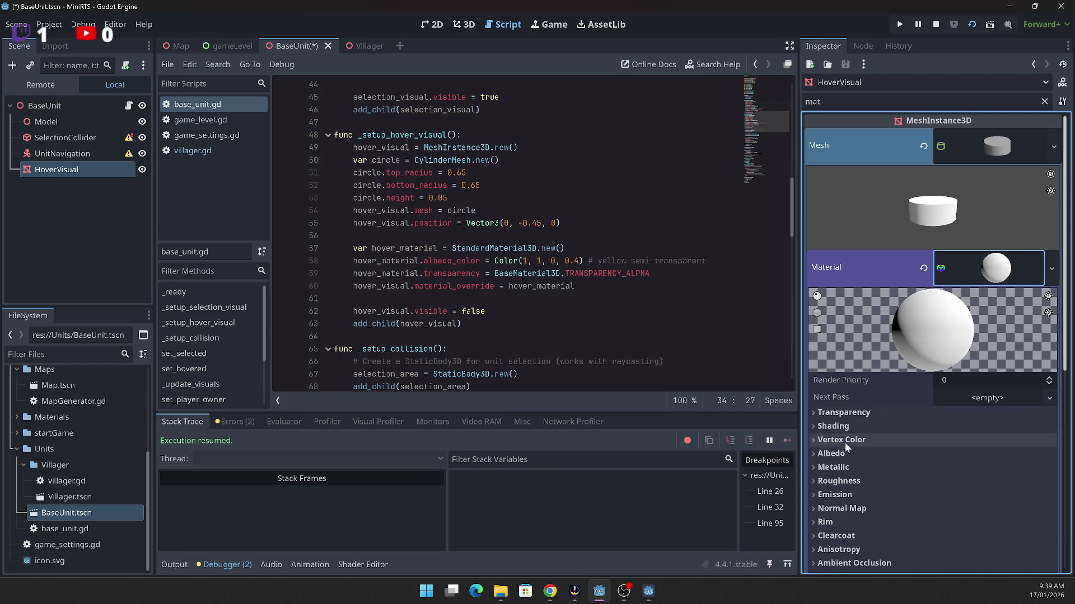
pyautogui.click(813, 453)
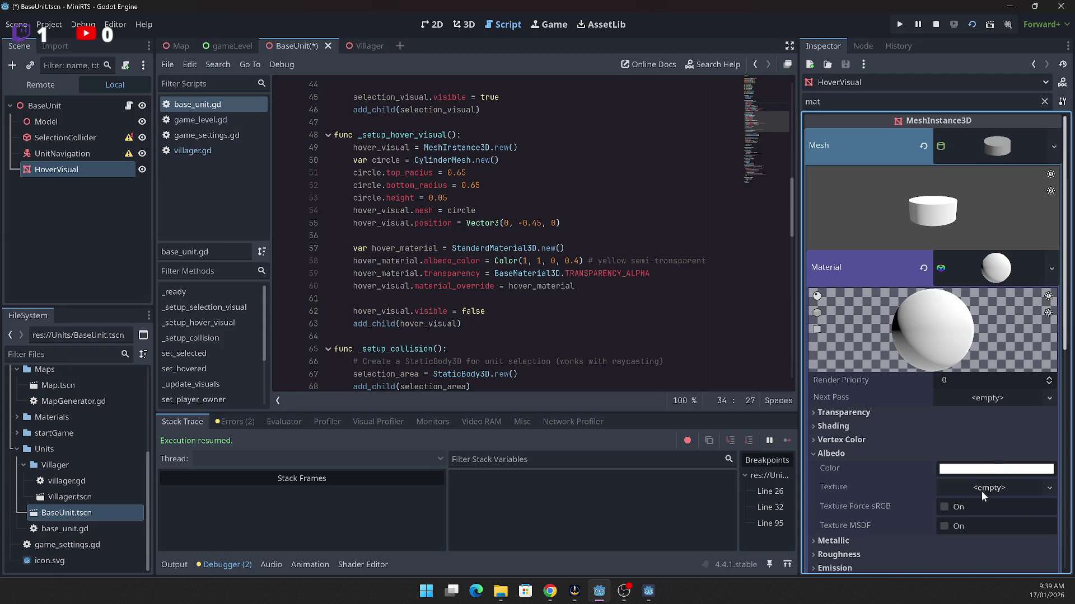
pyautogui.click(981, 470)
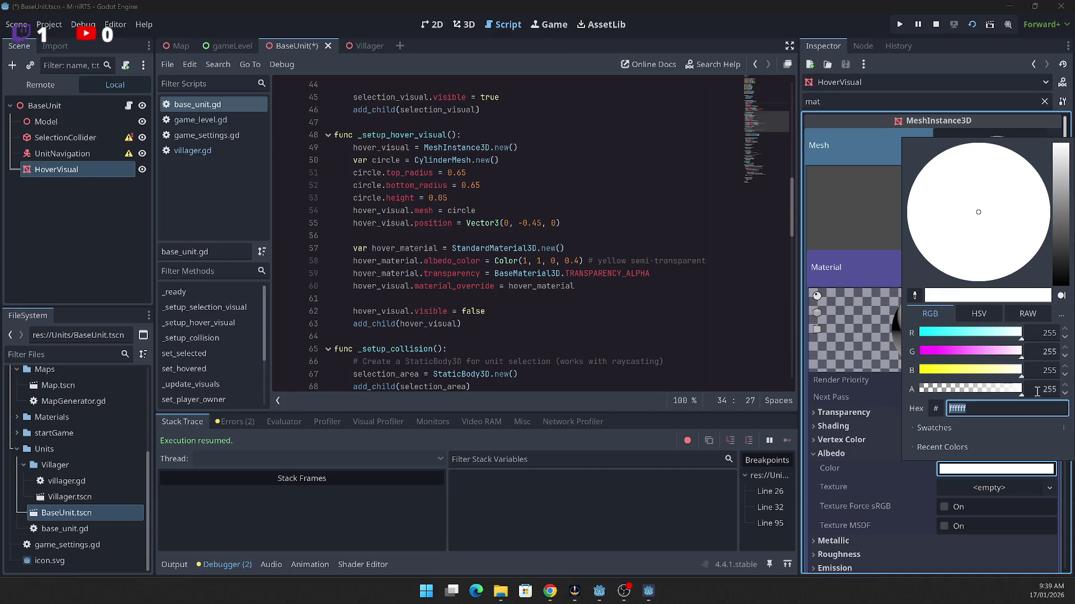
# Step: Set the albedo to semi-transparent yellow using raw values: blue 0, alpha 0.4
pyautogui.click(1039, 391)
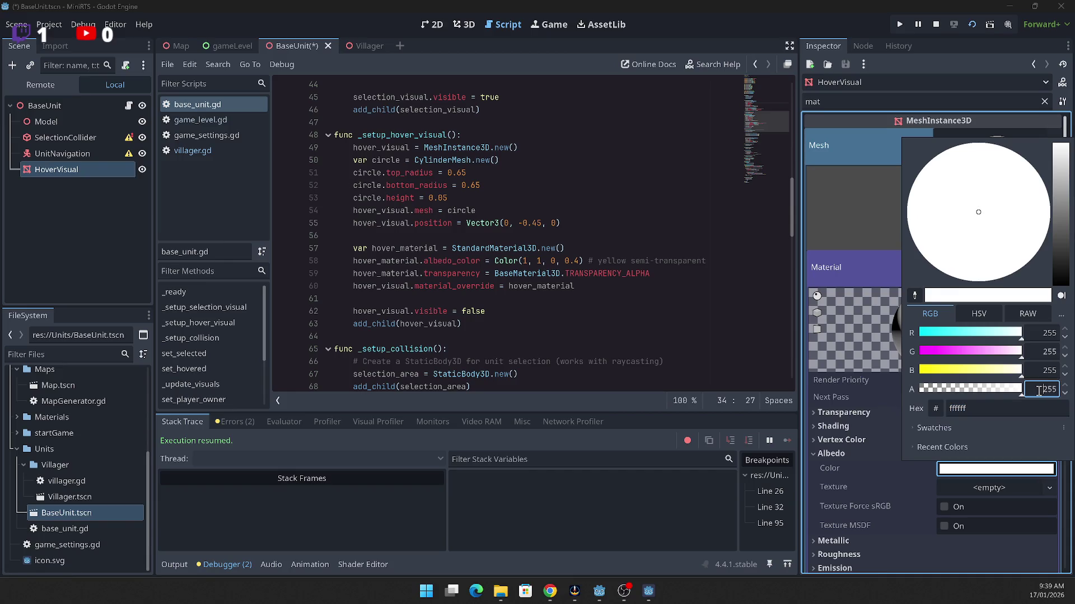
pyautogui.doubleClick(1035, 392)
pyautogui.click(974, 309)
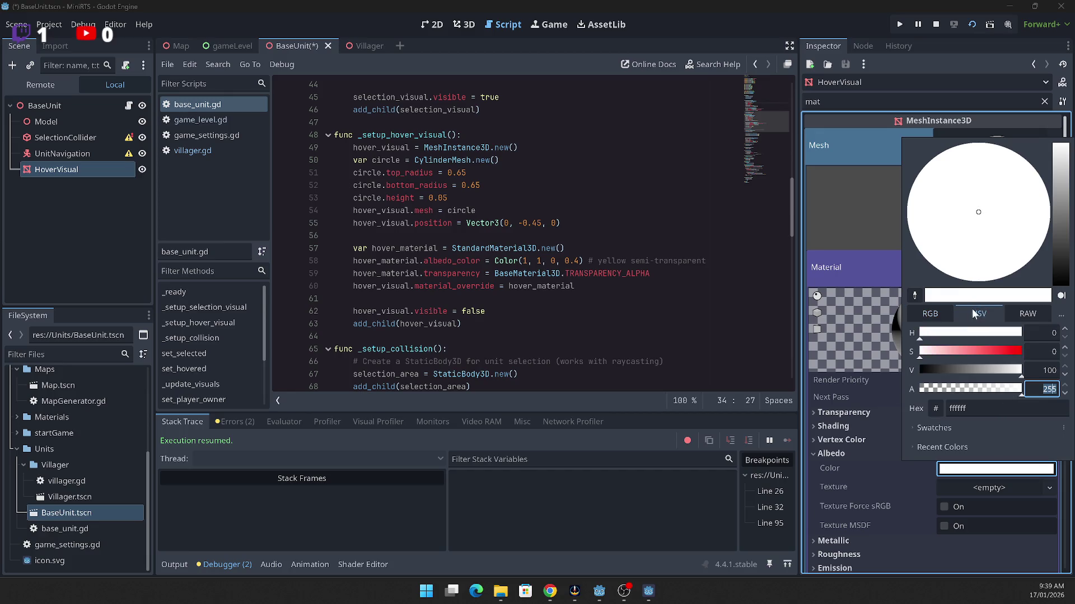
pyautogui.click(1029, 315)
pyautogui.click(1056, 335)
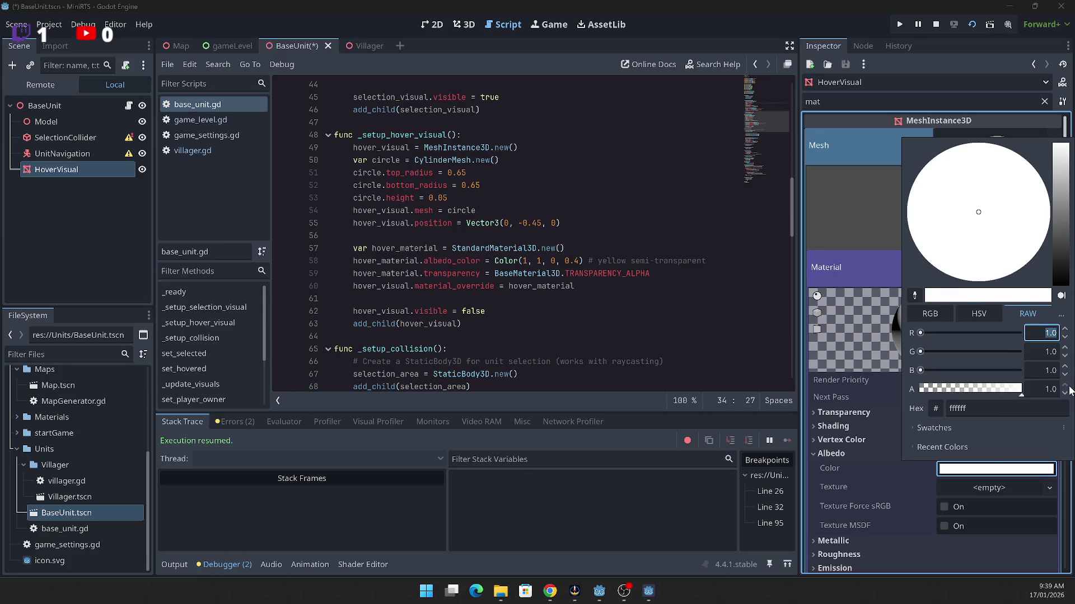
pyautogui.write('1')
pyautogui.press('Tab')
pyautogui.press('Tab')
pyautogui.write('0')
pyautogui.press('Tab')
pyautogui.write('0.4')
pyautogui.press('Return')
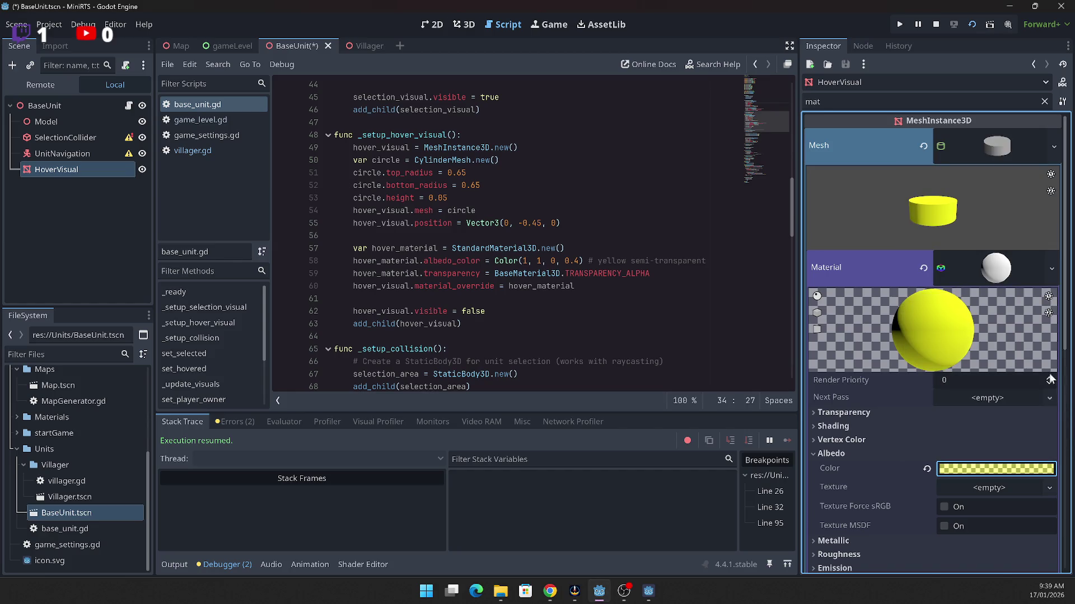
# Step: Re-expand the material, confirm the albedo reads ffff0066, and close the picker unchanged
pyautogui.click(987, 263)
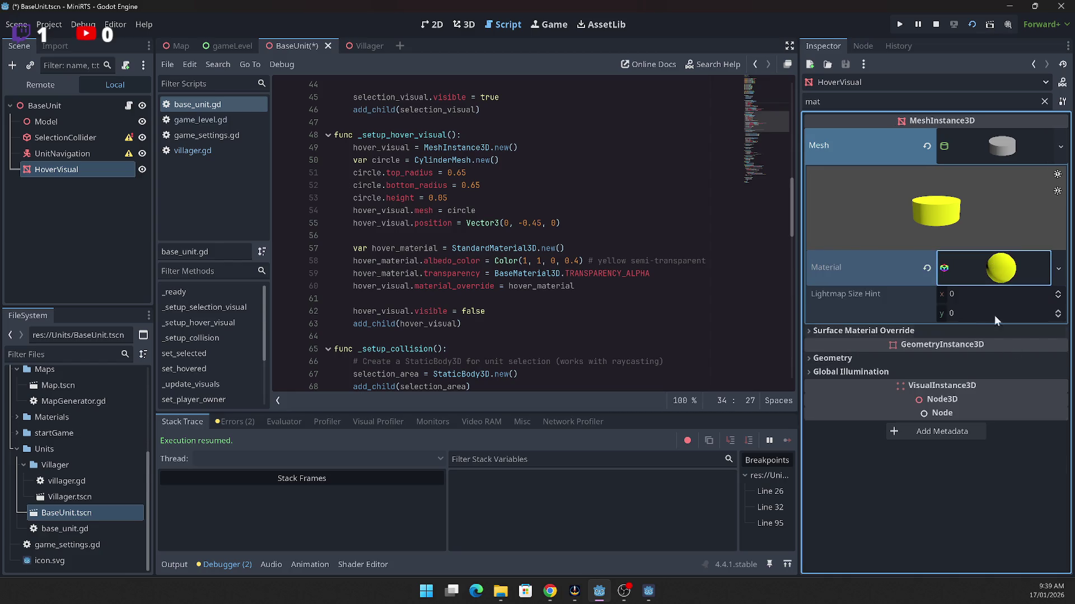
pyautogui.click(995, 268)
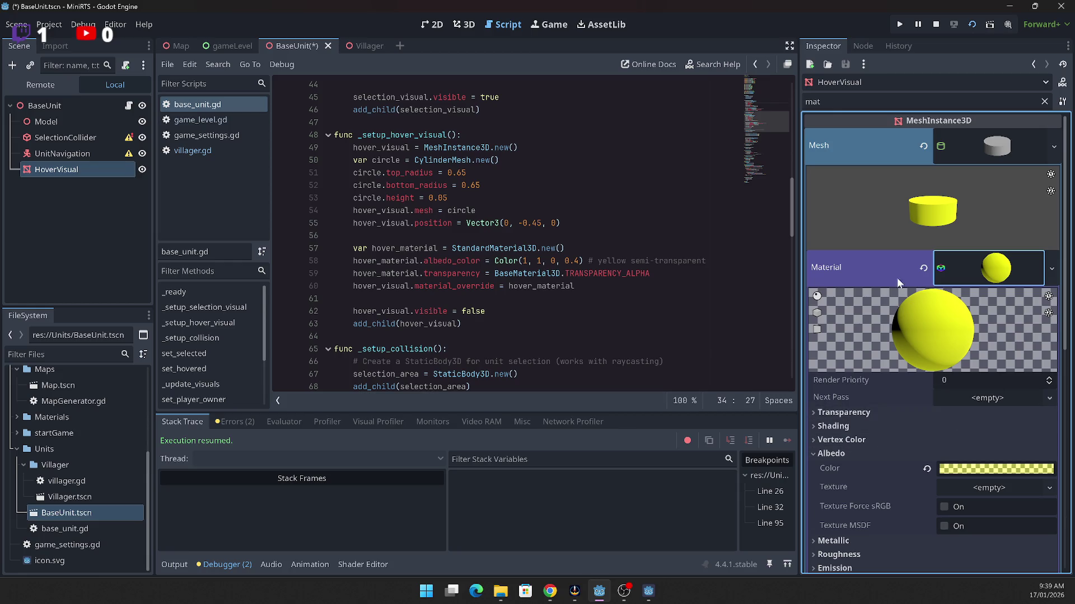
pyautogui.click(979, 467)
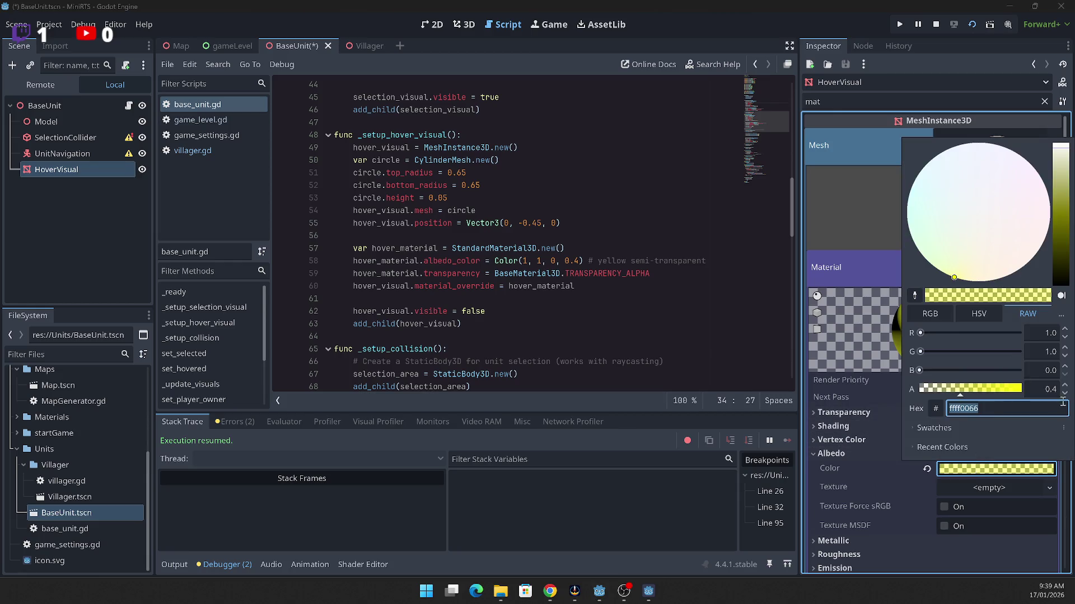
pyautogui.click(915, 85)
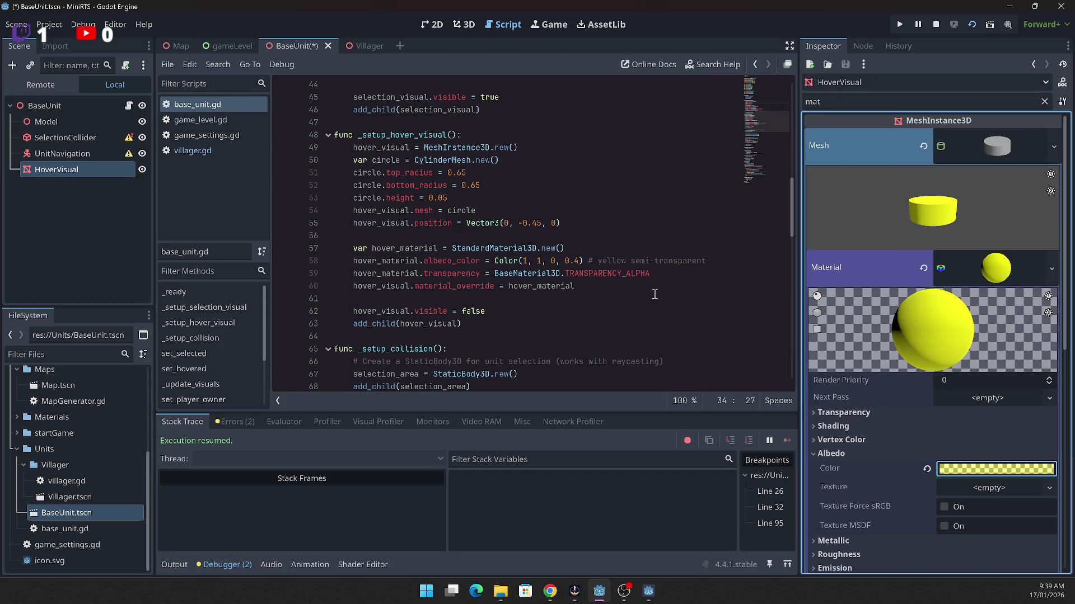
pyautogui.click(608, 295)
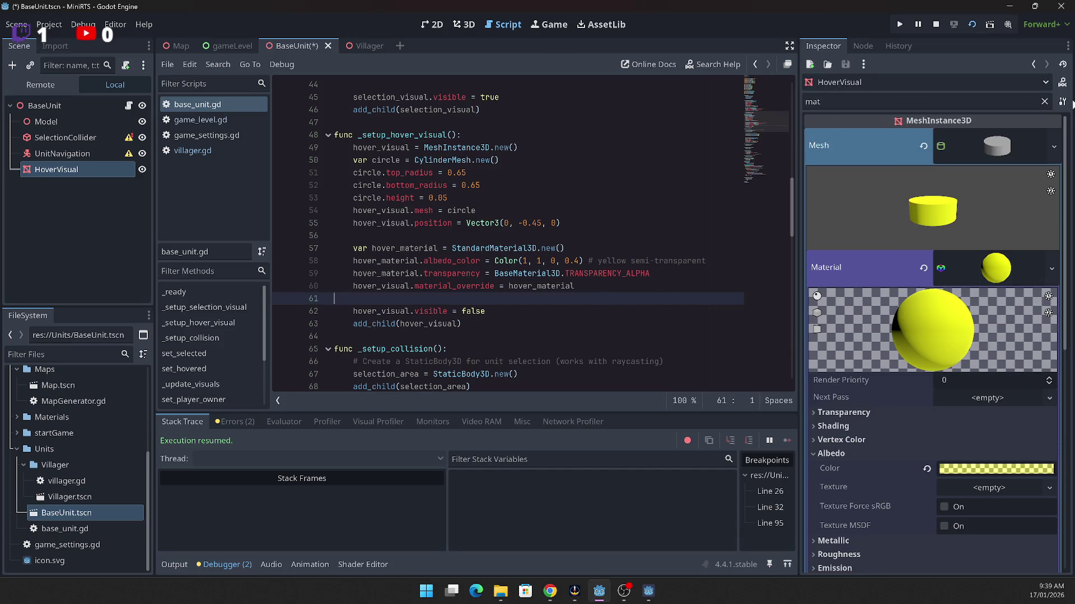
# Step: Restart the game and clear the breakpoints on lines 26 and 32 in base_unit.gd
pyautogui.click(467, 339)
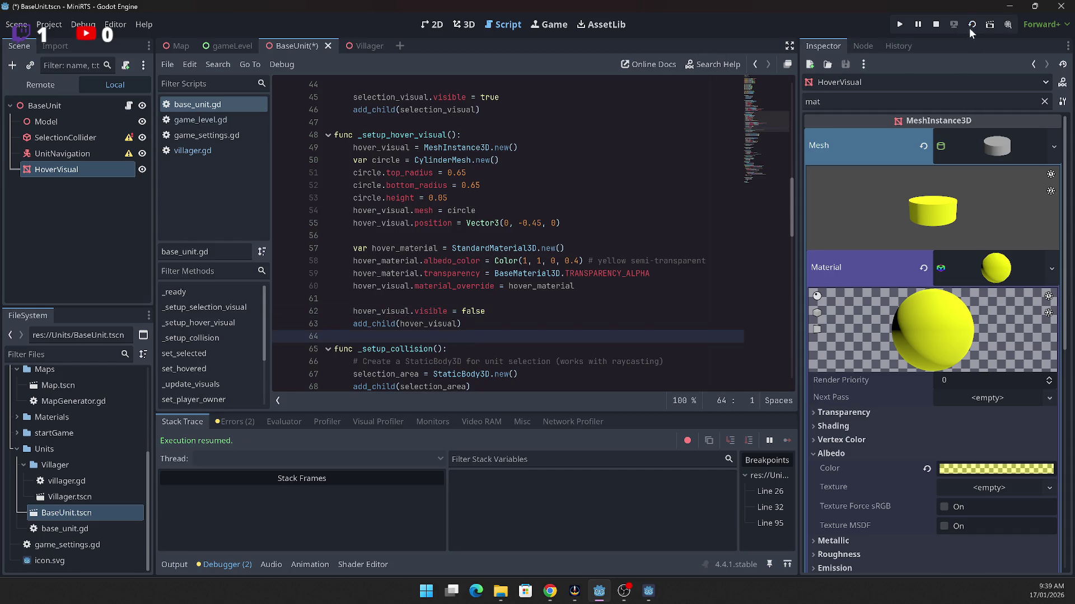
pyautogui.click(970, 26)
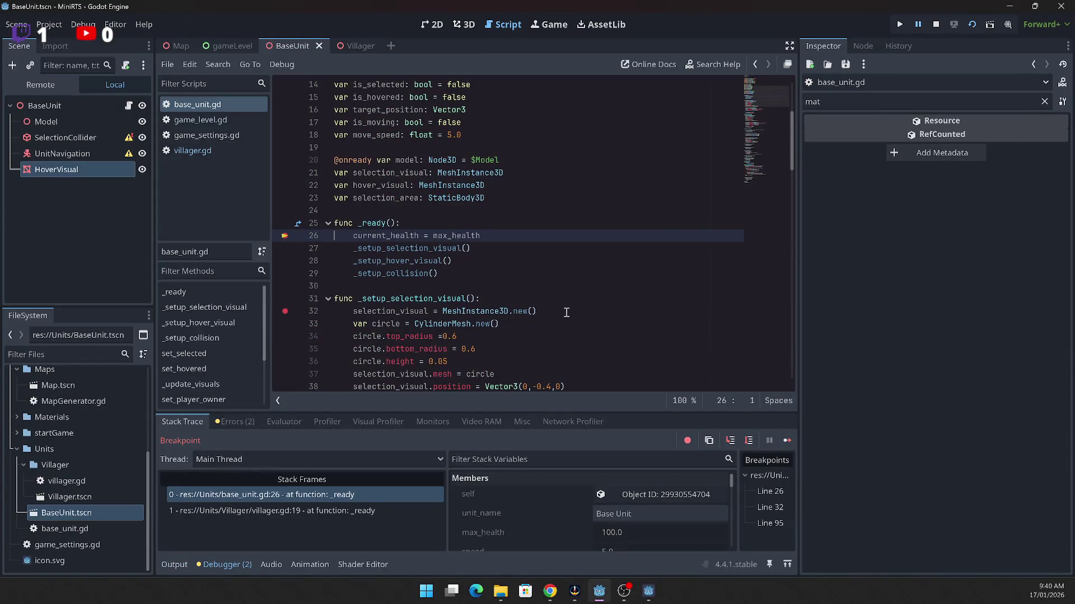
pyautogui.click(285, 236)
pyautogui.moveTo(287, 239); pyautogui.dragTo(286, 312)
pyautogui.click(286, 311)
# Step: Step over one line, resume the game, and return to the editor
pyautogui.click(749, 440)
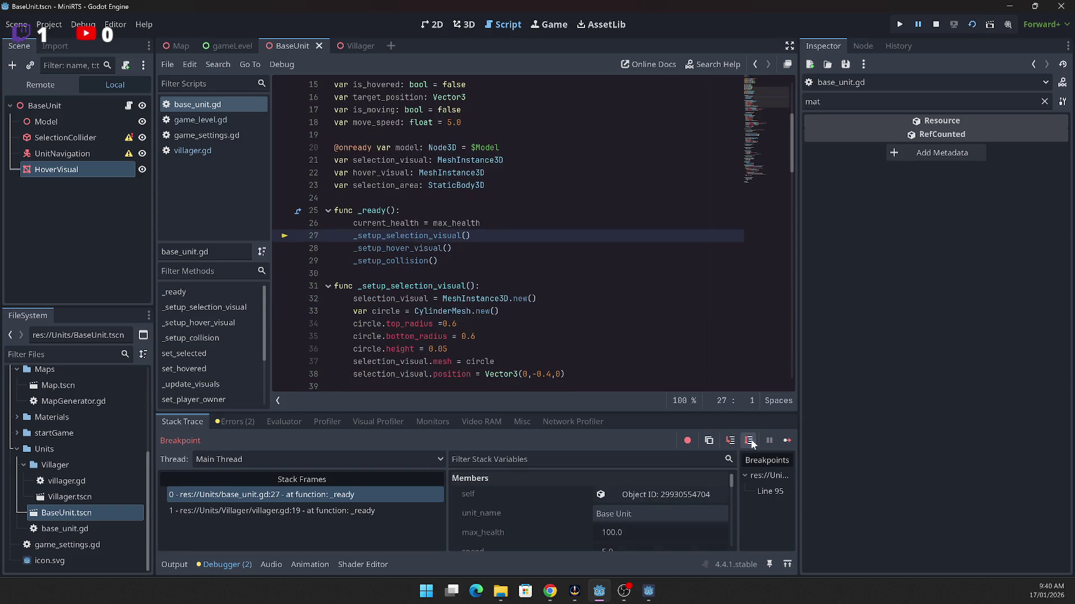
pyautogui.click(788, 444)
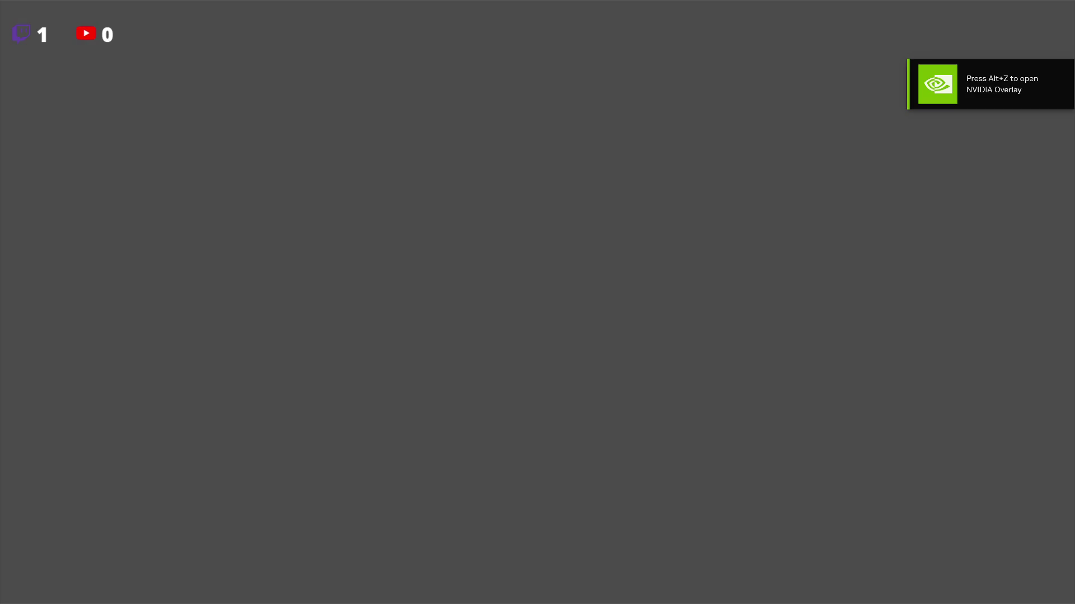
pyautogui.hotkey('alt', 'Tab')
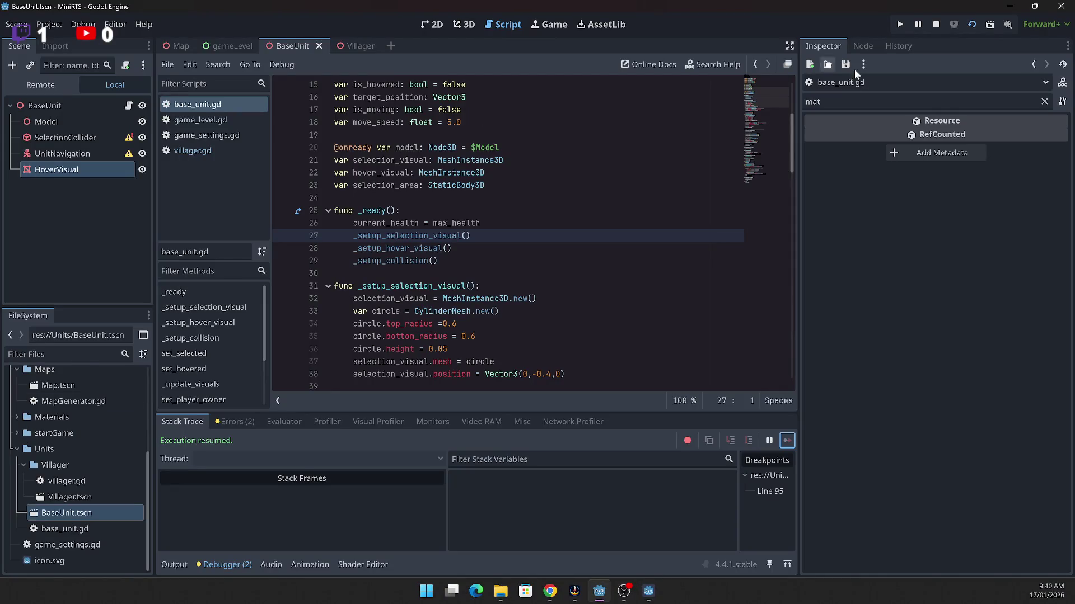
# Step: Stop the running game and scroll through base_unit.gd around line 32
pyautogui.click(934, 25)
pyautogui.click(498, 298)
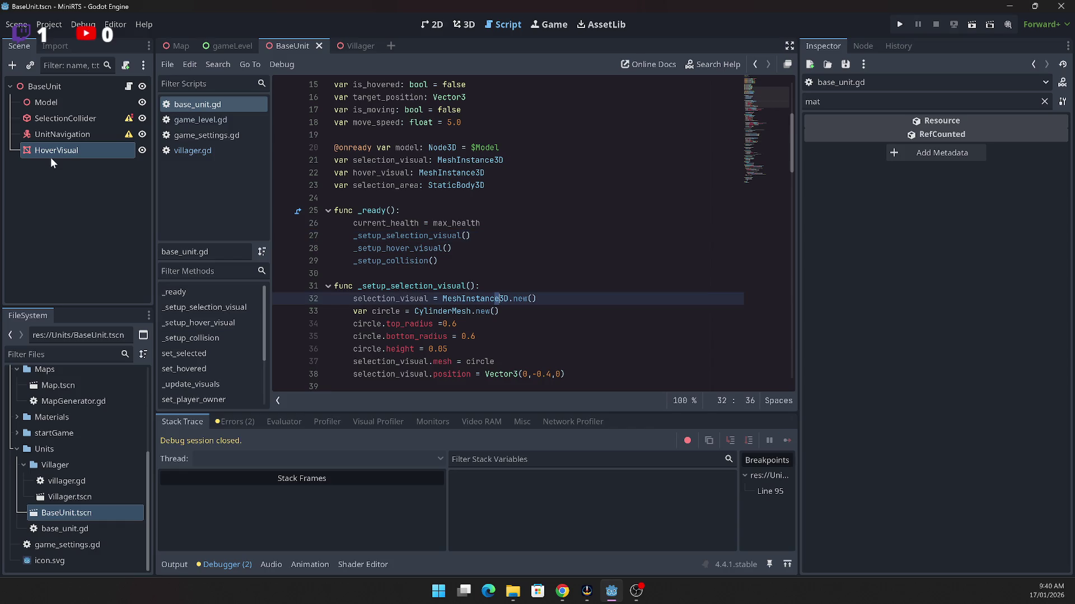
pyautogui.scroll(-7, 509, 341)
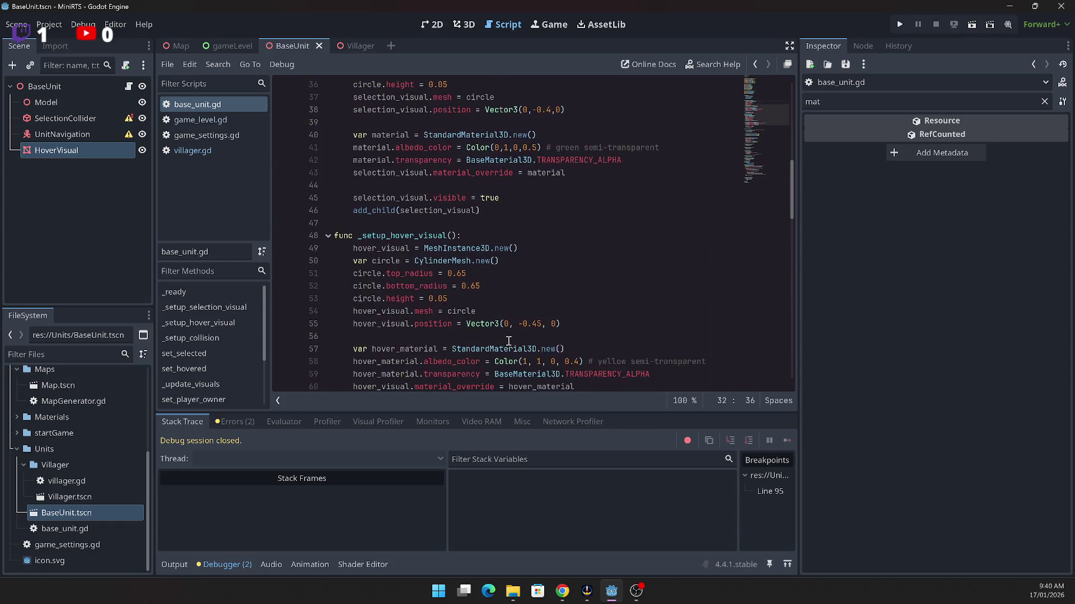
pyautogui.scroll(-2, 508, 341)
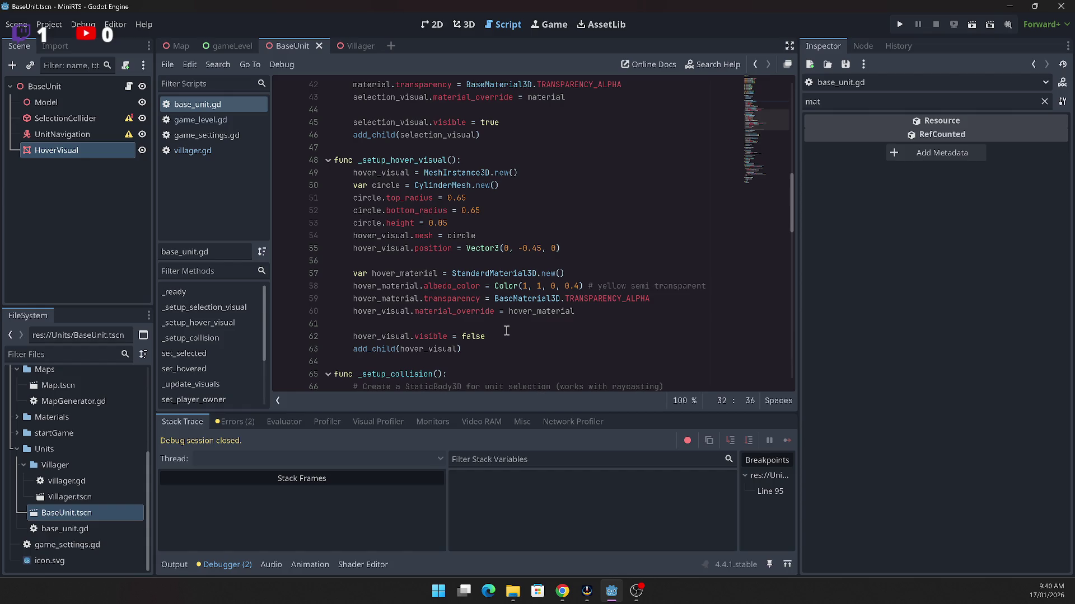
pyautogui.scroll(4, 487, 321)
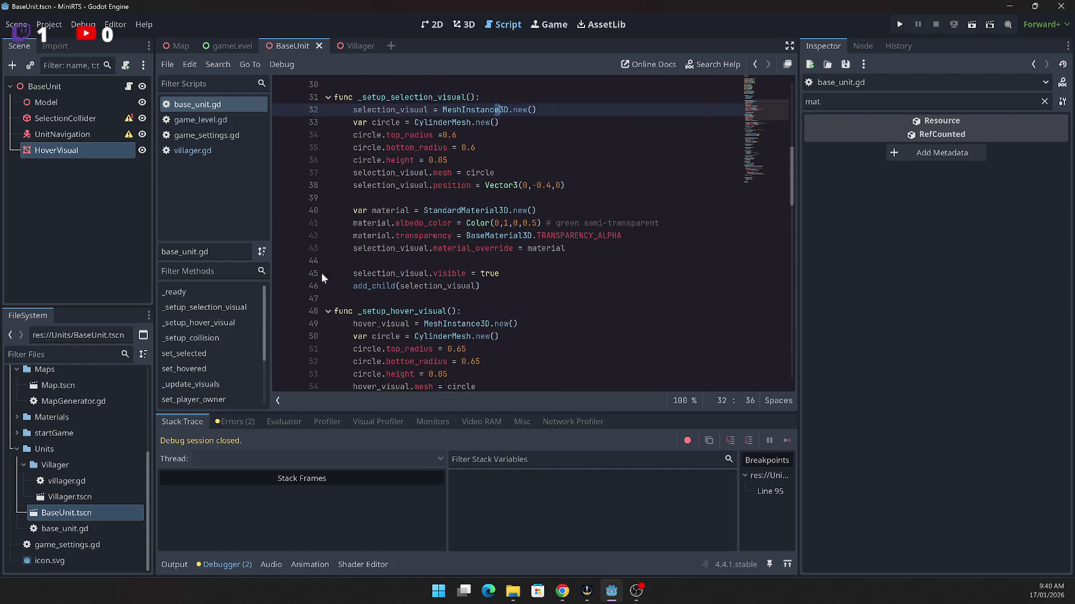
# Step: Inspect the BaseUnit, Model and SelectionCollider nodes and read SelectionCollider's warning
pyautogui.click(56, 90)
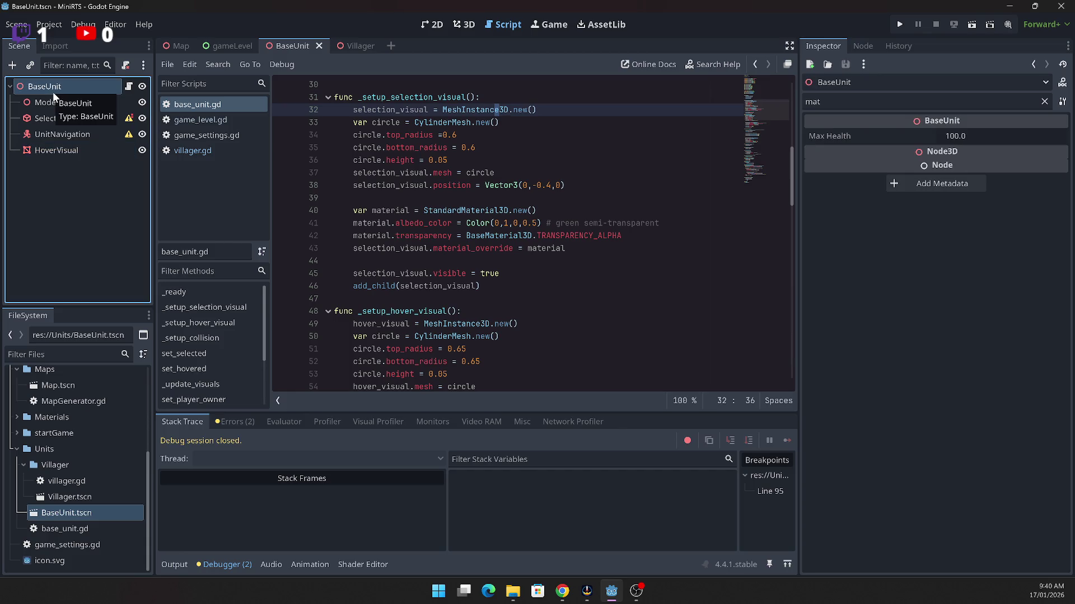
pyautogui.click(56, 105)
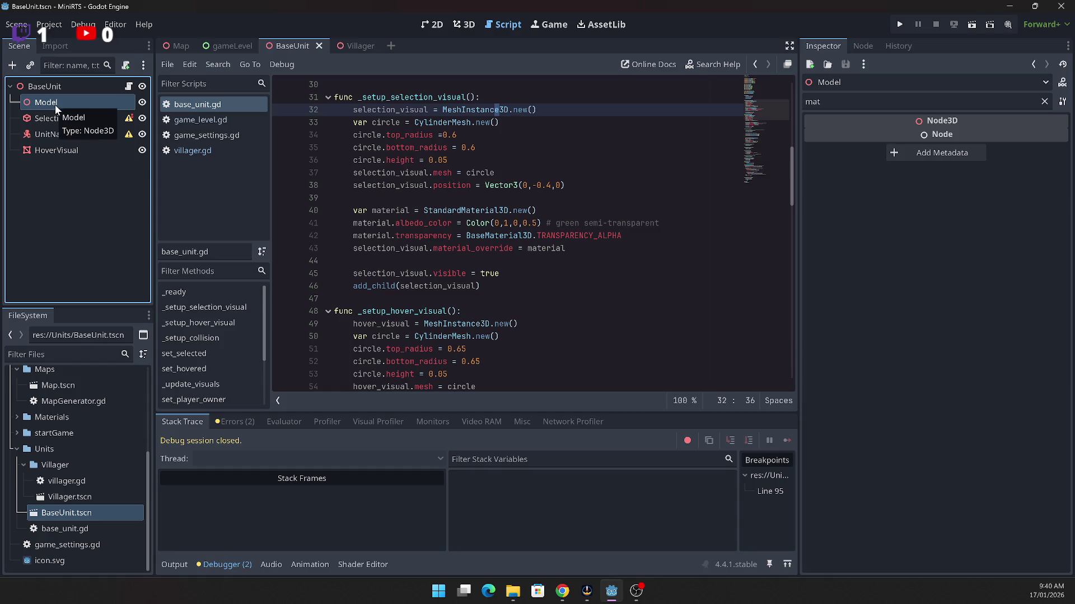
pyautogui.click(62, 119)
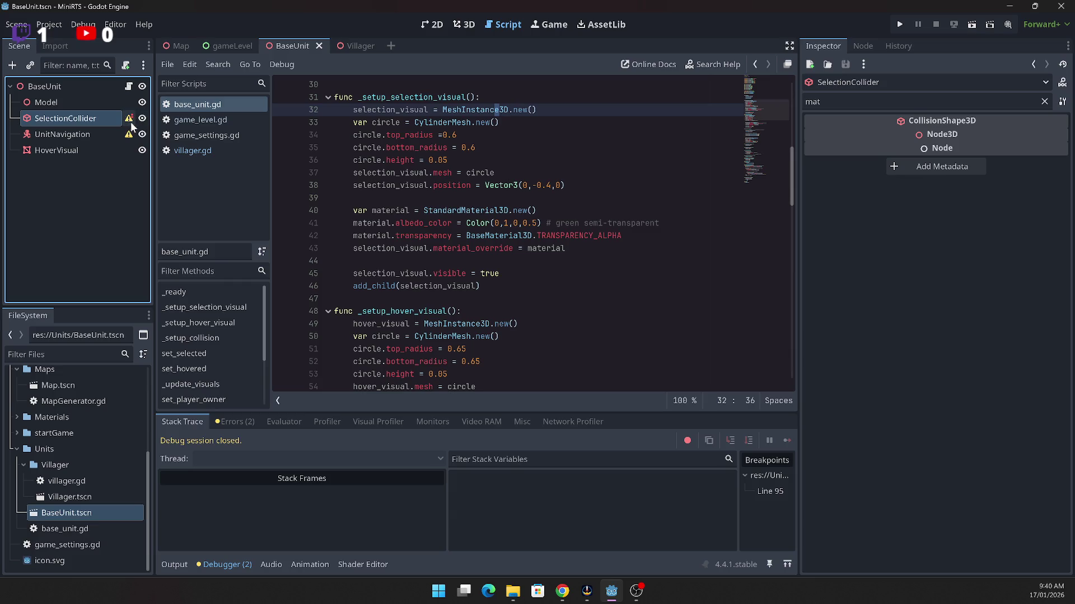
pyautogui.moveTo(130, 124)
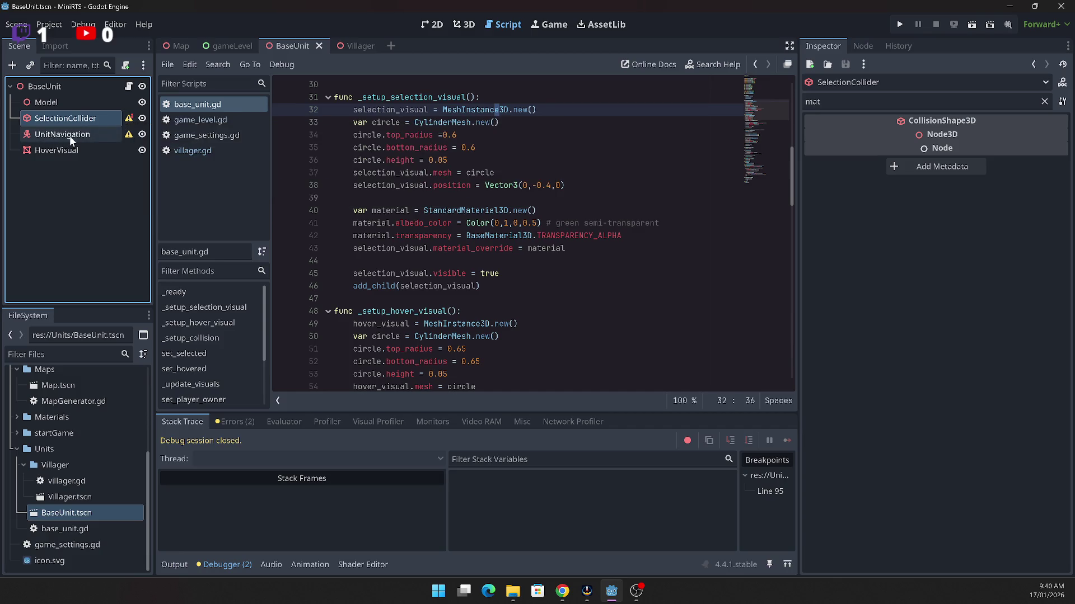
# Step: Add a StaticBody3D child node under BaseUnit
pyautogui.click(47, 86)
pyautogui.rightClick(46, 86)
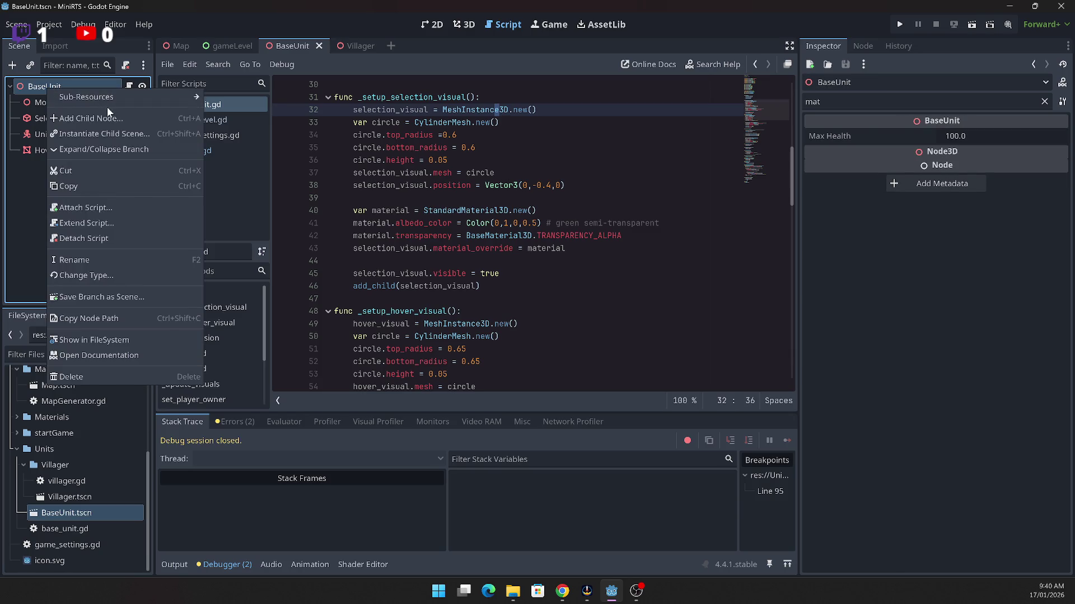
pyautogui.click(108, 99)
pyautogui.write('sta')
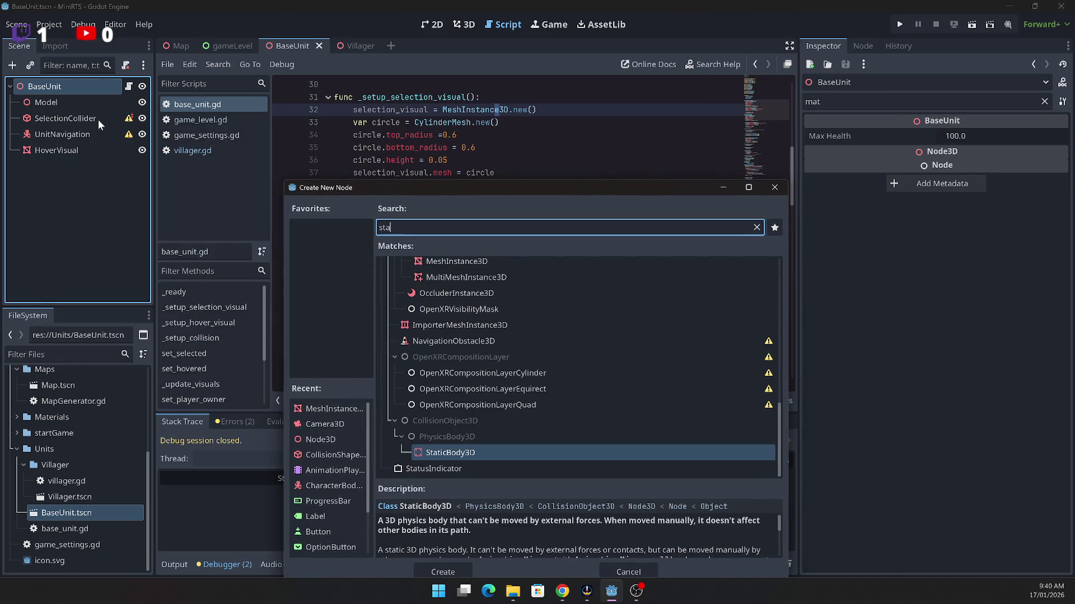
pyautogui.click(441, 454)
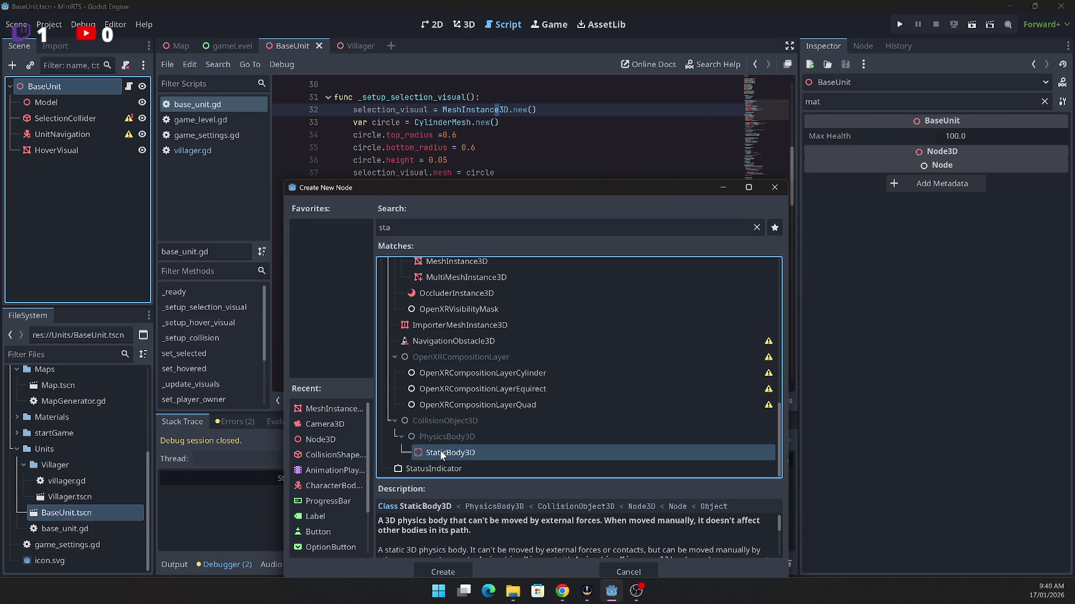
pyautogui.doubleClick(443, 453)
pyautogui.moveTo(67, 166)
pyautogui.mouseDown()
pyautogui.moveTo(48, 88)
pyautogui.moveTo(56, 166)
pyautogui.mouseUp()
# Step: Reparent Model and UnitNavigation under StaticBody3D, then select StaticBody3D
pyautogui.click(63, 119)
pyautogui.click(56, 152)
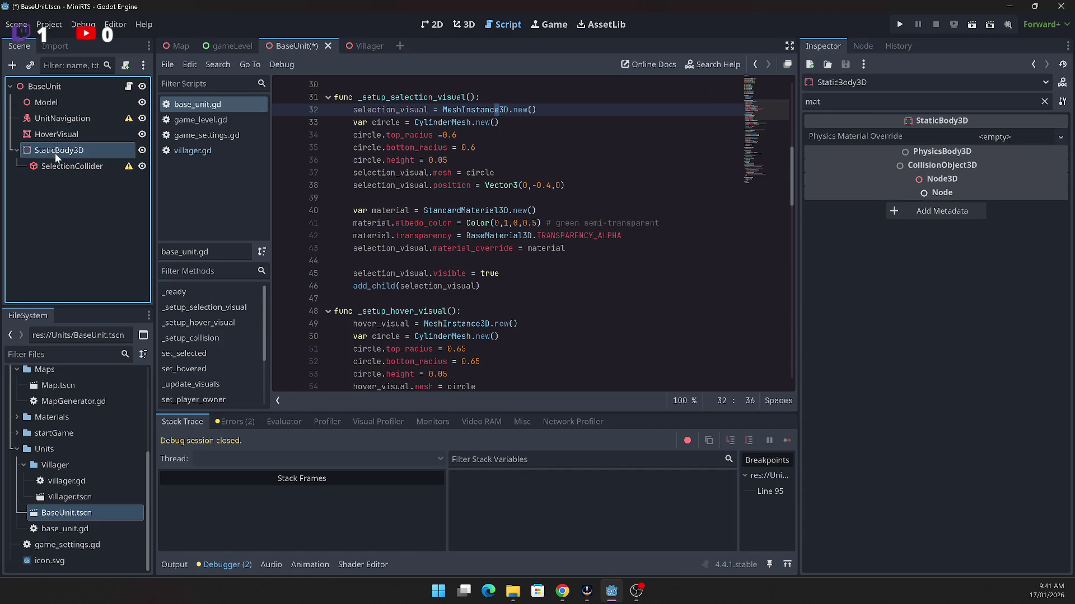
pyautogui.moveTo(48, 103)
pyautogui.mouseDown()
pyautogui.moveTo(72, 153)
pyautogui.moveTo(62, 151)
pyautogui.moveTo(63, 106)
pyautogui.moveTo(118, 163)
pyautogui.mouseUp()
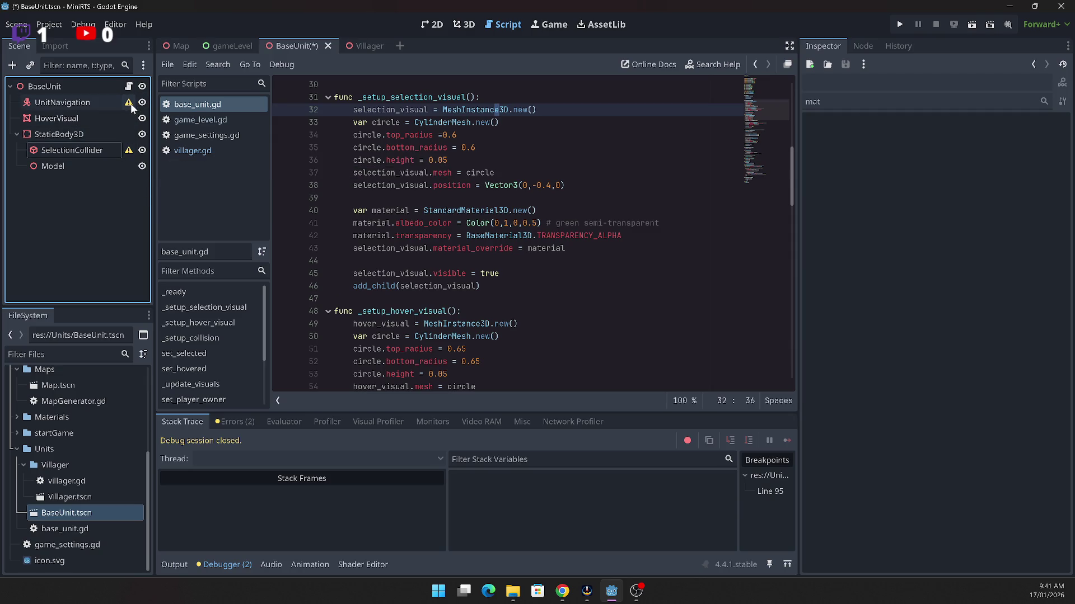
pyautogui.moveTo(129, 103)
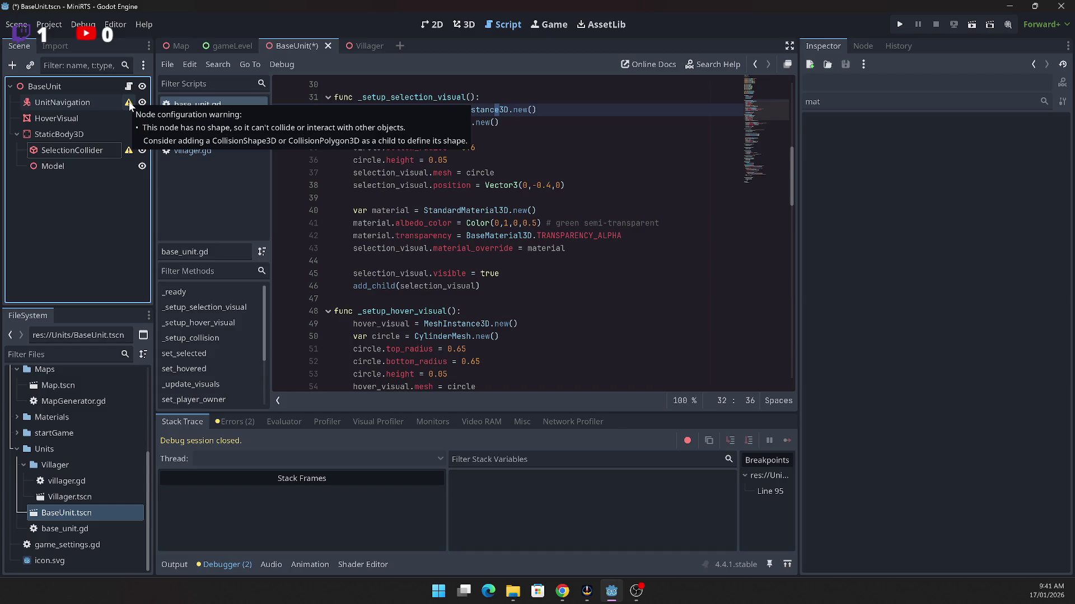
pyautogui.moveTo(56, 102); pyautogui.dragTo(63, 144)
pyautogui.click(99, 197)
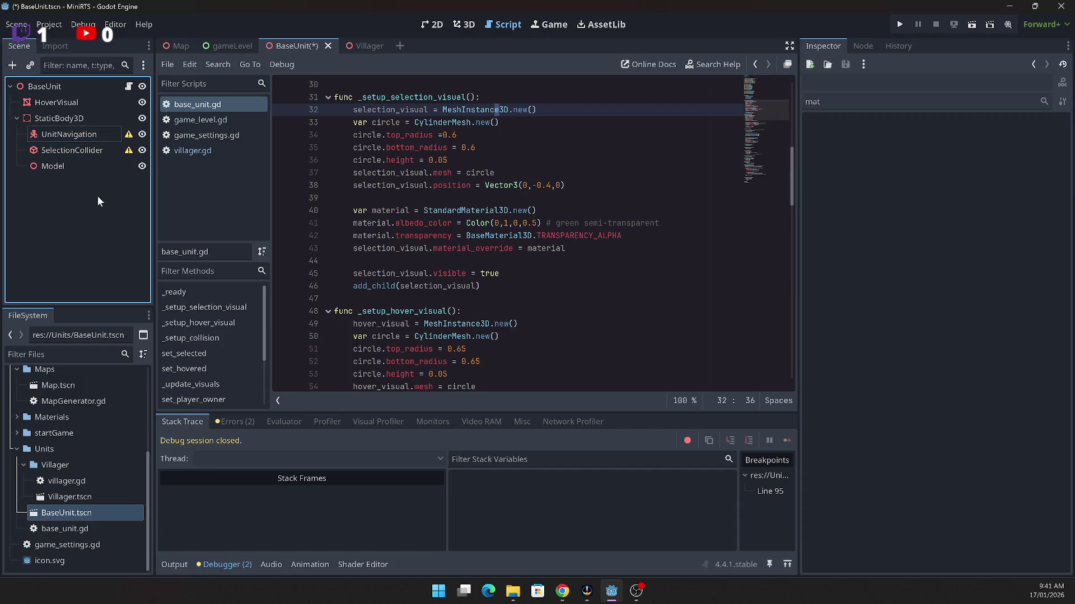
pyautogui.click(63, 118)
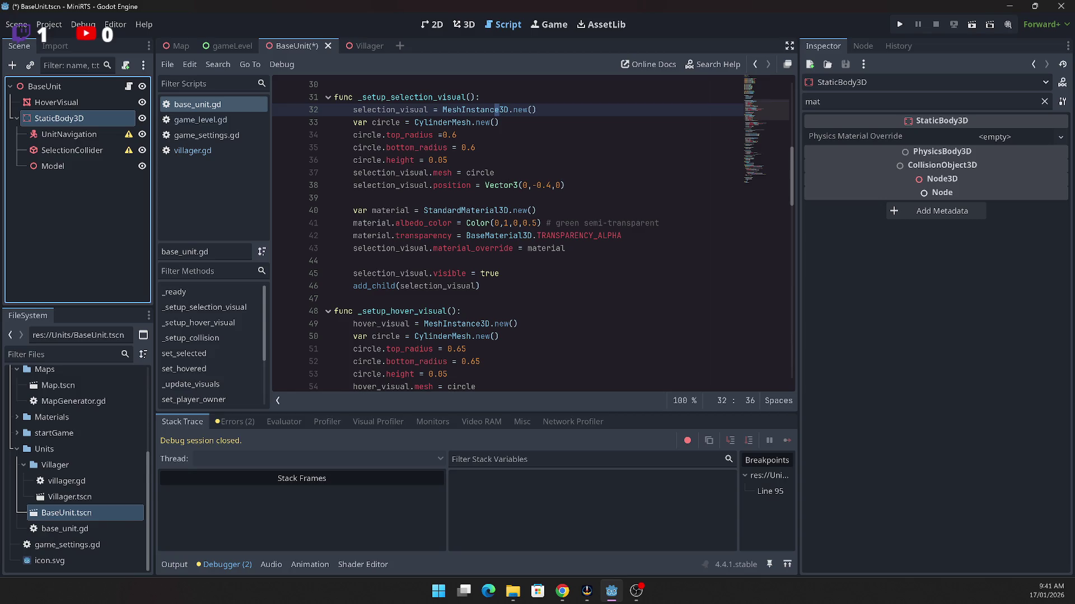
pyautogui.press('super+1')
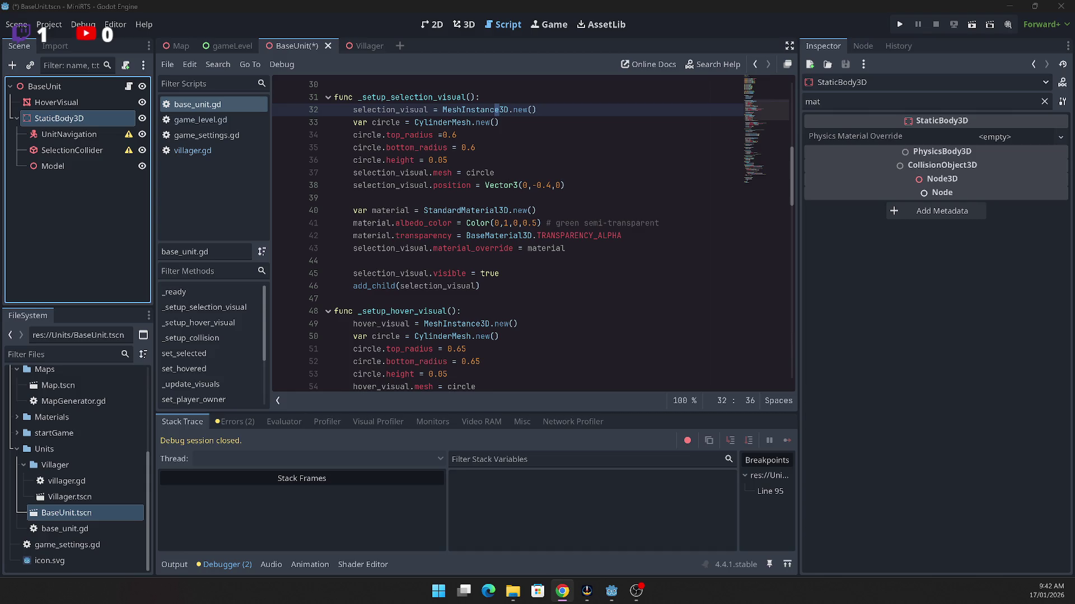
# Step: Select the BaseUnit root, consult the browser, then select SelectionCollider to review its warning
pyautogui.click(52, 91)
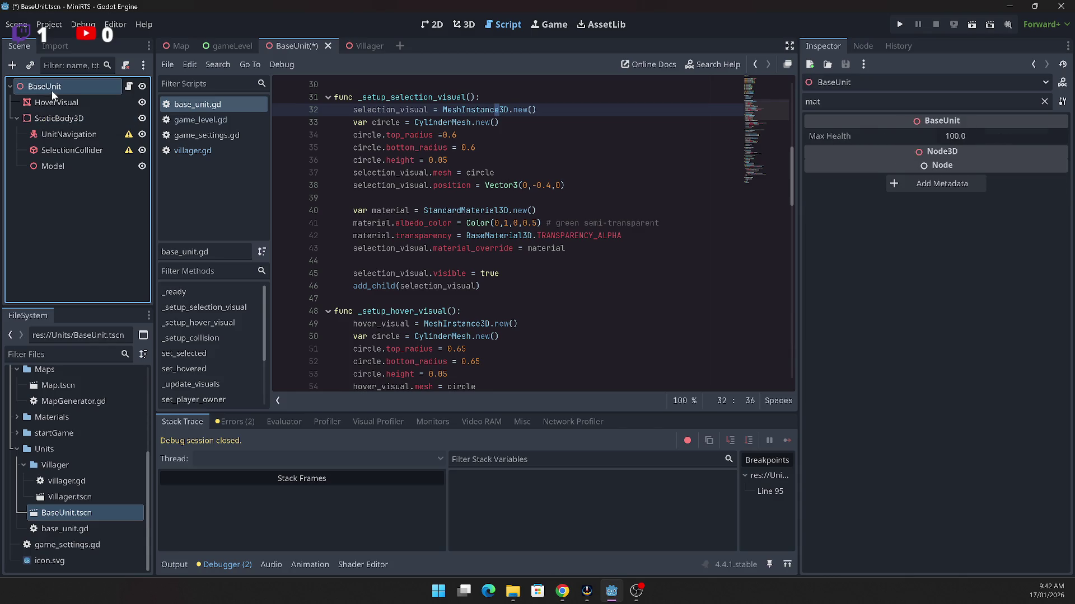
pyautogui.hotkey('alt', 'Tab')
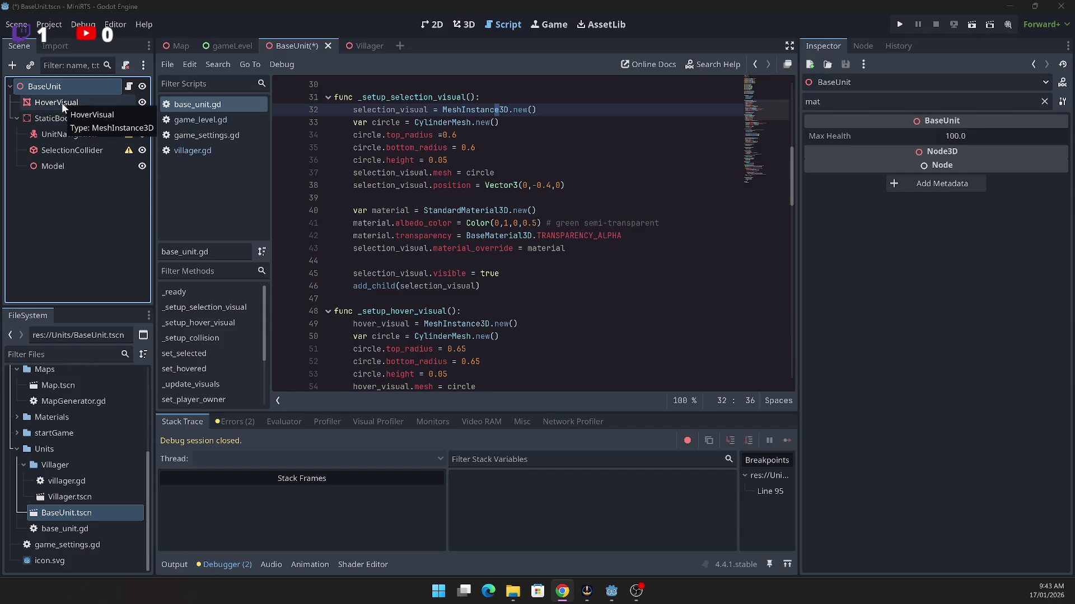
pyautogui.click(69, 150)
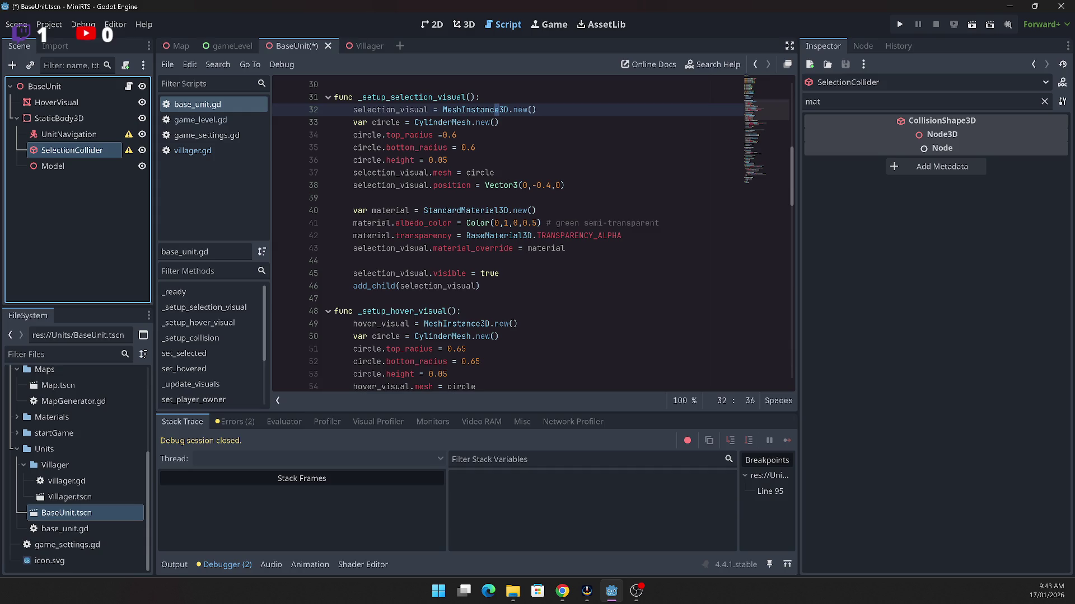
# Step: Scroll base_unit.gd to _setup_collision's StaticBody3D line, then open the Villager scene
pyautogui.click(588, 273)
pyautogui.scroll(-6, 585, 271)
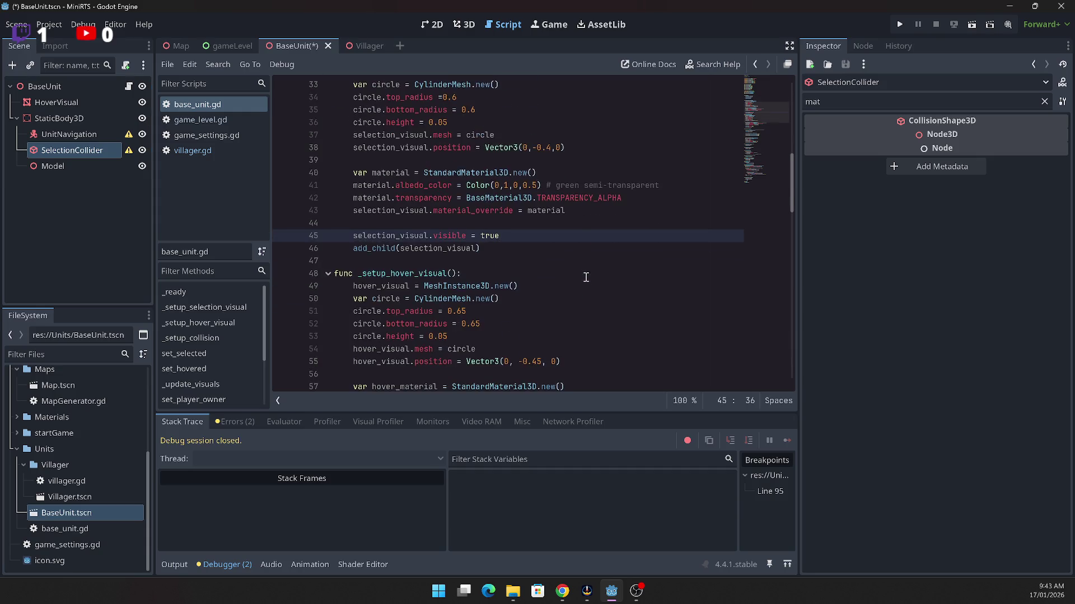
pyautogui.scroll(-4, 579, 264)
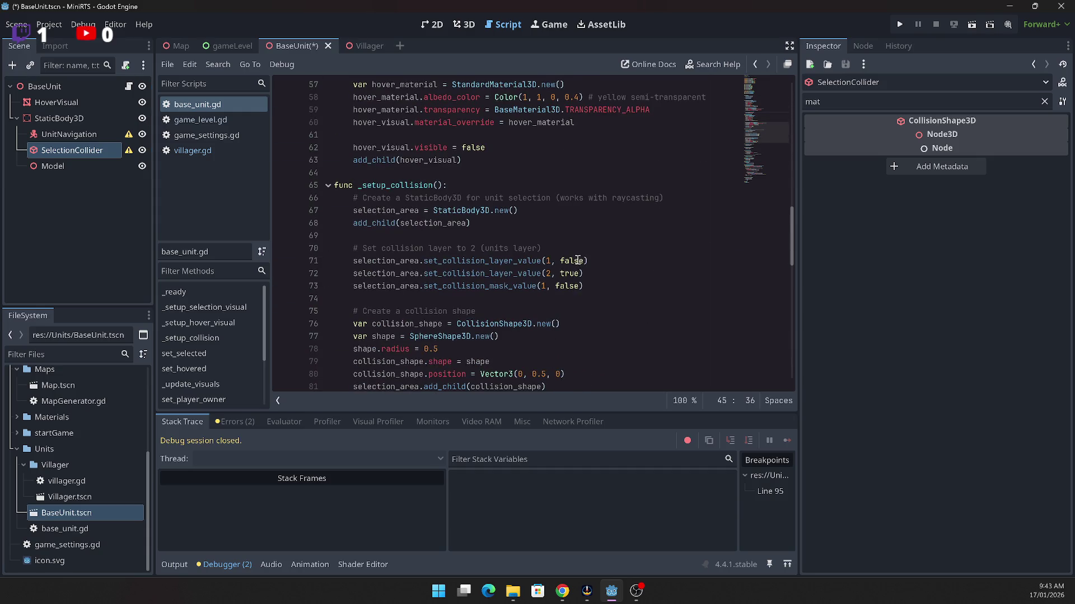
pyautogui.scroll(-1, 423, 163)
pyautogui.scroll(1, 439, 151)
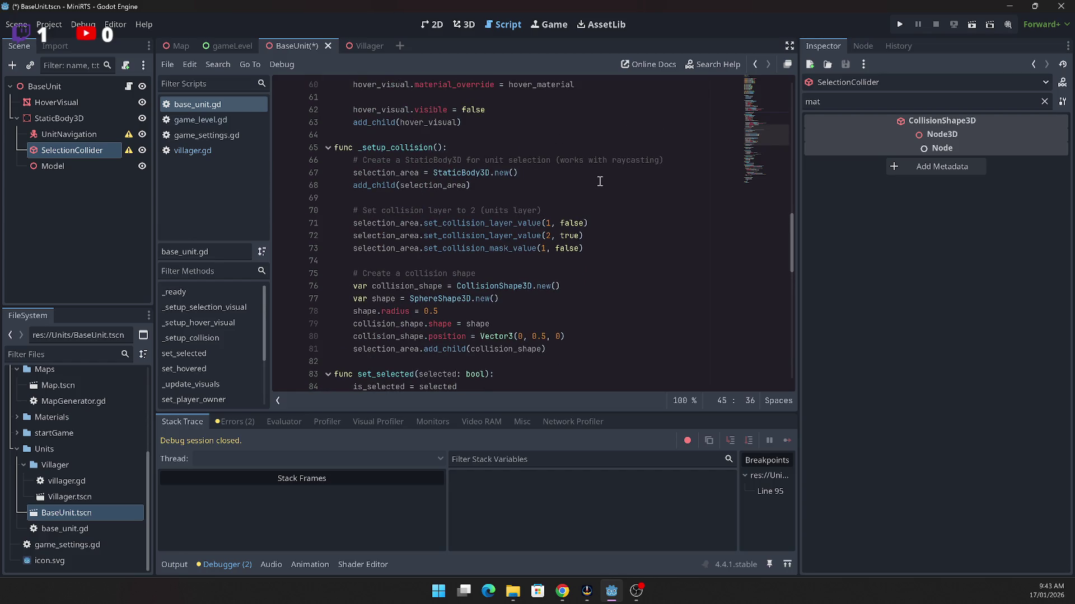
pyautogui.click(471, 173)
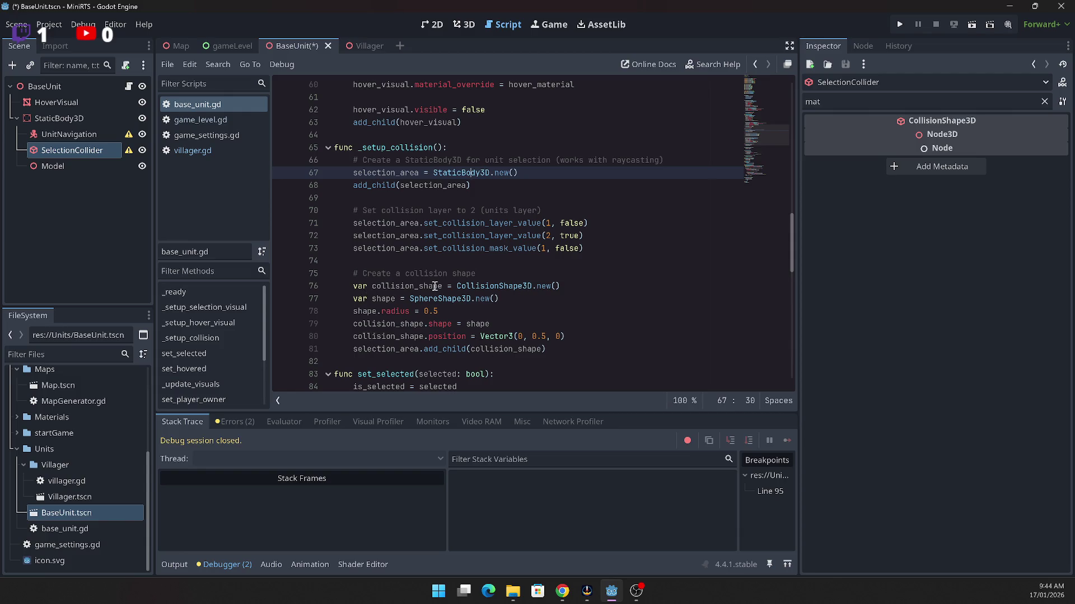
pyautogui.click(361, 47)
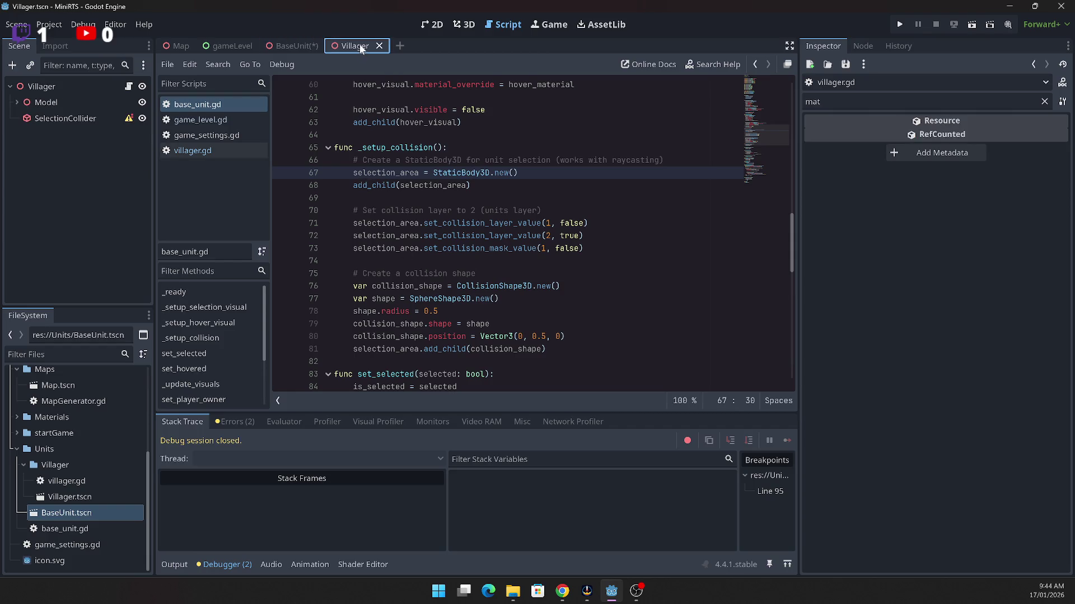
# Step: Show villager.gd and scroll through its code
pyautogui.click(259, 150)
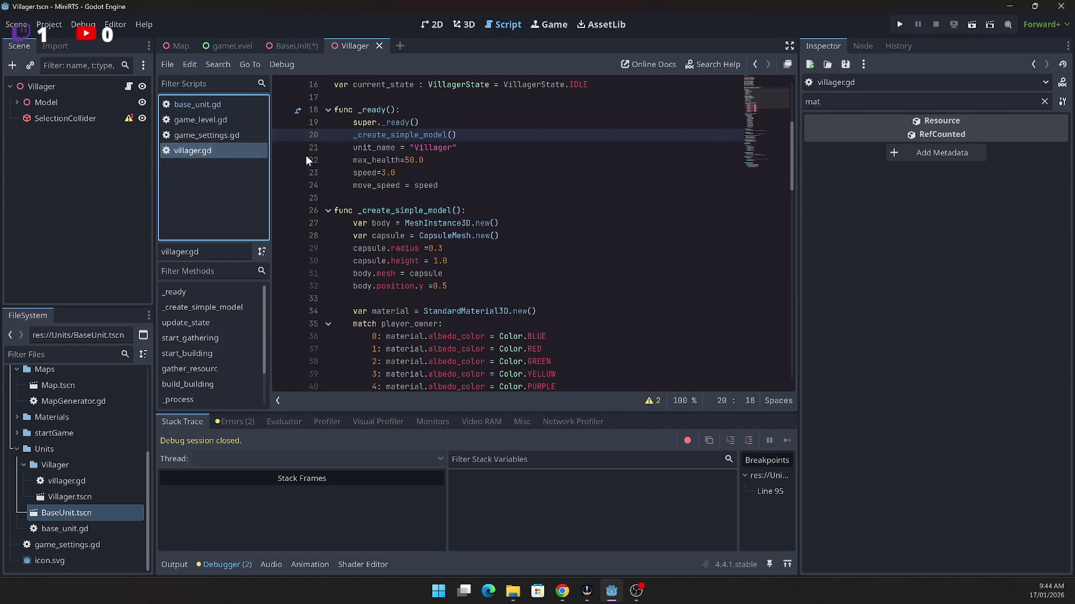
pyautogui.scroll(-10, 536, 229)
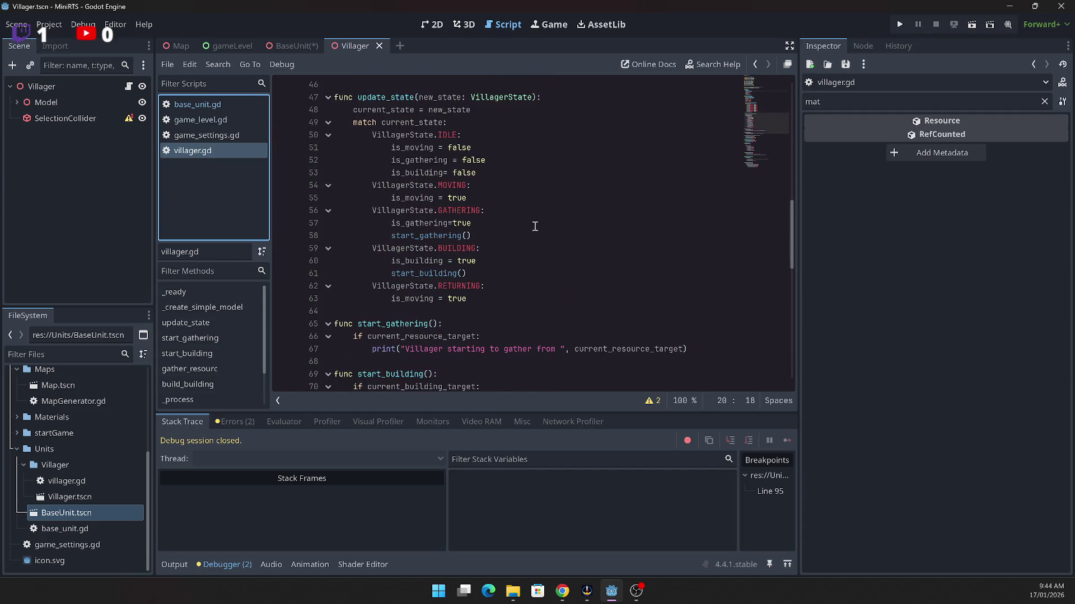
pyautogui.scroll(-13, 533, 229)
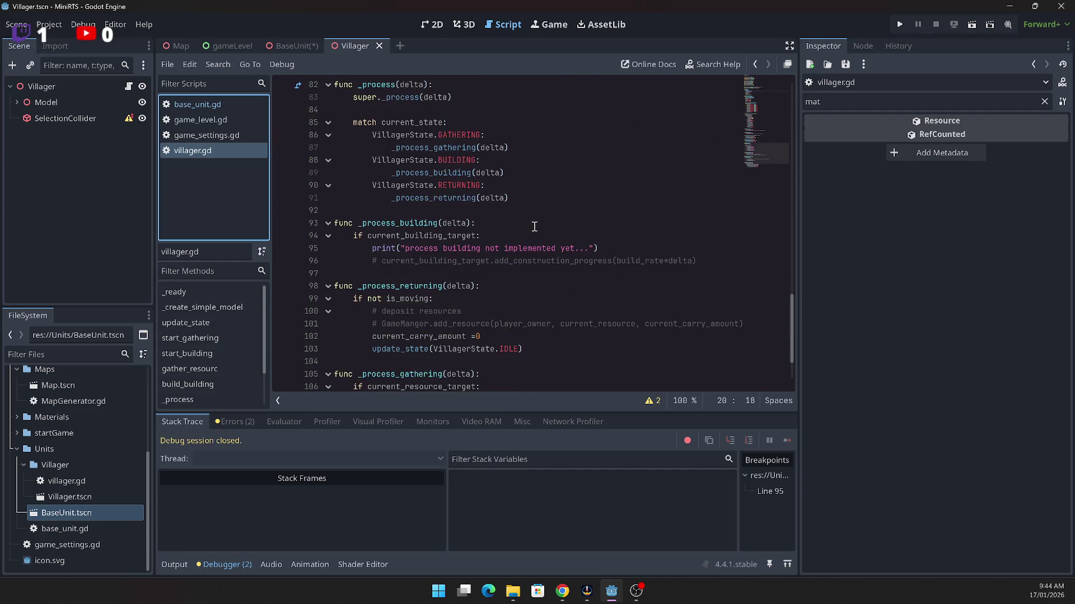
# Step: Return to the BaseUnit scene and bring base_unit.gd's _setup_collision code back into view
pyautogui.click(280, 49)
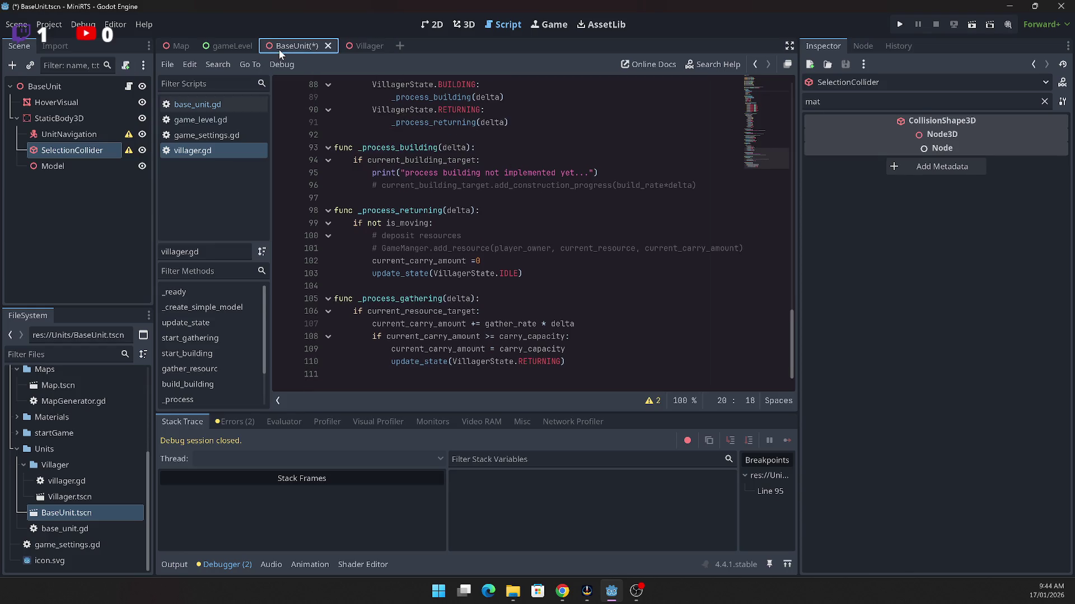
pyautogui.click(415, 286)
pyautogui.scroll(4, 415, 260)
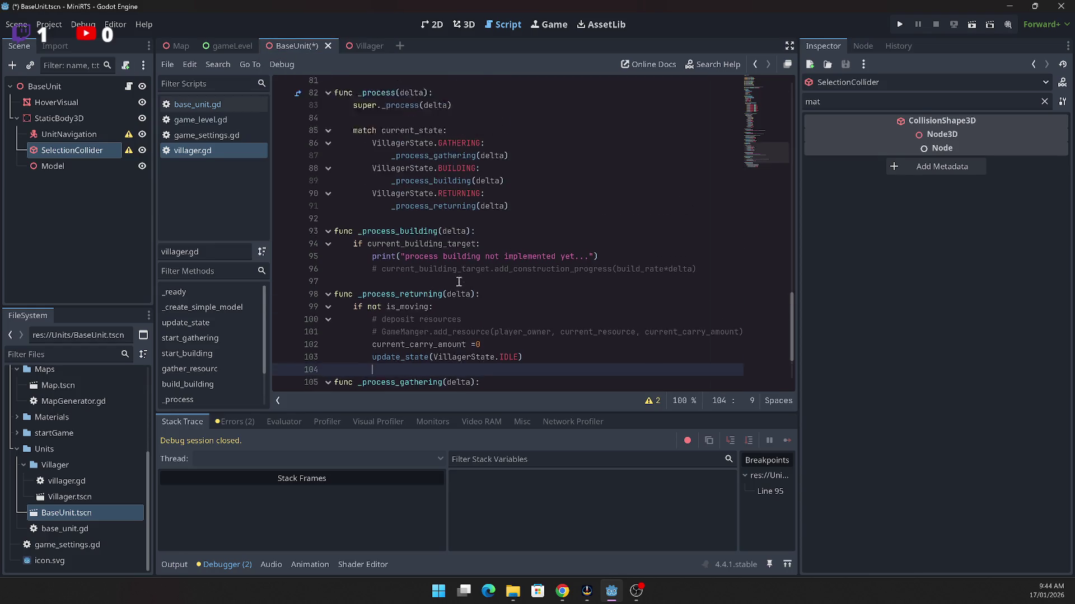
pyautogui.click(246, 105)
pyautogui.scroll(1, 521, 294)
pyautogui.scroll(-1, 521, 294)
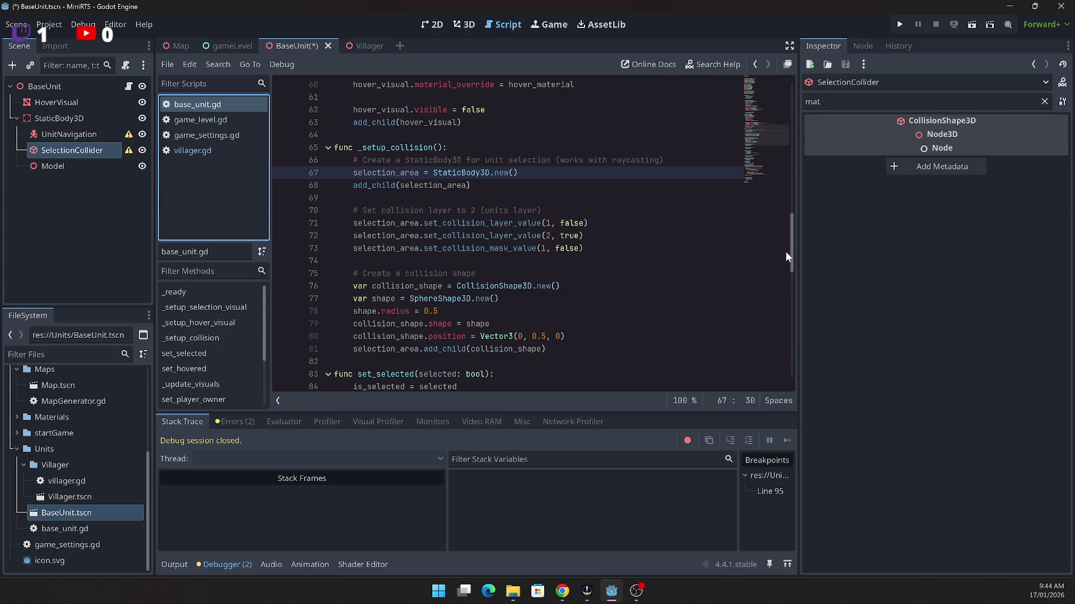
# Step: Delete the SelectionCollider and UnitNavigation nodes from the BaseUnit scene
pyautogui.scroll(1, 793, 244)
pyautogui.moveTo(792, 244)
pyautogui.mouseDown()
pyautogui.moveTo(787, 112)
pyautogui.moveTo(761, 253)
pyautogui.mouseUp()
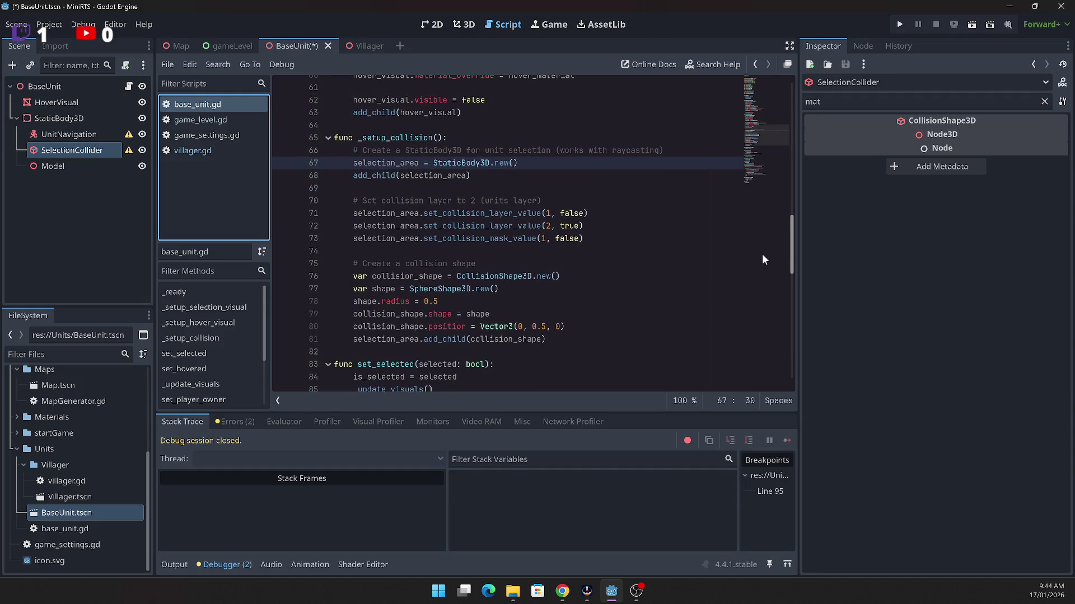
pyautogui.click(89, 210)
pyautogui.click(71, 150)
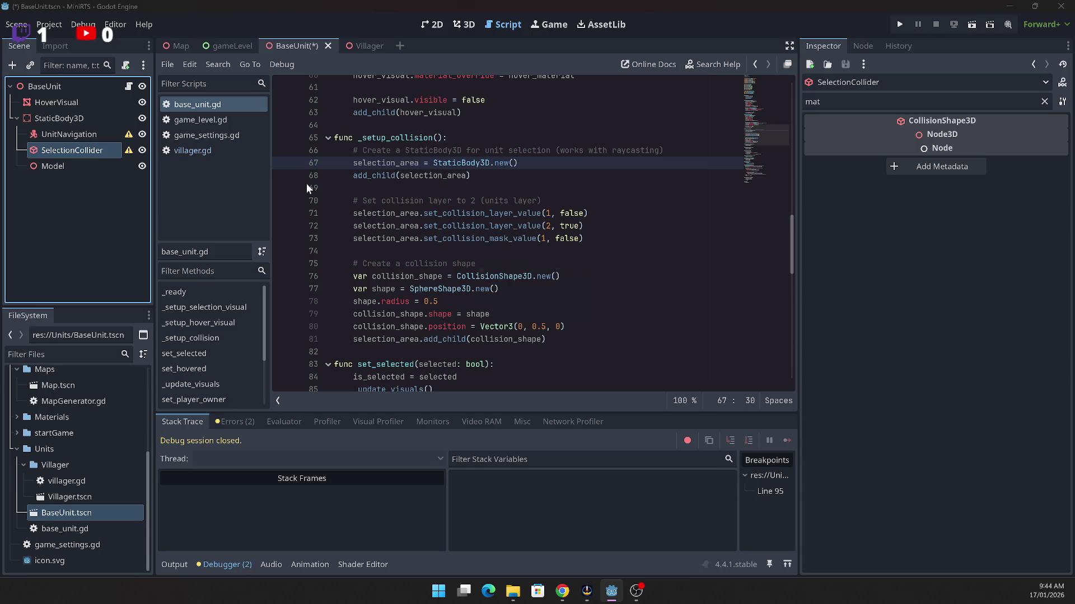
pyautogui.press('Delete')
pyautogui.press('Return')
pyautogui.press('Up')
pyautogui.press('Delete')
pyautogui.press('Return')
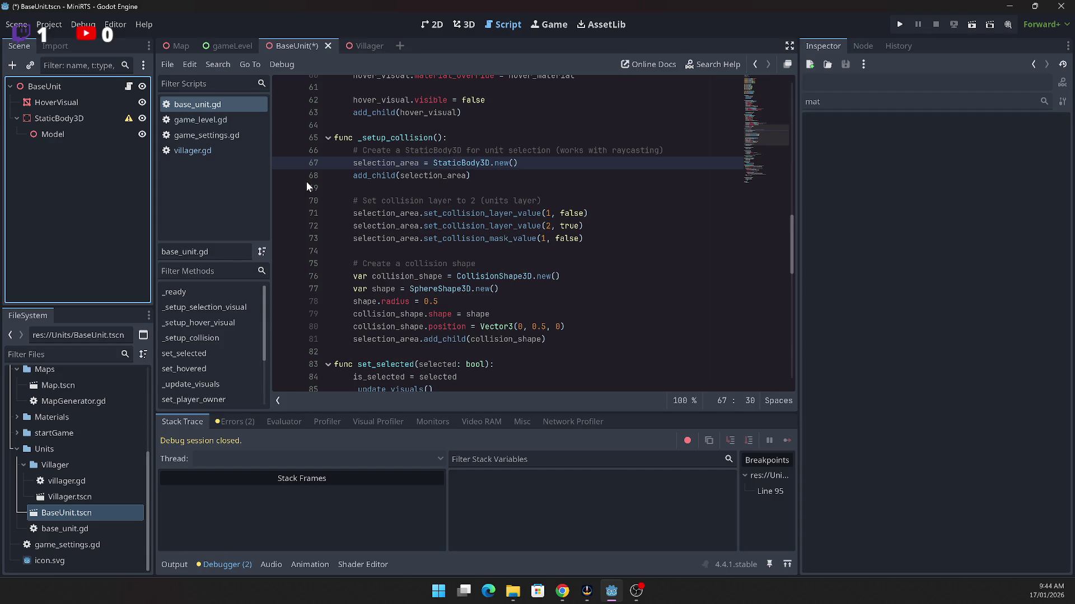
# Step: Add a CollisionShape3D child under StaticBody3D
pyautogui.click(55, 120)
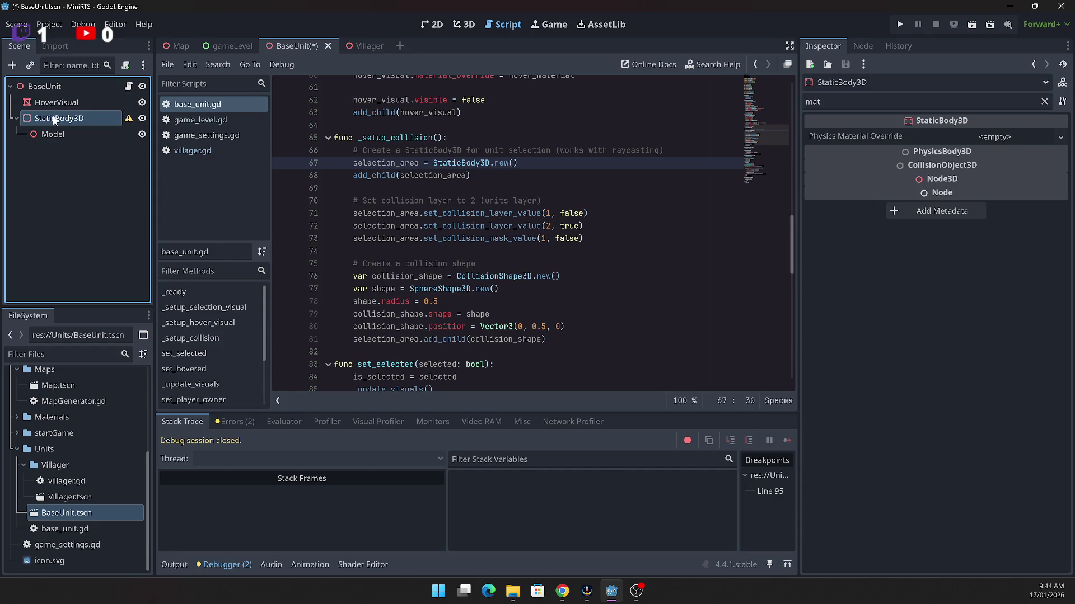
pyautogui.rightClick(53, 116)
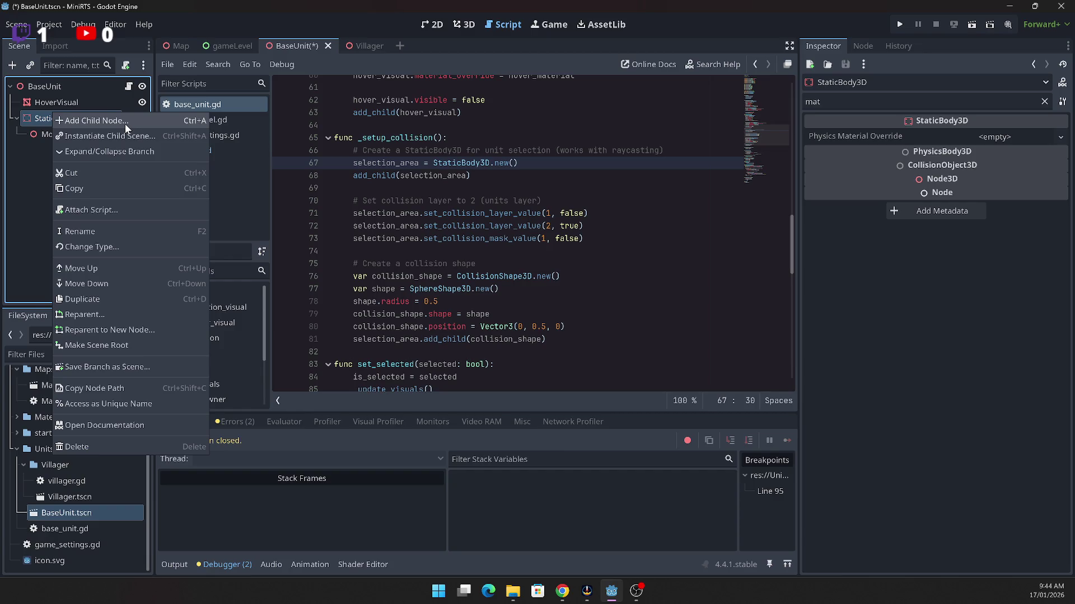
pyautogui.click(126, 123)
pyautogui.moveTo(638, 196)
pyautogui.mouseDown()
pyautogui.moveTo(593, 252)
pyautogui.moveTo(495, 299)
pyautogui.moveTo(17, 254)
pyautogui.moveTo(698, 313)
pyautogui.moveTo(939, 227)
pyautogui.moveTo(861, 159)
pyautogui.moveTo(864, 169)
pyautogui.mouseUp()
pyautogui.write('Coll')
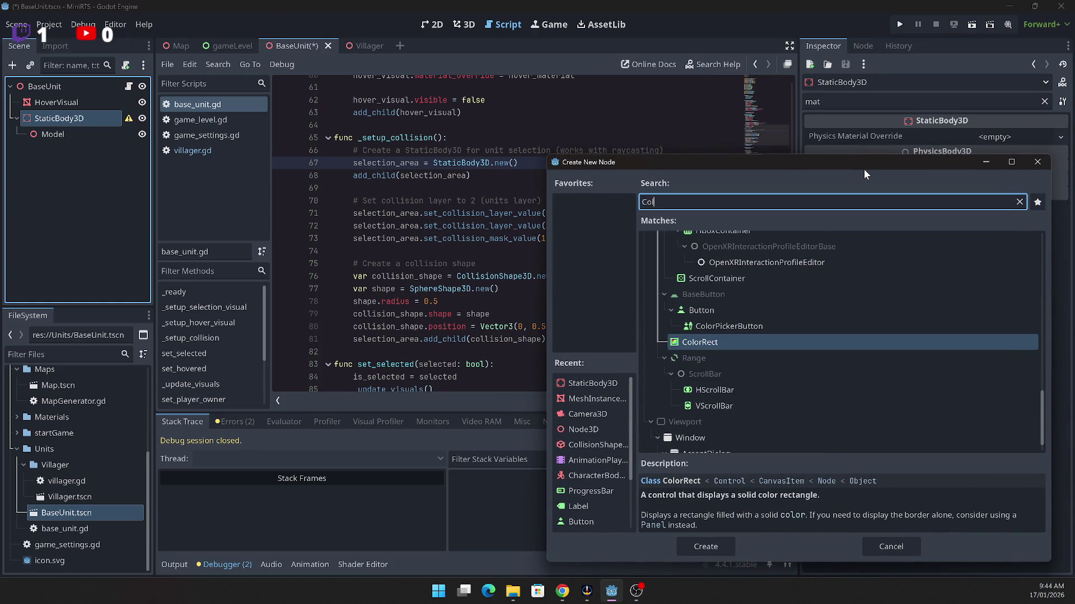
pyautogui.press('Return')
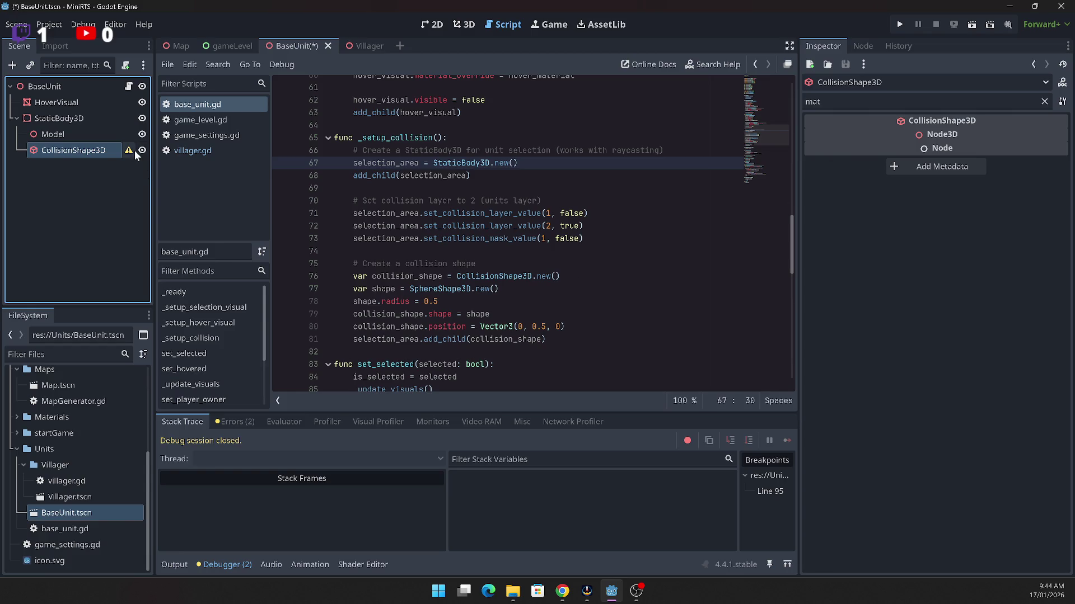
pyautogui.moveTo(129, 150)
pyautogui.click(861, 98)
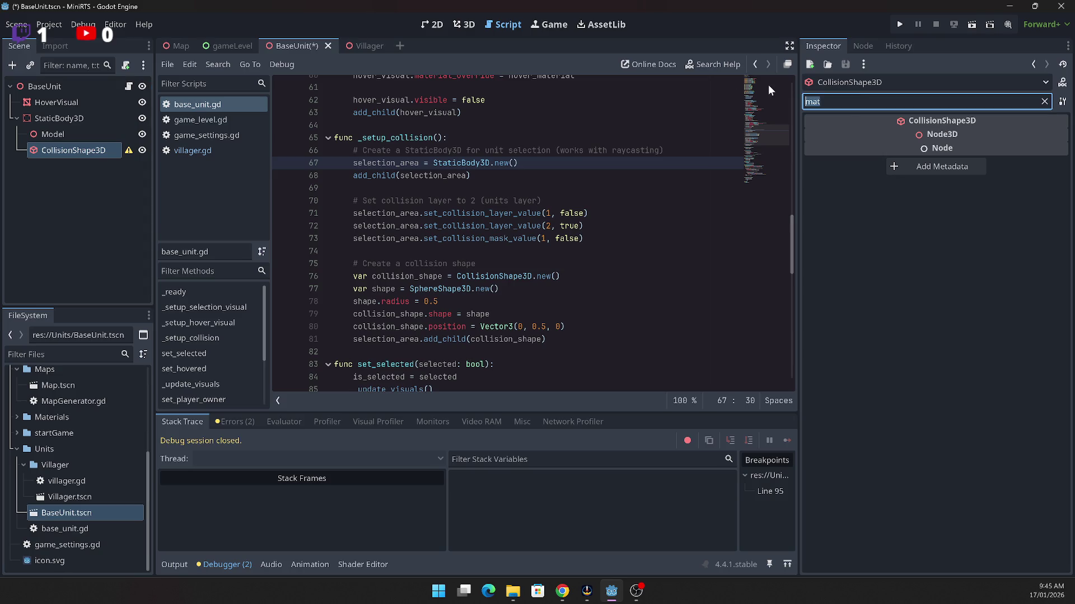
# Step: Clear the Inspector filter and assign a new 0.5 m-radius SphereShape3D to the CollisionShape3D
pyautogui.press('BackSpace')
pyautogui.press('BackSpace')
pyautogui.press('BackSpace')
pyautogui.click(950, 418)
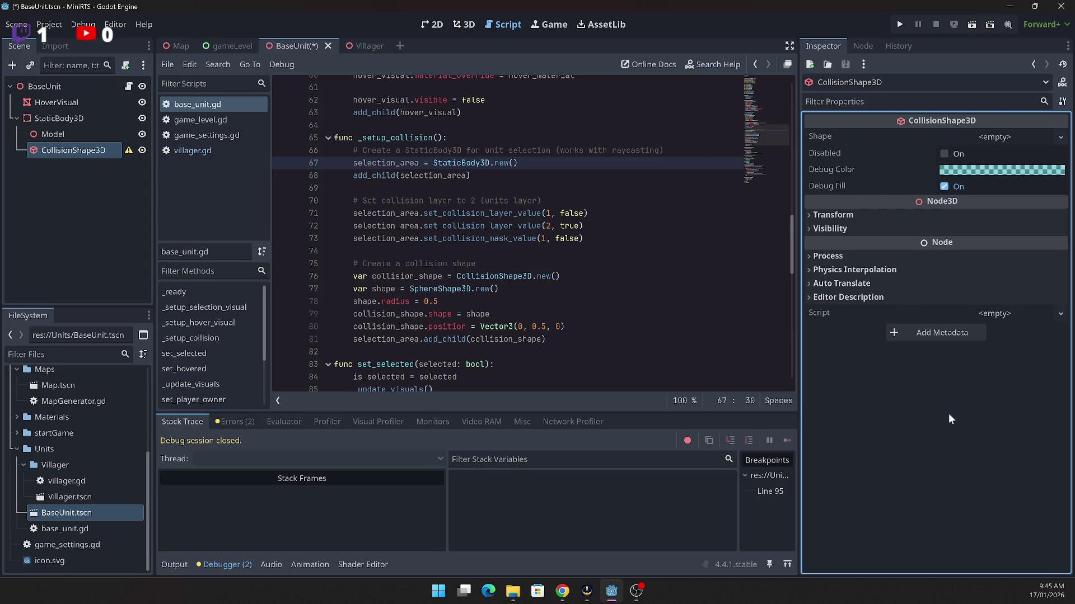
pyautogui.click(1040, 138)
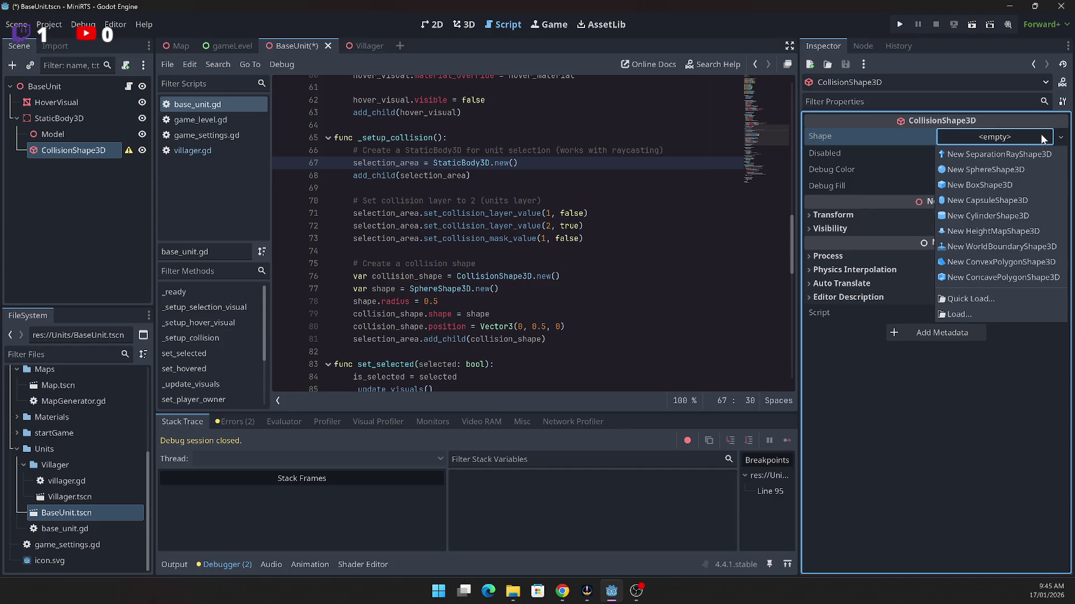
pyautogui.click(1012, 171)
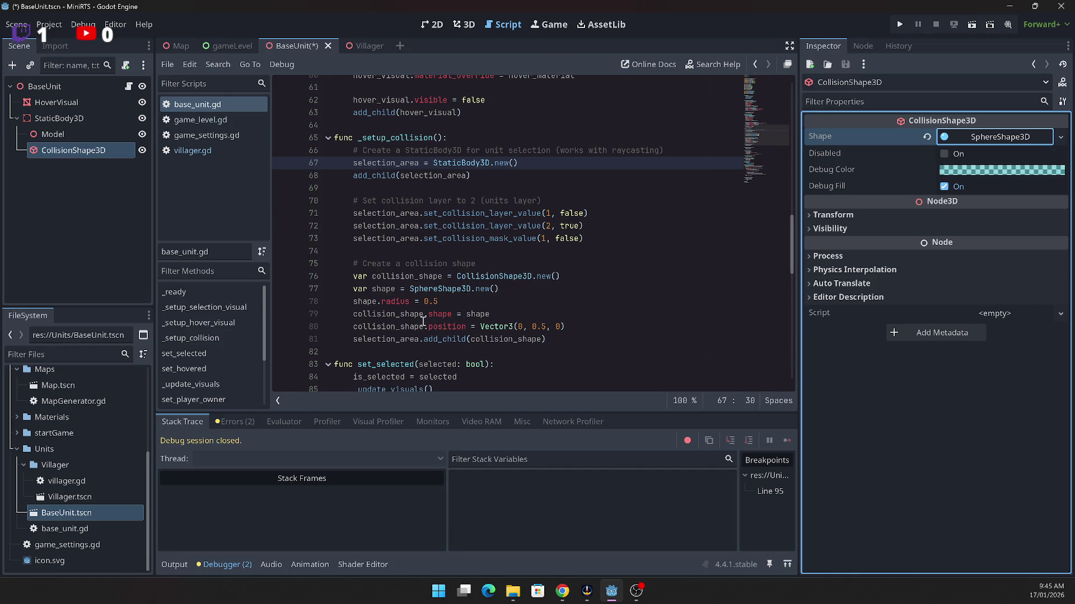
pyautogui.click(993, 135)
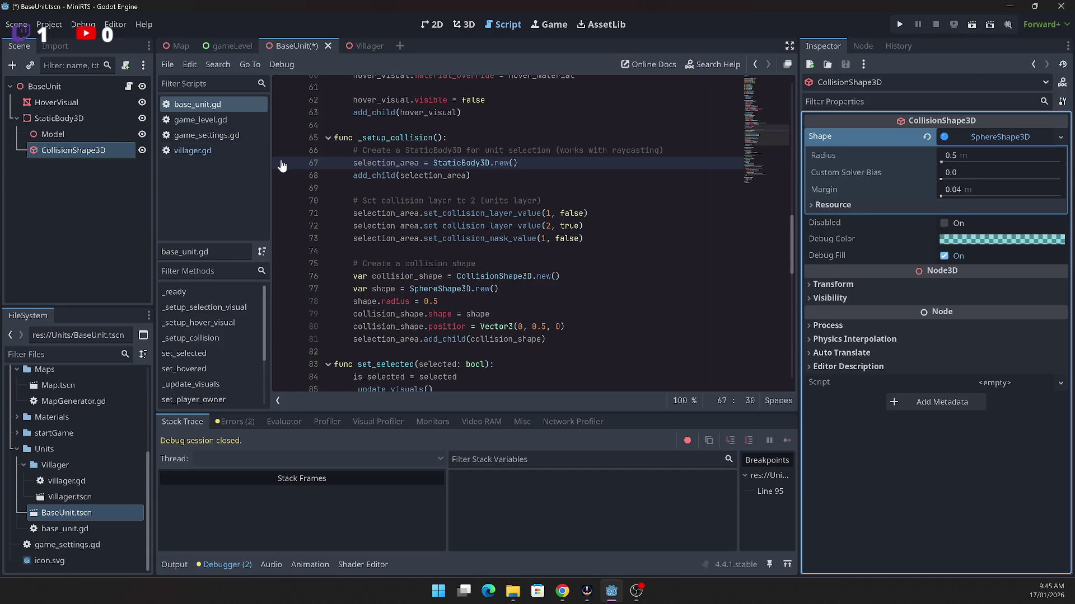
# Step: Move the StaticBody3D from collision layer 1 to collision layer 2
pyautogui.click(61, 121)
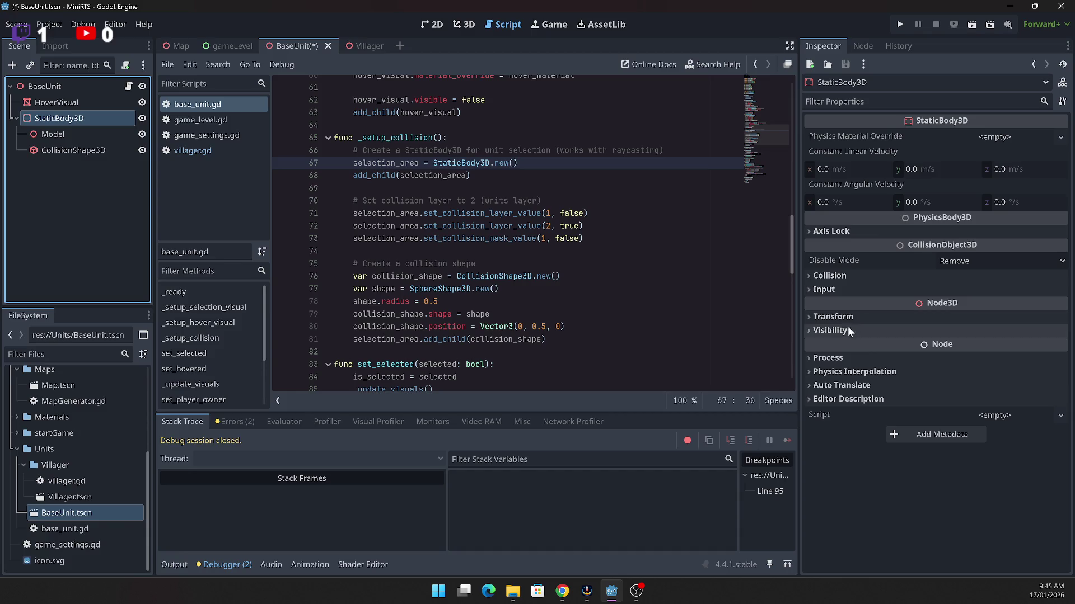
pyautogui.click(810, 275)
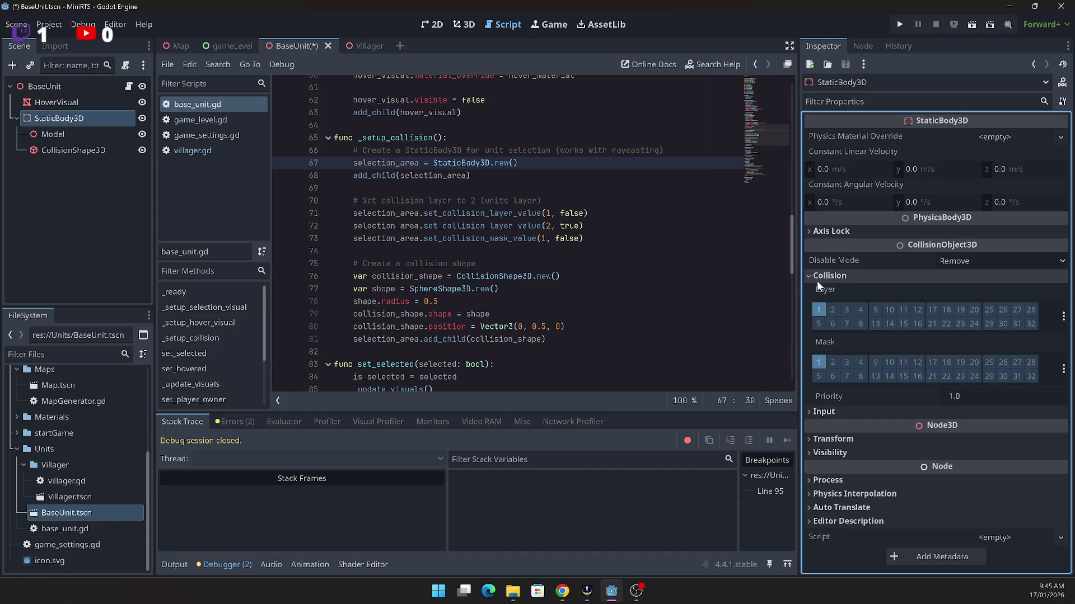
pyautogui.click(818, 311)
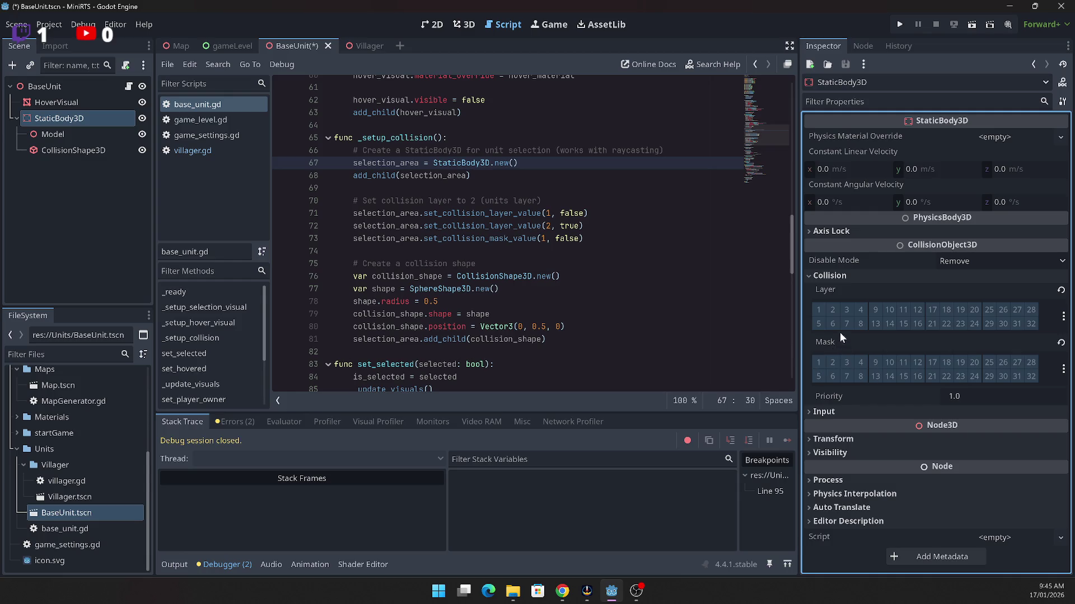
pyautogui.click(834, 309)
# Step: Check the collision-layer code, then make Model the first child of BaseUnit
pyautogui.scroll(-1, 550, 298)
pyautogui.scroll(1, 552, 295)
pyautogui.scroll(1, 549, 288)
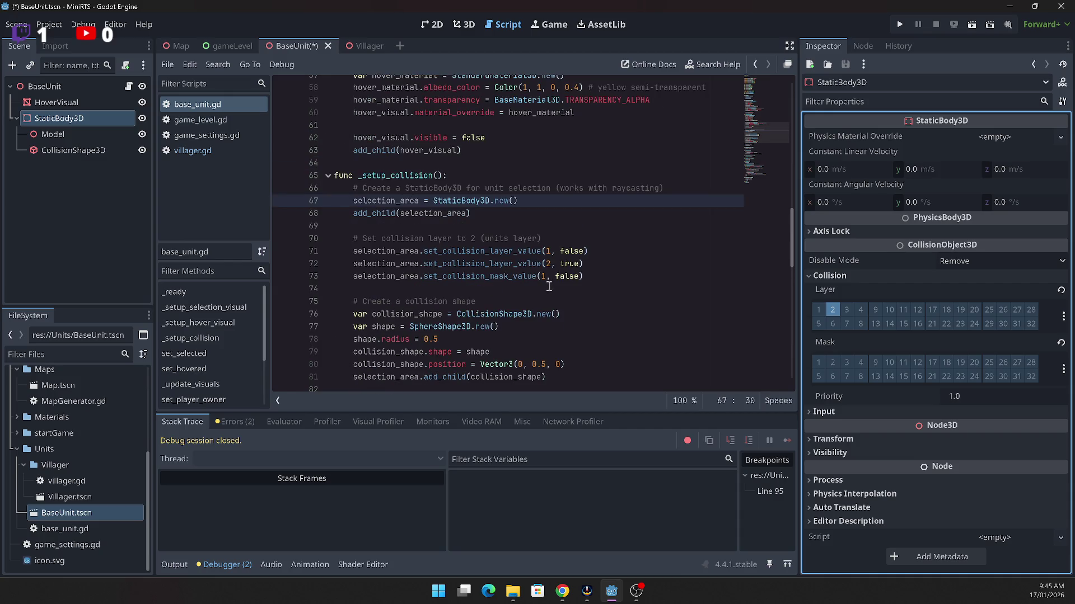
pyautogui.click(671, 238)
pyautogui.scroll(-2, 532, 228)
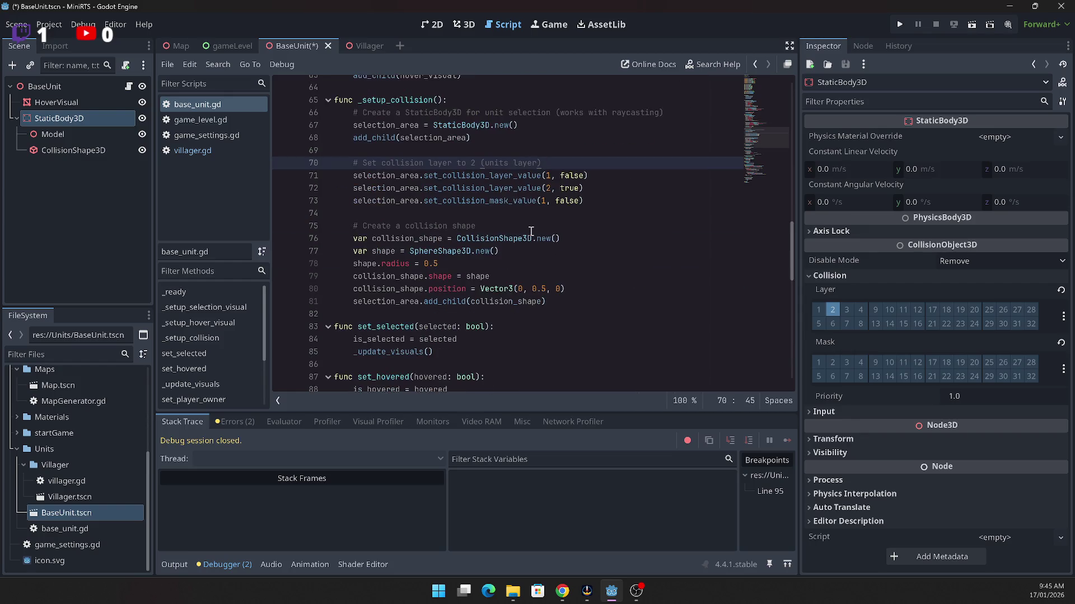
pyautogui.scroll(1, 560, 326)
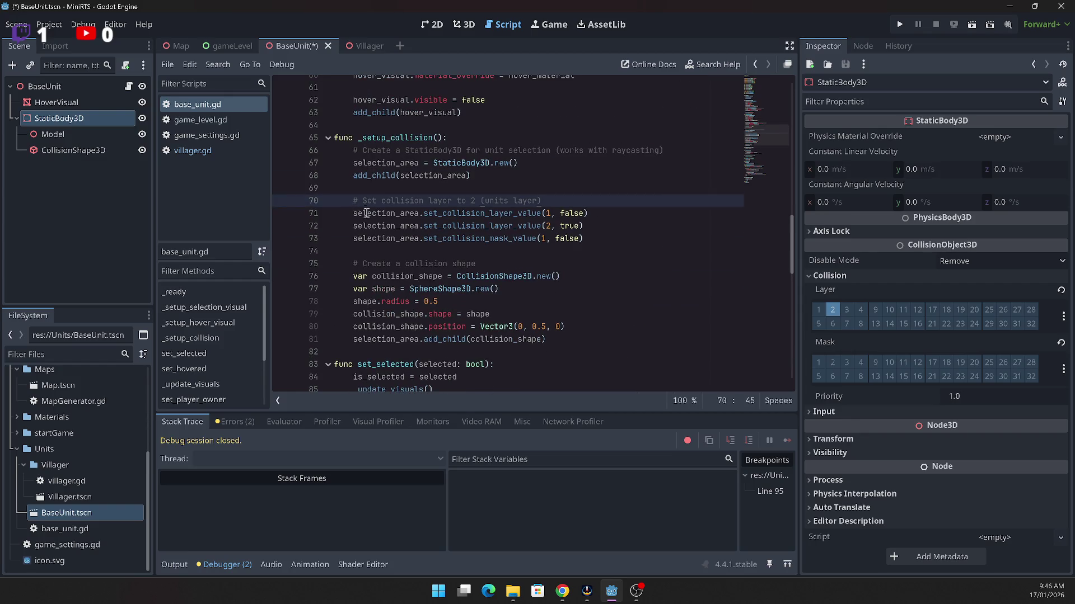
pyautogui.moveTo(54, 134); pyautogui.dragTo(43, 98)
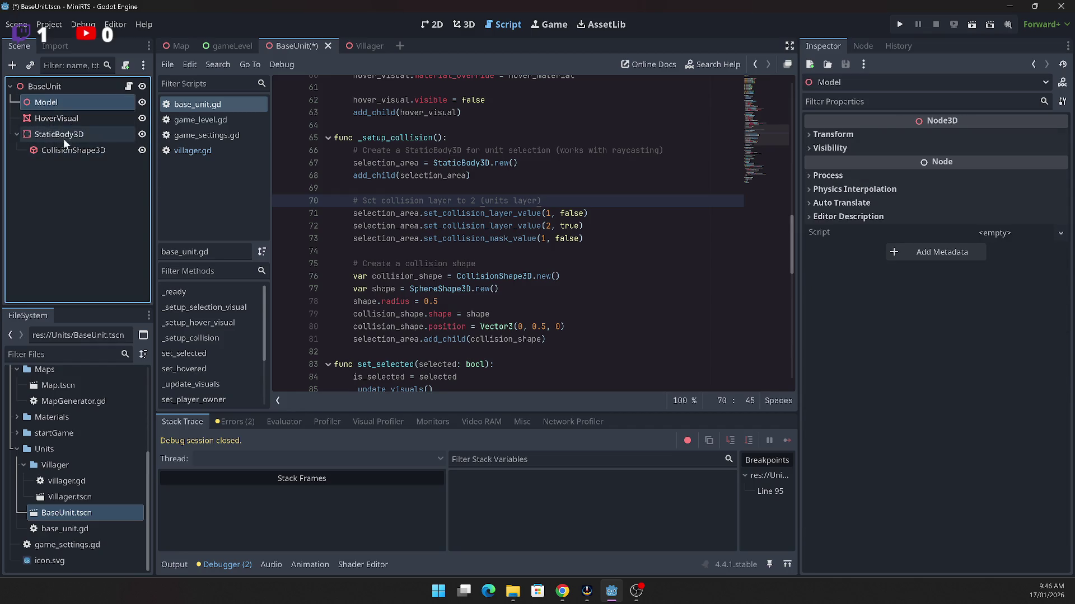
pyautogui.click(518, 317)
# Step: Delete the _setup_collision function and its call in _ready from base_unit.gd
pyautogui.click(553, 336)
pyautogui.moveTo(553, 336); pyautogui.dragTo(301, 139)
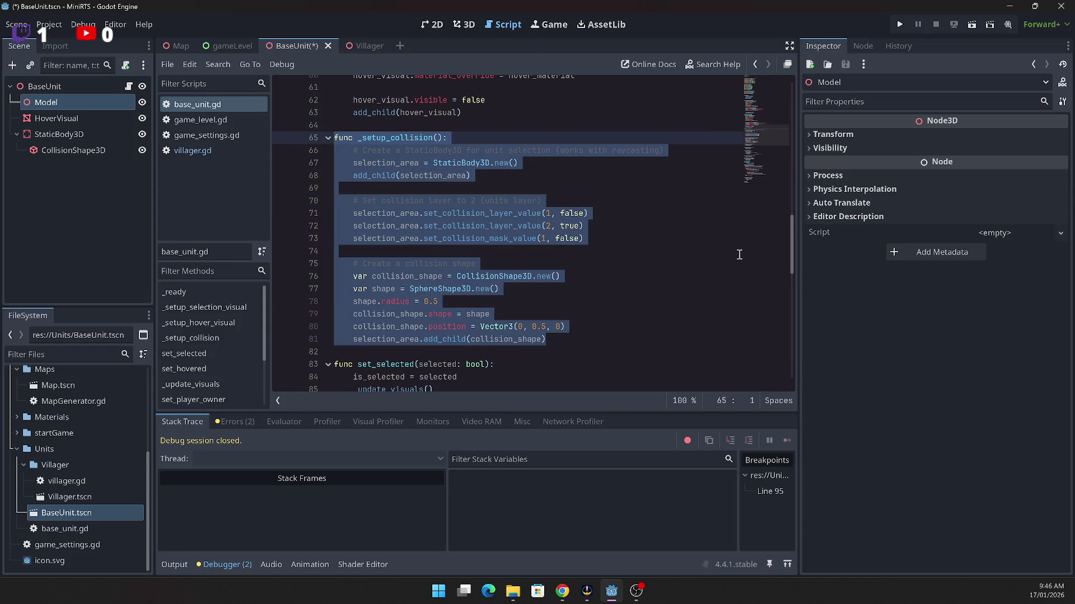
pyautogui.press('Delete')
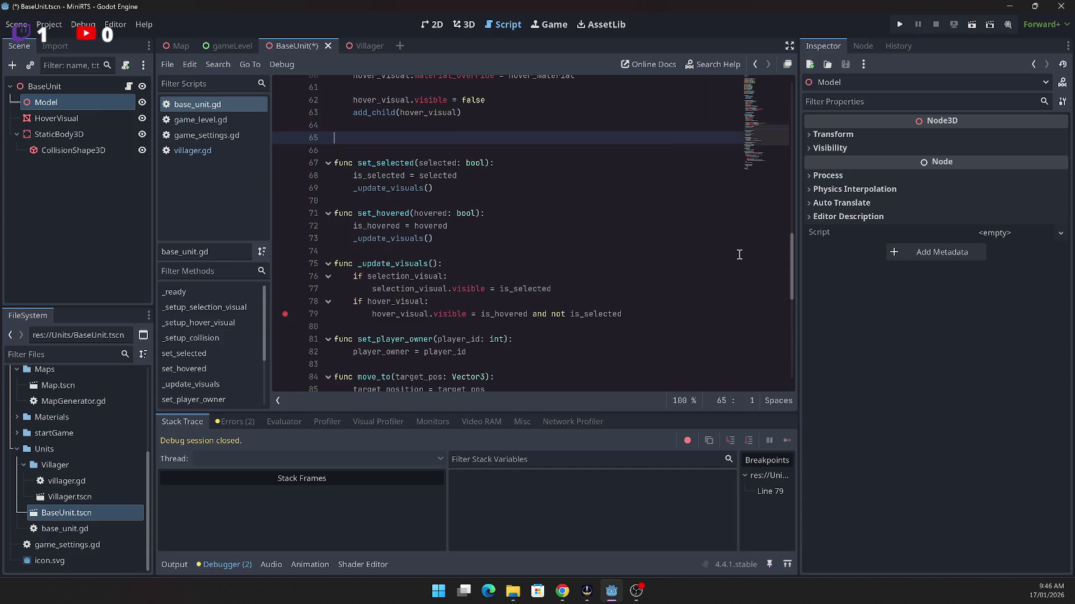
pyautogui.scroll(14, 602, 307)
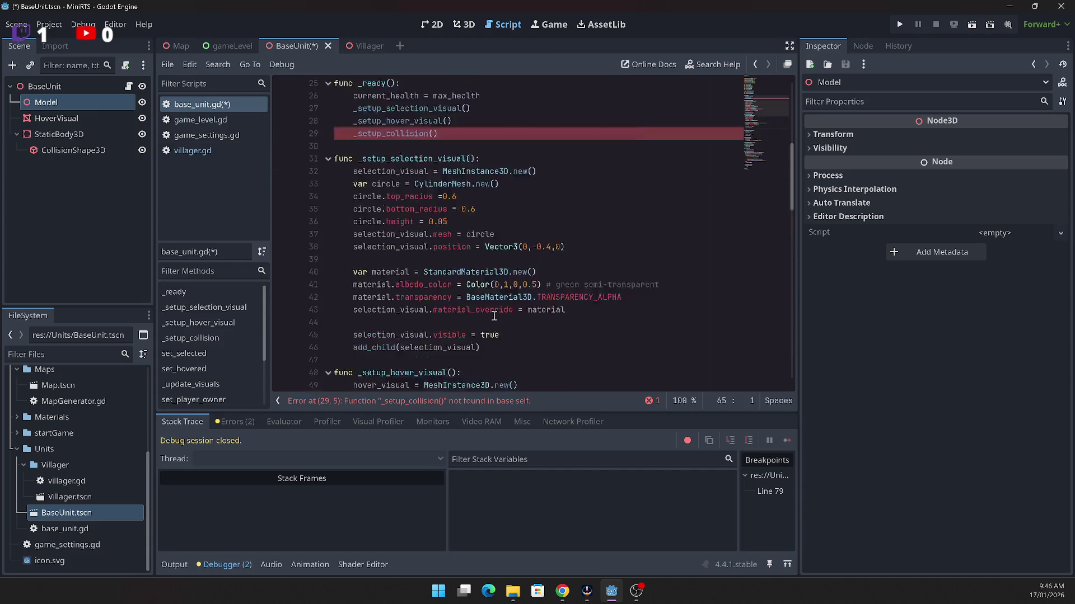
pyautogui.moveTo(450, 214); pyautogui.dragTo(463, 202)
pyautogui.press('Escape')
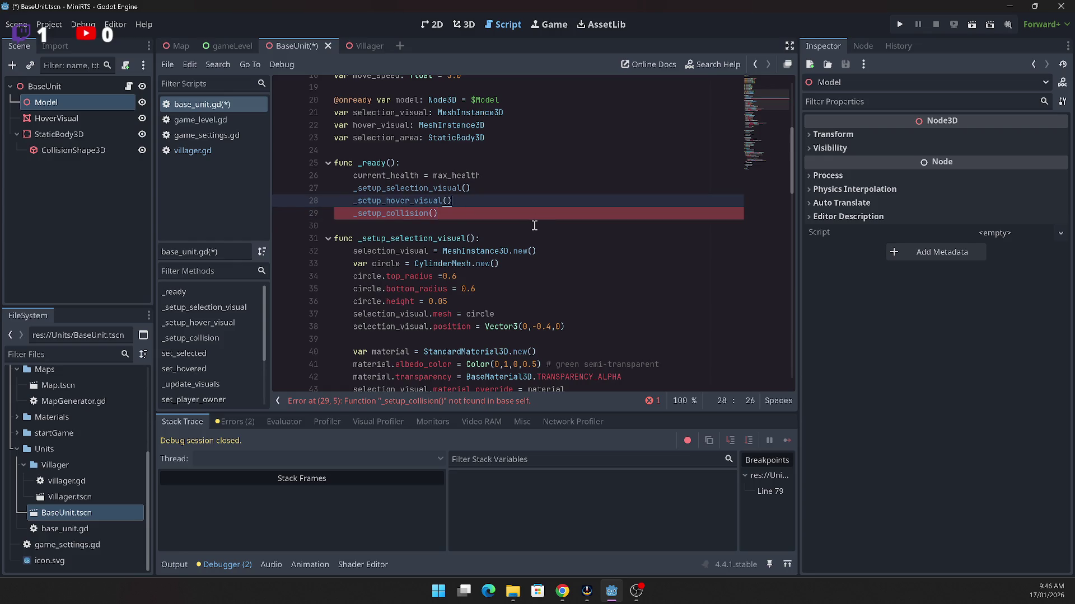
pyautogui.hotkey('shift', 'Down')
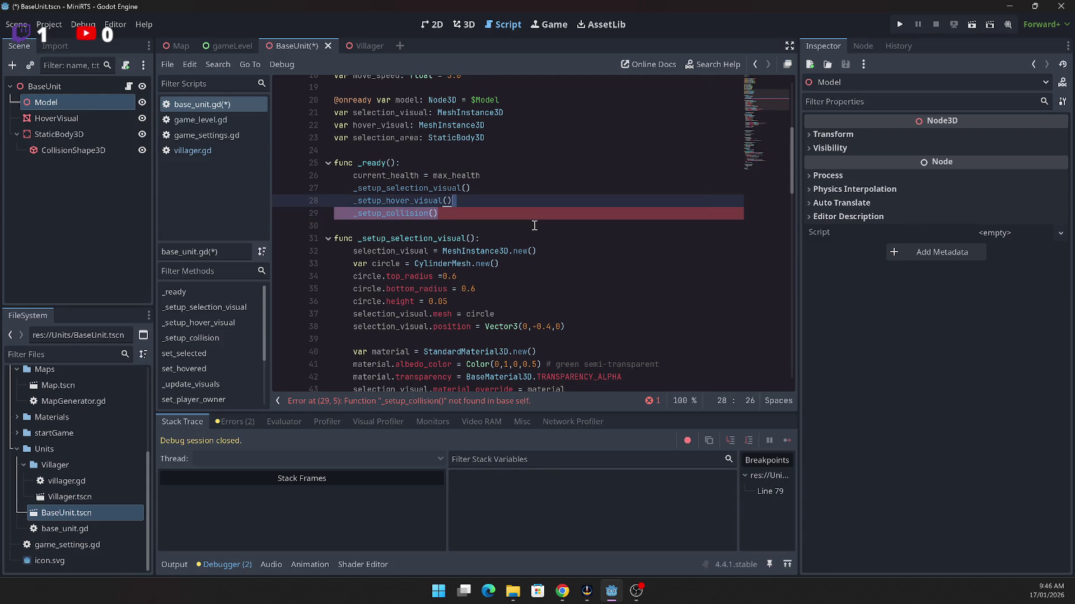
pyautogui.press('Delete')
pyautogui.click(420, 201)
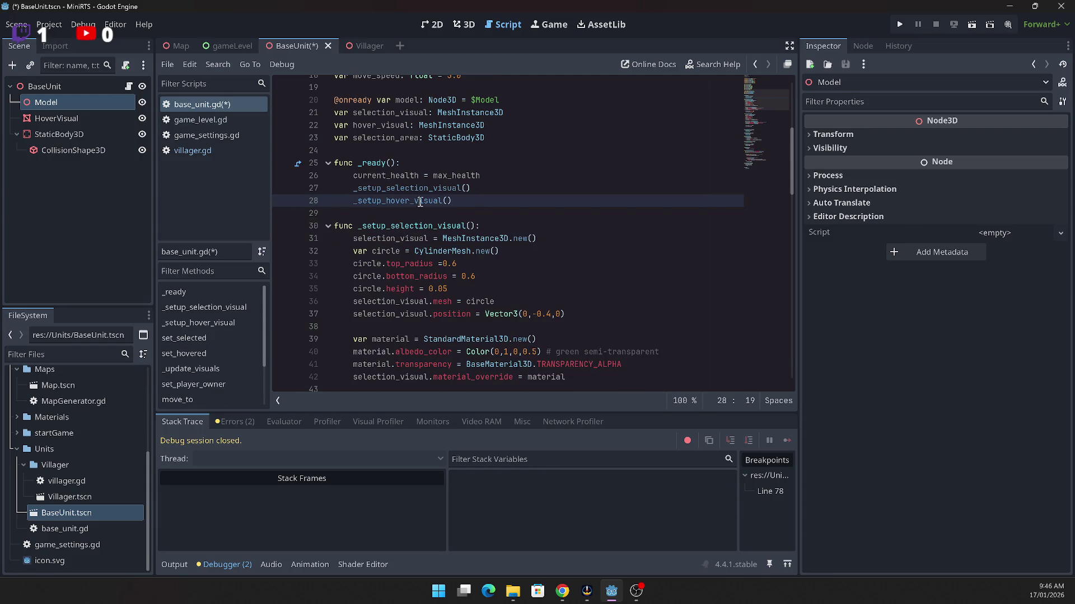
pyautogui.scroll(-2, 471, 274)
pyautogui.scroll(-5, 471, 276)
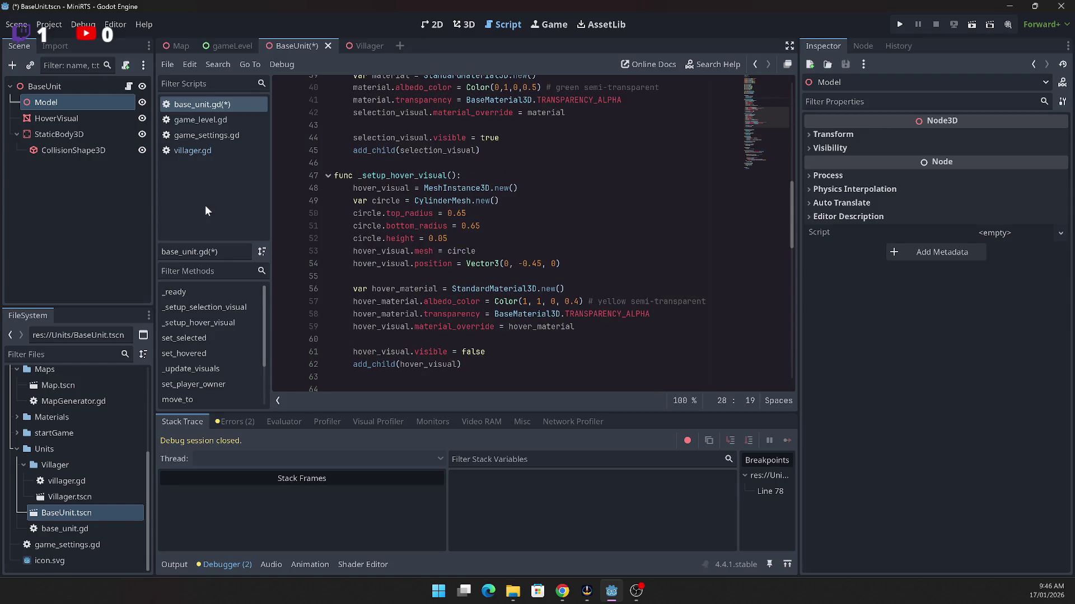
# Step: Delete the _setup_hover_visual function, its call in _ready, and the leftover empty line
pyautogui.click(82, 196)
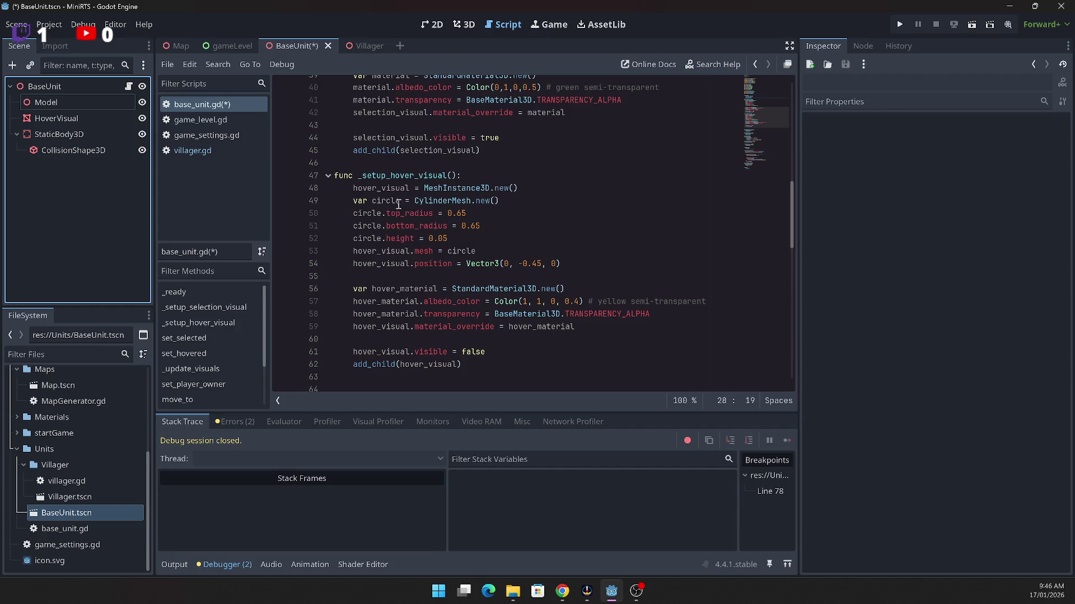
pyautogui.click(66, 116)
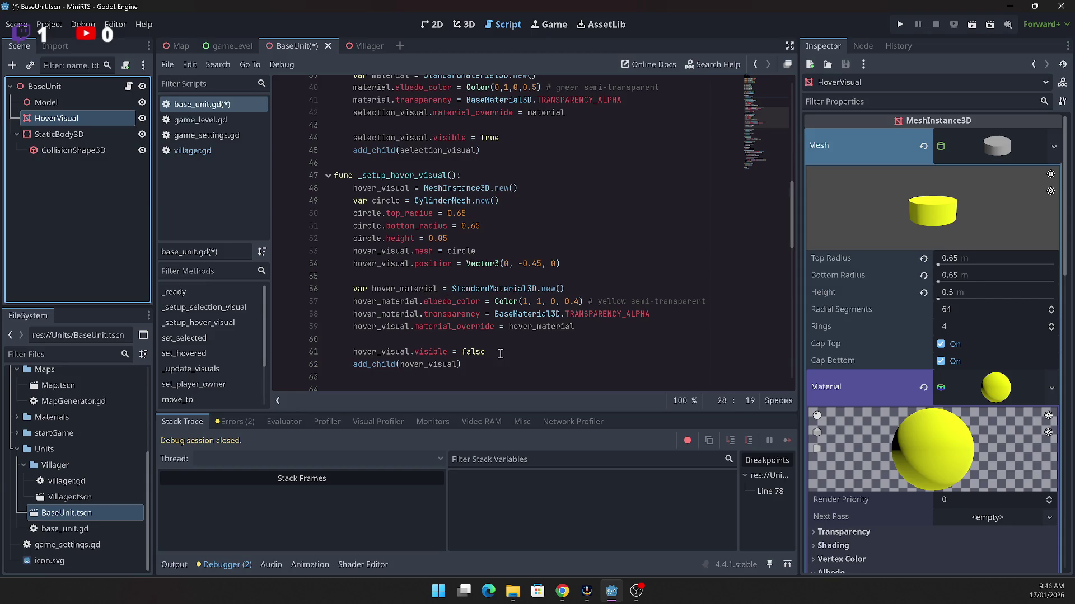
pyautogui.click(477, 367)
pyautogui.moveTo(477, 366); pyautogui.dragTo(321, 178)
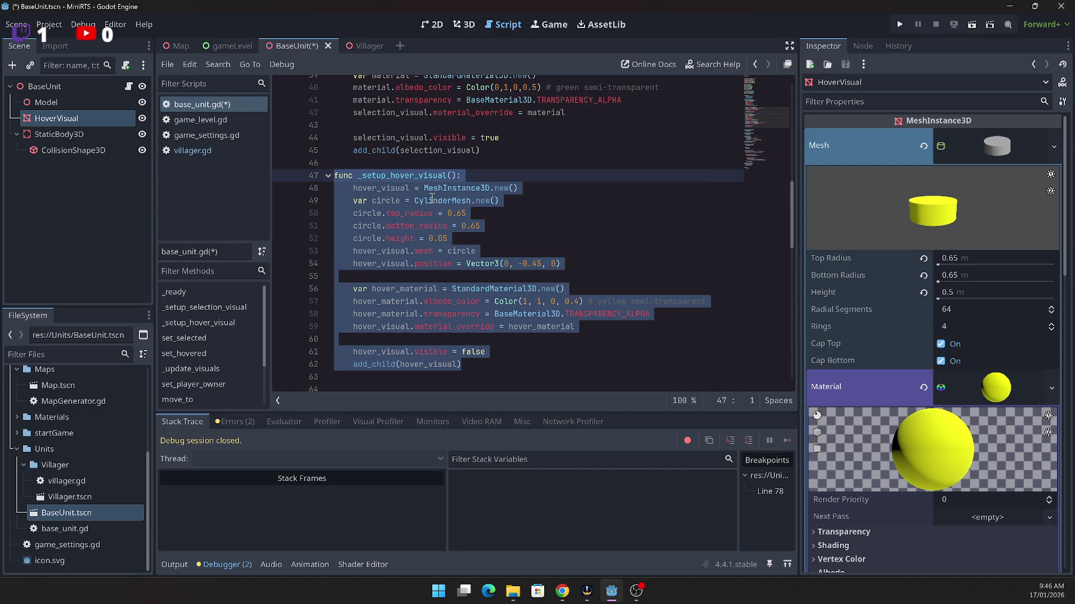
pyautogui.press('Delete')
pyautogui.scroll(8, 479, 239)
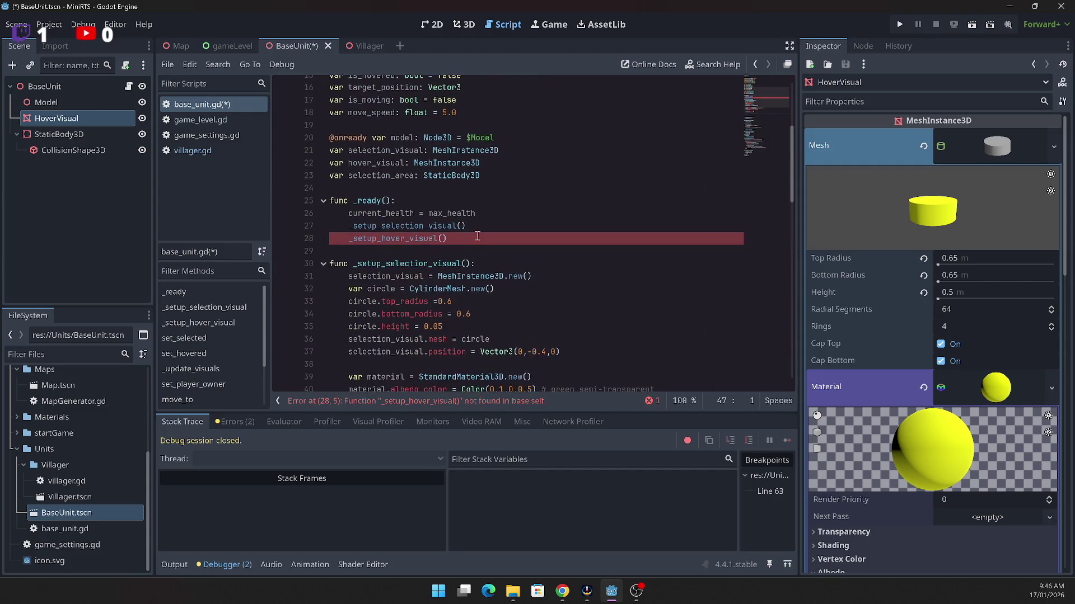
pyautogui.moveTo(479, 239); pyautogui.dragTo(470, 227)
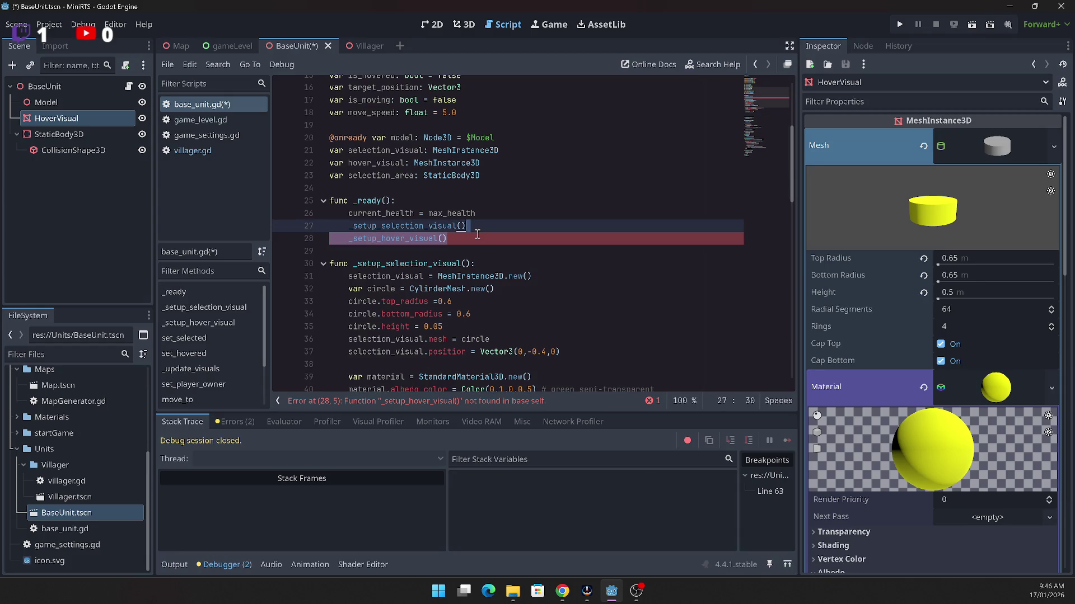
pyautogui.press('Delete')
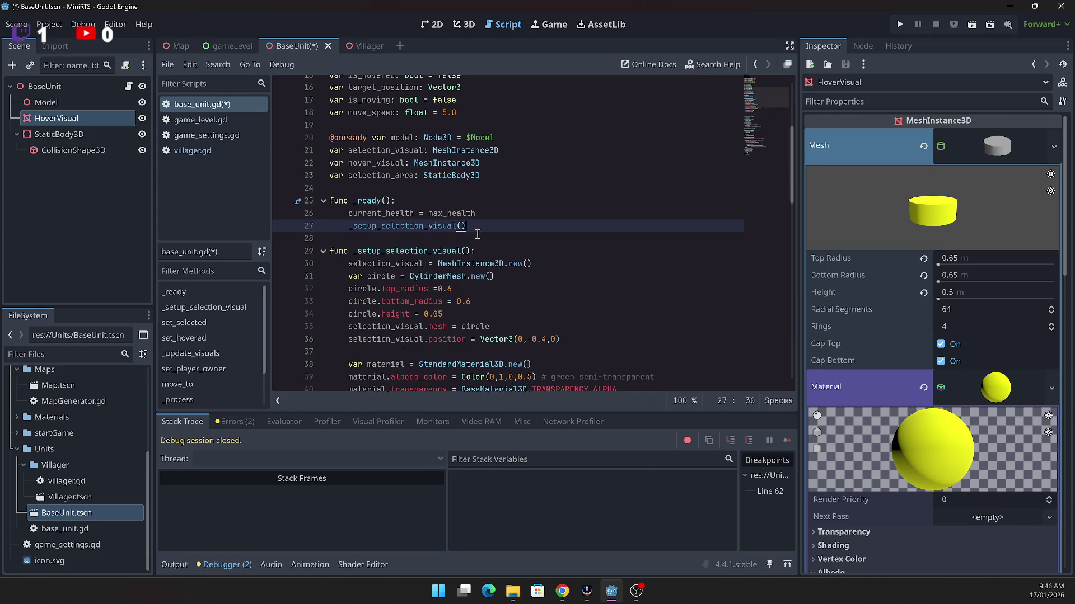
pyautogui.press('Delete')
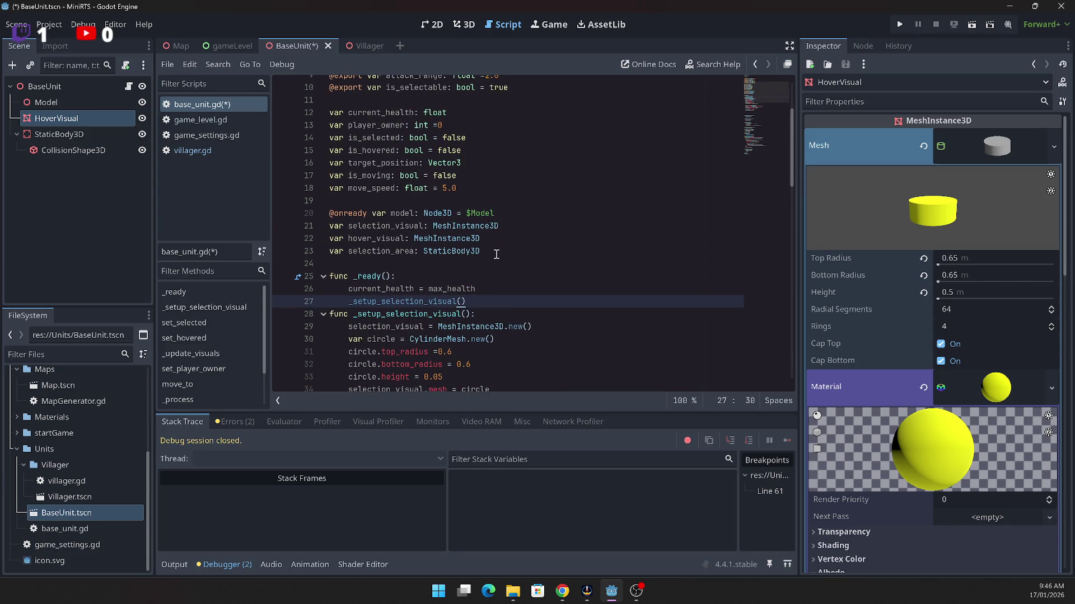
# Step: Remove the empty lines after the selection visual setup and open a line below selection_visual
pyautogui.scroll(-2, 493, 249)
pyautogui.scroll(-3, 563, 302)
pyautogui.moveTo(482, 238); pyautogui.dragTo(482, 295)
pyautogui.press('BackSpace')
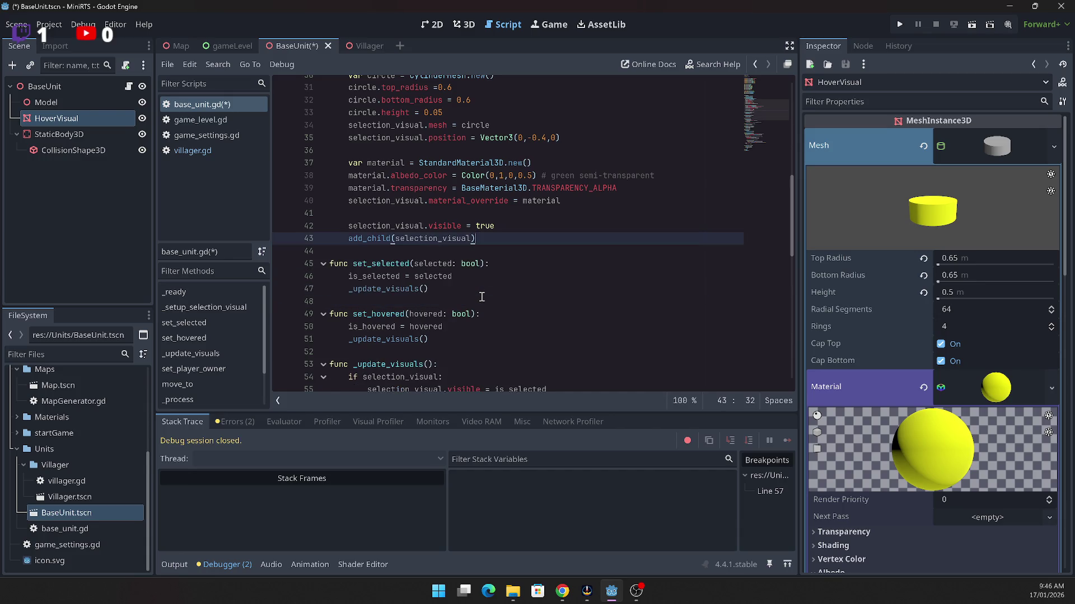
pyautogui.scroll(-4, 470, 295)
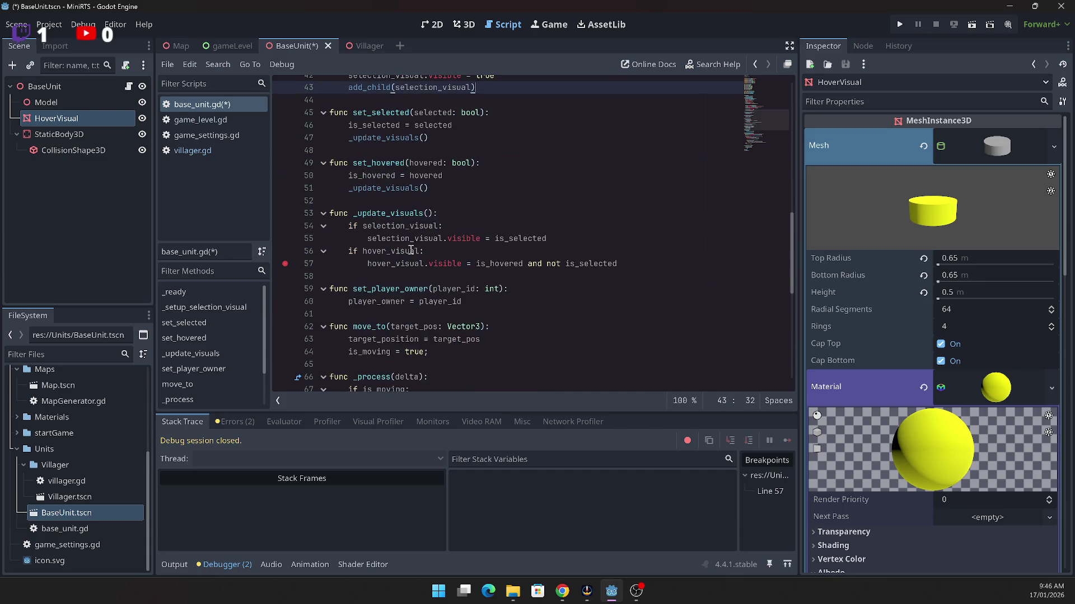
pyautogui.scroll(5, 425, 277)
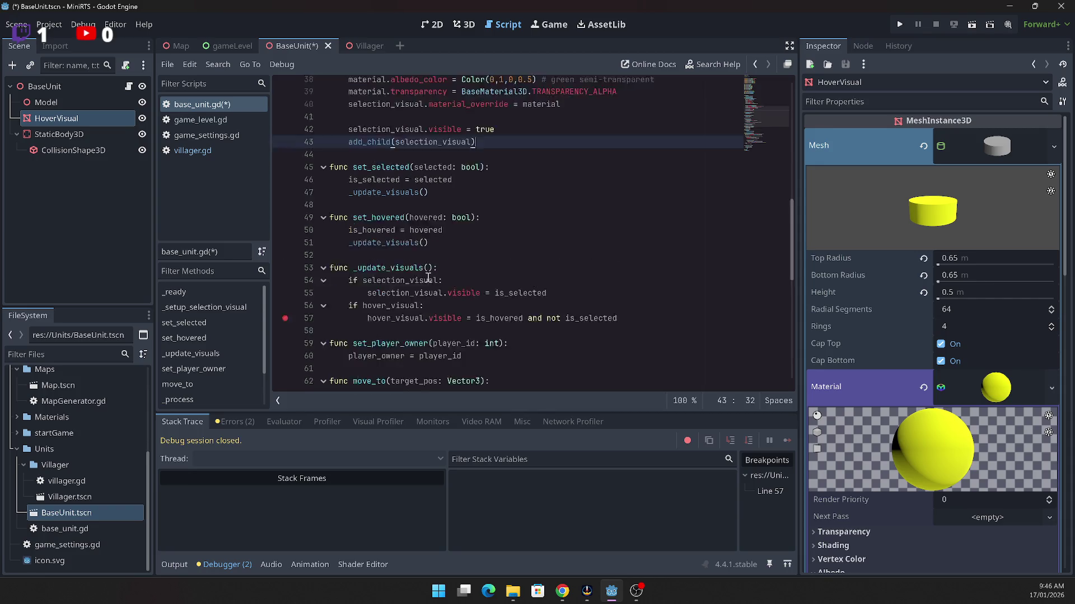
pyautogui.scroll(1, 424, 281)
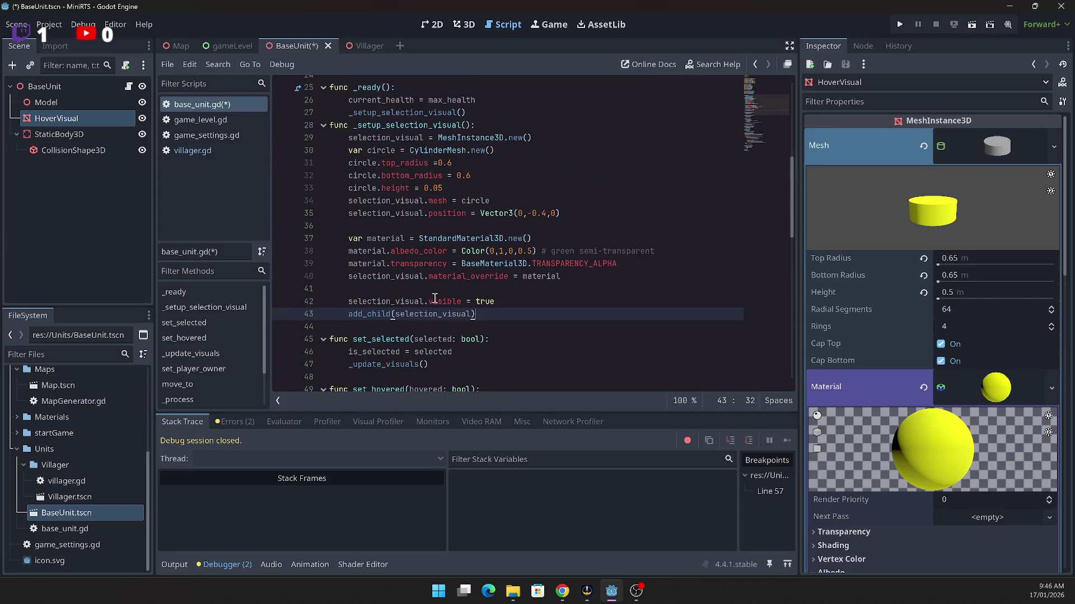
pyautogui.scroll(6, 506, 296)
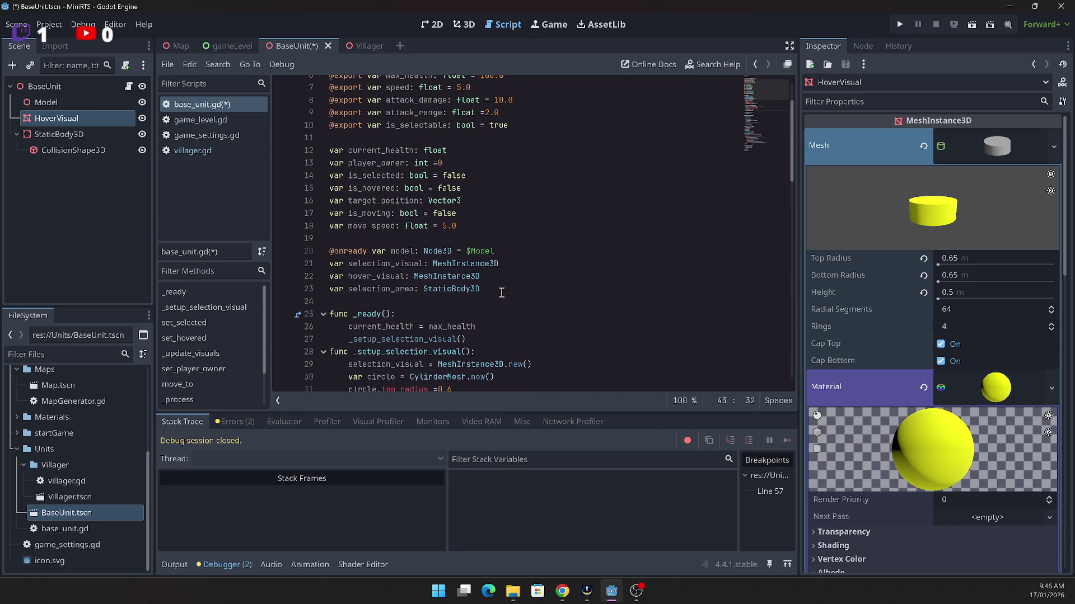
pyautogui.scroll(2, 419, 254)
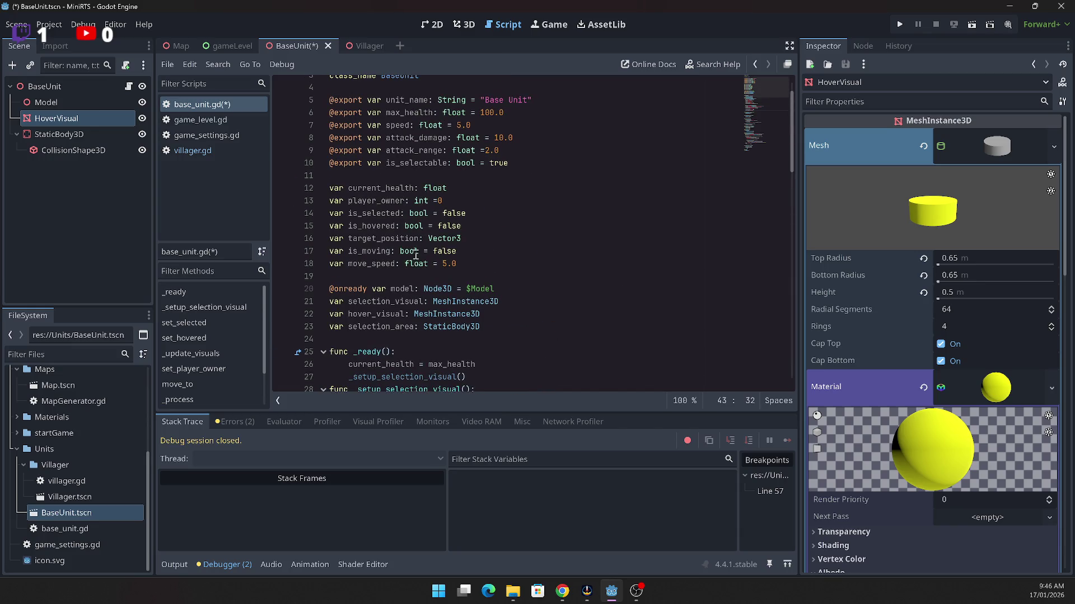
pyautogui.scroll(-2, 415, 257)
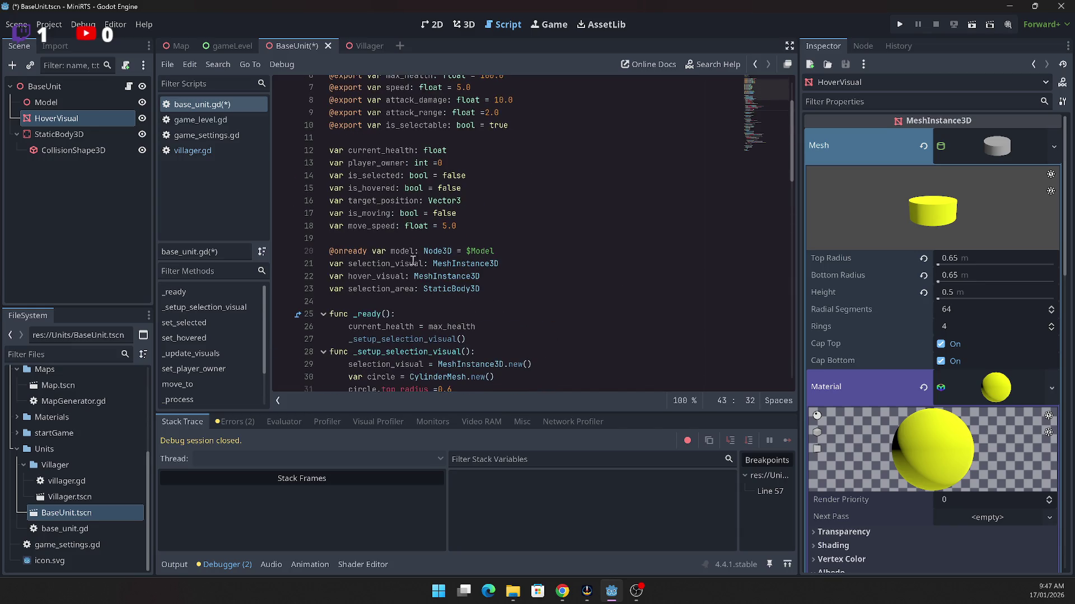
pyautogui.click(511, 271)
pyautogui.press('Return')
pyautogui.press('Return')
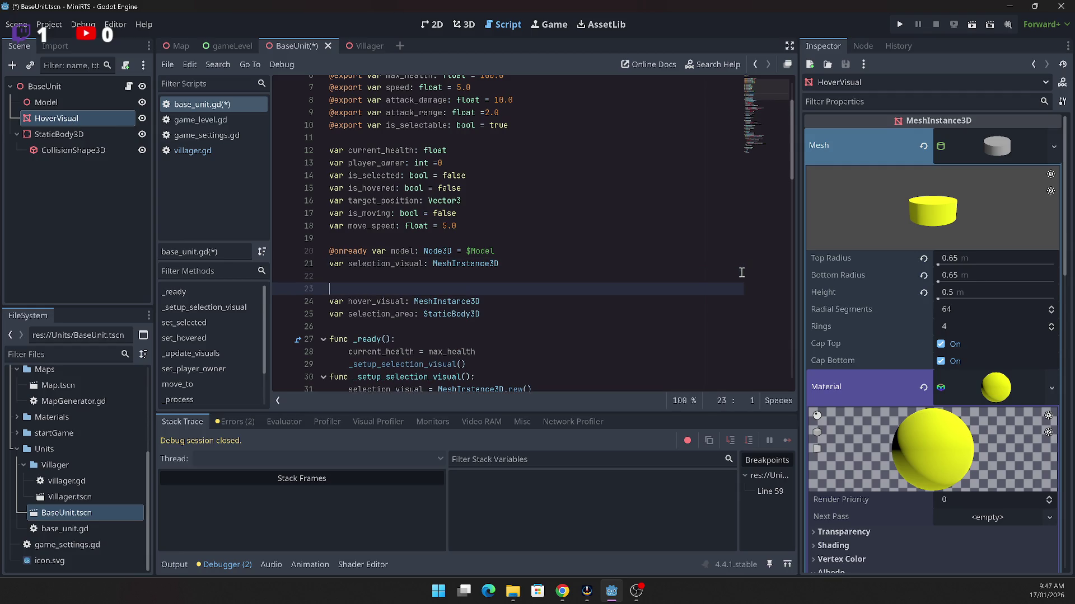
pyautogui.moveTo(59, 118); pyautogui.dragTo(335, 289)
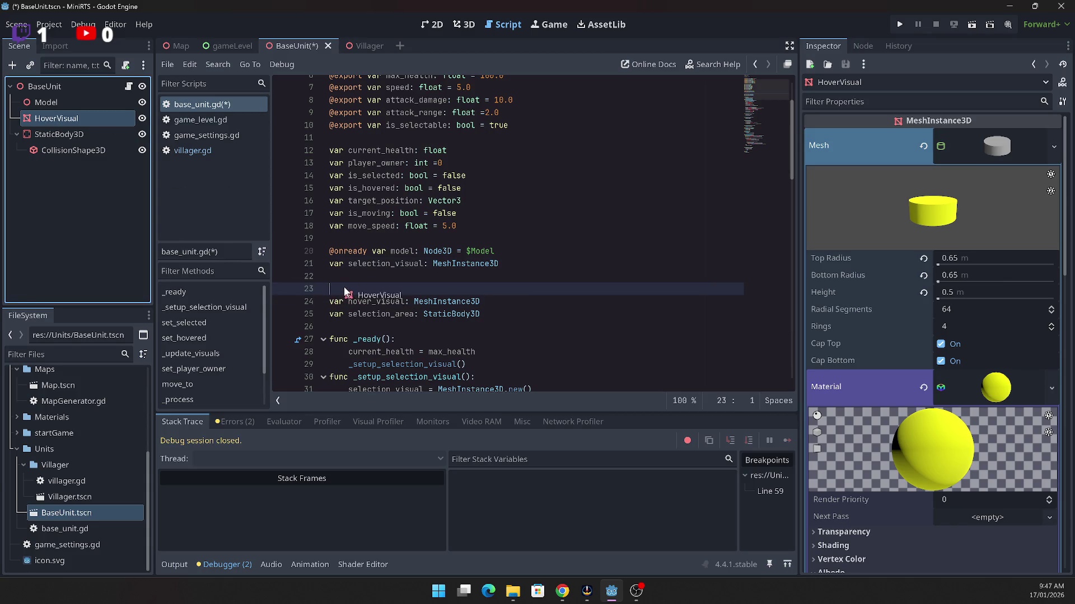
pyautogui.click(385, 251)
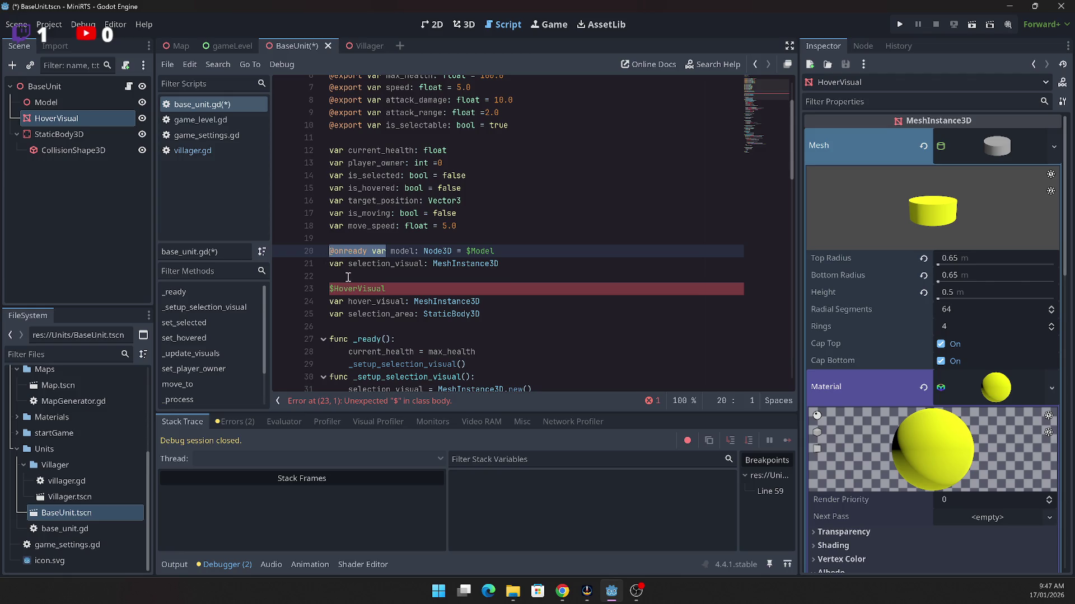
pyautogui.click(346, 245)
pyautogui.doubleClick(342, 251)
pyautogui.hotkey('ctrl', 'c')
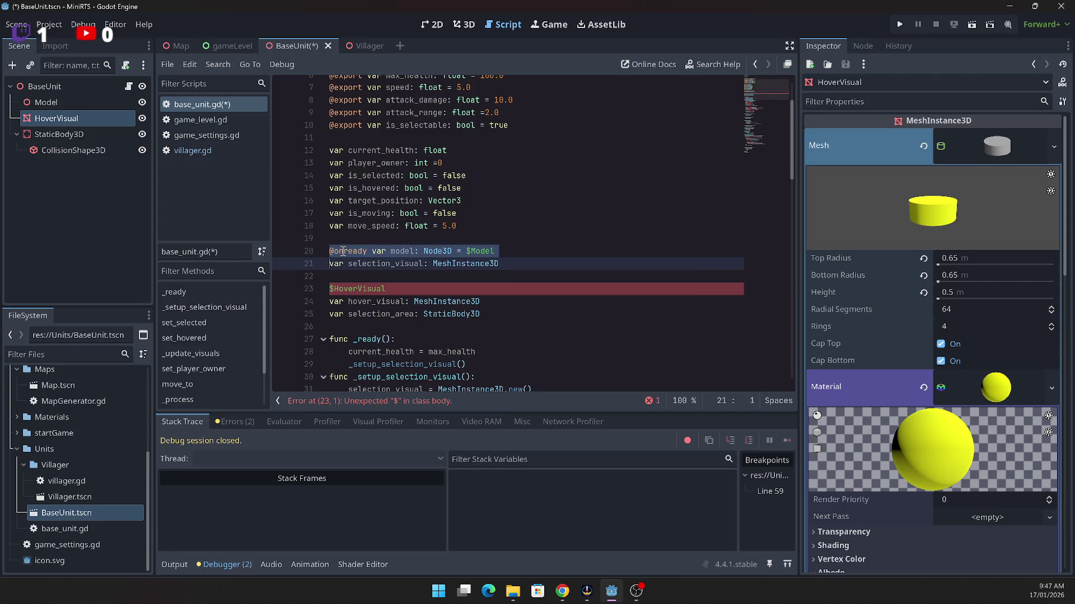
pyautogui.click(333, 303)
pyautogui.hotkey('ctrl', 'v')
pyautogui.press('Up')
pyautogui.press('End')
pyautogui.hotkey('shift', 'Home')
pyautogui.press('BackSpace')
pyautogui.press('Down')
pyautogui.press('End')
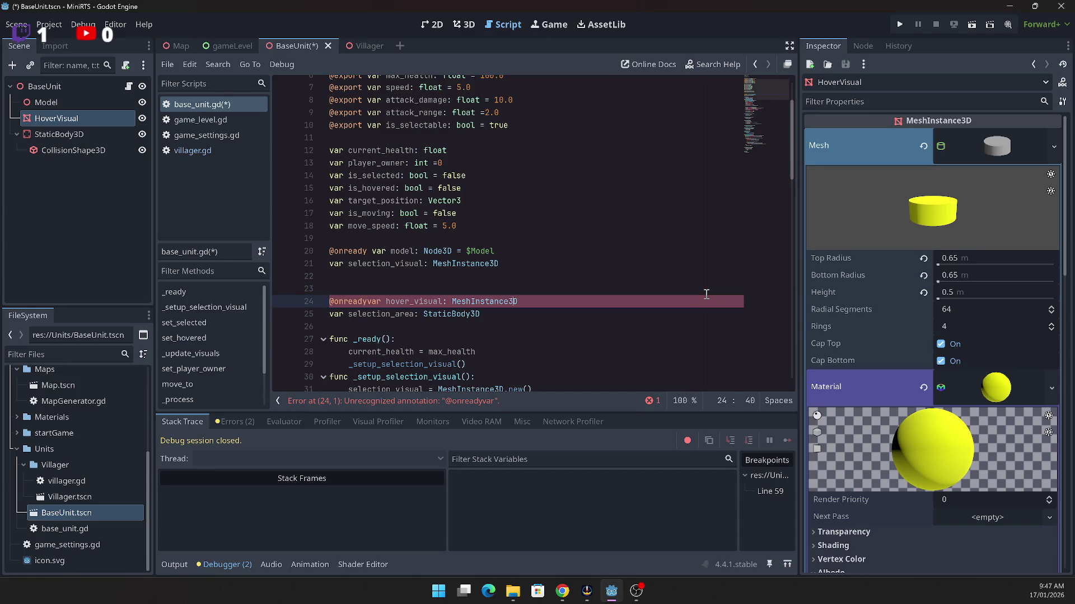
pyautogui.write('= $HoverVisual')
pyautogui.press('Home')
pyautogui.press('Home')
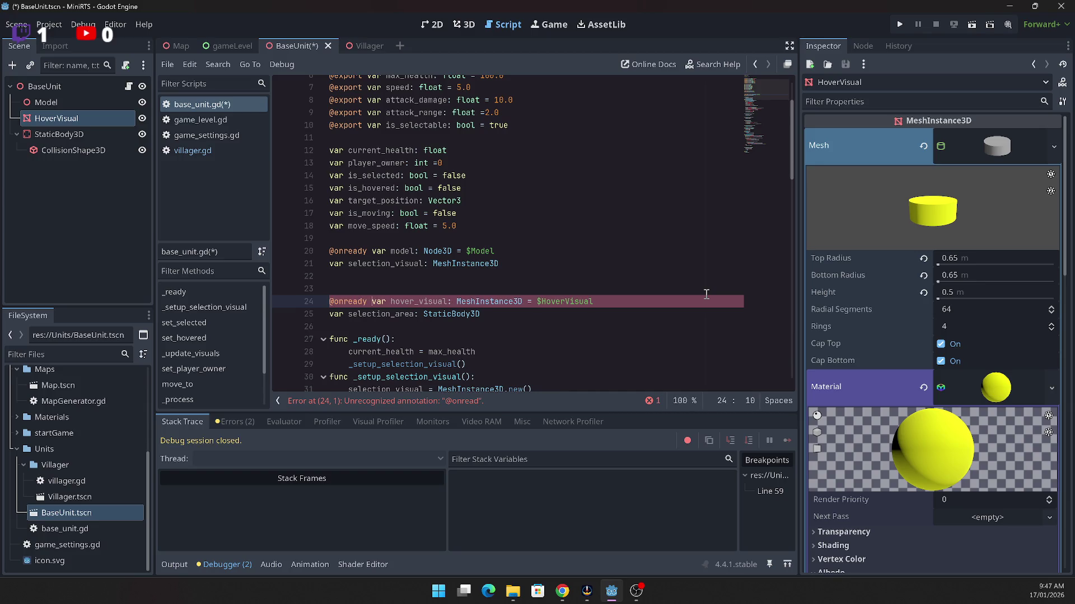
pyautogui.press('BackSpace')
pyautogui.press('BackSpace')
pyautogui.press('Down')
pyautogui.press('Right')
pyautogui.press('Right')
pyautogui.press('Right')
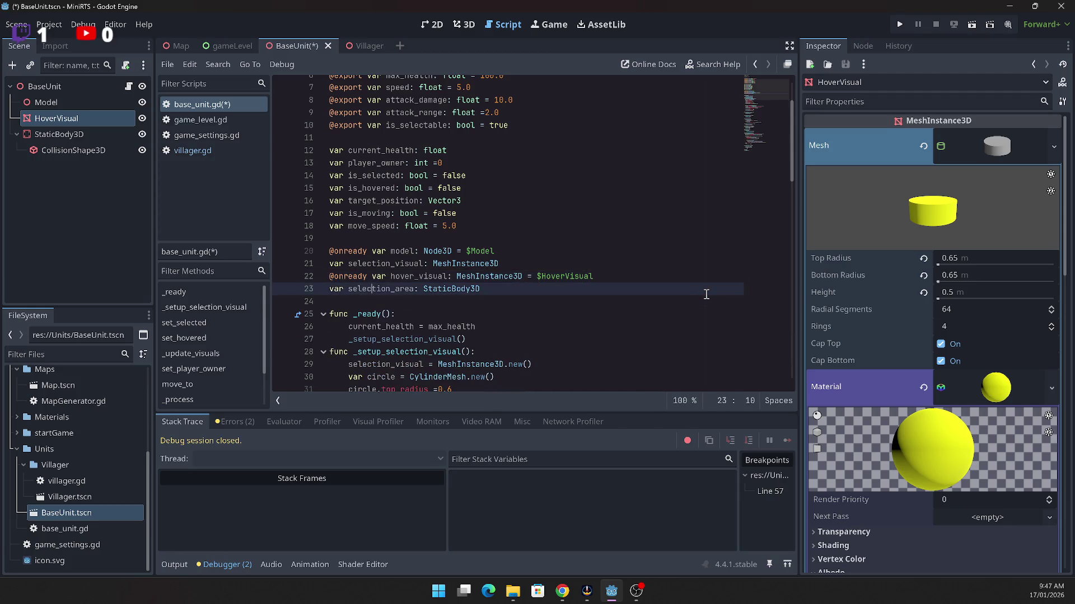
pyautogui.press('Home')
pyautogui.press('Return')
pyautogui.press('Up')
pyautogui.press('Up')
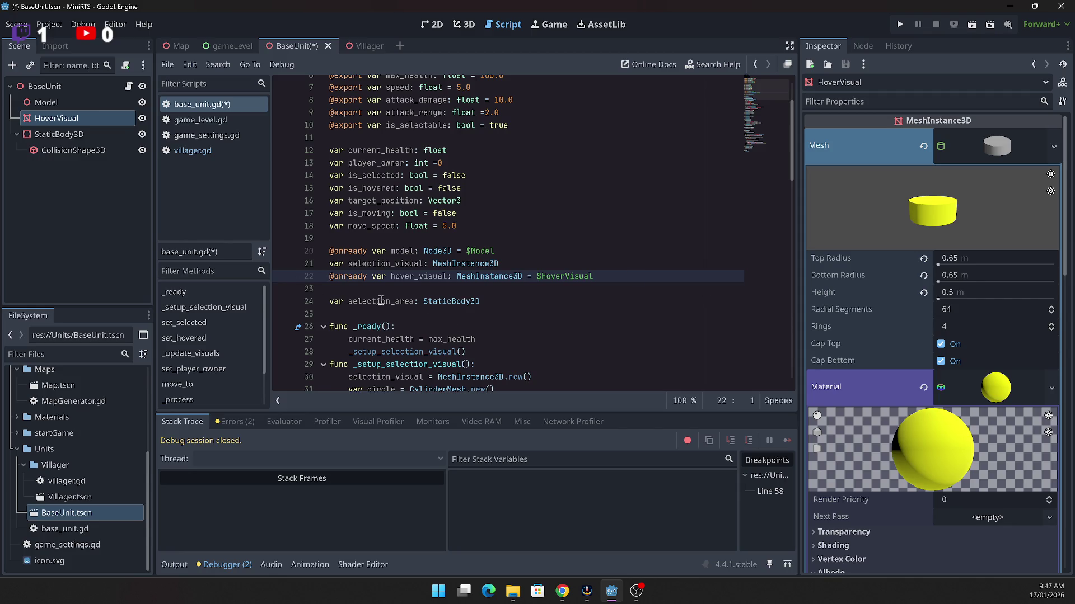
pyautogui.moveTo(69, 133); pyautogui.dragTo(513, 299)
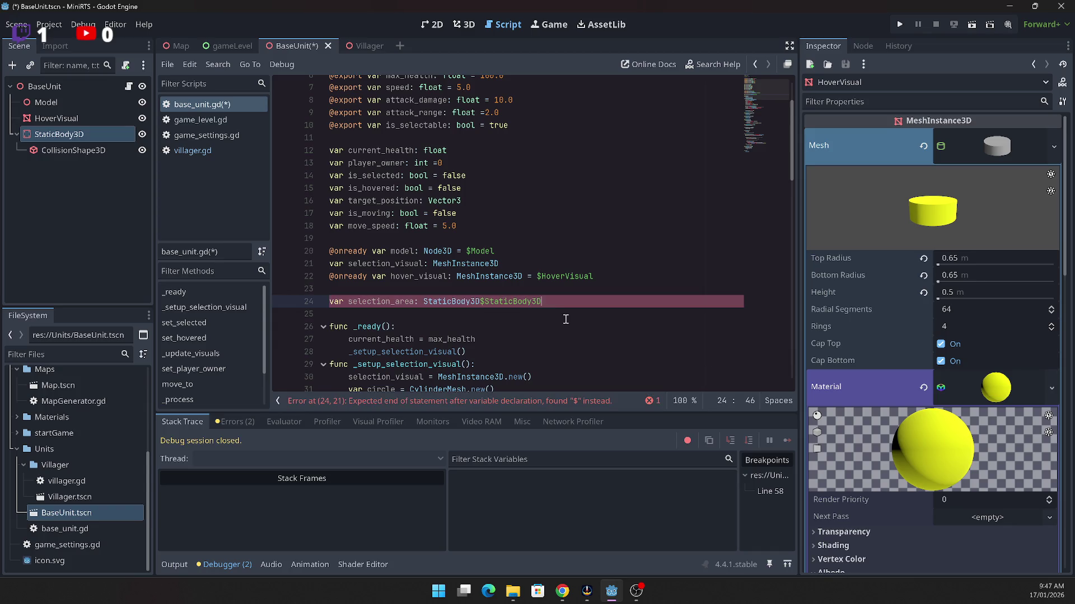
pyautogui.click(482, 302)
pyautogui.write('=')
pyautogui.press('Home')
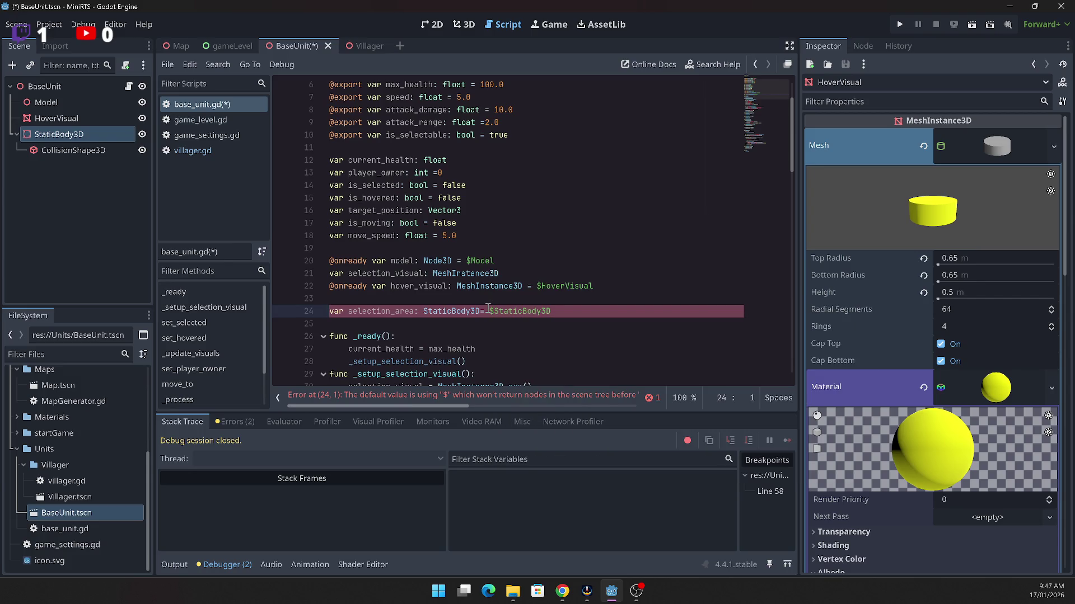
pyautogui.write('@oinready')
pyautogui.press('Left')
pyautogui.press('Left')
pyautogui.press('Left')
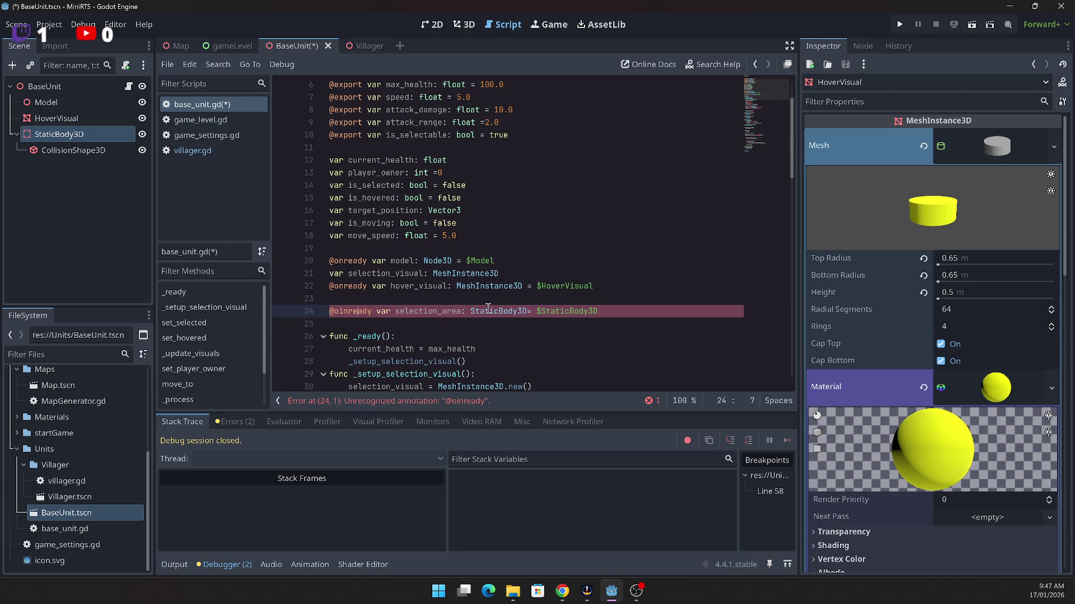
pyautogui.press('Delete')
pyautogui.press('Home')
pyautogui.press('BackSpace')
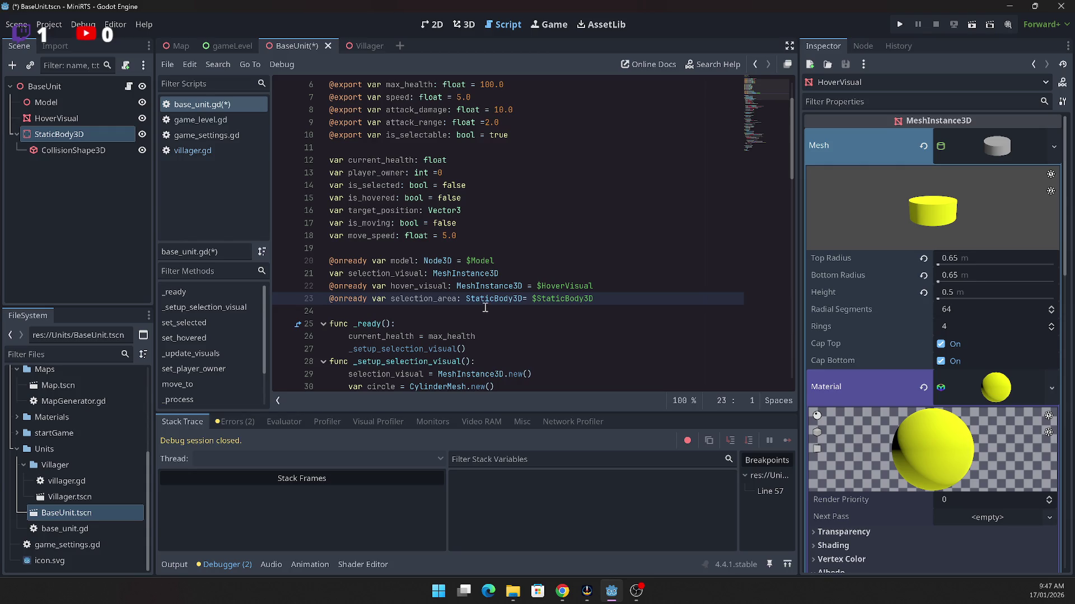
pyautogui.click(897, 25)
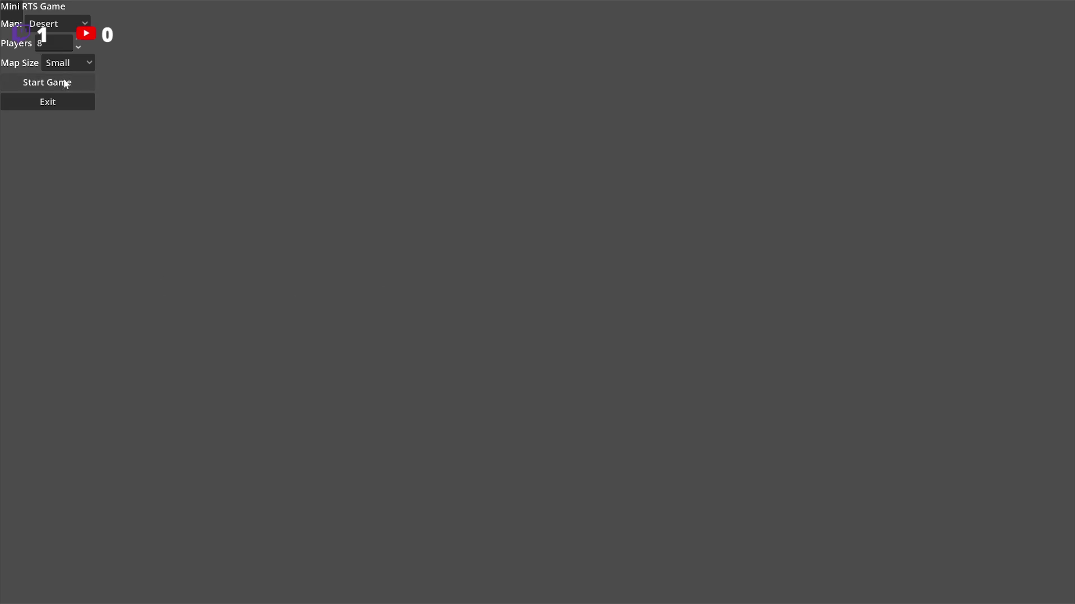
pyautogui.click(65, 84)
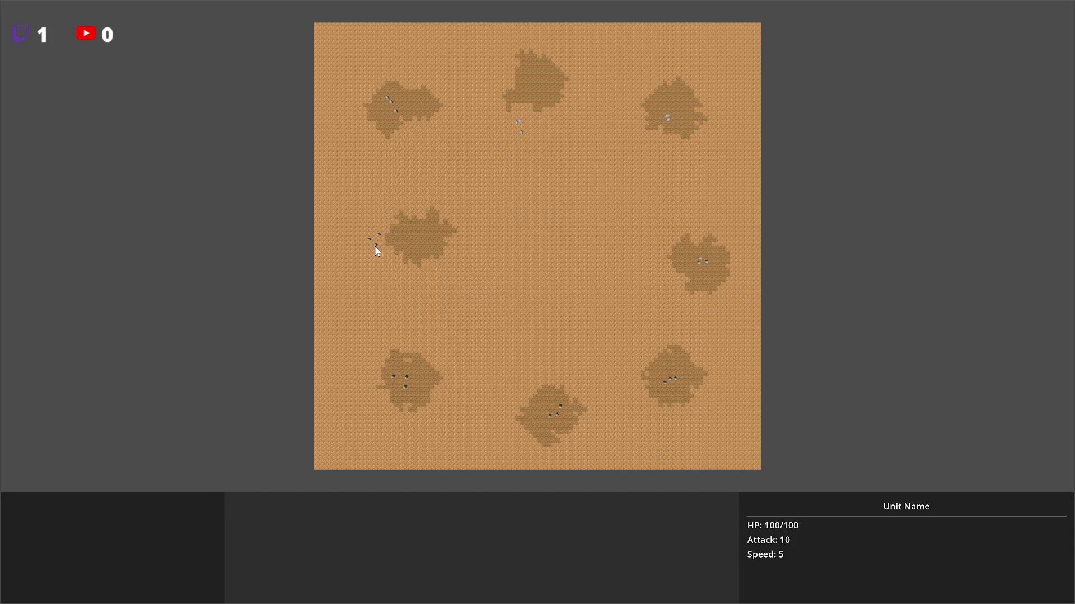
pyautogui.press('Escape')
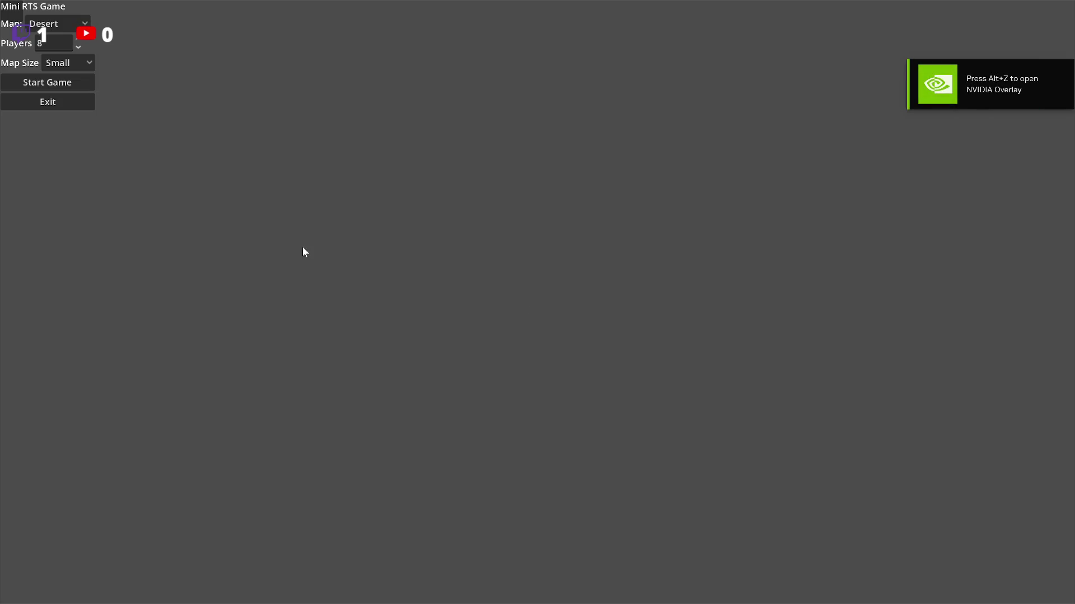
pyautogui.click(34, 100)
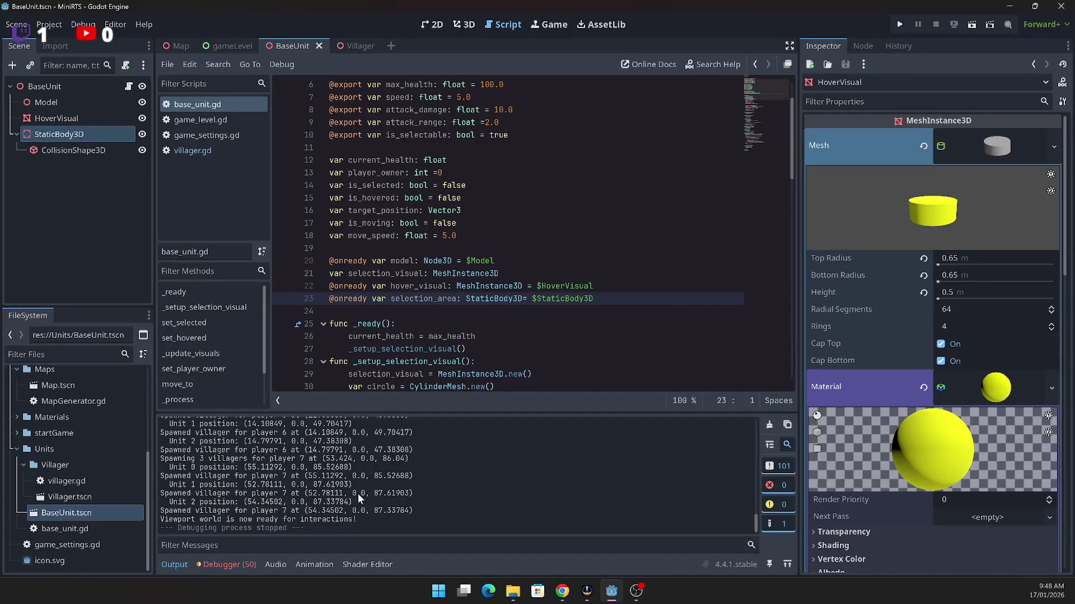
pyautogui.click(433, 329)
# Step: Read through villager.gd's code, then open Villager.tscn from the FileSystem dock
pyautogui.scroll(-3, 520, 364)
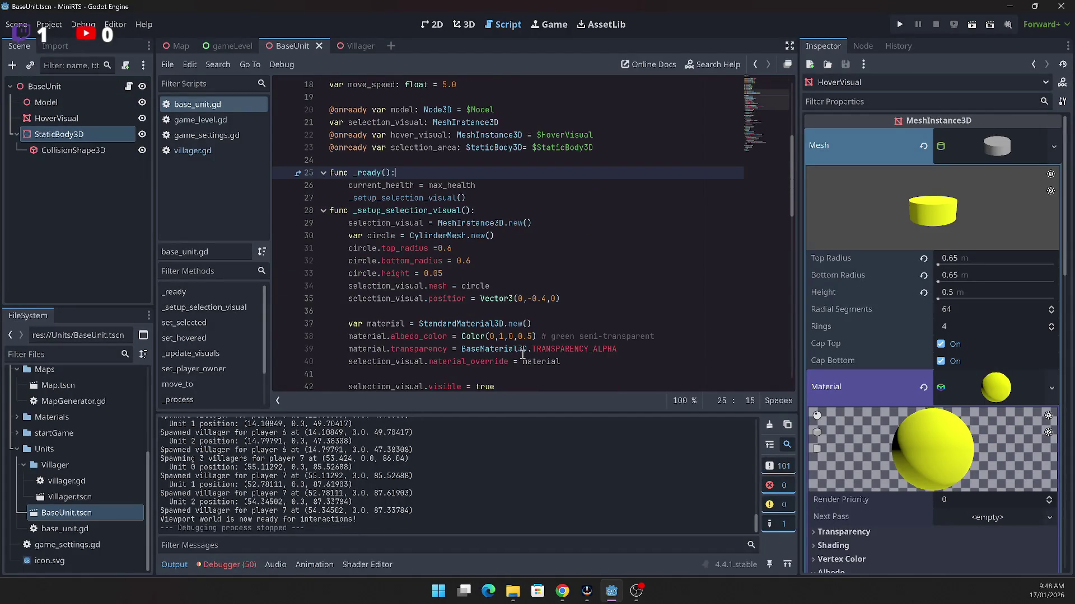
pyautogui.scroll(-2, 525, 354)
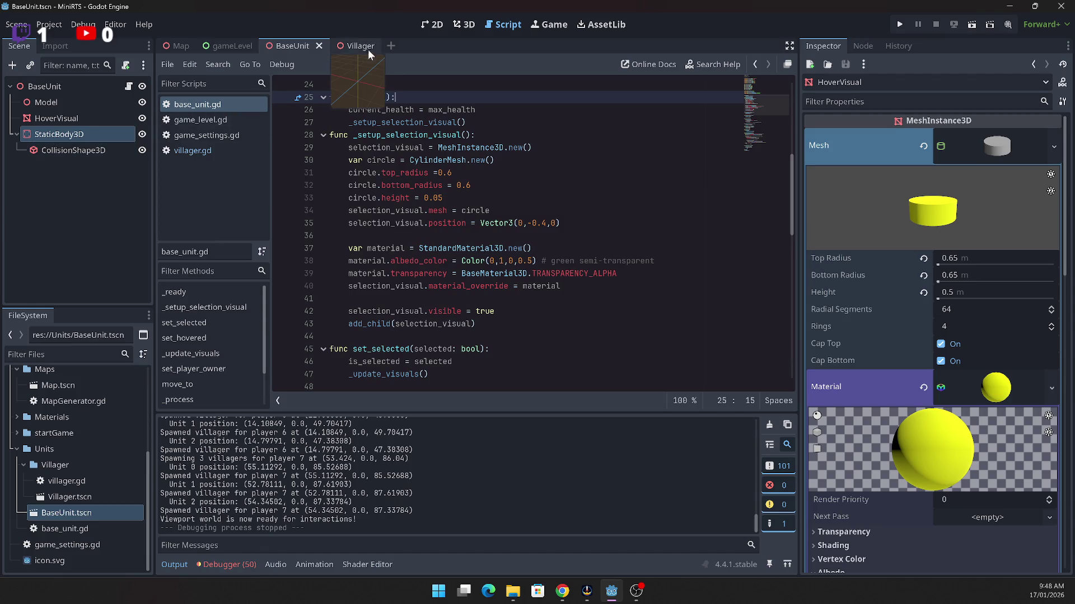
pyautogui.click(189, 149)
pyautogui.scroll(4, 512, 274)
pyautogui.scroll(11, 479, 280)
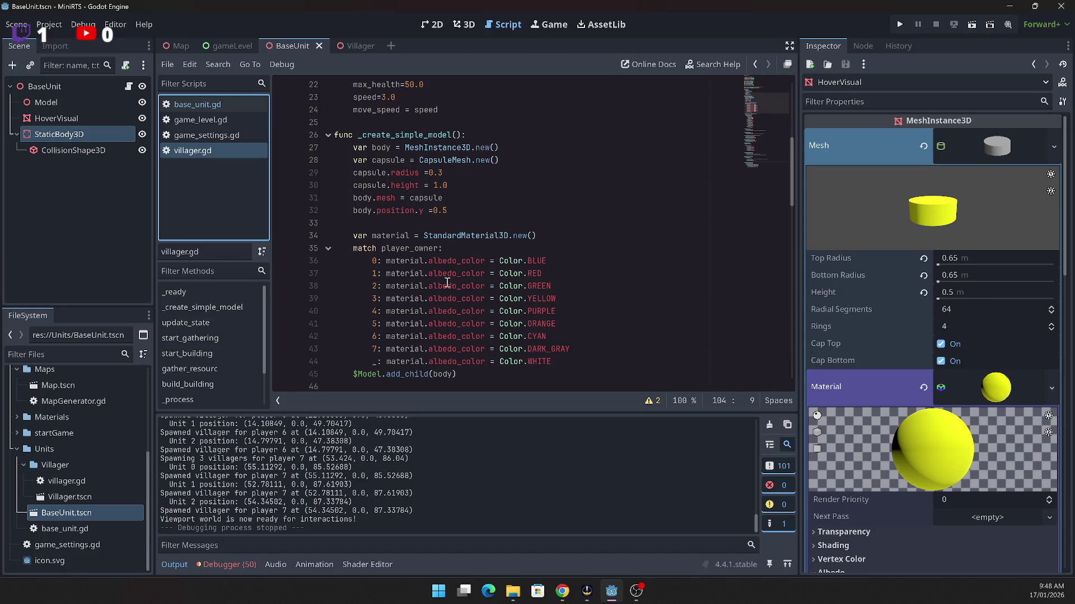
pyautogui.scroll(5, 442, 282)
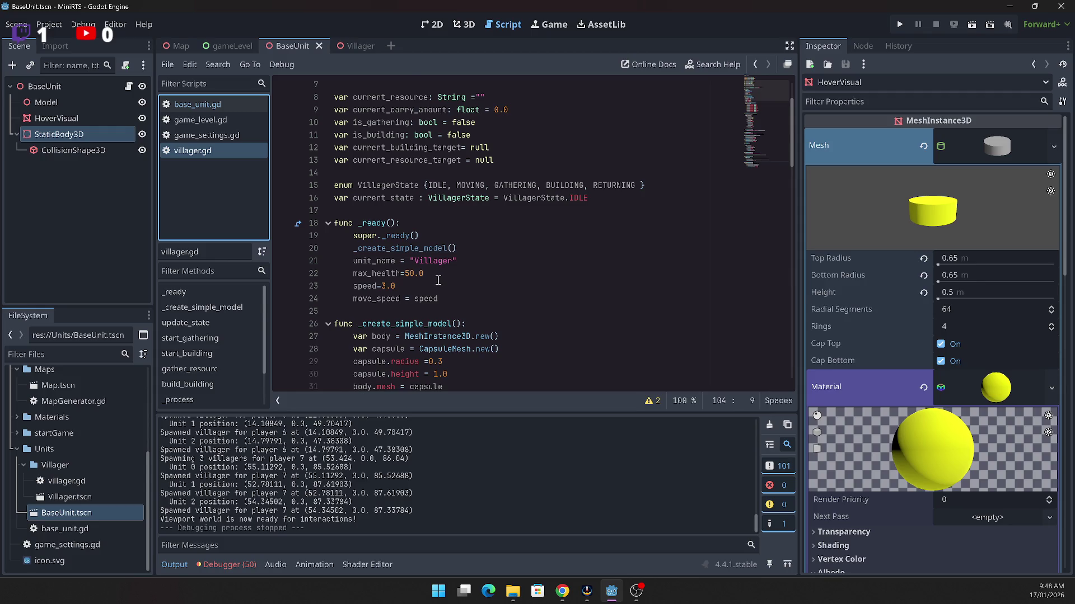
pyautogui.scroll(2, 439, 280)
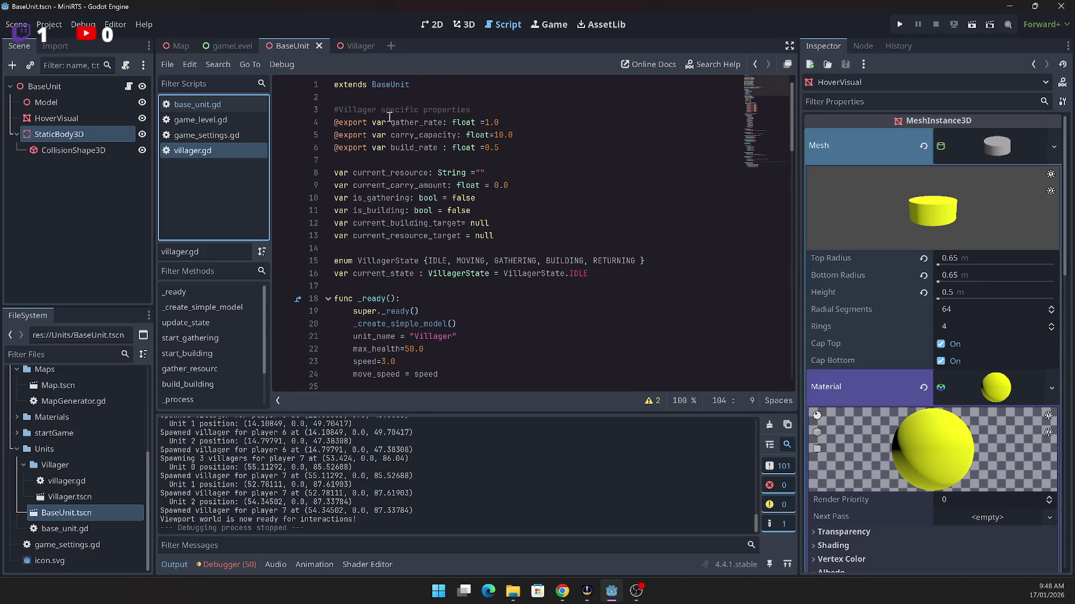
pyautogui.scroll(-2, 407, 268)
pyautogui.scroll(-4, 408, 269)
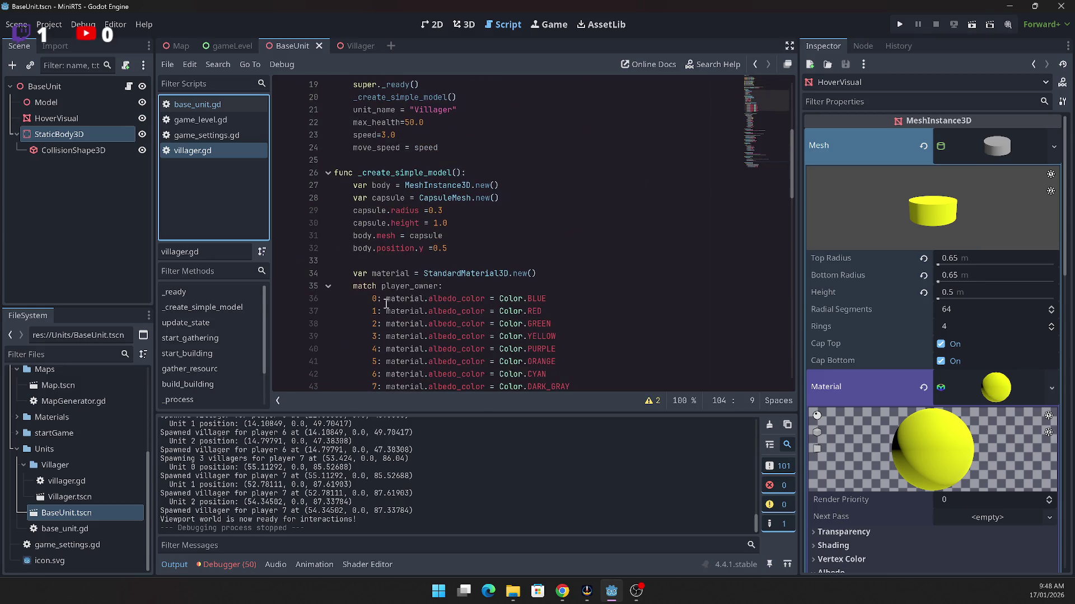
pyautogui.doubleClick(68, 495)
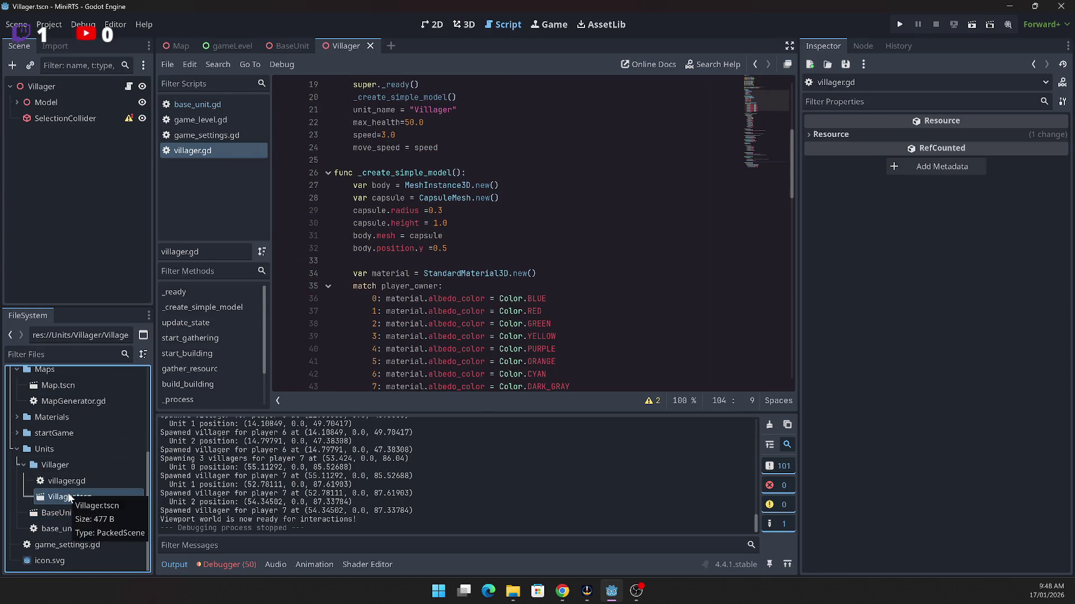
# Step: Delete the SelectionCollider node under Model in the Villager scene
pyautogui.click(16, 105)
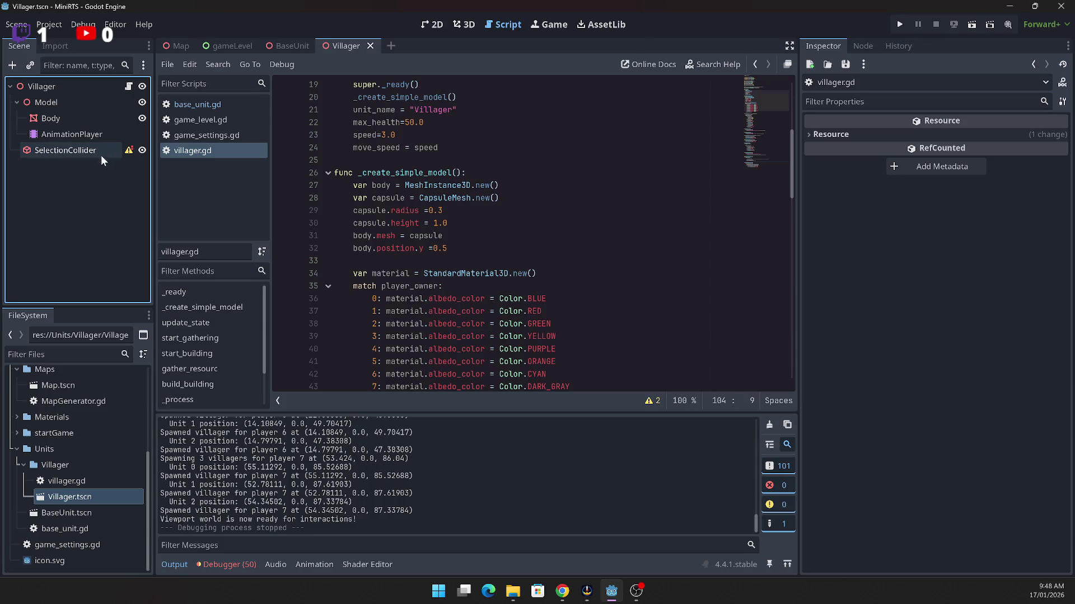
pyautogui.click(49, 149)
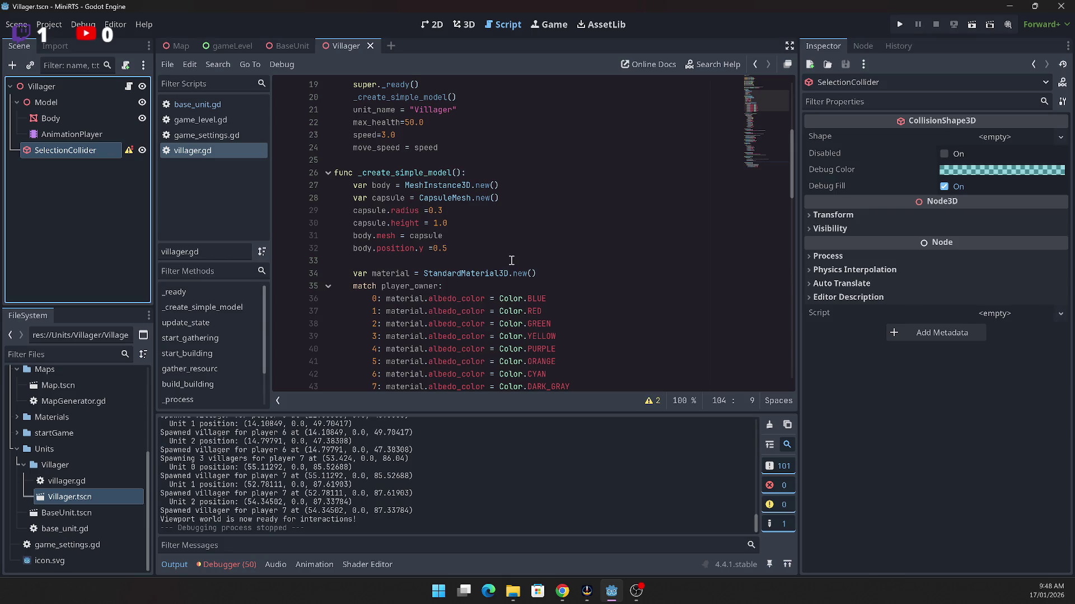
pyautogui.press('Delete')
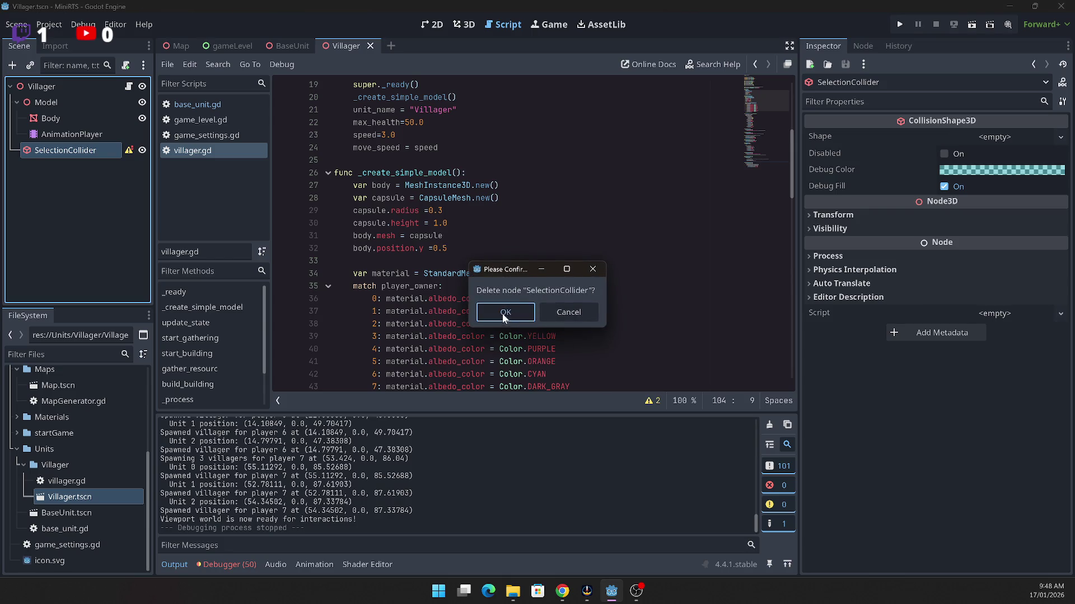
pyautogui.click(505, 313)
# Step: Run the game, start a new match, then exit back to the editor
pyautogui.click(900, 25)
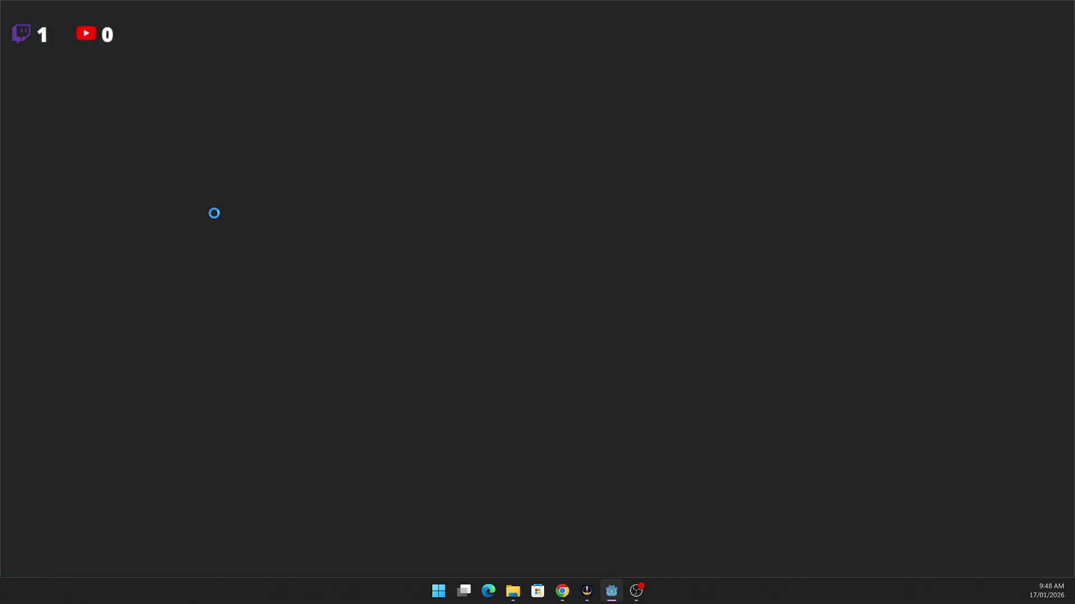
pyautogui.click(61, 88)
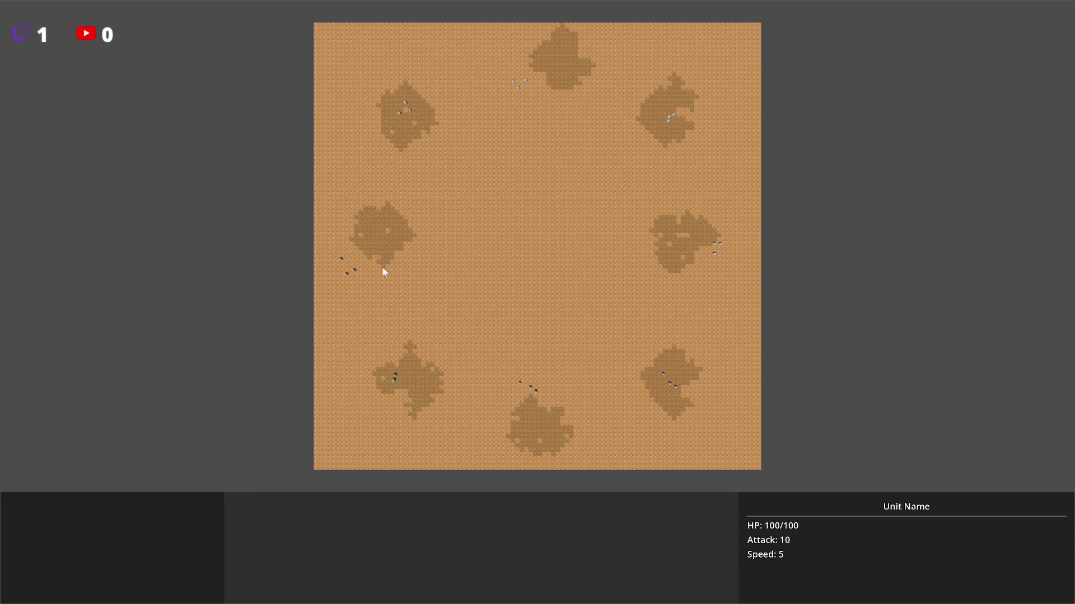
pyautogui.press('Escape')
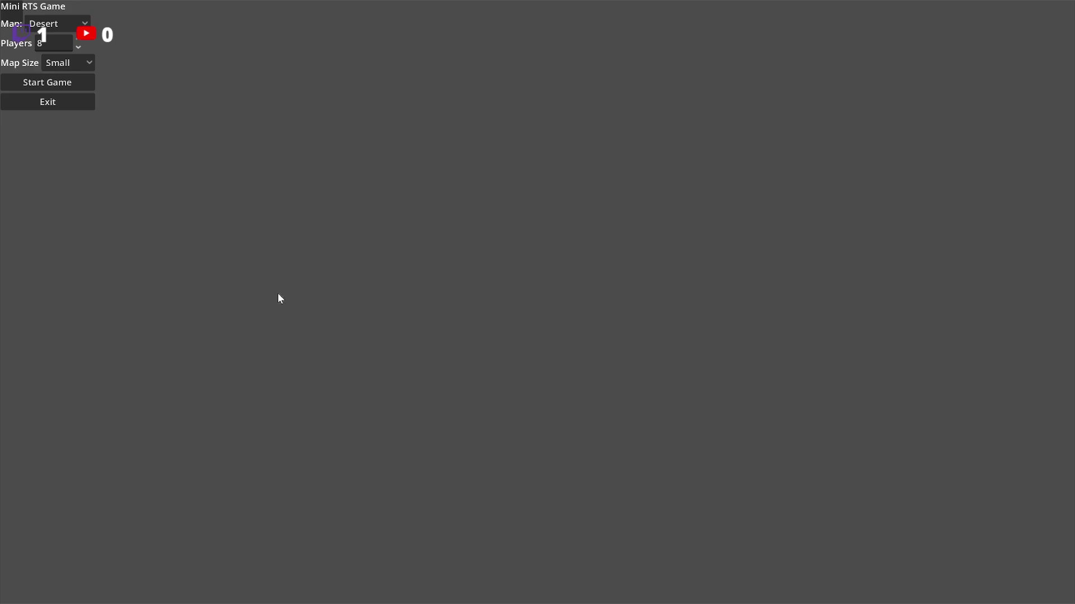
pyautogui.click(51, 103)
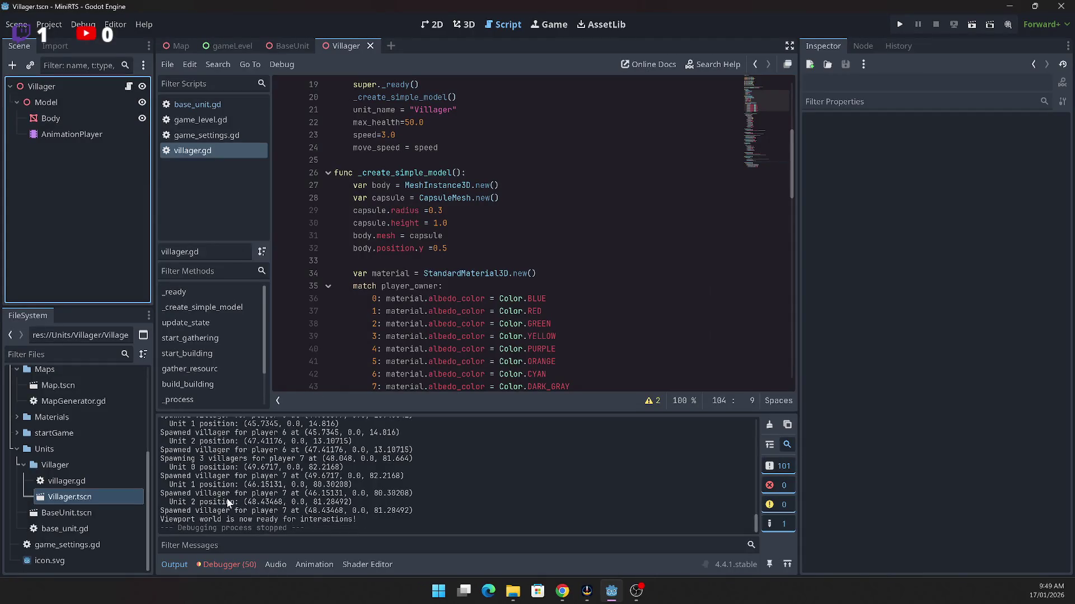
# Step: Select and read through the villager spawn messages in the Output log
pyautogui.moveTo(169, 503)
pyautogui.mouseDown()
pyautogui.moveTo(375, 503)
pyautogui.moveTo(384, 528)
pyautogui.moveTo(169, 485)
pyautogui.mouseUp()
pyautogui.scroll(2, 173, 476)
pyautogui.scroll(3, 172, 476)
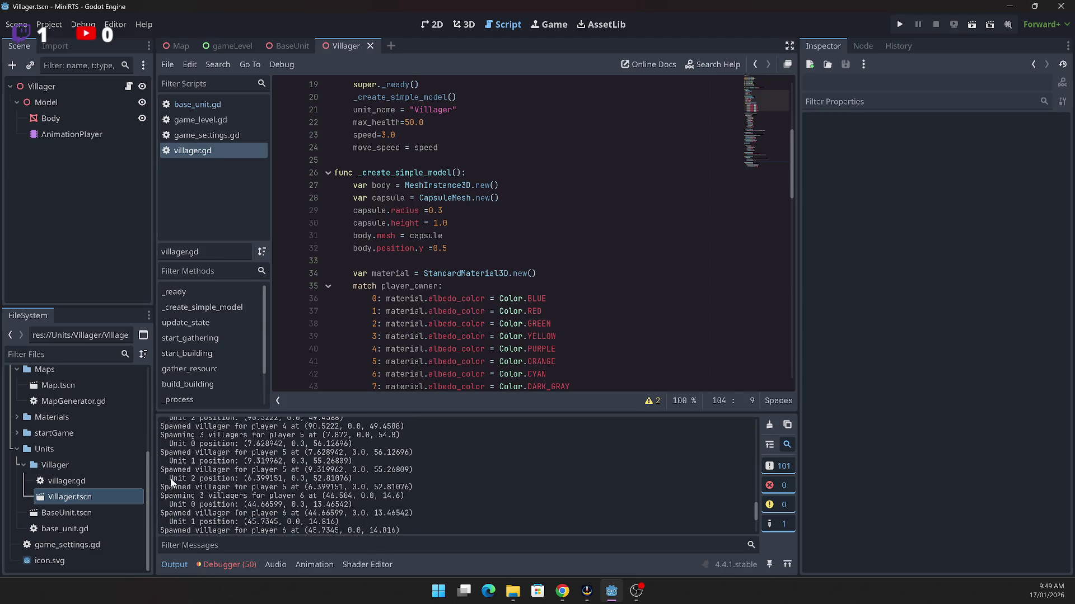
pyautogui.scroll(-4, 170, 479)
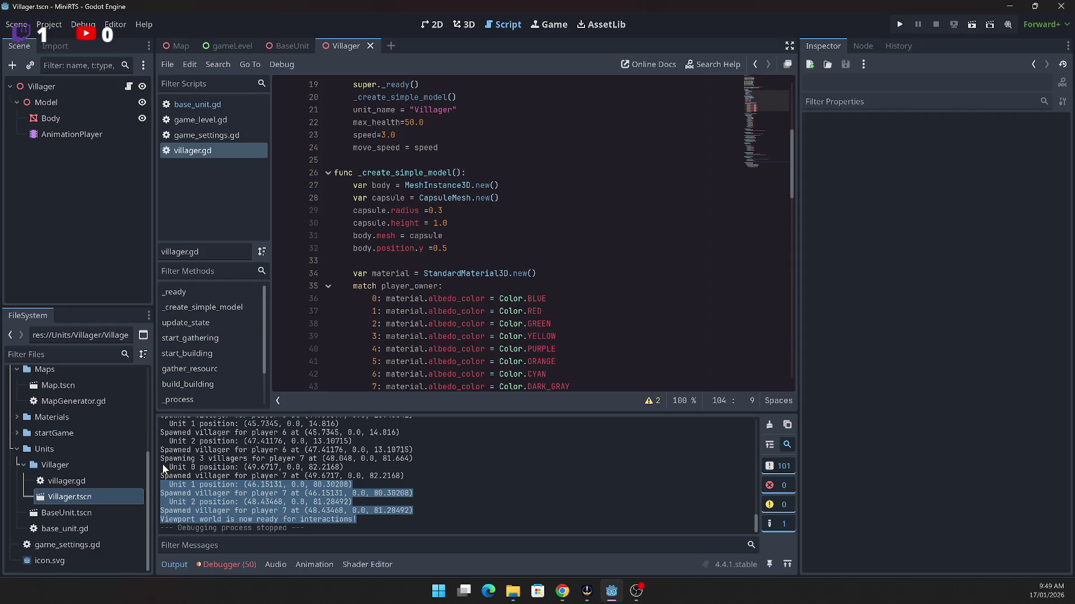
pyautogui.scroll(5, 457, 317)
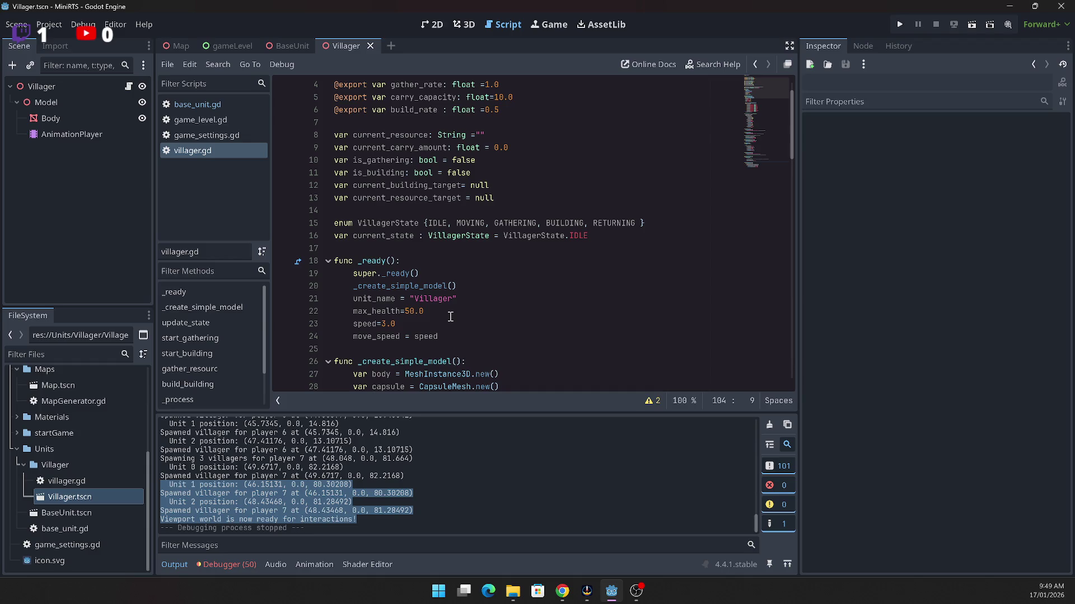
# Step: Switch to the gameLevel scene and scroll its view
pyautogui.click(249, 45)
pyautogui.scroll(-9, 515, 302)
pyautogui.scroll(-8, 515, 302)
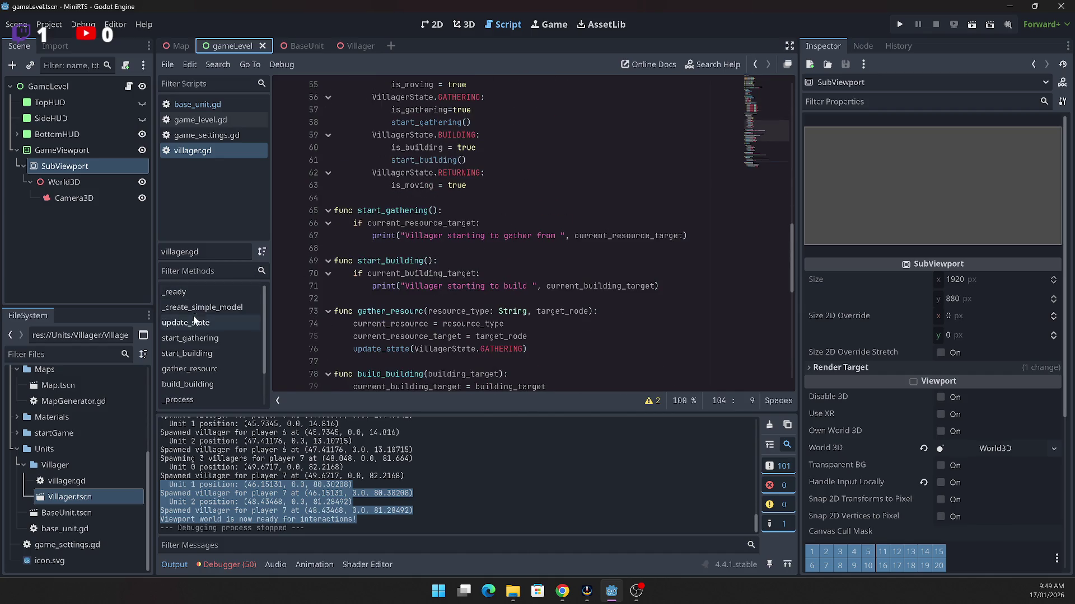
# Step: In game_level.gd, follow _input through _handle_unit_input to the _update_hover call
pyautogui.scroll(-2, 209, 353)
pyautogui.scroll(2, 211, 347)
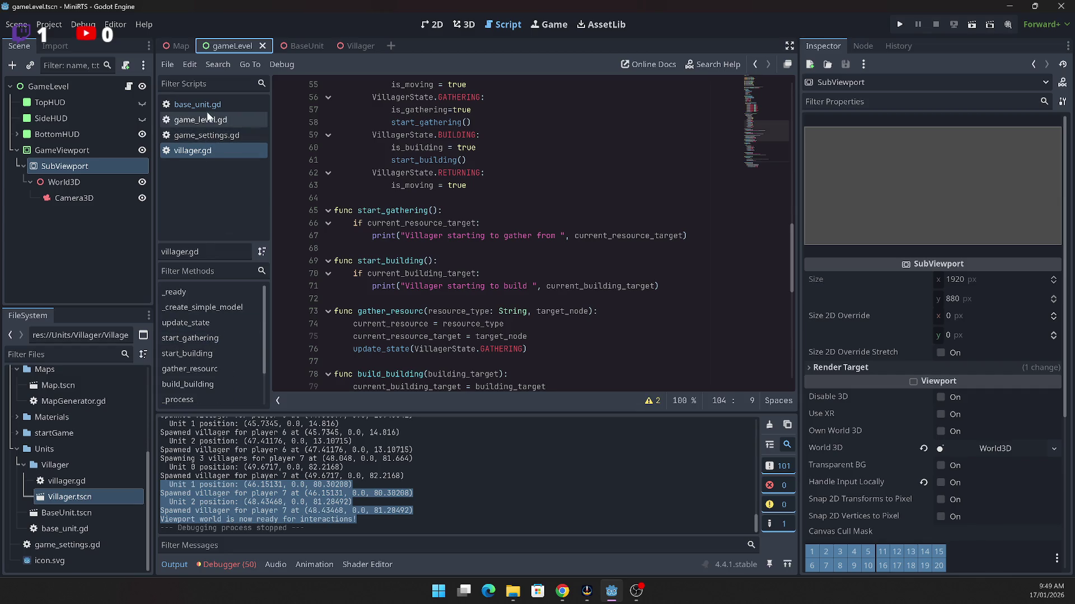
pyautogui.click(207, 118)
pyautogui.click(186, 352)
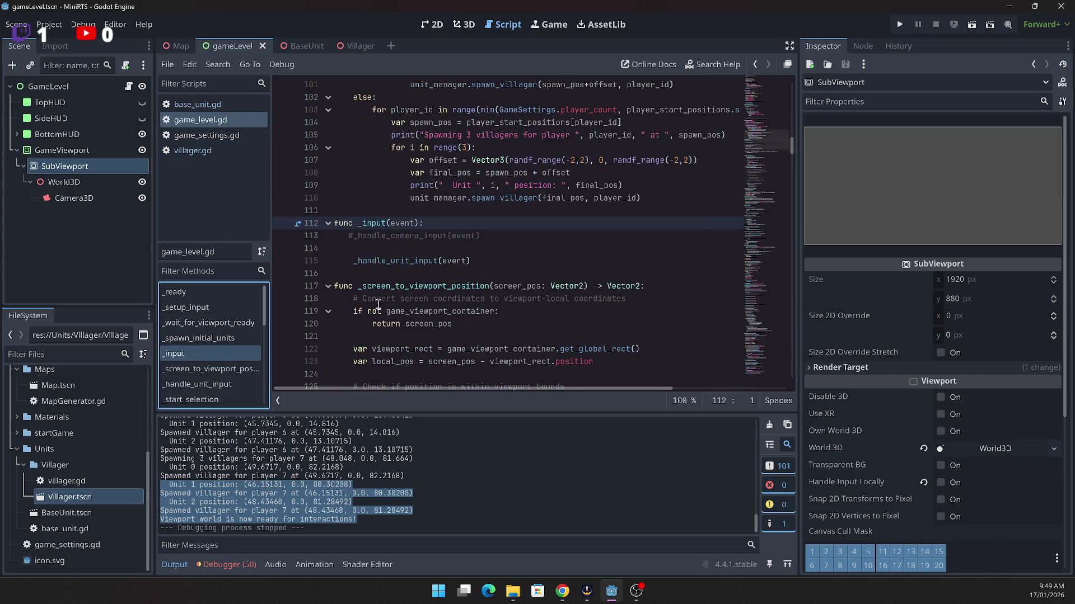
pyautogui.doubleClick(392, 261)
pyautogui.scroll(-4, 389, 286)
pyautogui.scroll(-4, 389, 286)
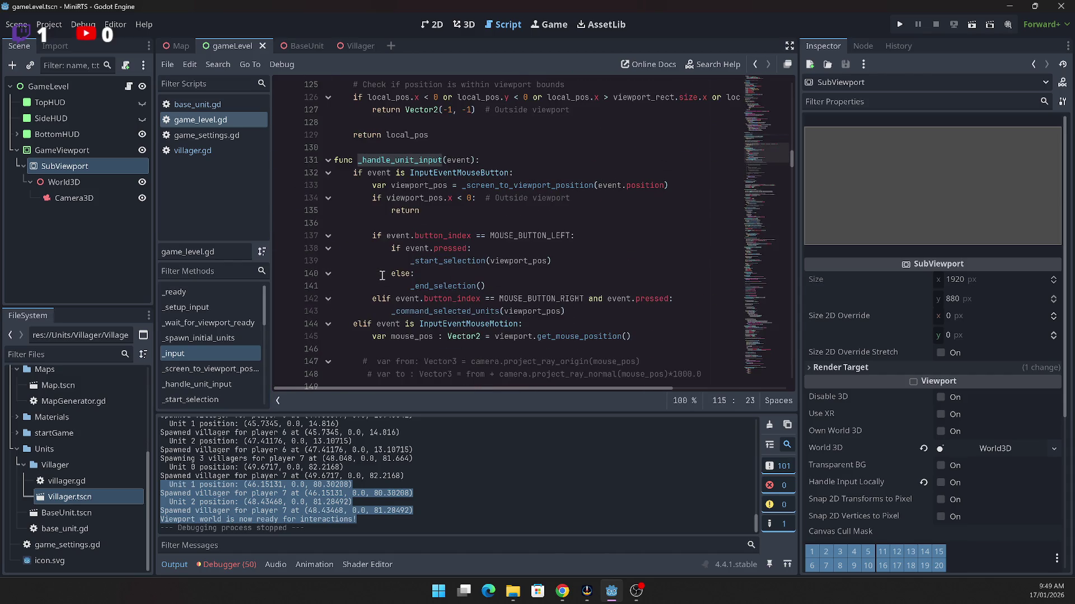
pyautogui.scroll(-1, 379, 279)
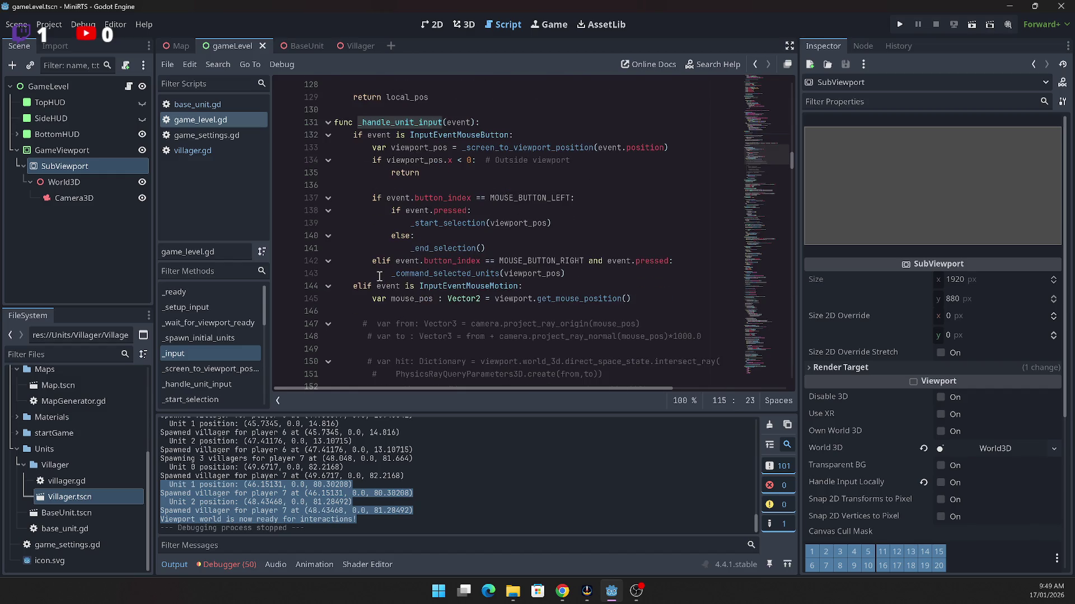
pyautogui.scroll(-2, 379, 274)
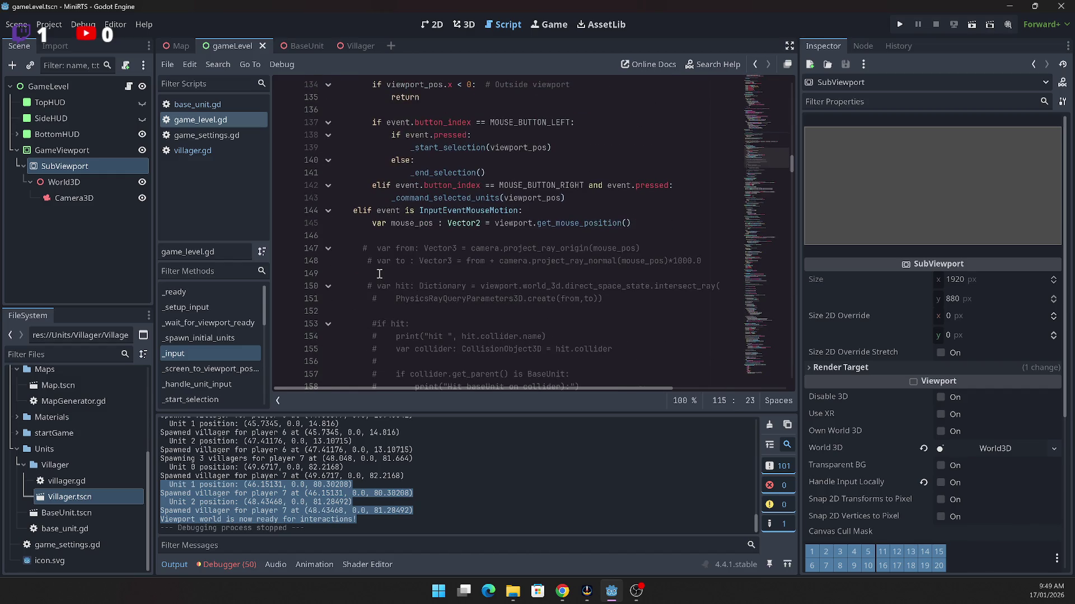
pyautogui.scroll(-4, 380, 273)
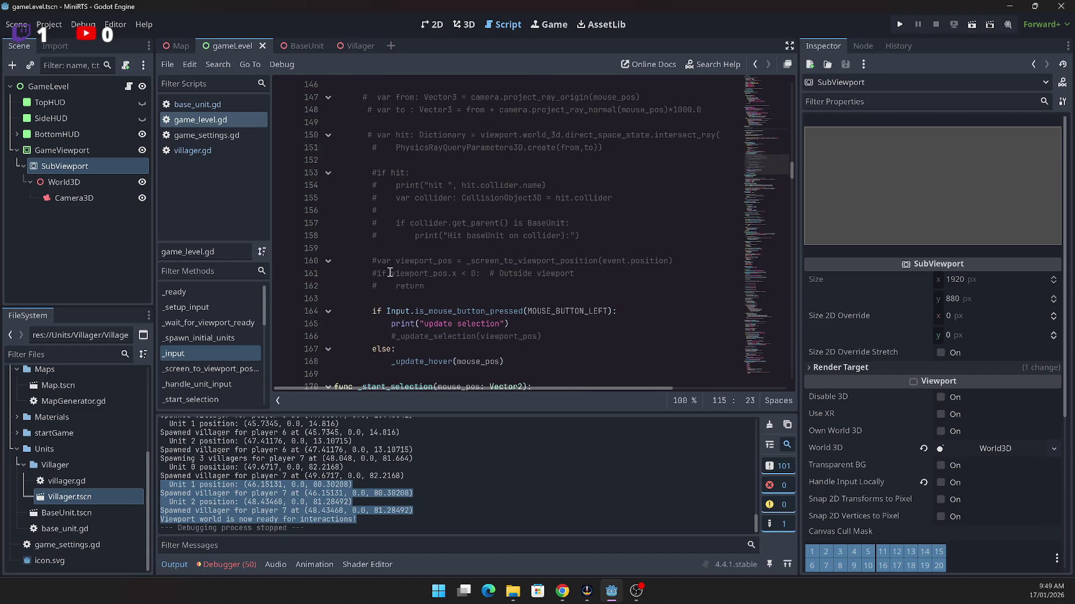
pyautogui.click(430, 361)
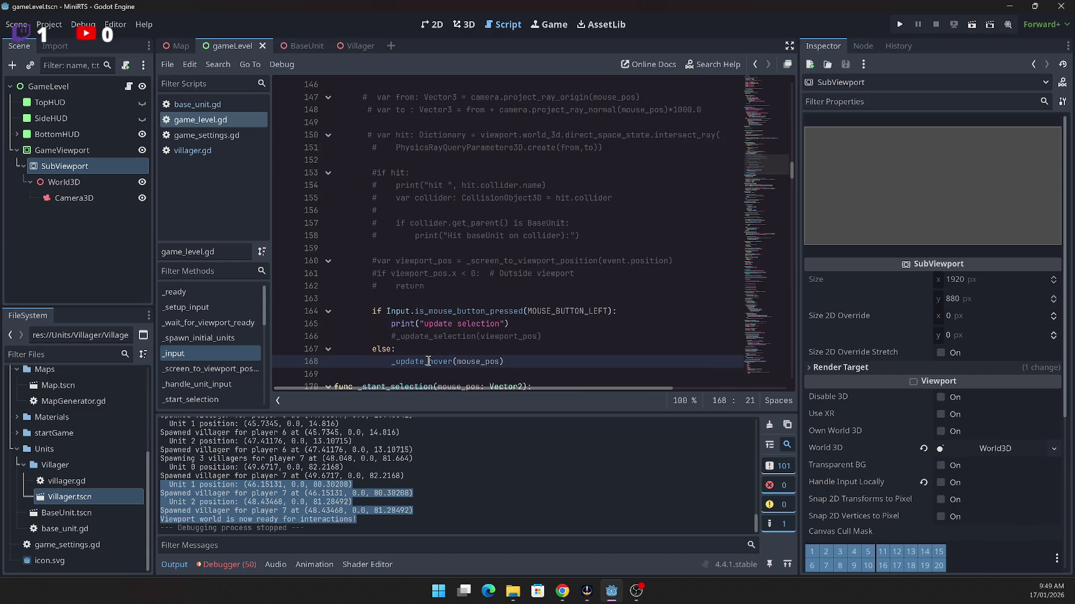
pyautogui.doubleClick(416, 362)
# Step: Trace into _get_unit_at_screen_position and put a breakpoint on line 223
pyautogui.scroll(-1, 418, 365)
pyautogui.scroll(-15, 418, 365)
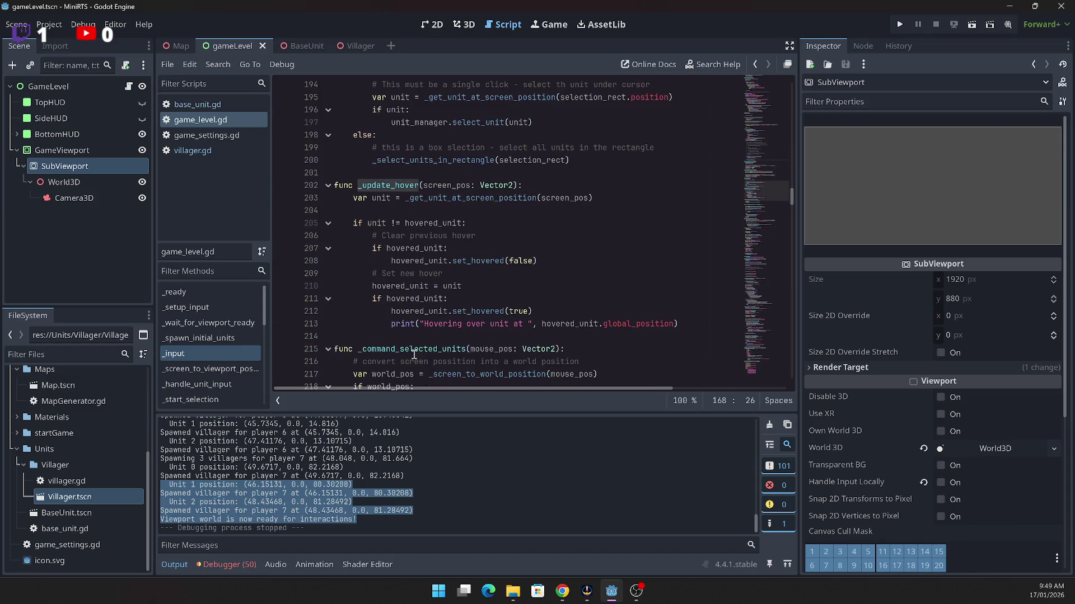
pyautogui.click(477, 199)
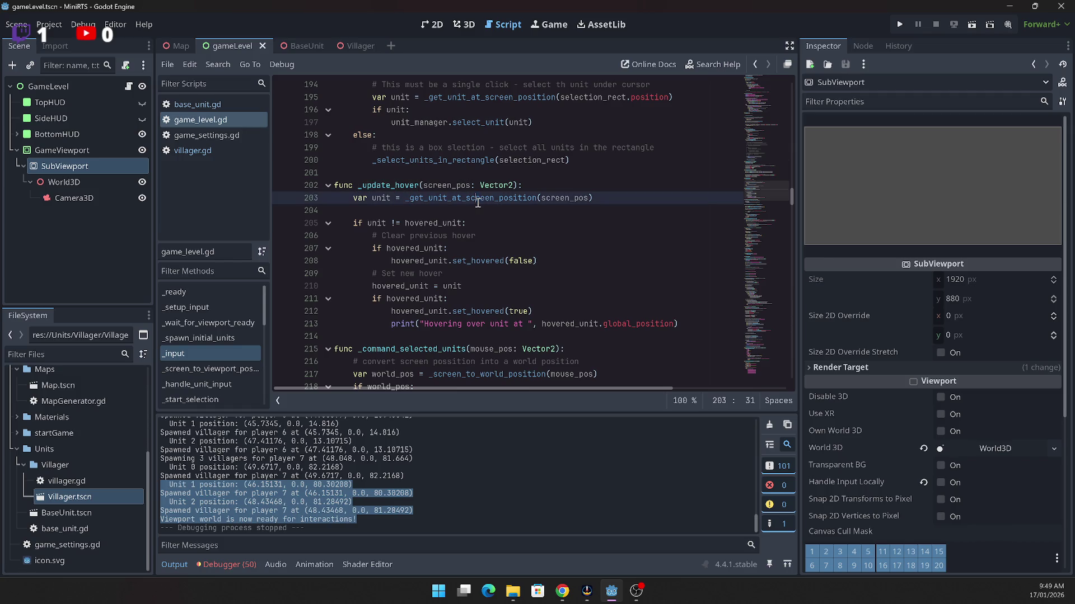
pyautogui.doubleClick(476, 200)
pyautogui.scroll(-6, 465, 223)
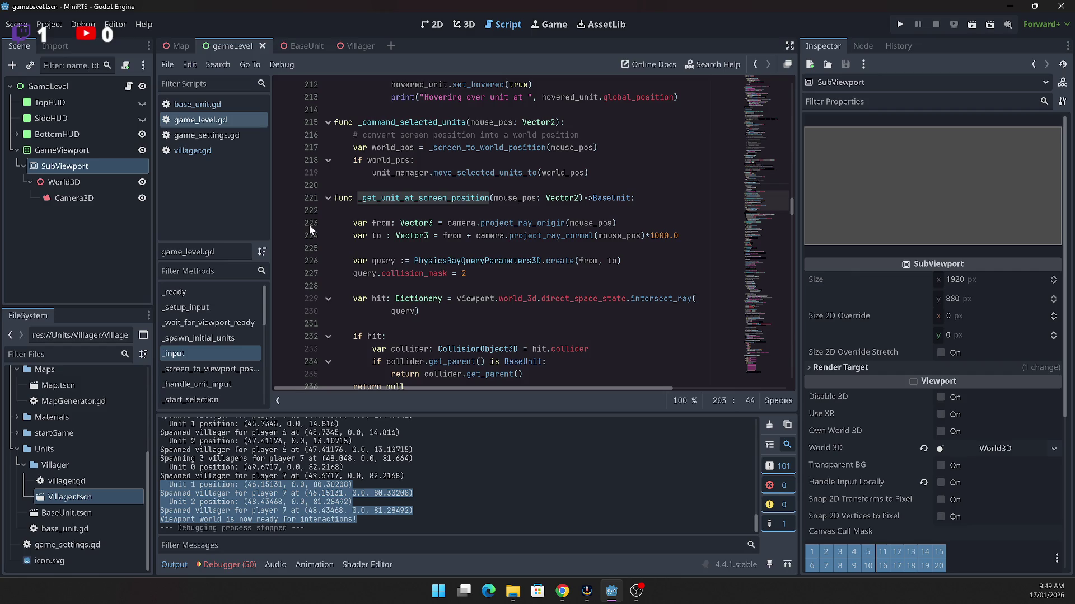
pyautogui.keyDown('shift'); pyautogui.click(293, 224); pyautogui.keyUp('shift')
pyautogui.click(310, 226)
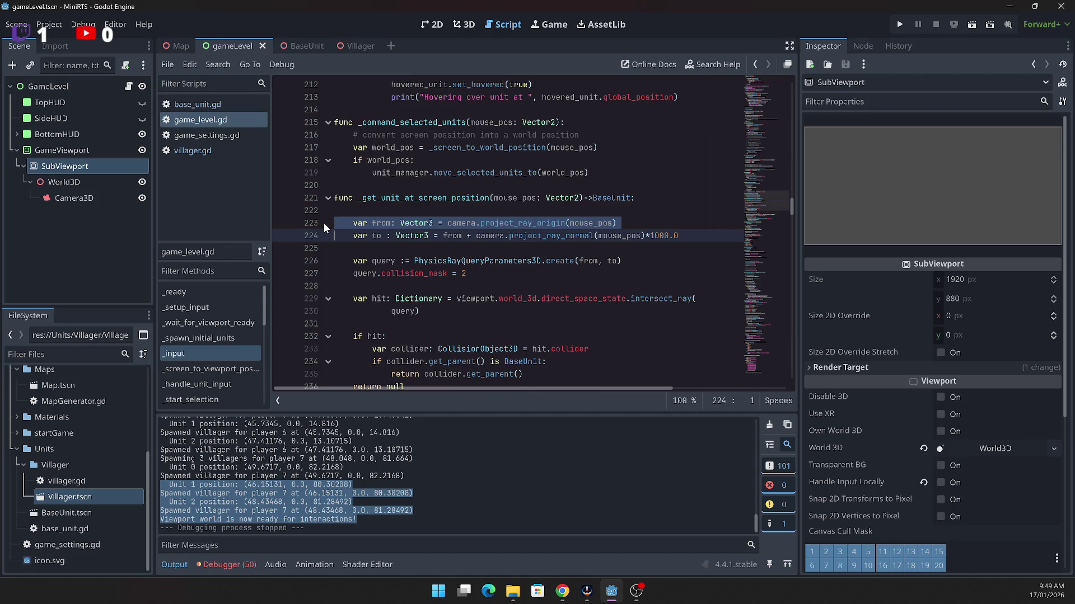
pyautogui.click(365, 222)
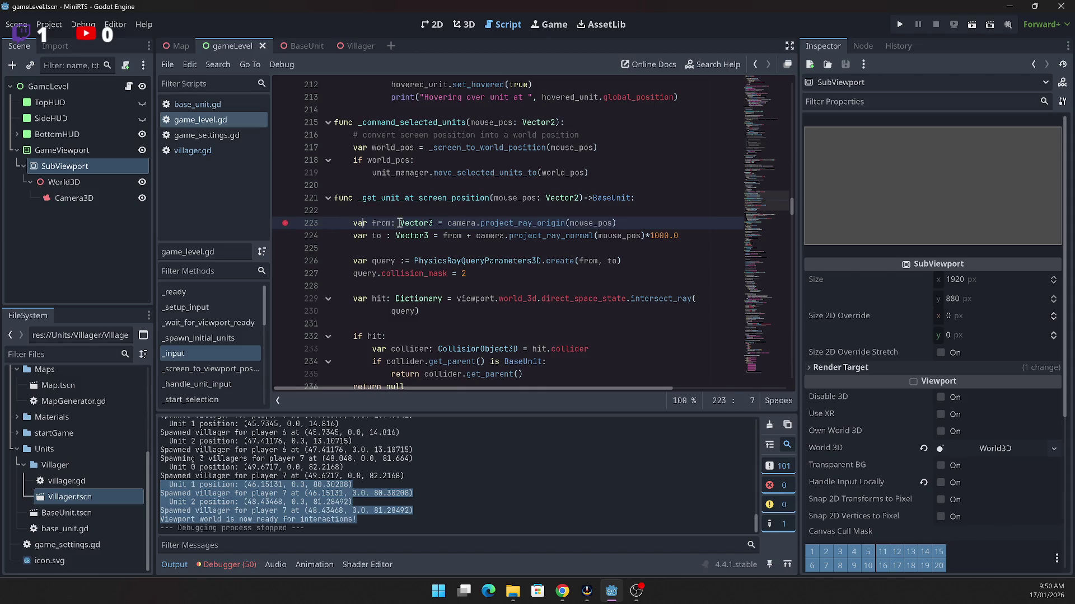
# Step: Start a new game and step through the raycast code to the intersect_ray line
pyautogui.click(902, 23)
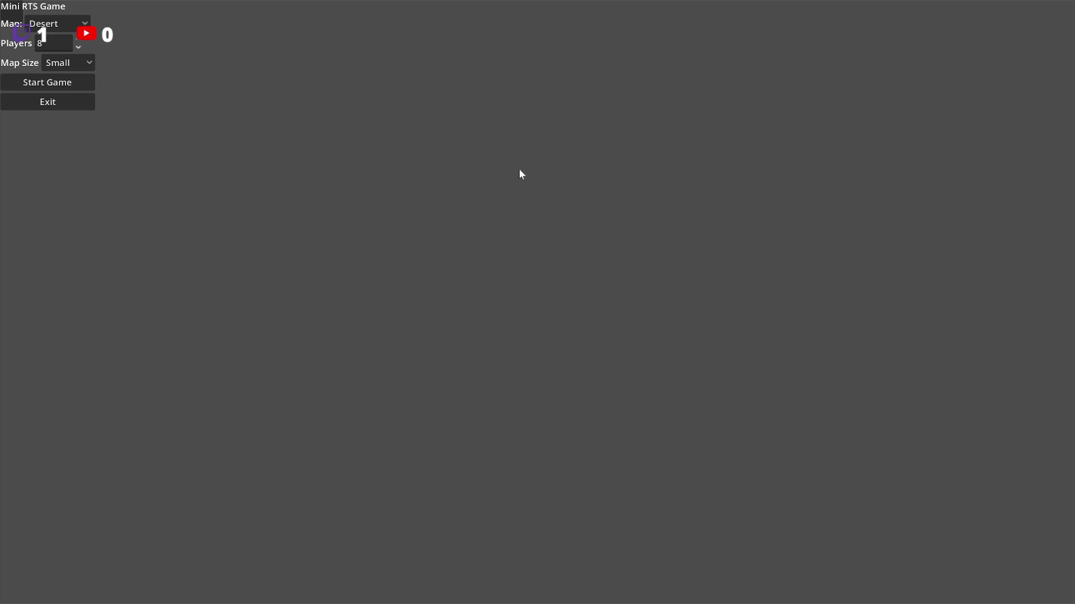
pyautogui.click(51, 83)
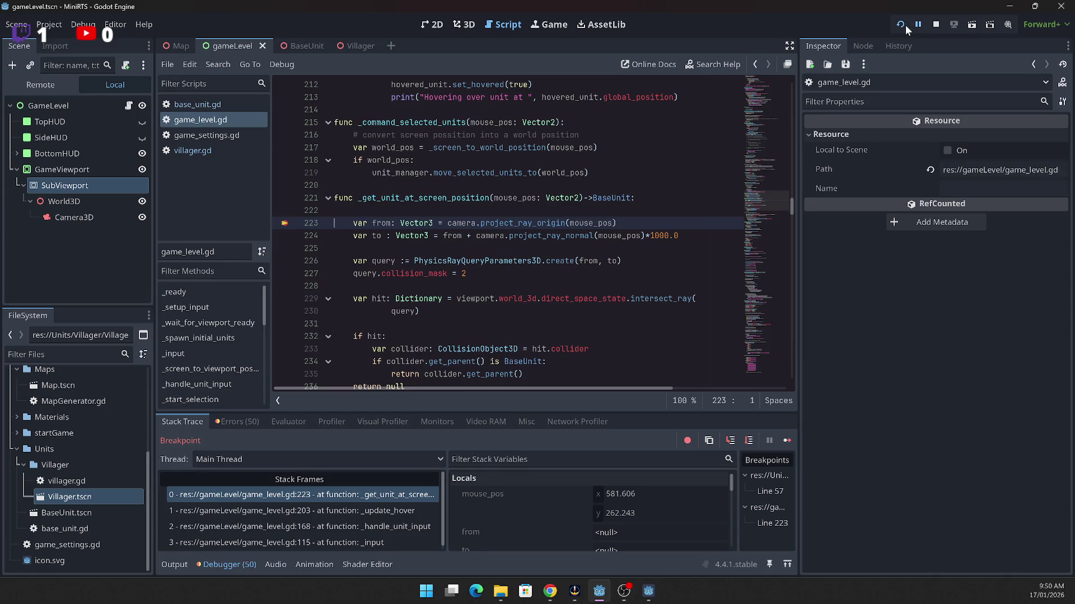
pyautogui.click(785, 440)
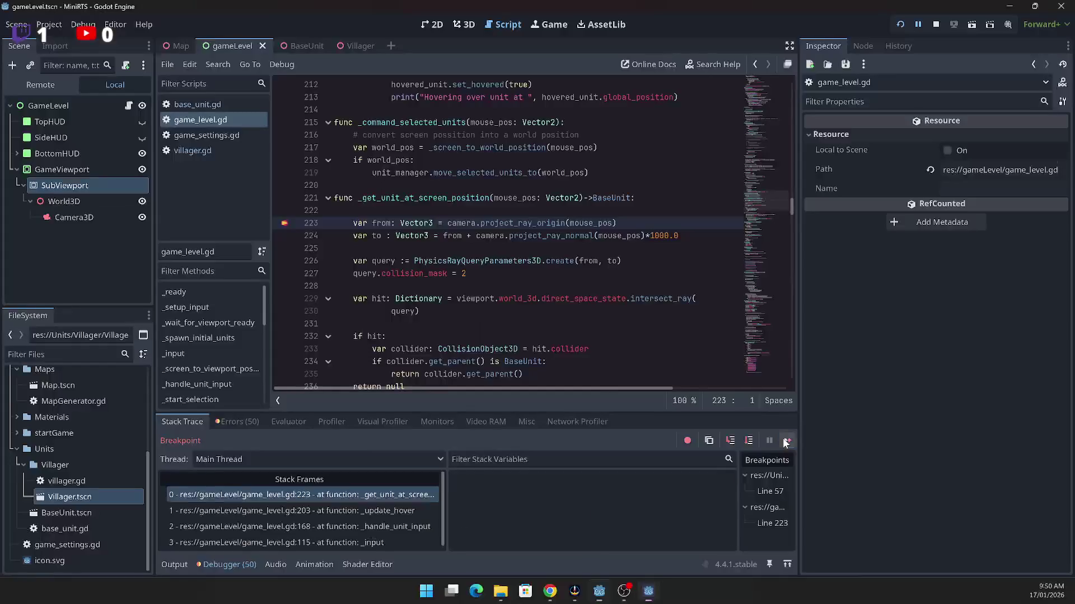
pyautogui.click(731, 441)
pyautogui.click(730, 441)
pyautogui.click(731, 442)
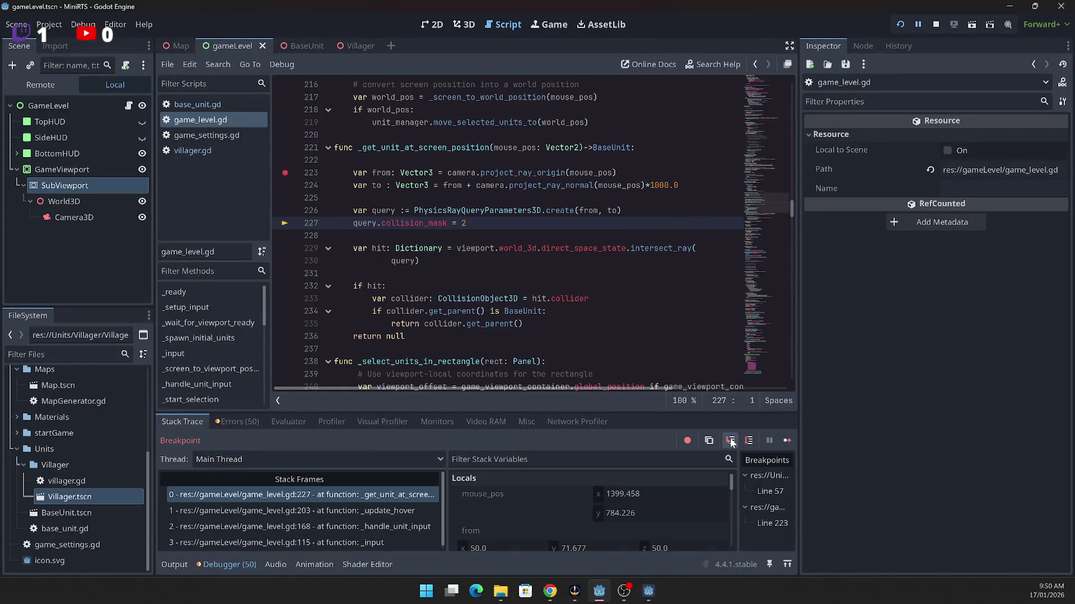
pyautogui.click(731, 441)
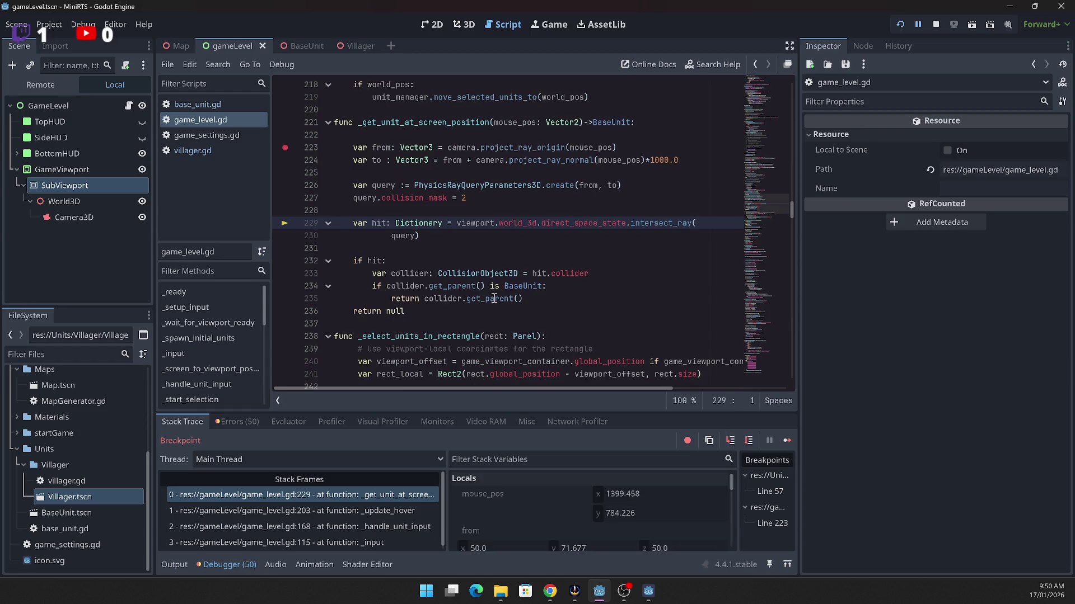
# Step: Move the breakpoint from line 223 to line 233, resume, then quit the game
pyautogui.click(284, 148)
pyautogui.click(285, 273)
pyautogui.click(787, 440)
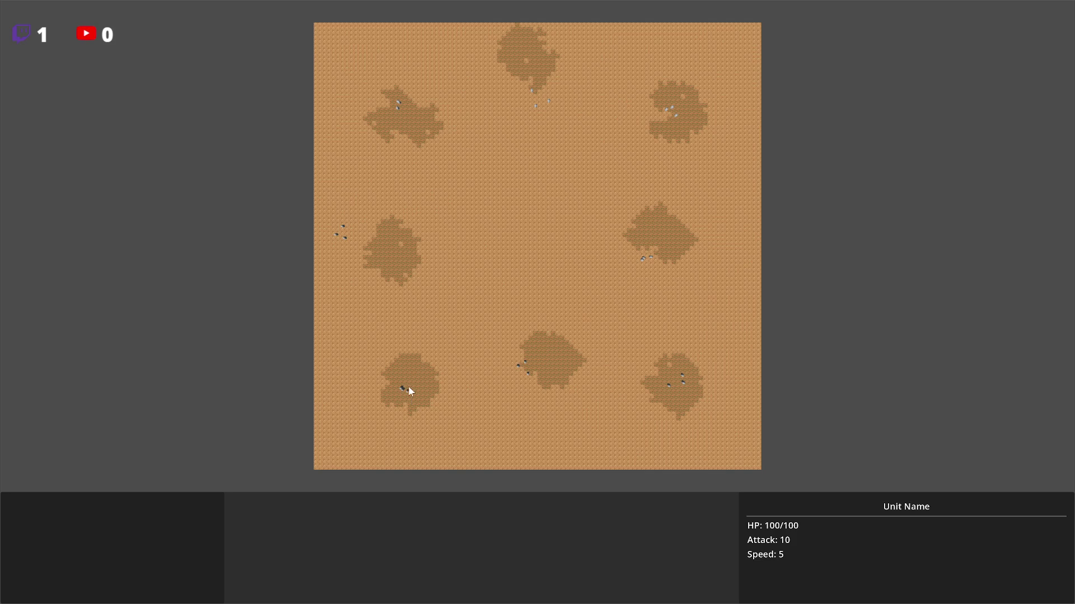
pyautogui.press('Escape')
pyautogui.click(69, 104)
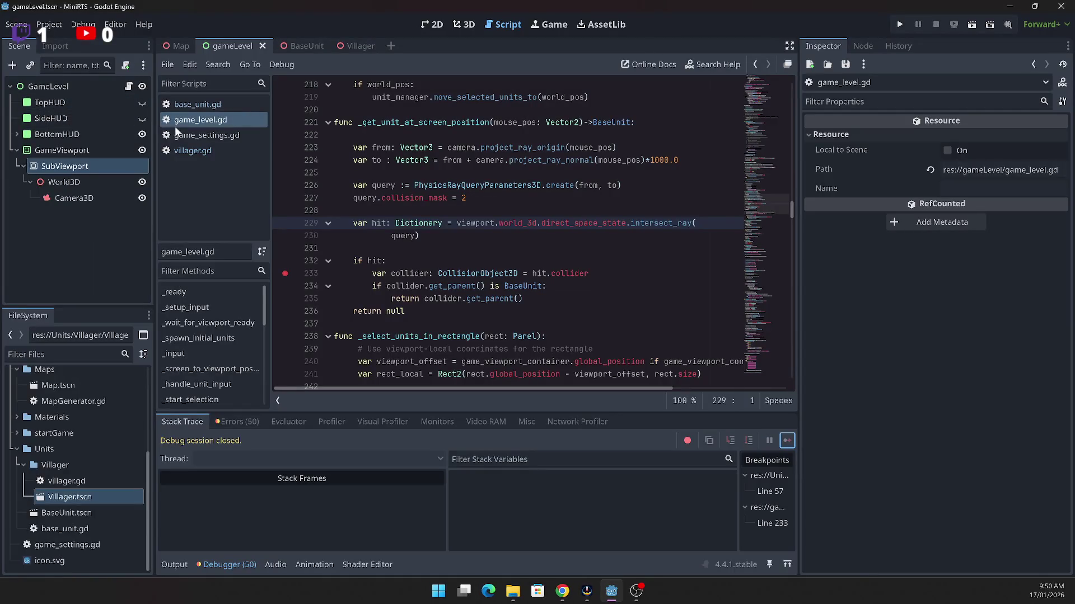
# Step: In the Villager scene, open villager.gd and review the capsule radius and height lines
pyautogui.click(336, 46)
pyautogui.click(186, 150)
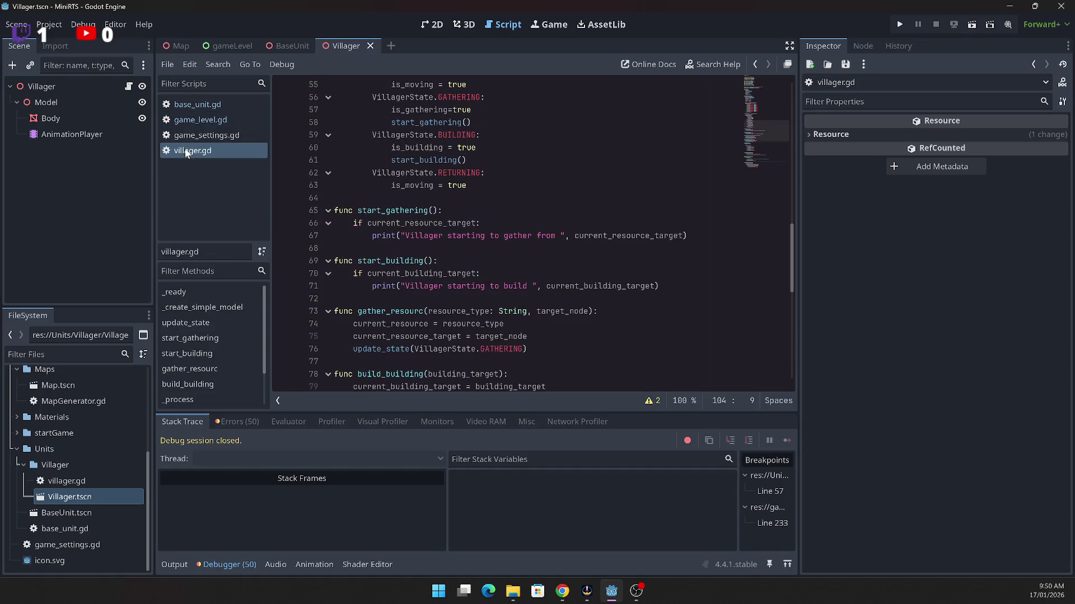
pyautogui.scroll(10, 699, 294)
pyautogui.scroll(4, 692, 282)
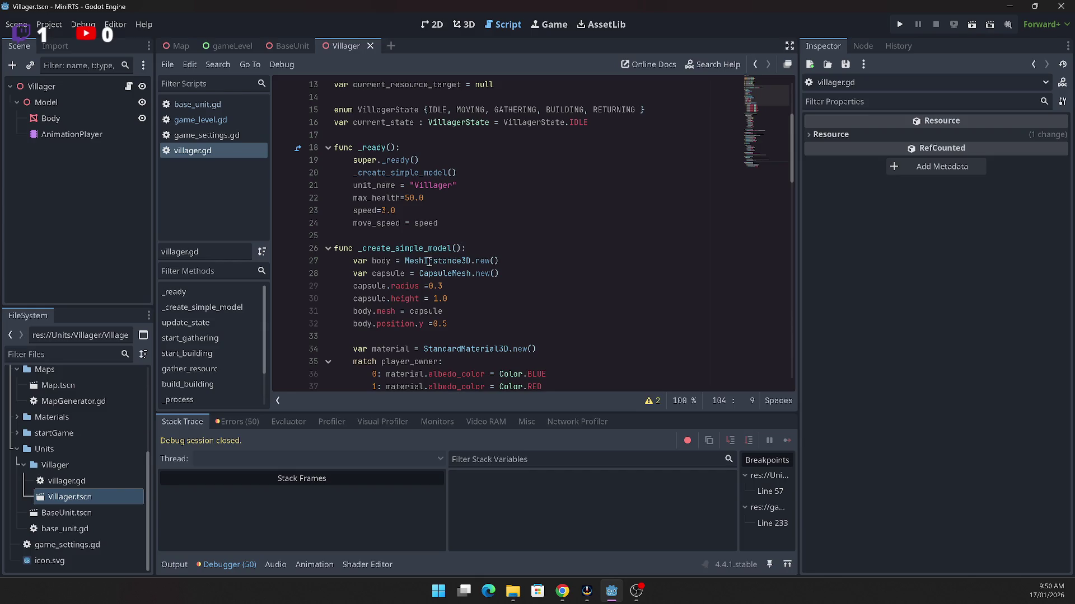
pyautogui.scroll(-2, 466, 277)
pyautogui.click(449, 210)
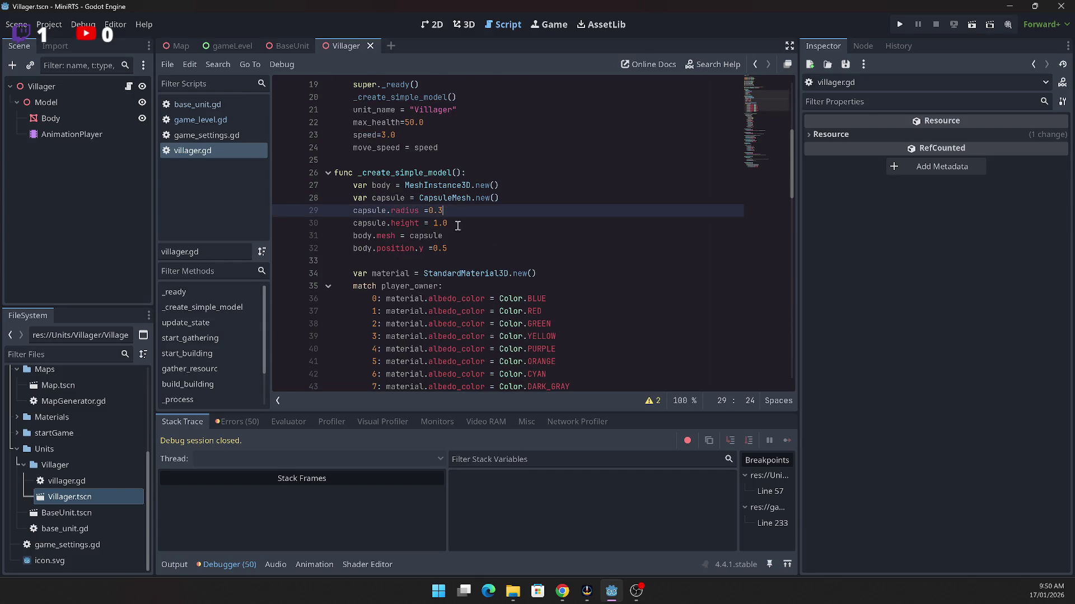
pyautogui.click(453, 223)
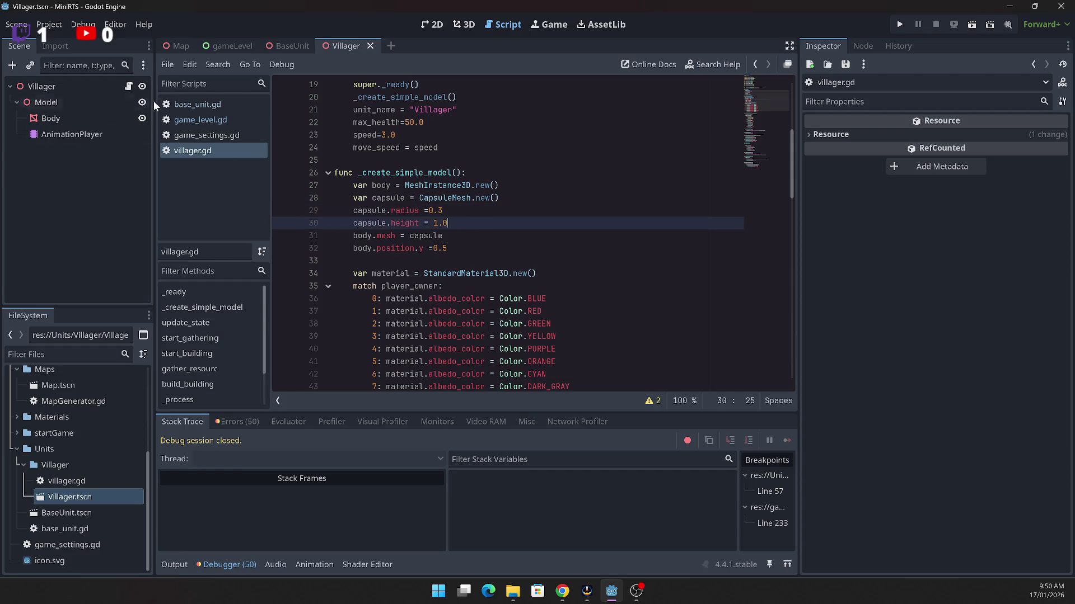
# Step: Compare the BaseUnit and Villager Model nodes and check the Model reference in add_child
pyautogui.click(293, 45)
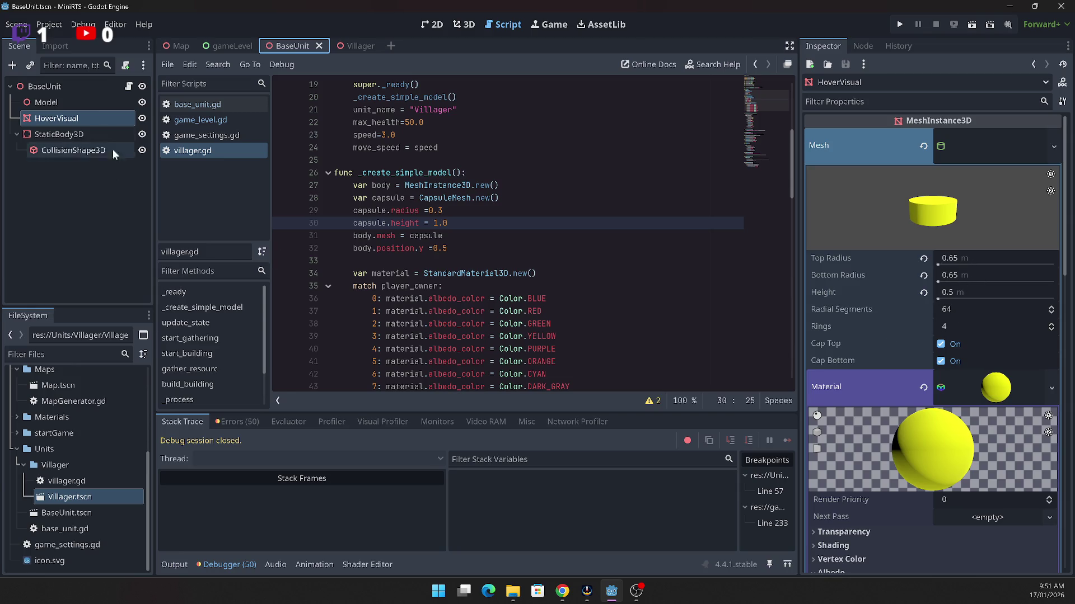
pyautogui.click(73, 103)
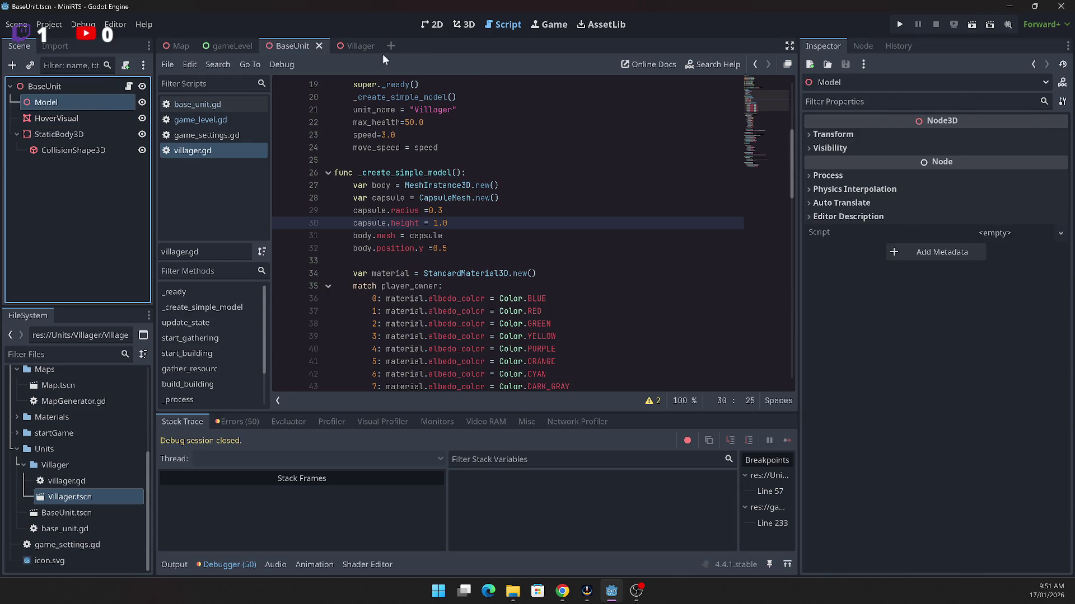
pyautogui.click(350, 47)
pyautogui.click(50, 120)
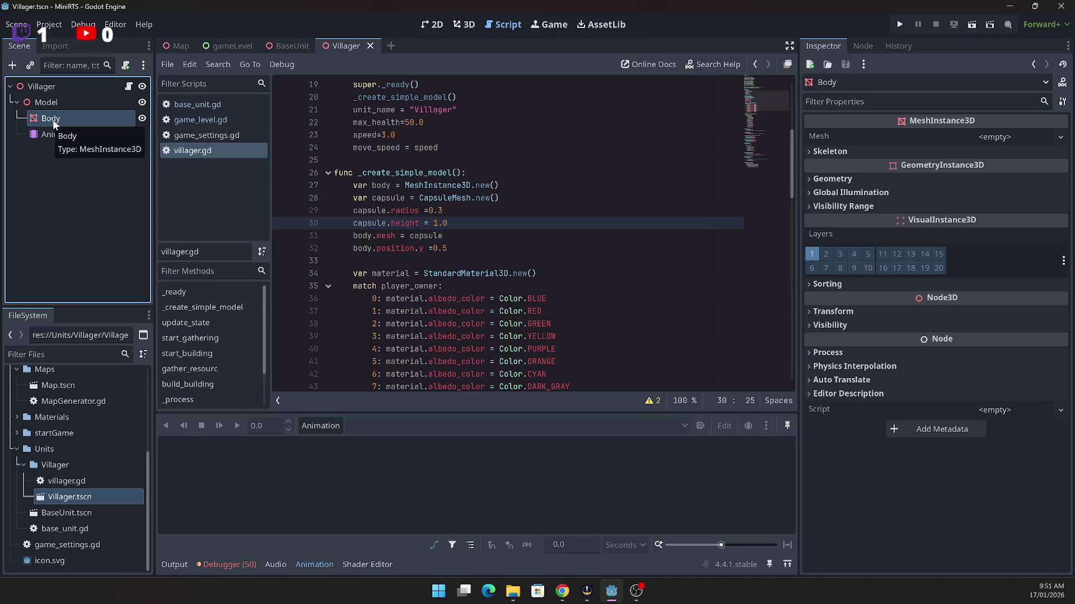
pyautogui.click(45, 105)
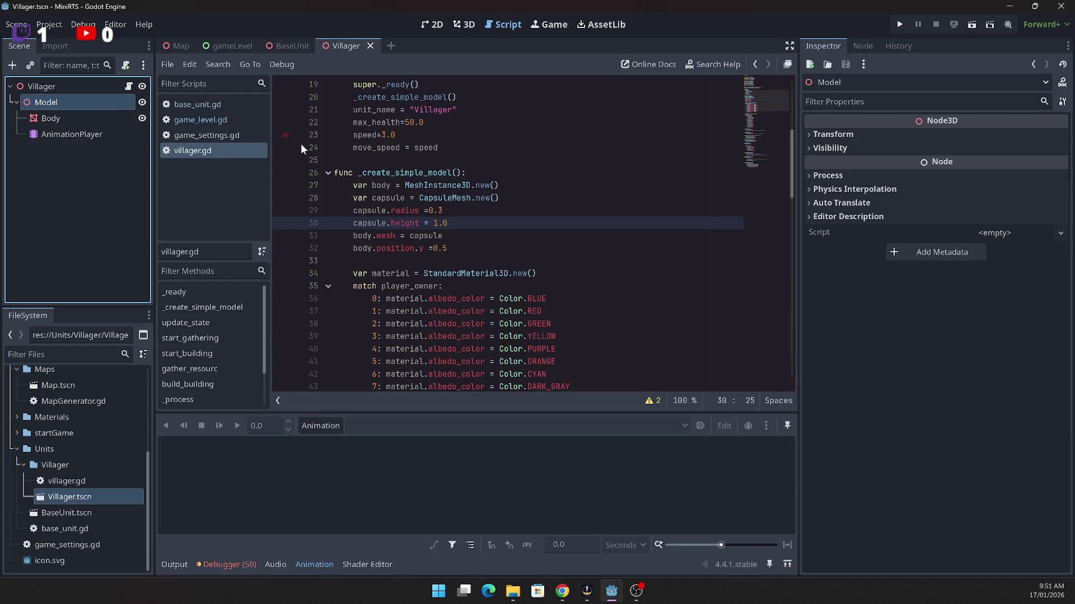
pyautogui.scroll(2, 533, 256)
pyautogui.scroll(-3, 515, 261)
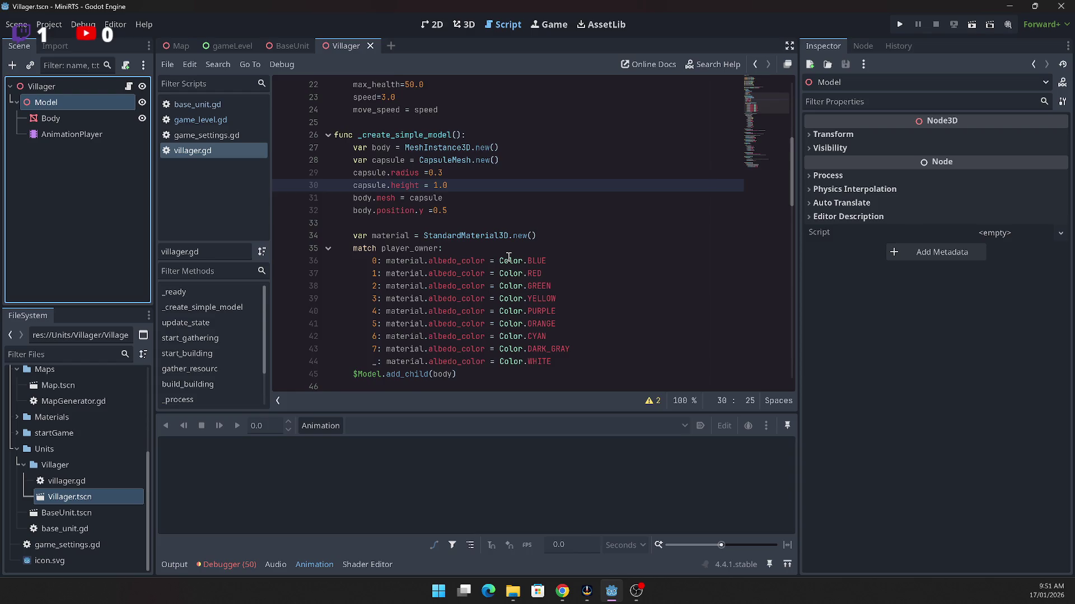
pyautogui.scroll(-1, 508, 257)
pyautogui.click(365, 328)
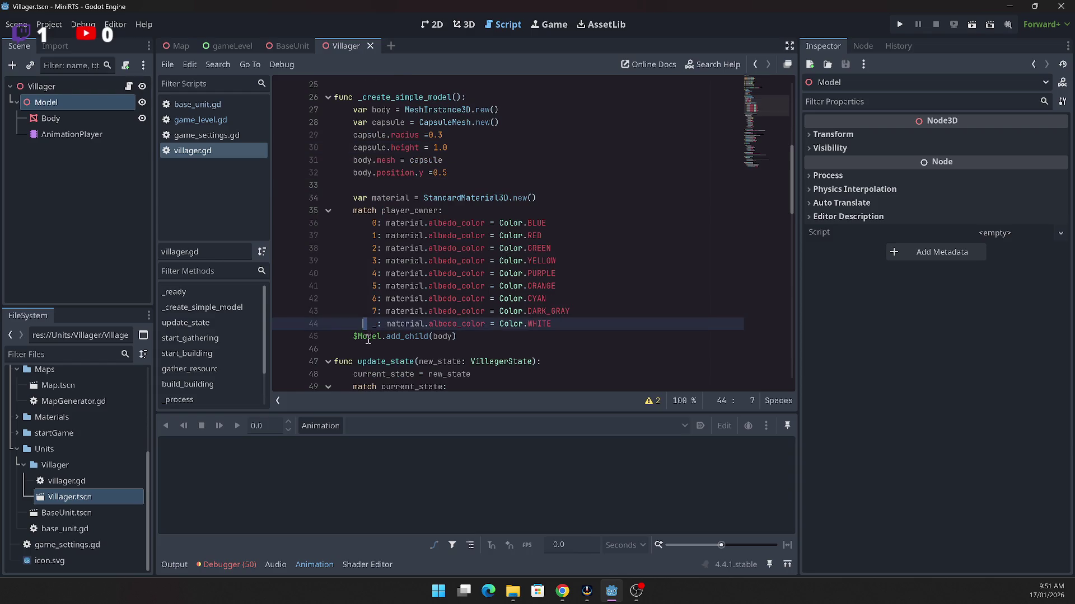
pyautogui.doubleClick(368, 337)
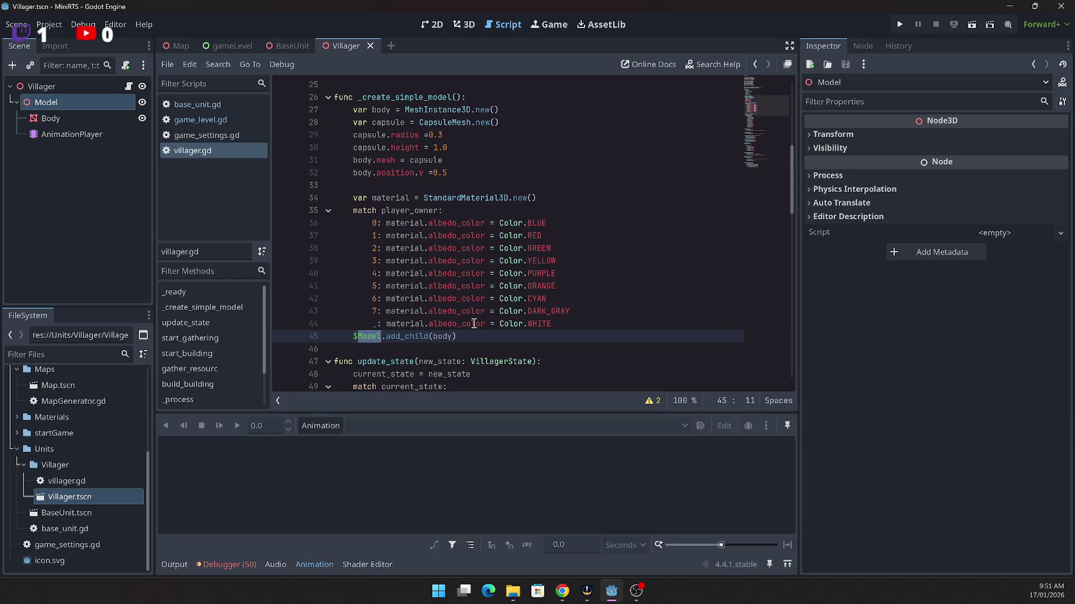
# Step: Select StaticBody3D and HoverVisual in BaseUnit for copying, then return to the Villager scene
pyautogui.scroll(2, 491, 315)
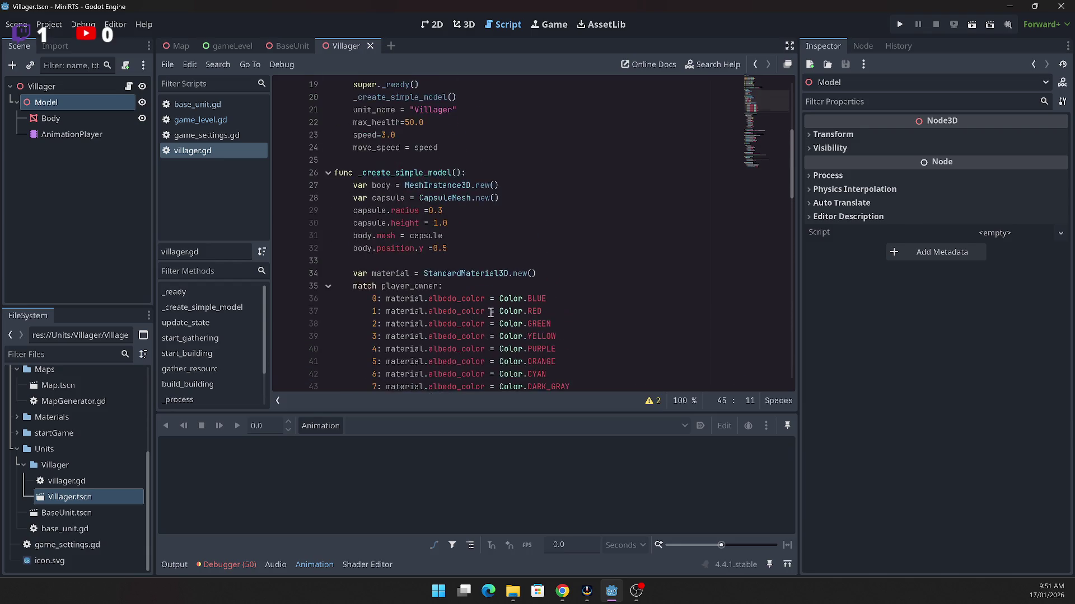
pyautogui.scroll(6, 491, 312)
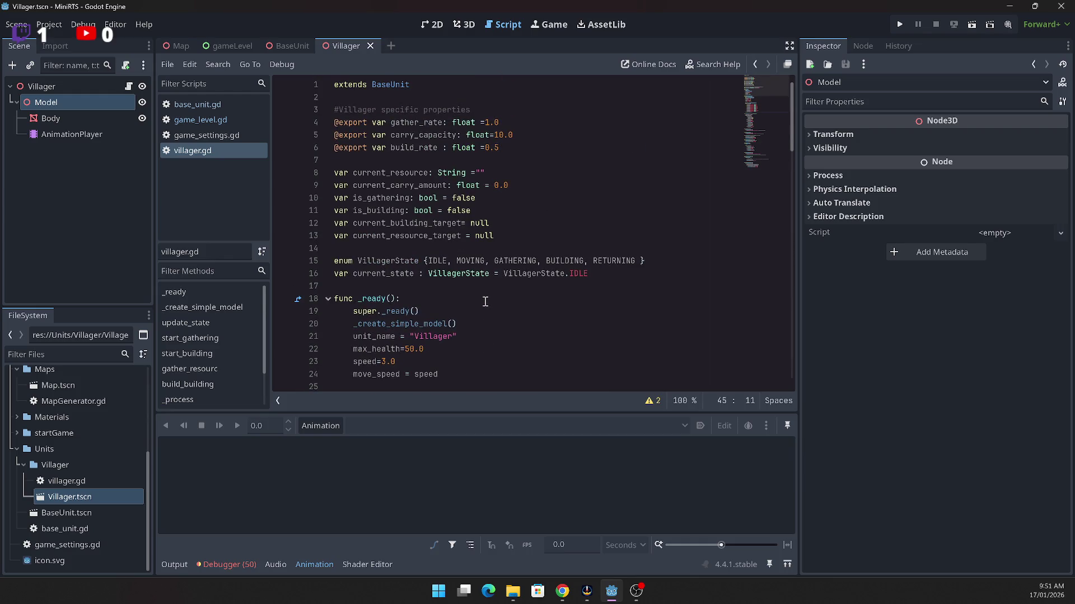
pyautogui.scroll(-7, 478, 305)
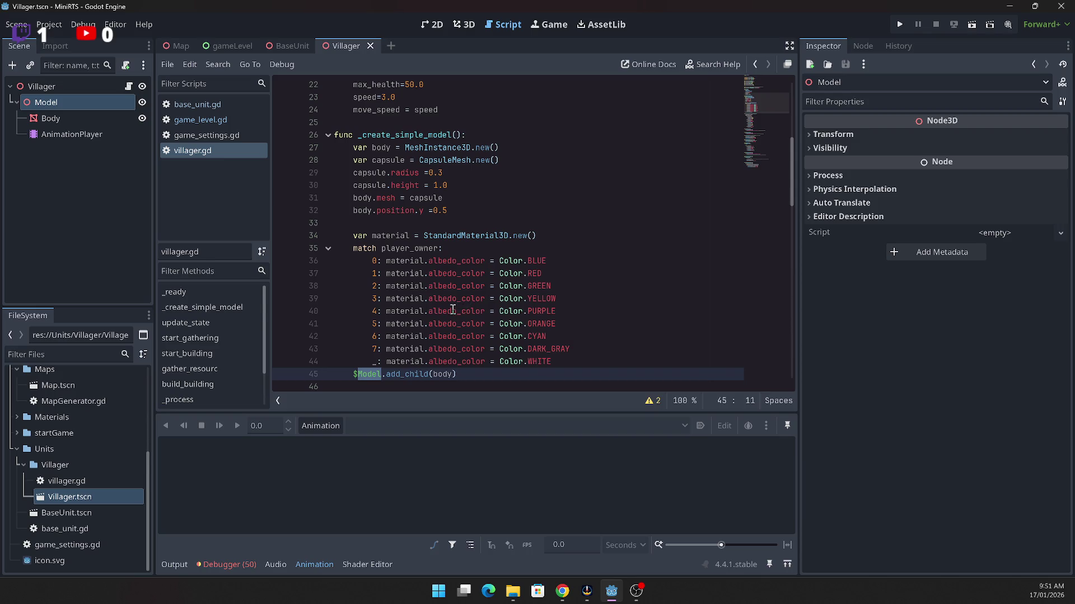
pyautogui.scroll(1, 447, 308)
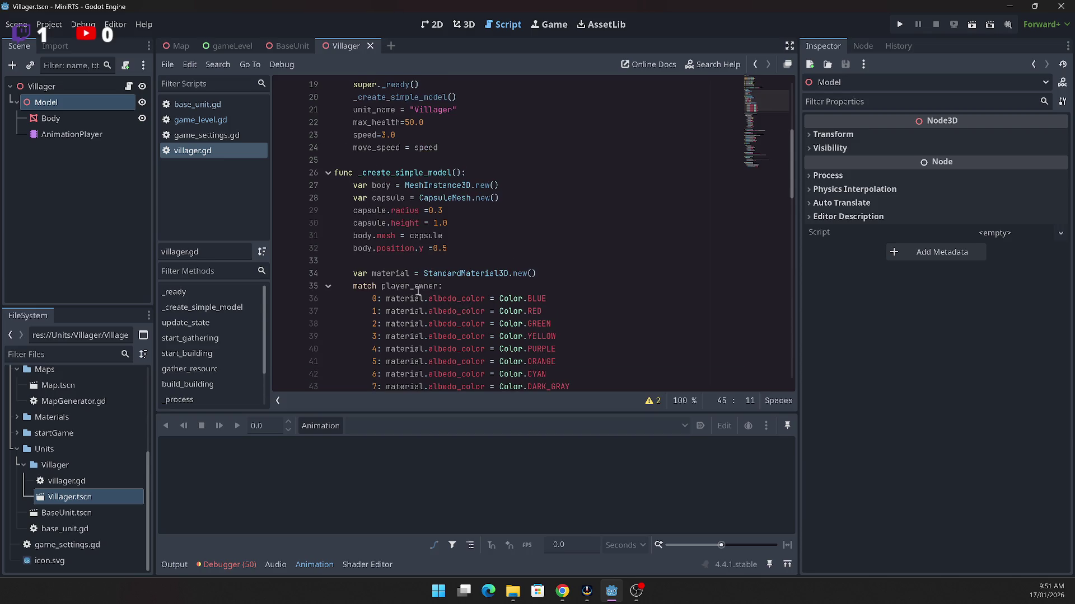
pyautogui.click(284, 48)
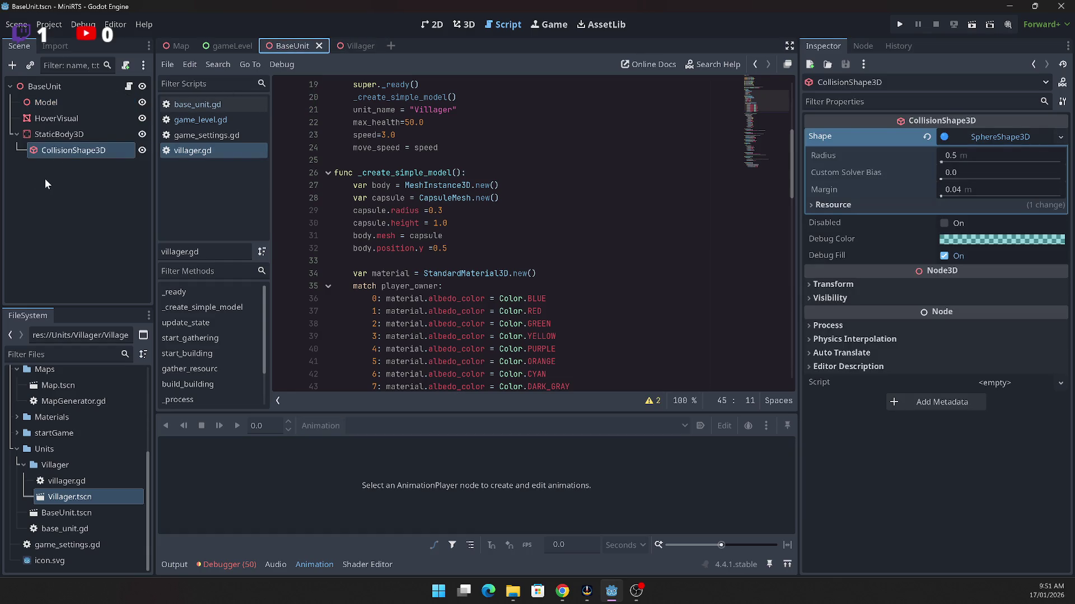
pyautogui.click(59, 134)
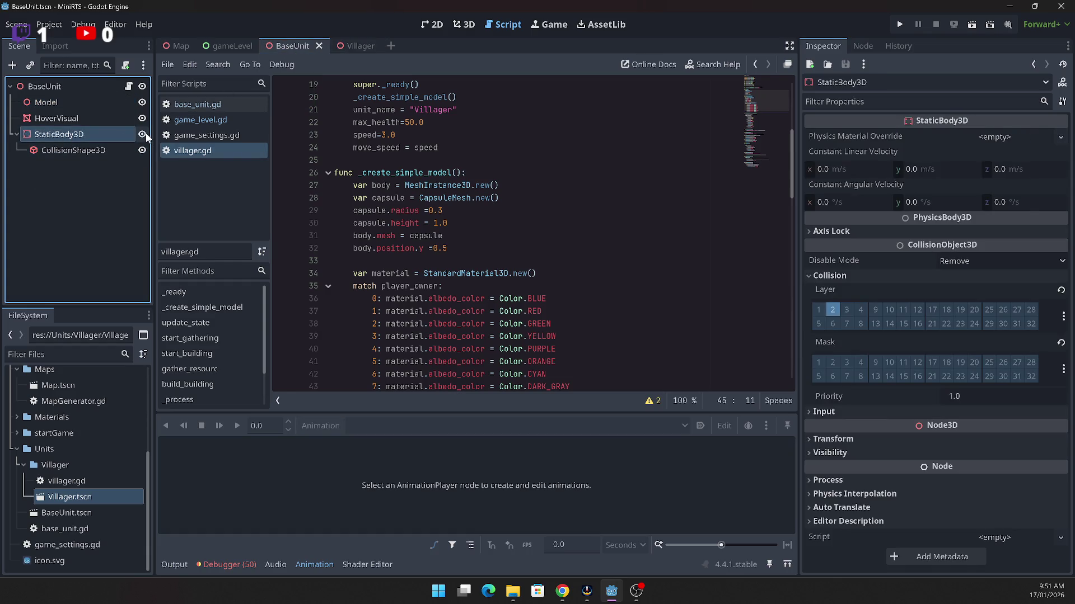
pyautogui.keyDown('ctrl'); pyautogui.click(61, 117); pyautogui.keyUp('ctrl')
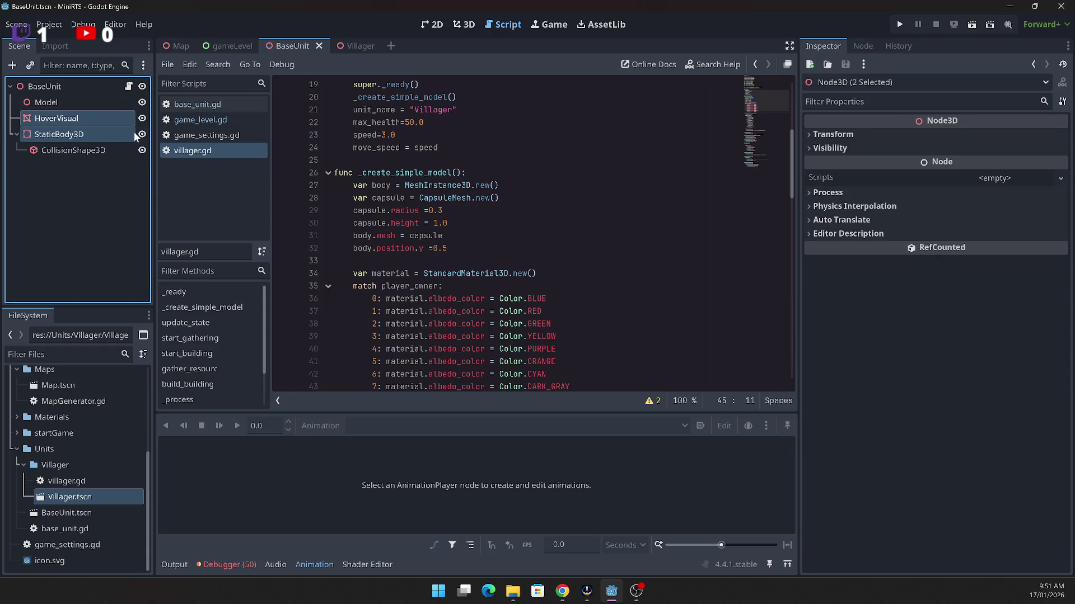
pyautogui.click(355, 46)
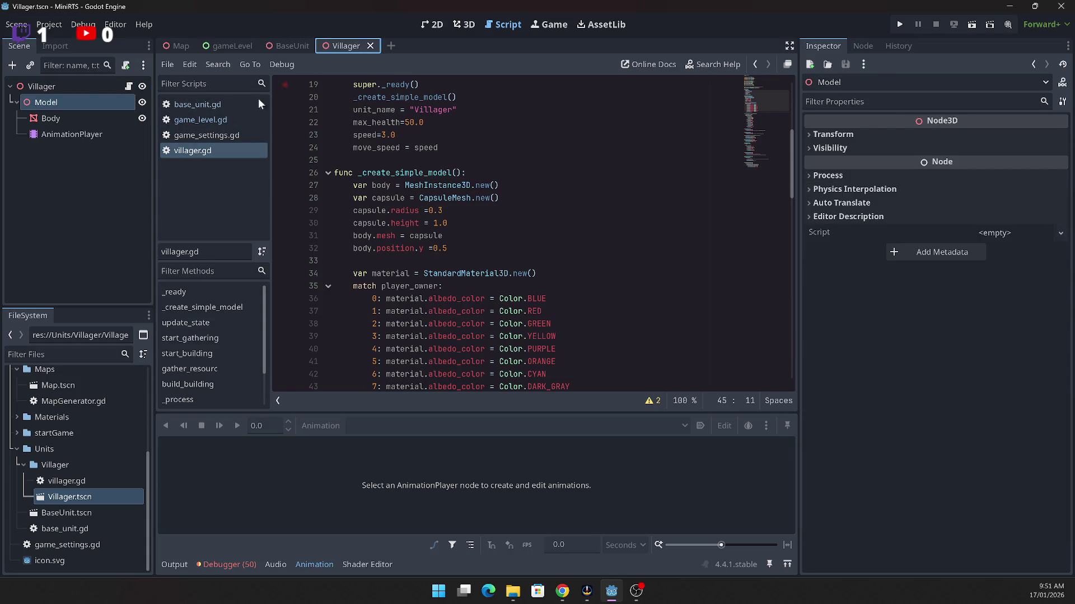
# Step: Paste HoverVisual and StaticBody3D under the Villager node and save the scene
pyautogui.click(39, 87)
pyautogui.hotkey('ctrl', 'v')
pyautogui.click(92, 206)
pyautogui.hotkey('ctrl', 's')
# Step: Test-run a match, moving the breakpoint from line 233 to 234 and removing line 57's
pyautogui.click(894, 23)
pyautogui.click(48, 82)
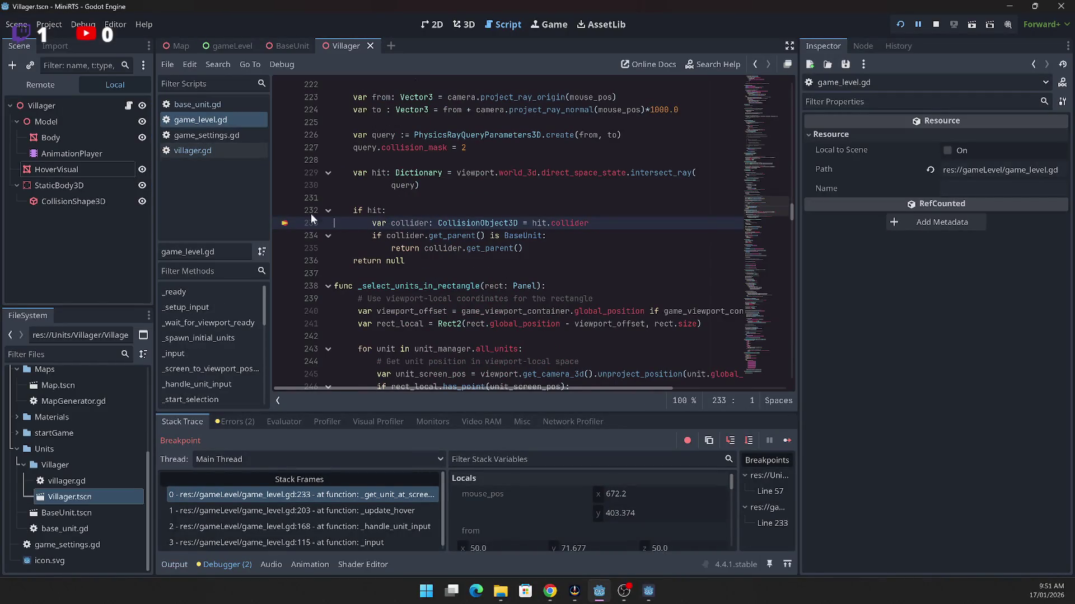
pyautogui.click(284, 236)
pyautogui.click(285, 223)
pyautogui.click(786, 441)
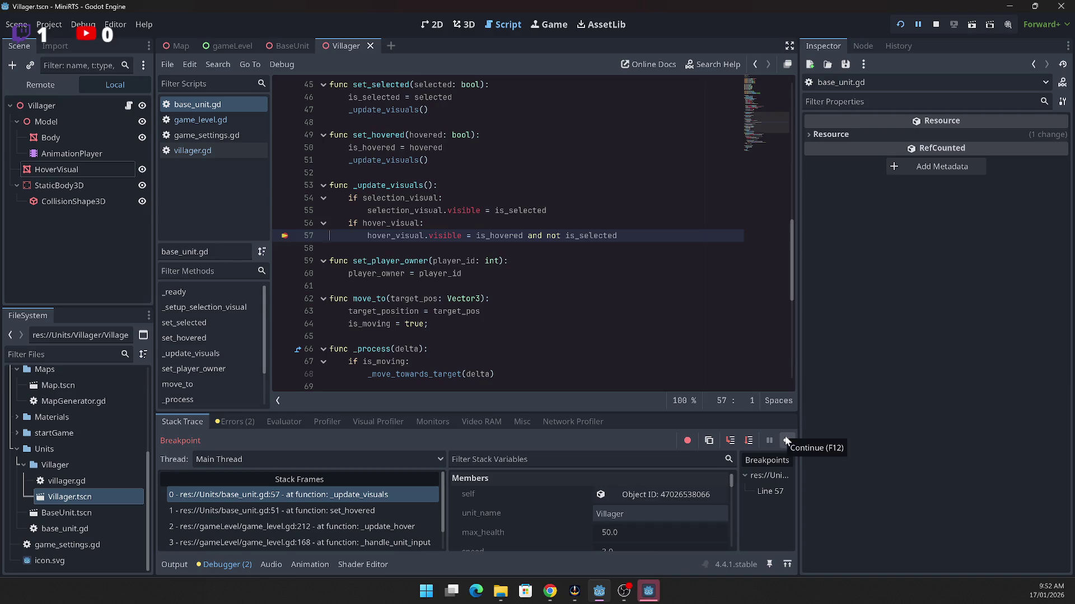
pyautogui.click(284, 236)
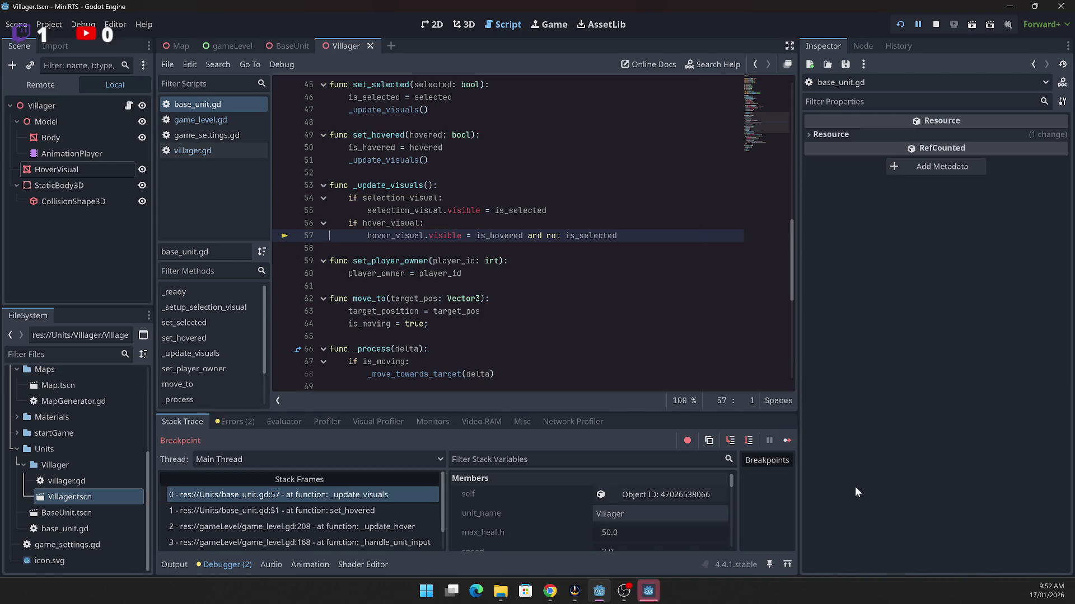
pyautogui.click(788, 441)
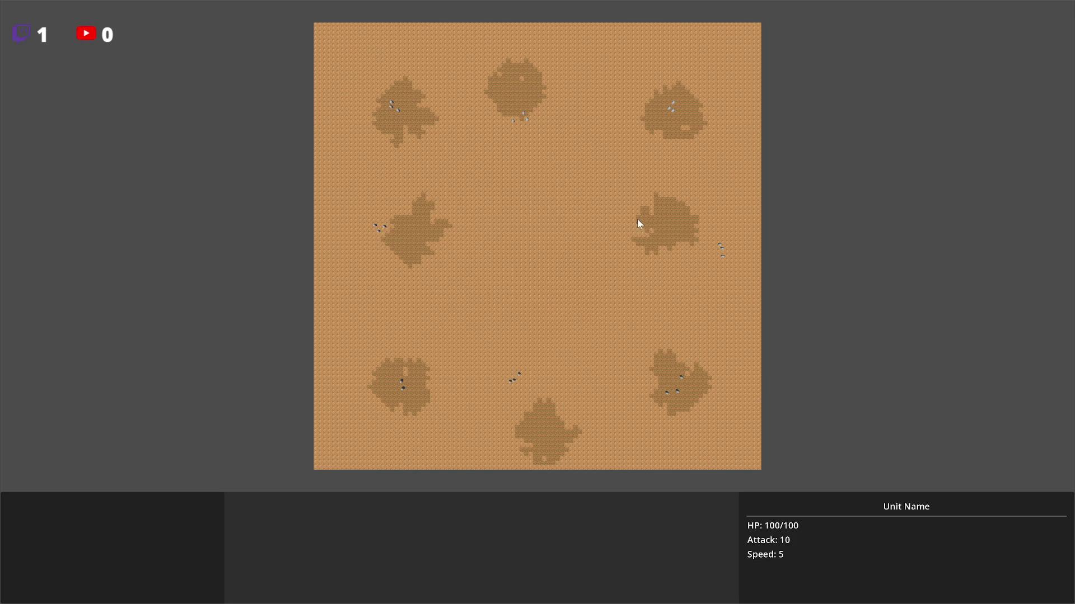
pyautogui.press('Escape')
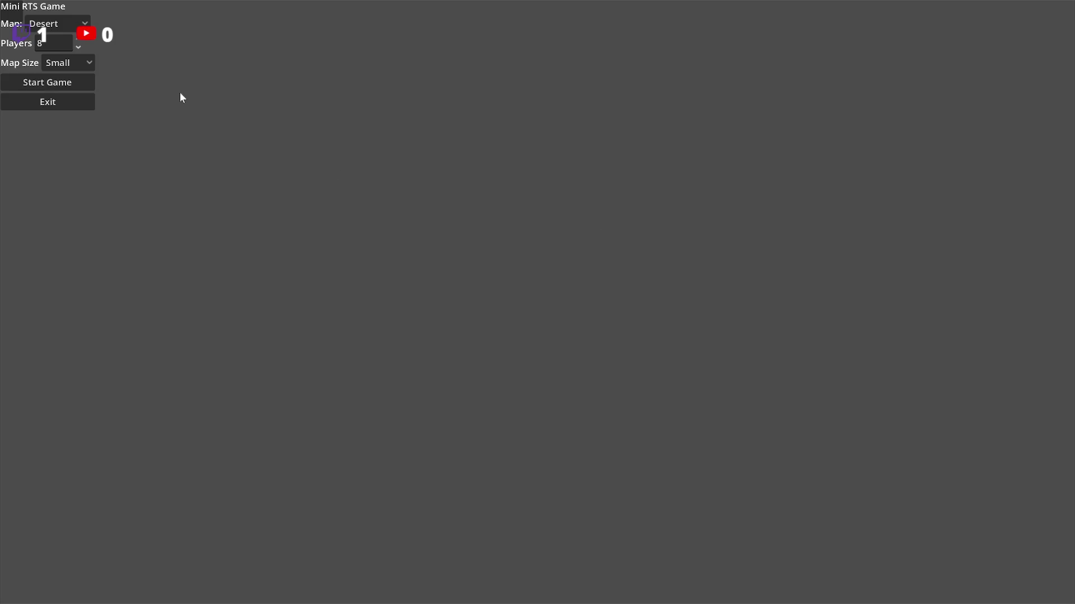
# Step: Exit the game, inspect HoverVisual's Visibility Range, and select 'true' on base_unit.gd line 42
pyautogui.click(67, 104)
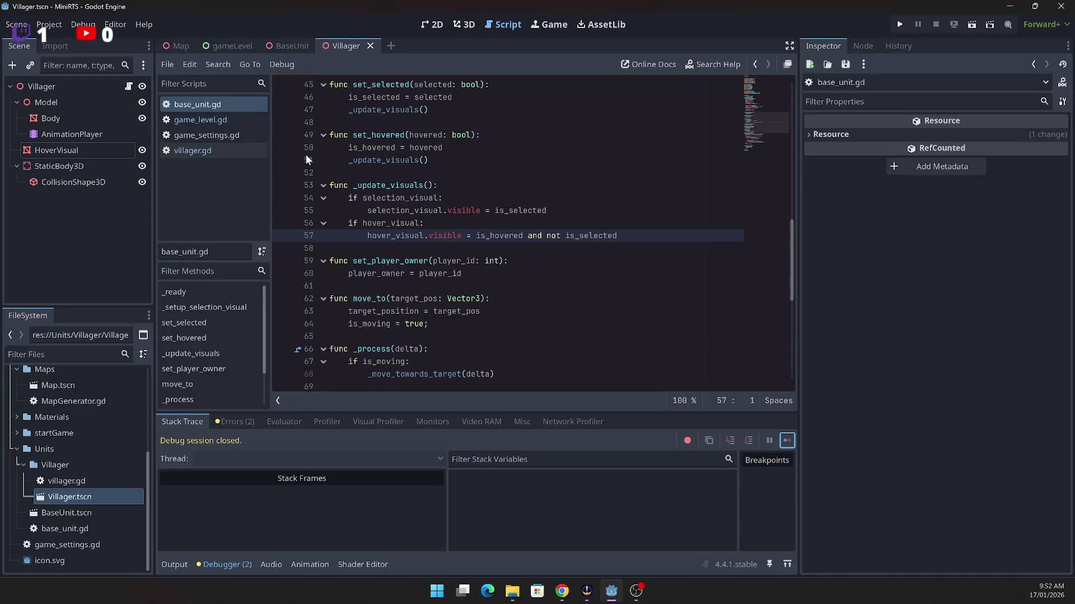
pyautogui.click(628, 287)
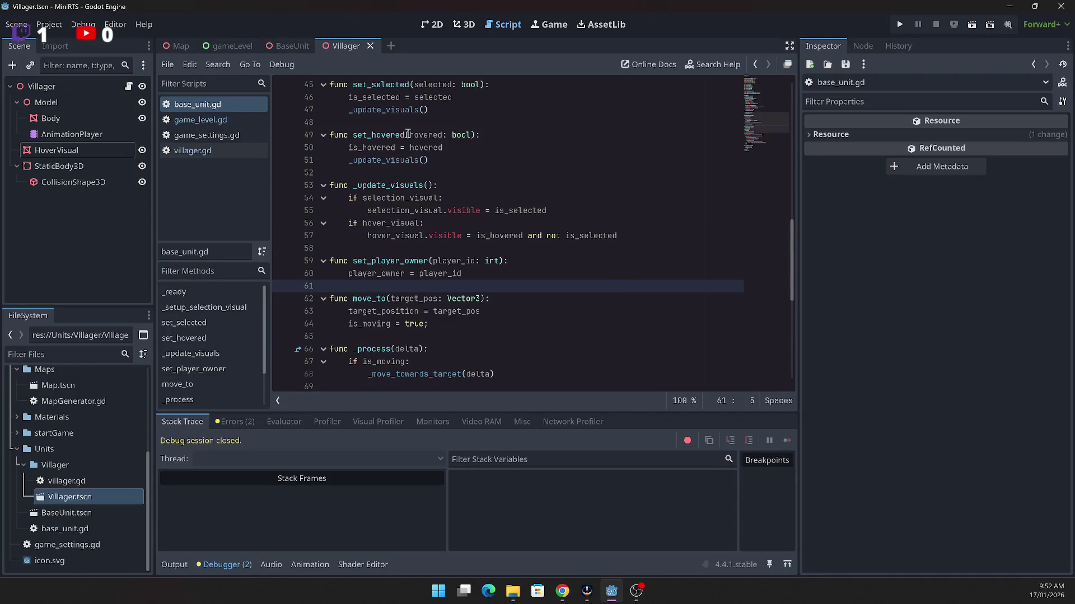
pyautogui.scroll(2, 469, 251)
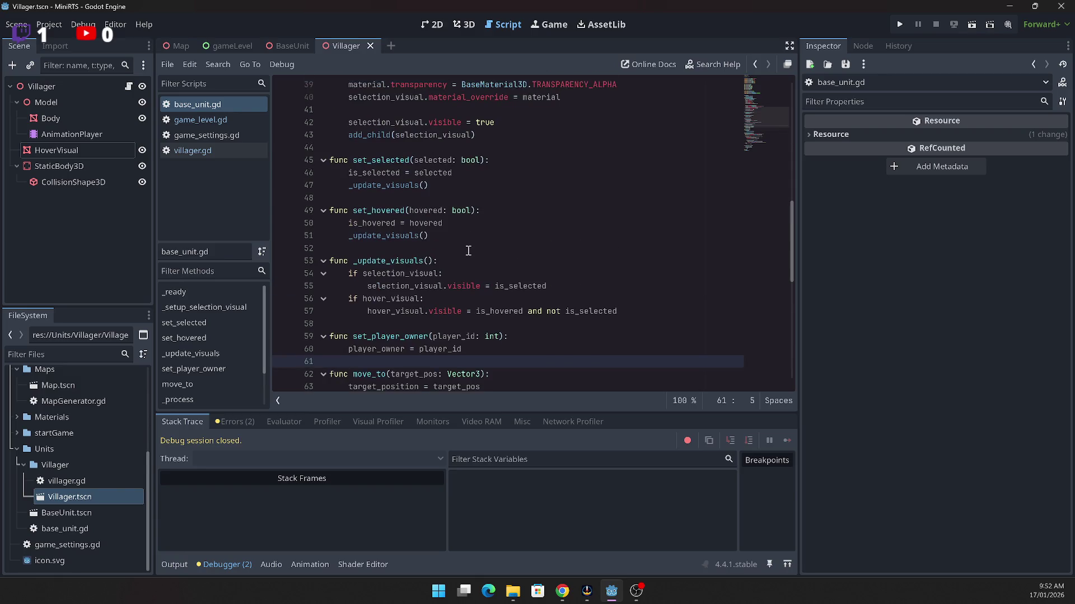
pyautogui.scroll(3, 464, 240)
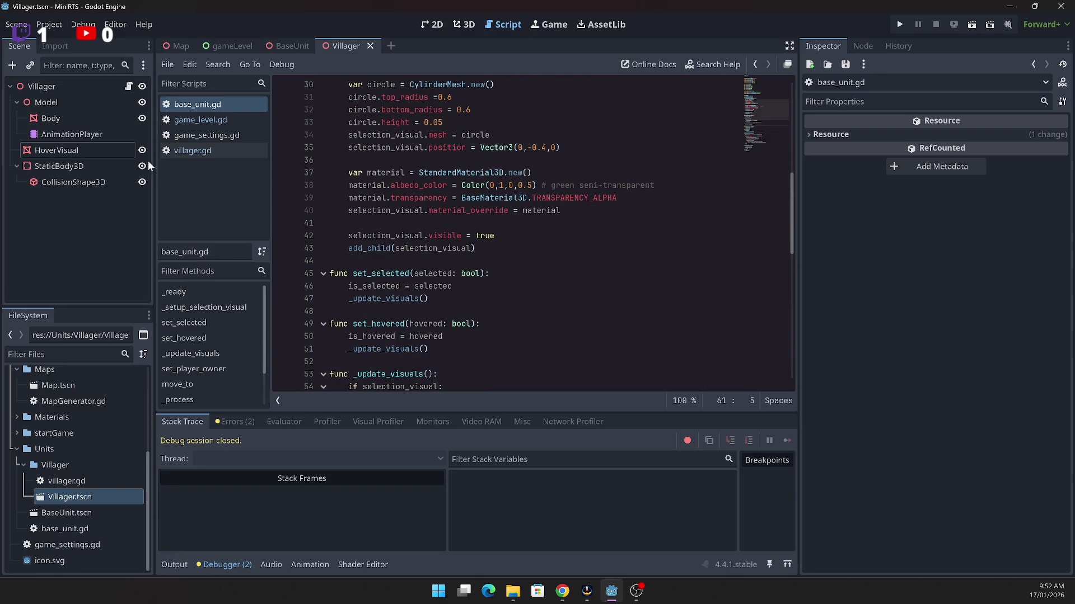
pyautogui.click(81, 152)
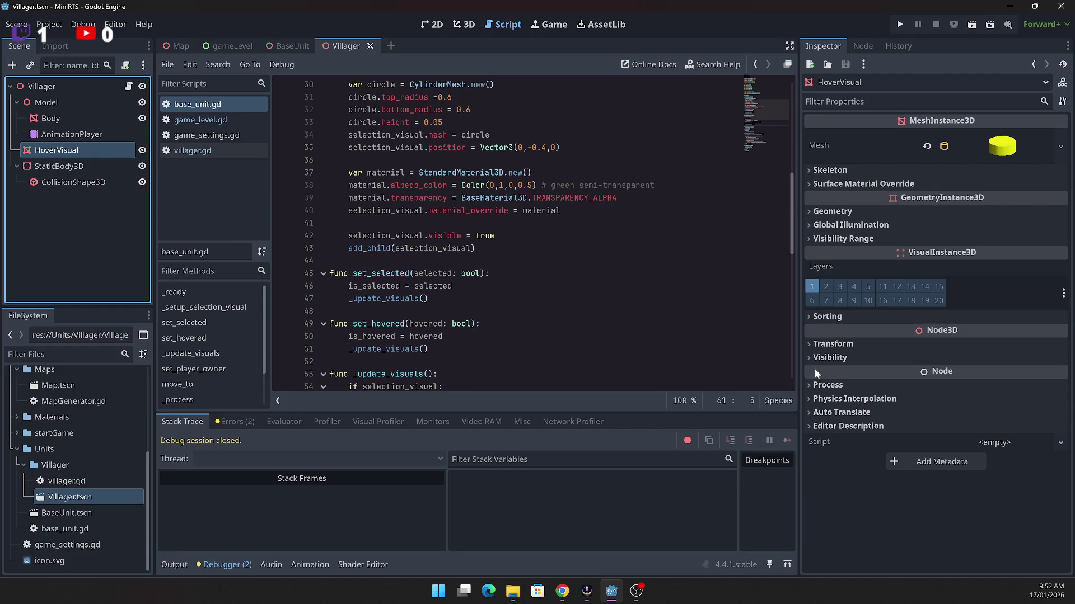
pyautogui.click(812, 239)
pyautogui.click(812, 241)
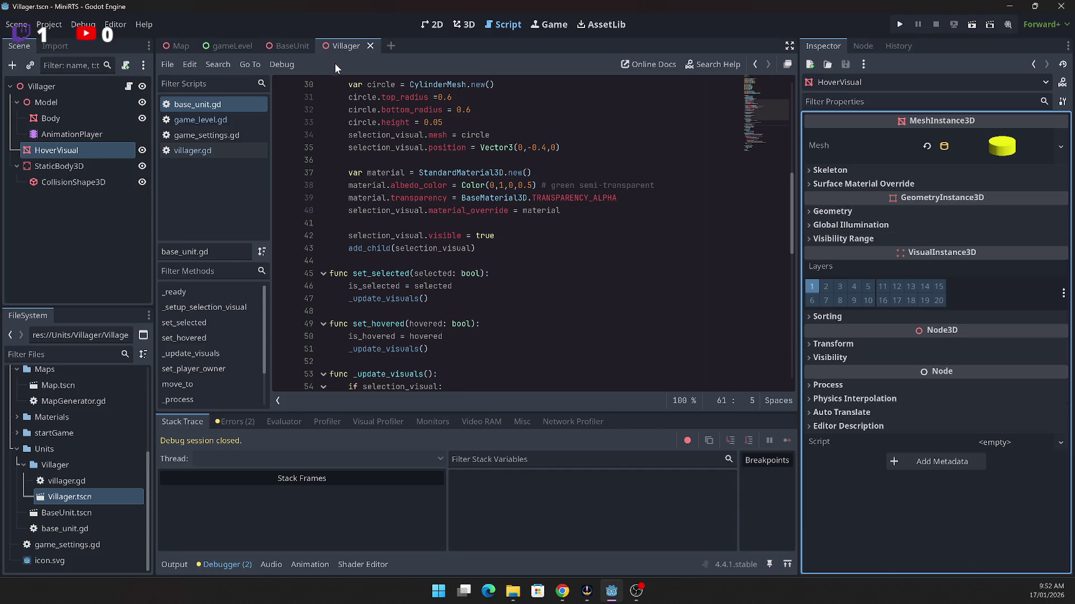
pyautogui.click(280, 45)
pyautogui.doubleClick(485, 236)
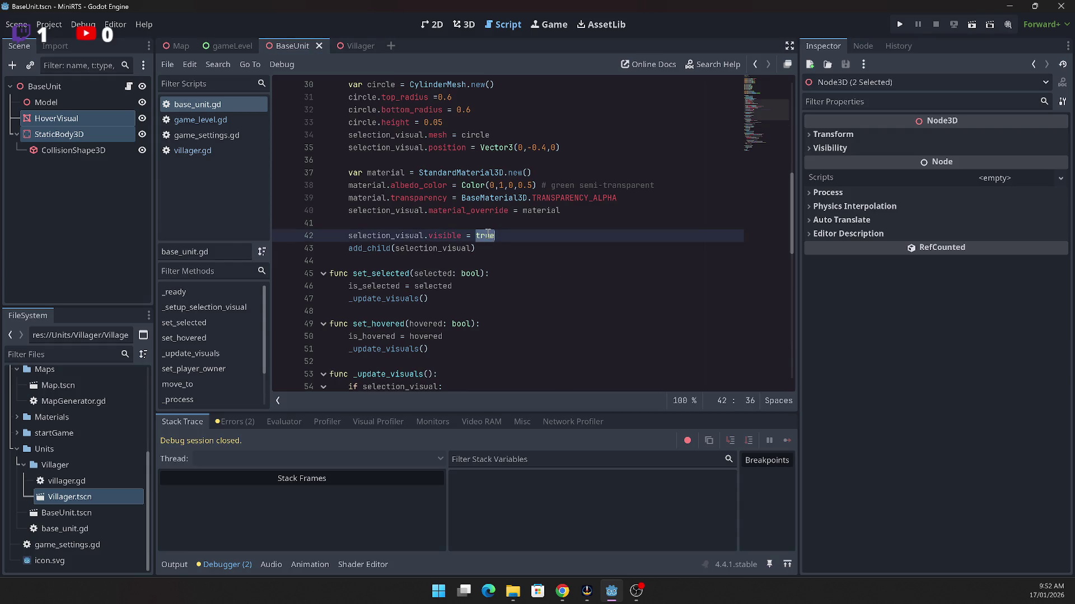
# Step: Change line 42 to selection_visual.visible = false and save
pyautogui.write('fals')
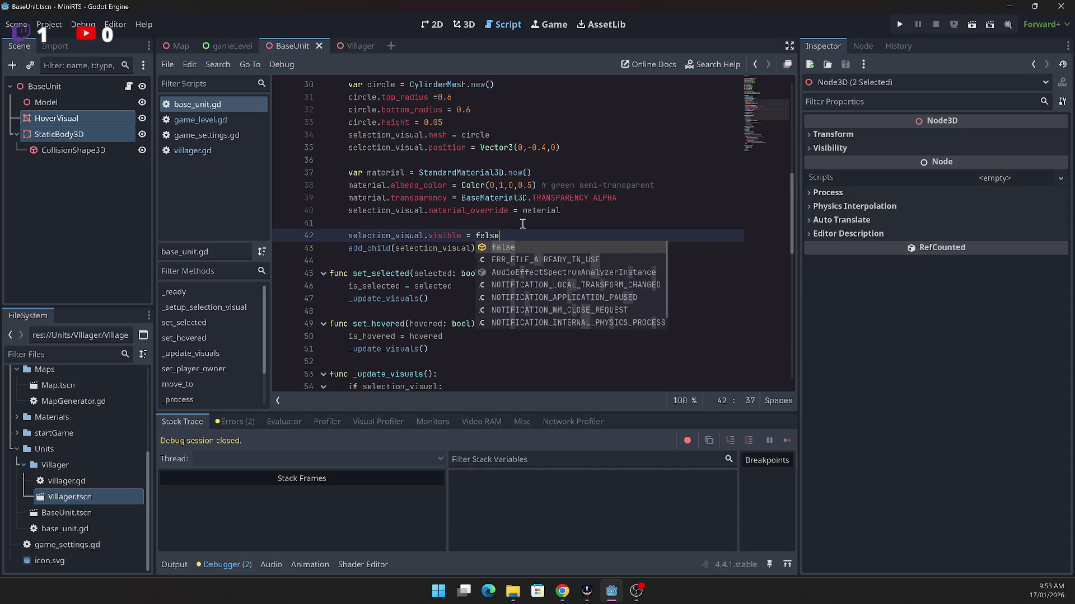
pyautogui.press('Return')
pyautogui.hotkey('ctrl', 's')
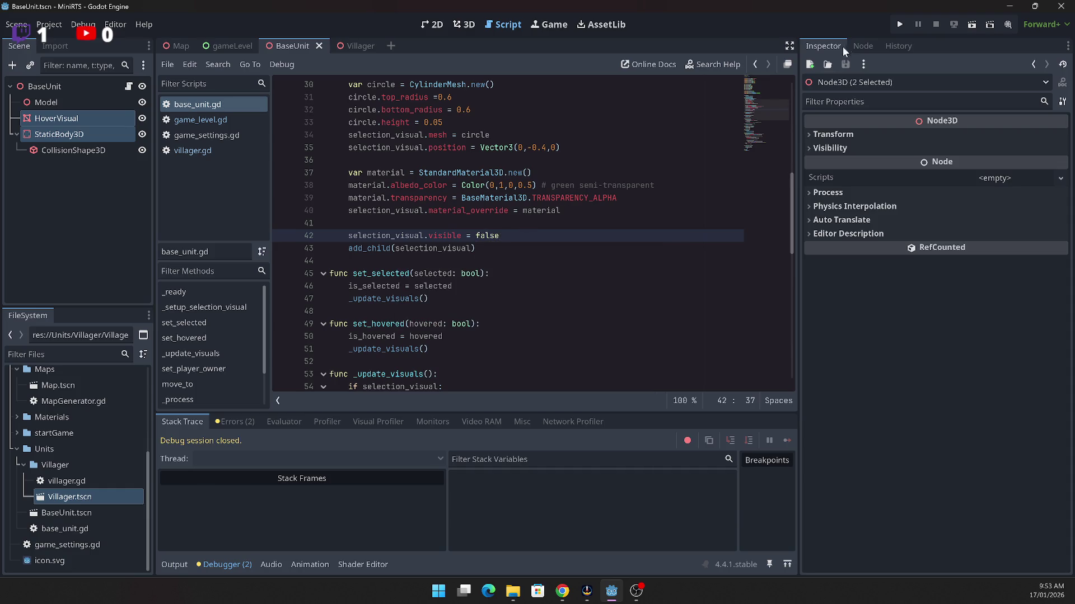
# Step: Test-run a match, order two units to move, then exit back to the editor
pyautogui.click(899, 25)
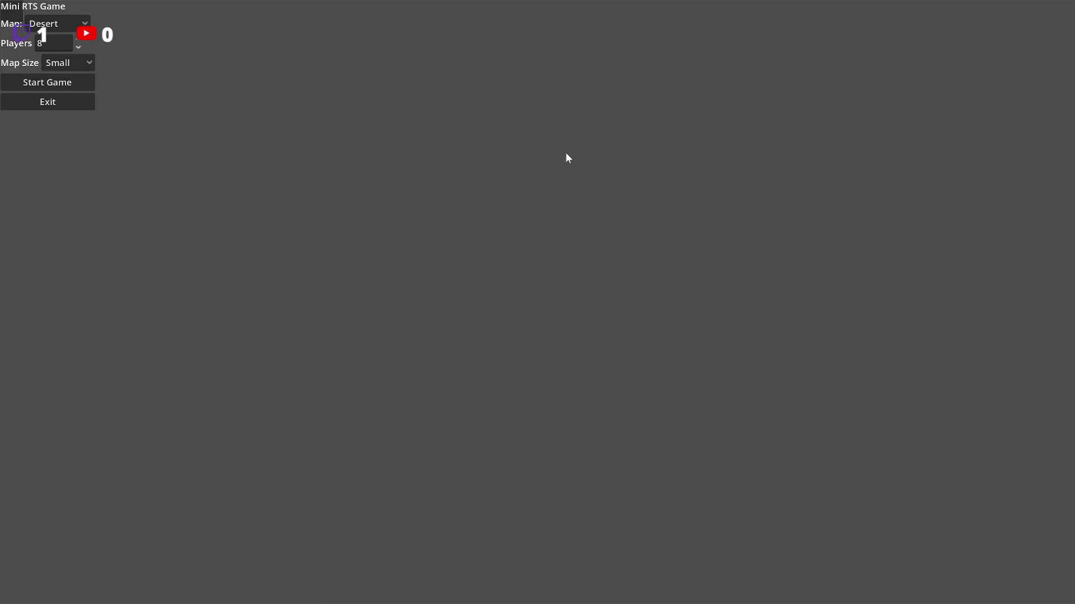
pyautogui.click(84, 82)
pyautogui.rightClick(368, 250)
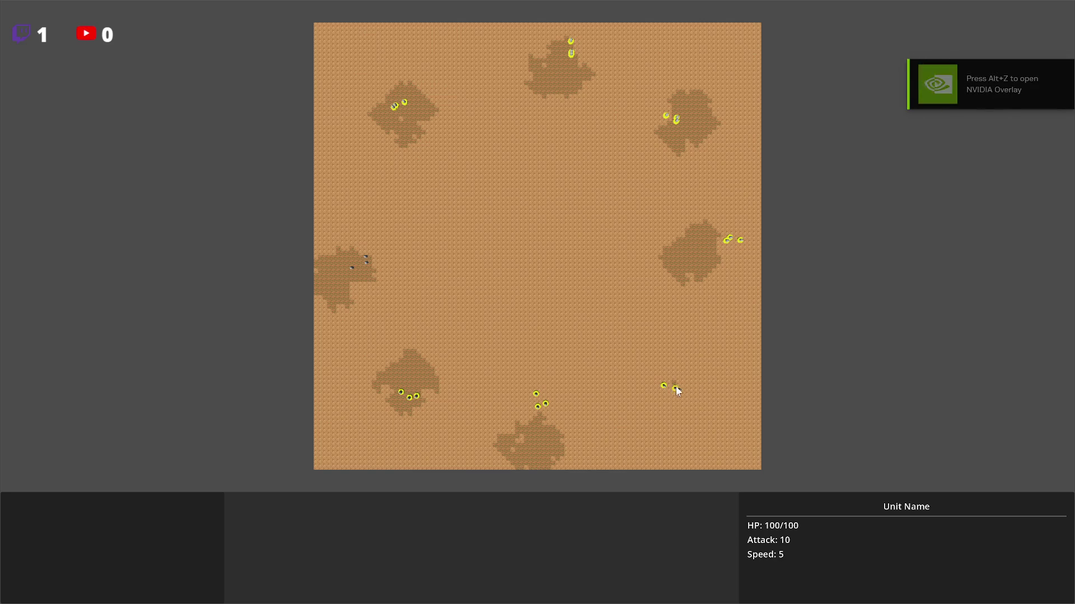
pyautogui.press('Escape')
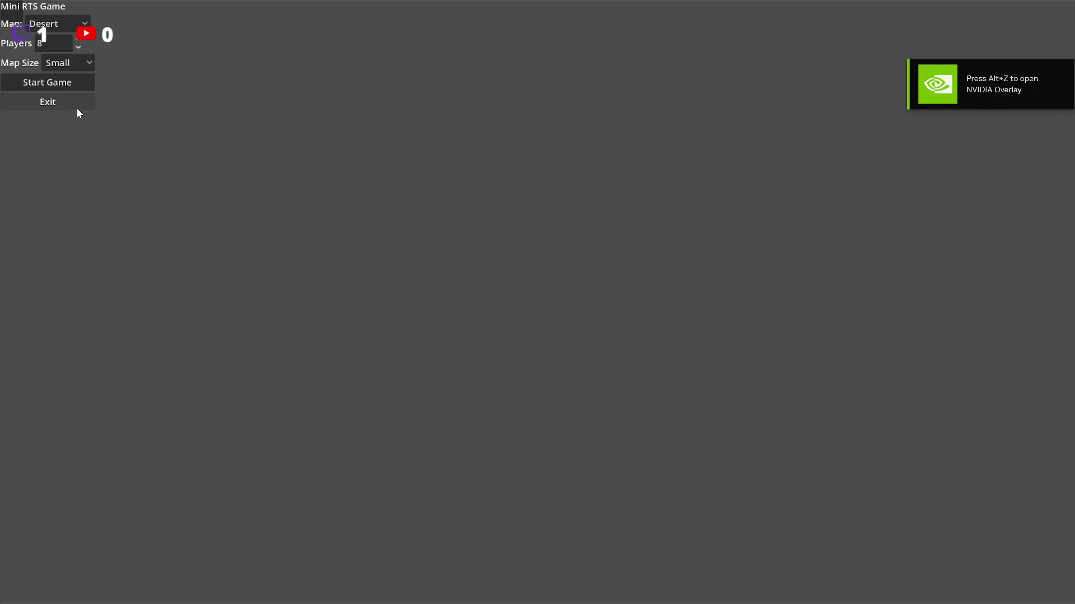
pyautogui.click(79, 108)
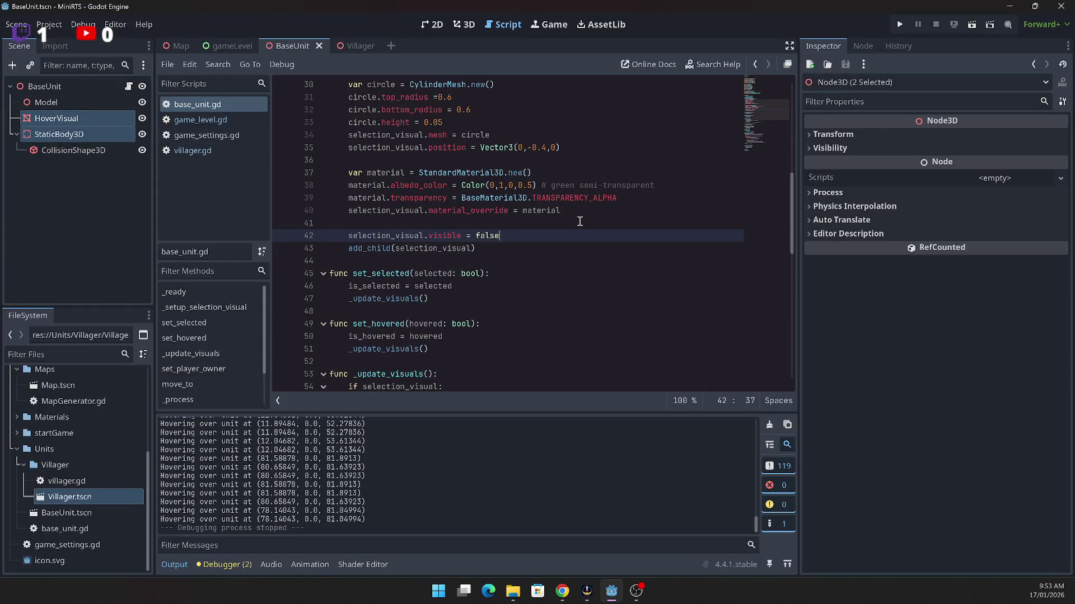
# Step: Review base_unit.gd from current_health to top_radius and inspect CollisionShape3D's shape
pyautogui.click(548, 274)
pyautogui.scroll(1, 506, 262)
pyautogui.scroll(2, 506, 262)
pyautogui.scroll(-4, 511, 262)
pyautogui.scroll(6, 511, 262)
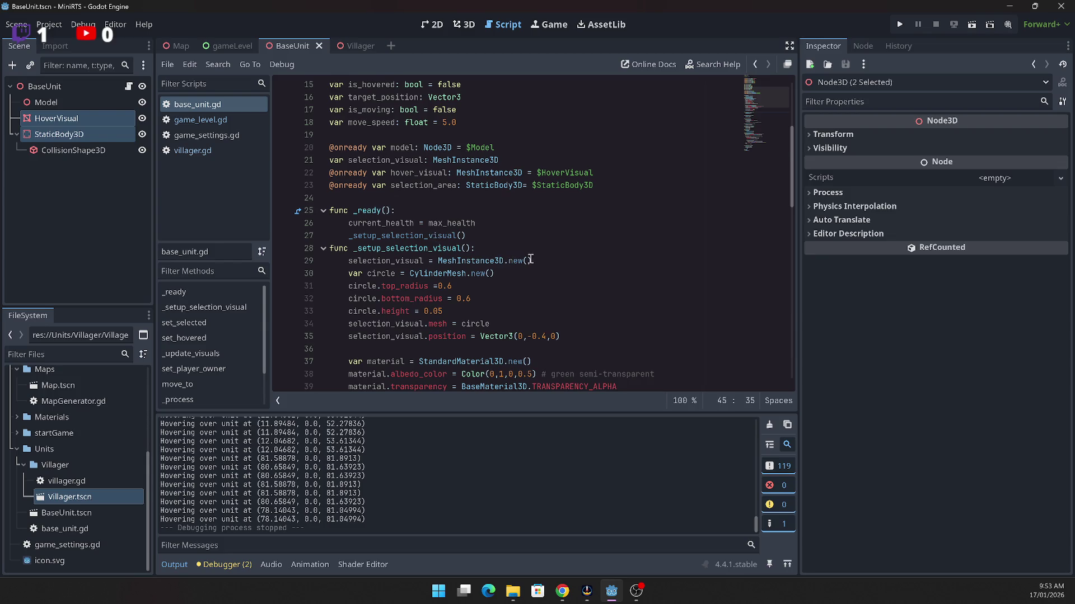
pyautogui.scroll(-6, 530, 259)
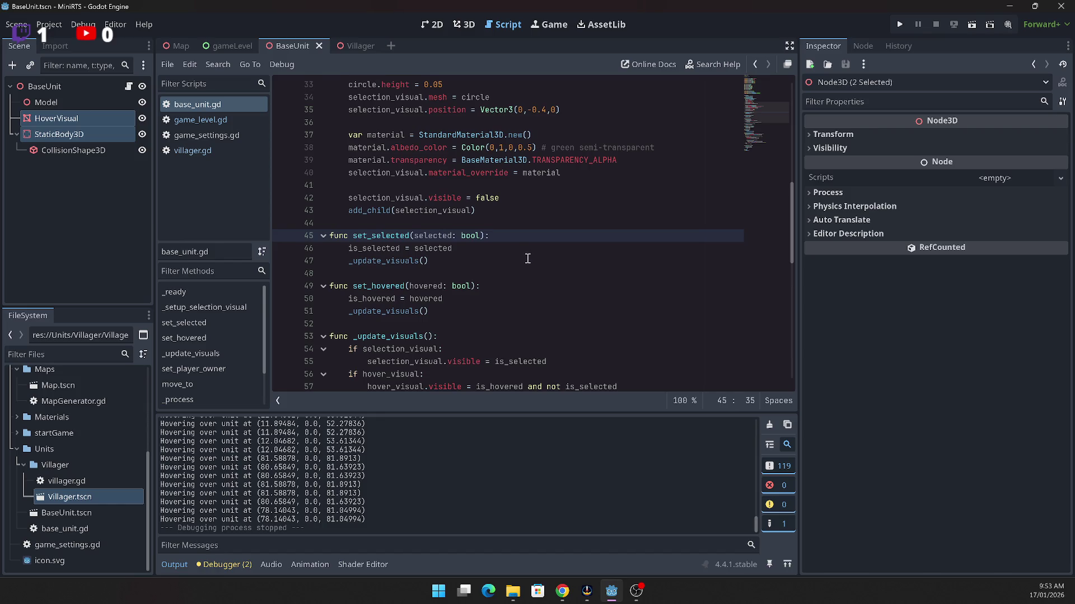
pyautogui.scroll(3, 527, 258)
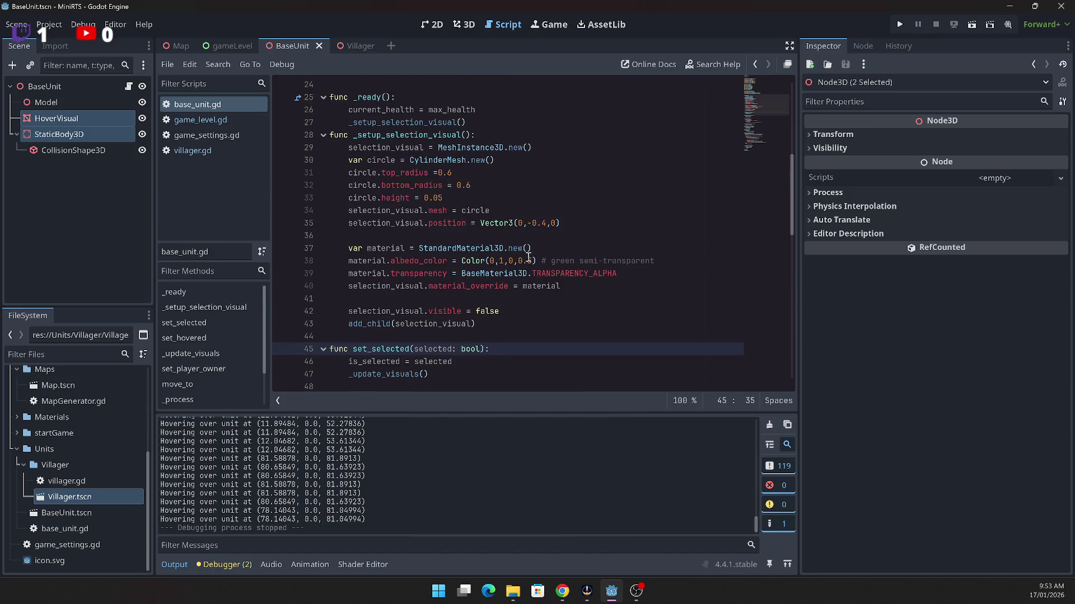
pyautogui.scroll(1, 528, 257)
pyautogui.scroll(2, 528, 258)
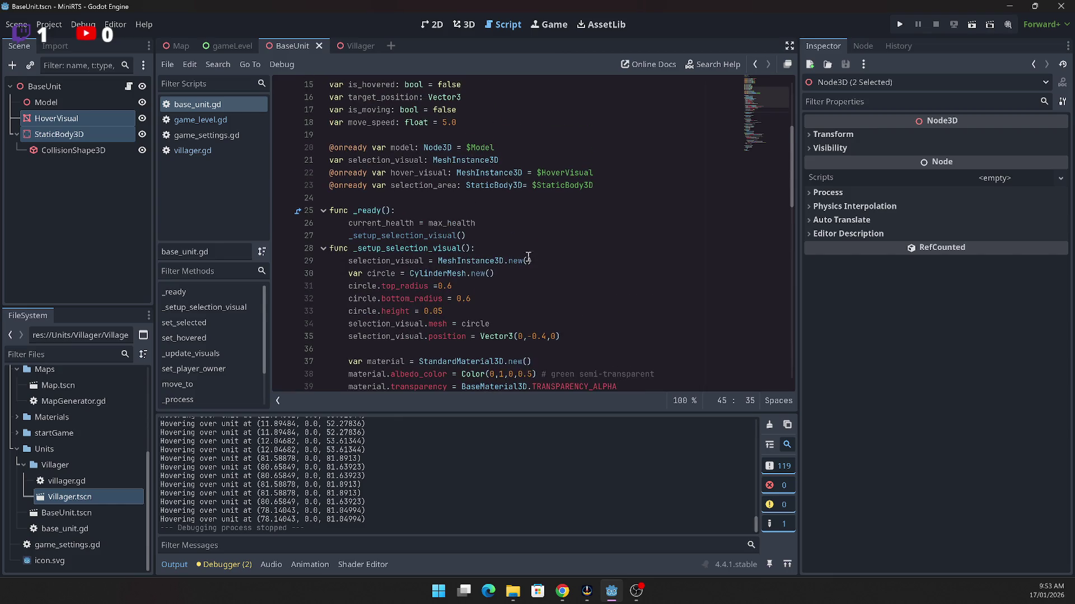
pyautogui.click(655, 225)
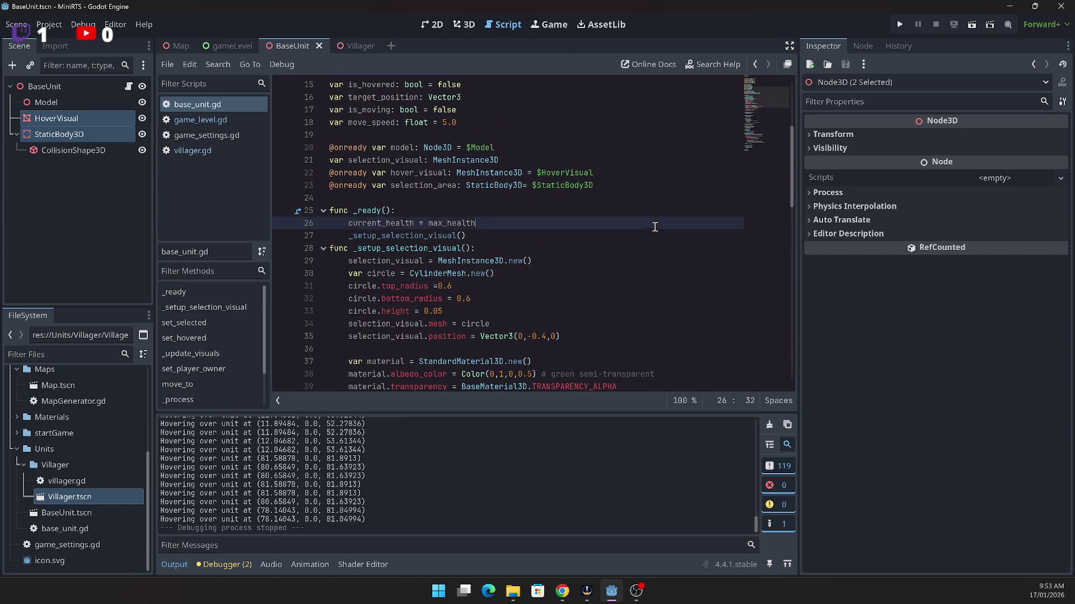
pyautogui.click(588, 285)
pyautogui.scroll(-2, 587, 280)
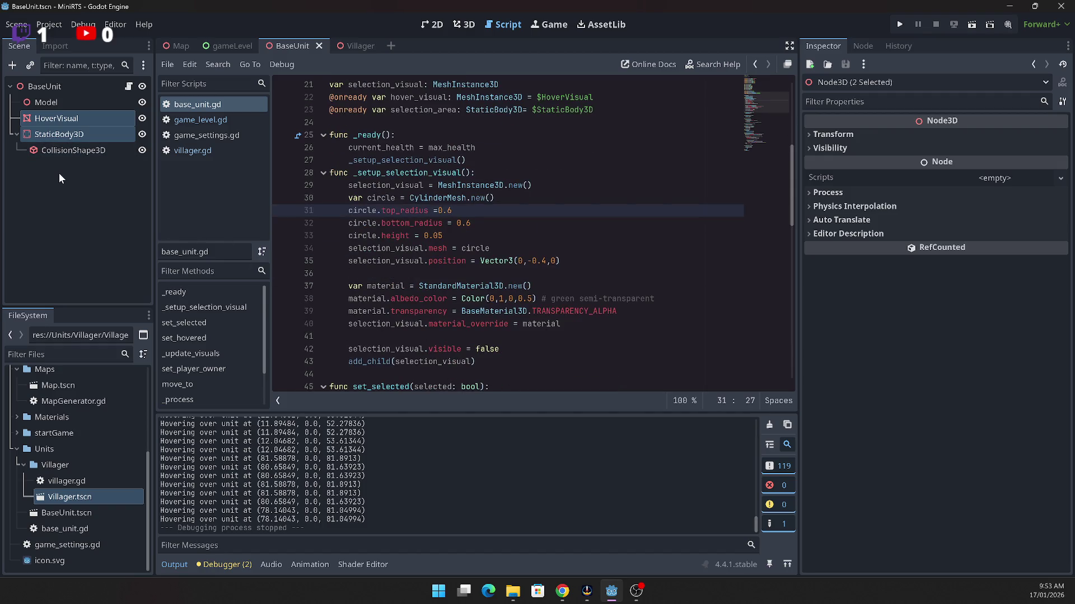
pyautogui.click(54, 149)
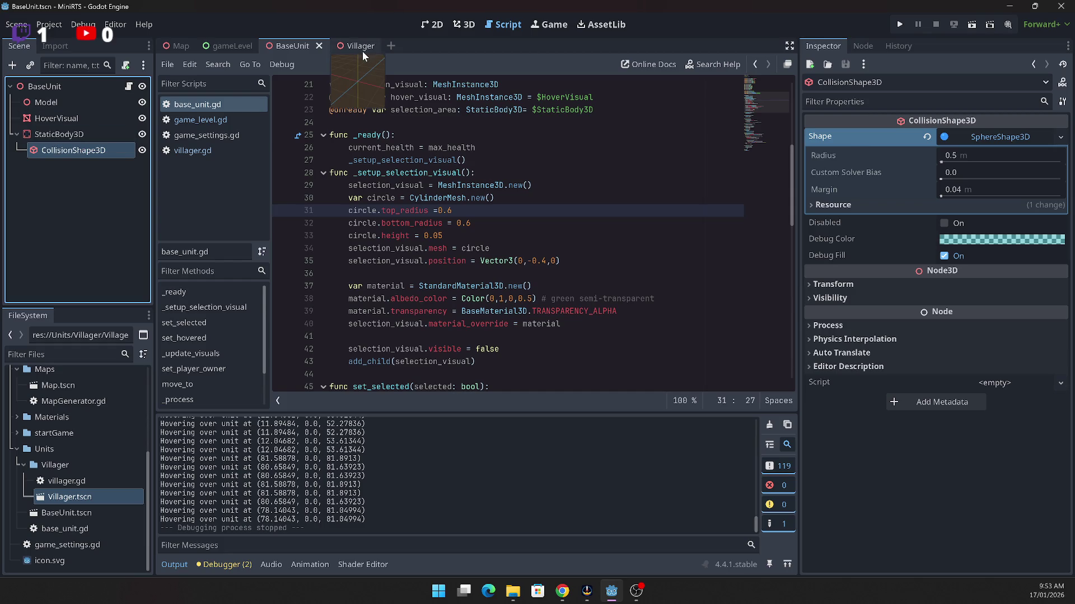
# Step: Open Villager.tscn and uncheck Visible on its HoverVisual node using the 'vis' Inspector filter
pyautogui.click(79, 498)
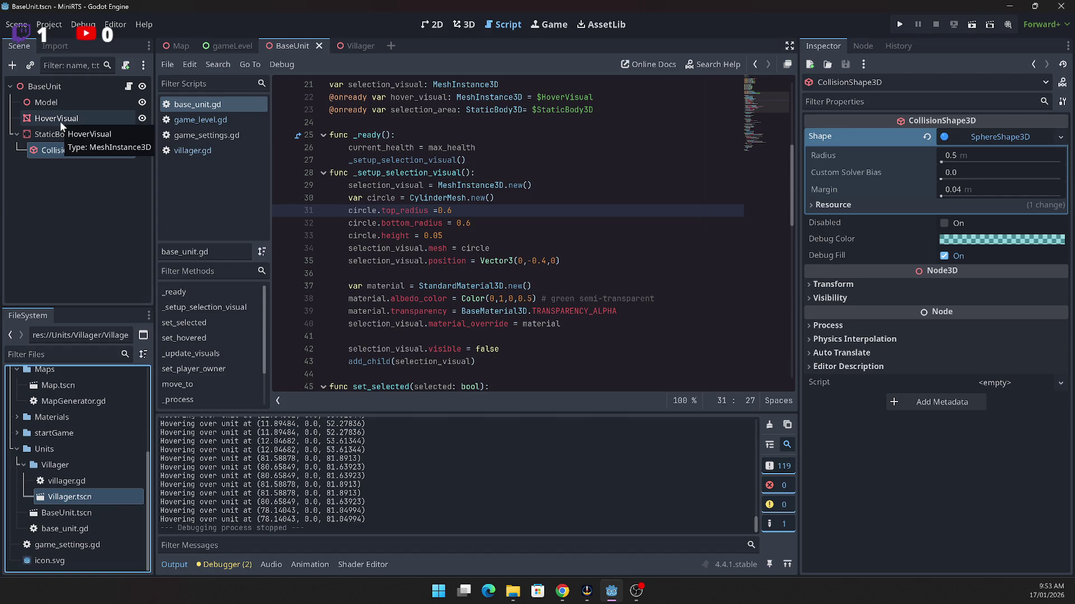
pyautogui.doubleClick(49, 499)
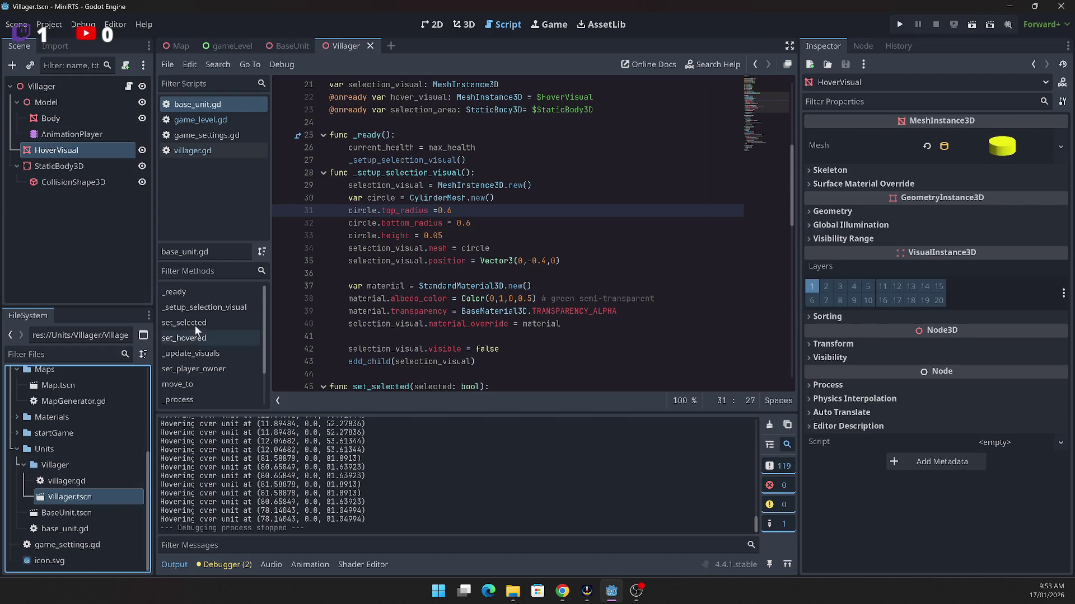
pyautogui.click(59, 152)
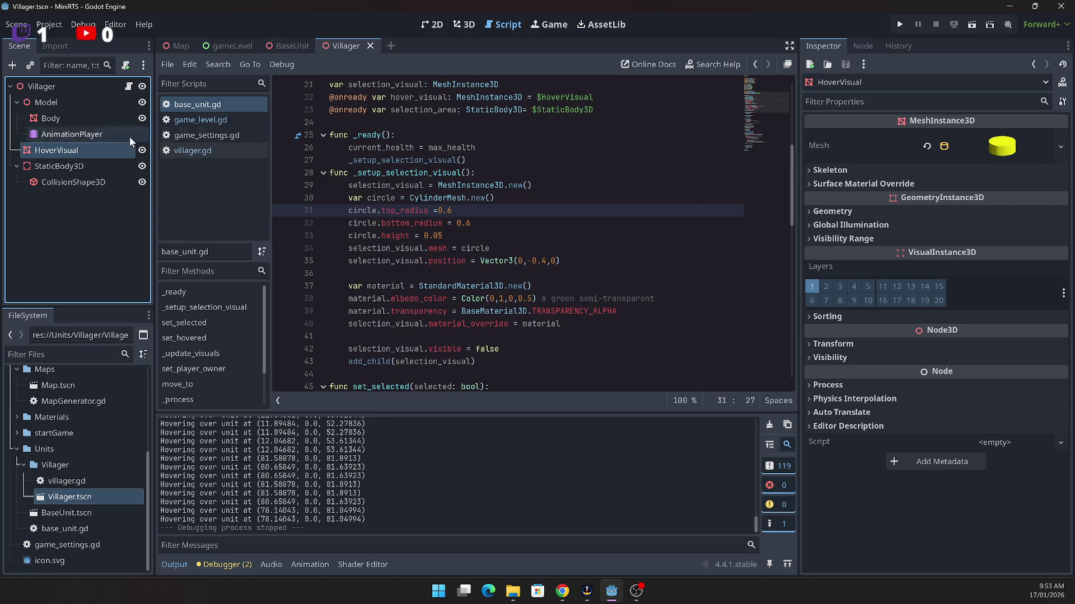
pyautogui.click(866, 103)
pyautogui.write('vis')
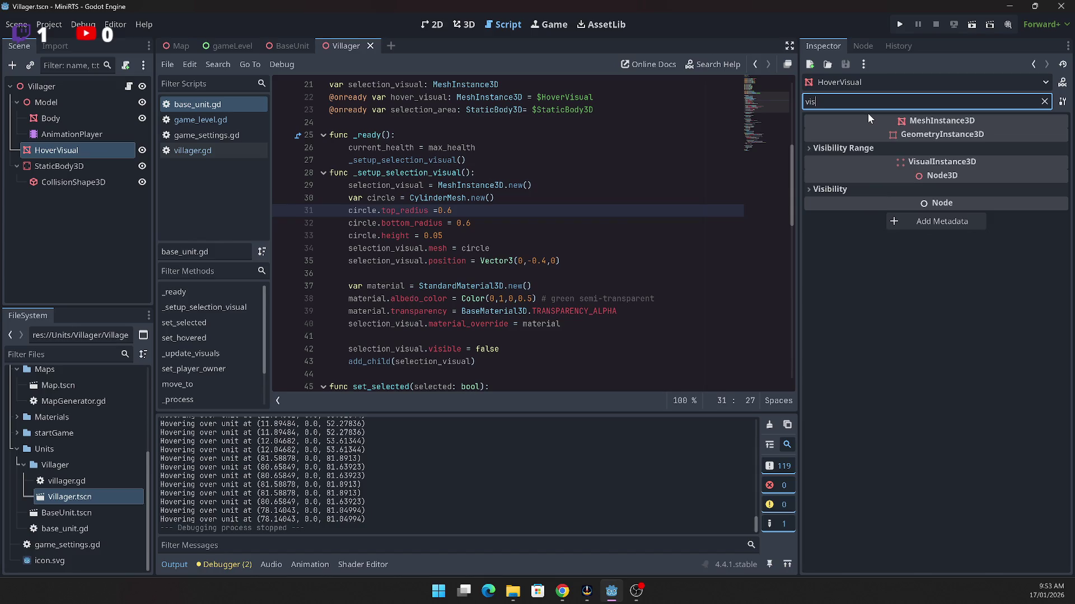
pyautogui.click(811, 188)
pyautogui.click(960, 206)
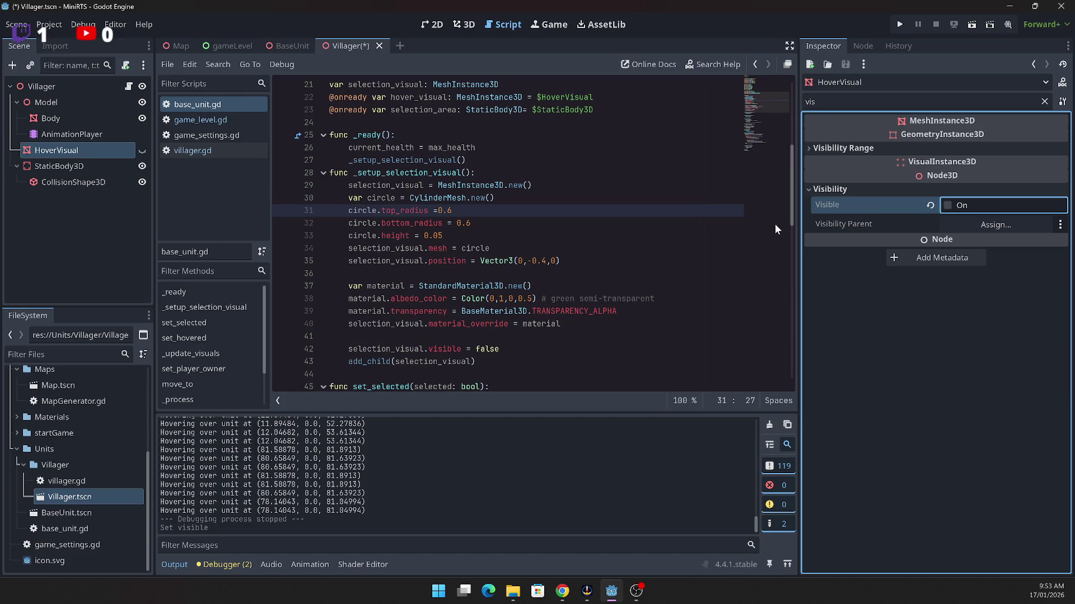
pyautogui.click(899, 25)
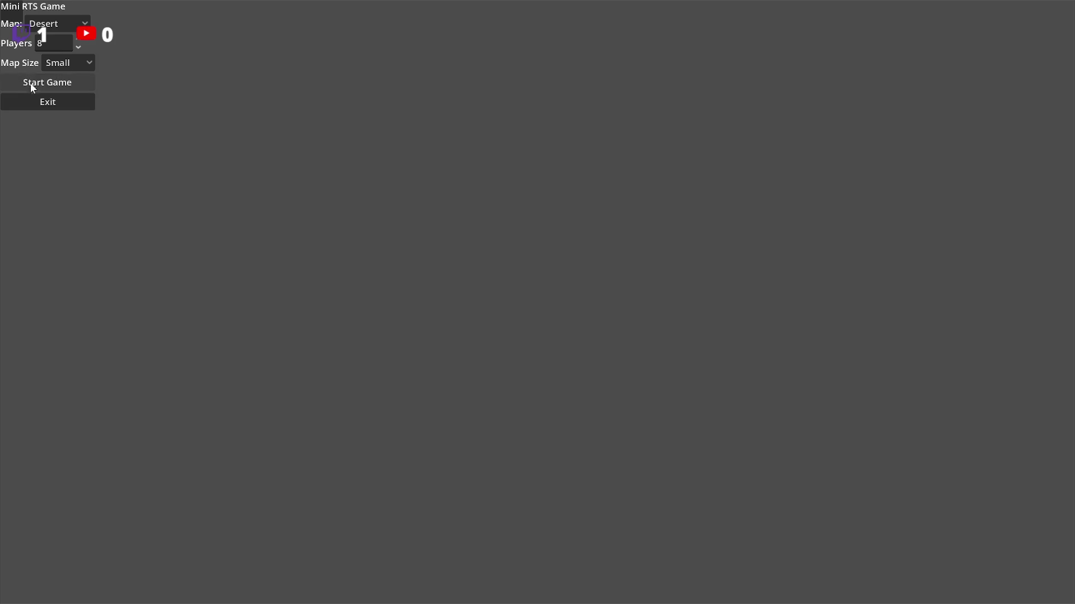
# Step: Play a desert-map match testing unit selection, then exit to the editor
pyautogui.click(33, 86)
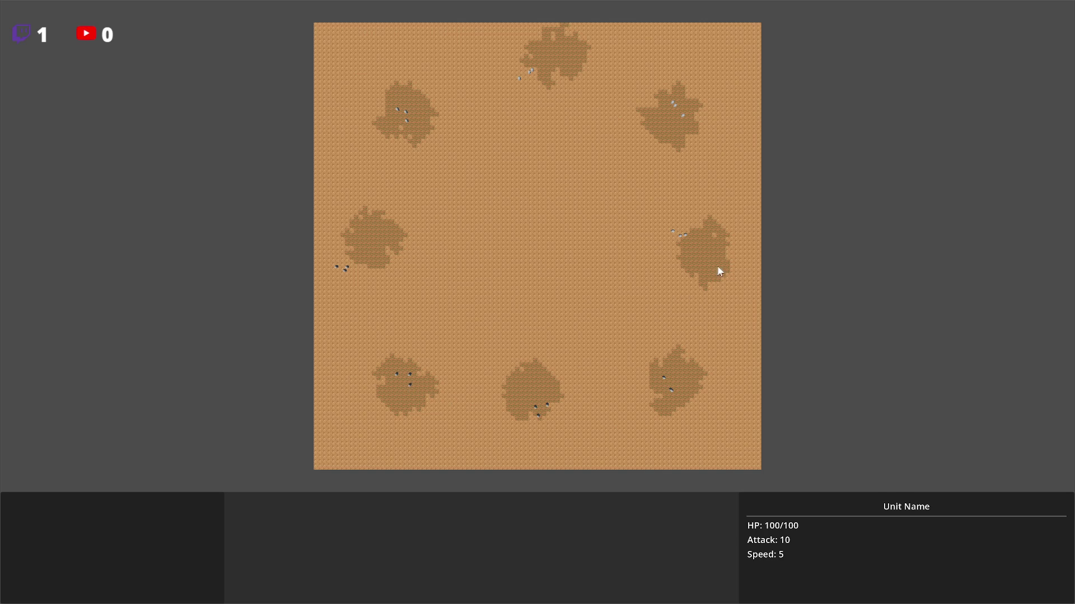
pyautogui.press('Escape')
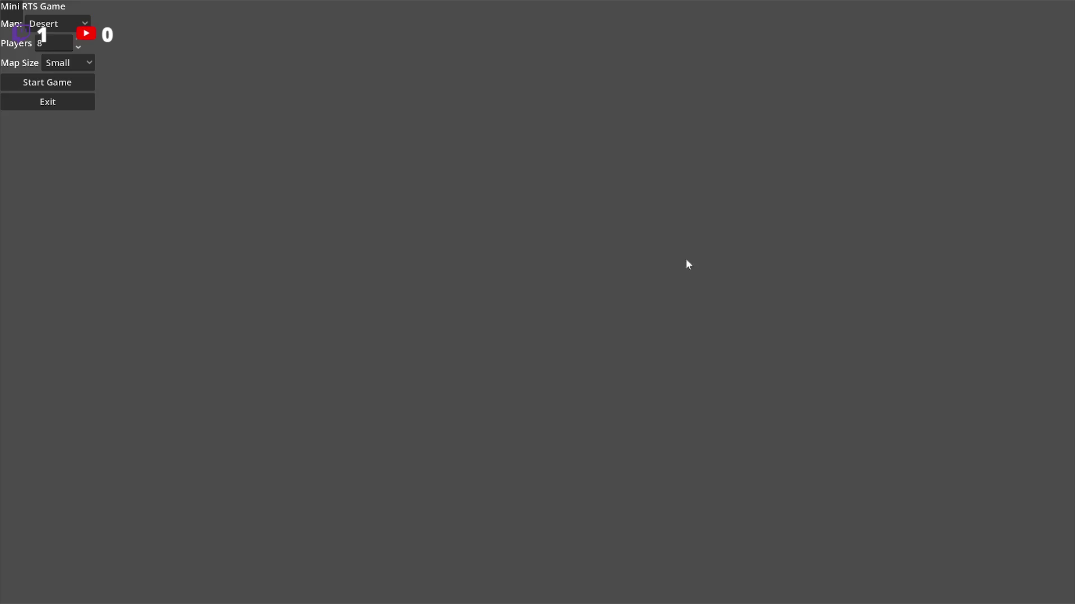
pyautogui.click(76, 100)
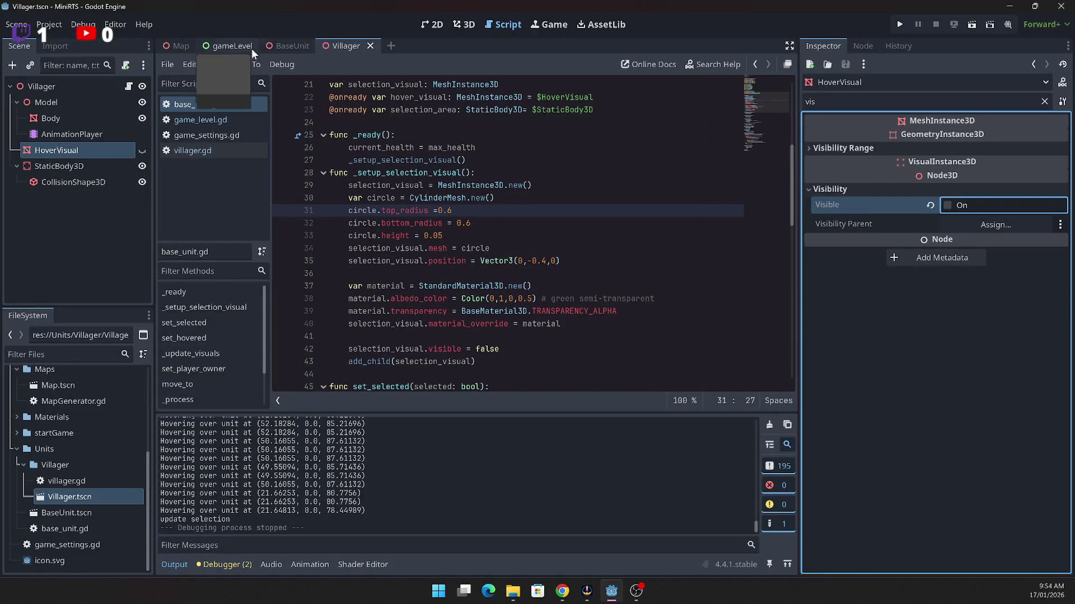
# Step: In game_level.gd, delete the update-selection debug print and uncomment the _update_selection call
pyautogui.click(230, 45)
pyautogui.click(209, 122)
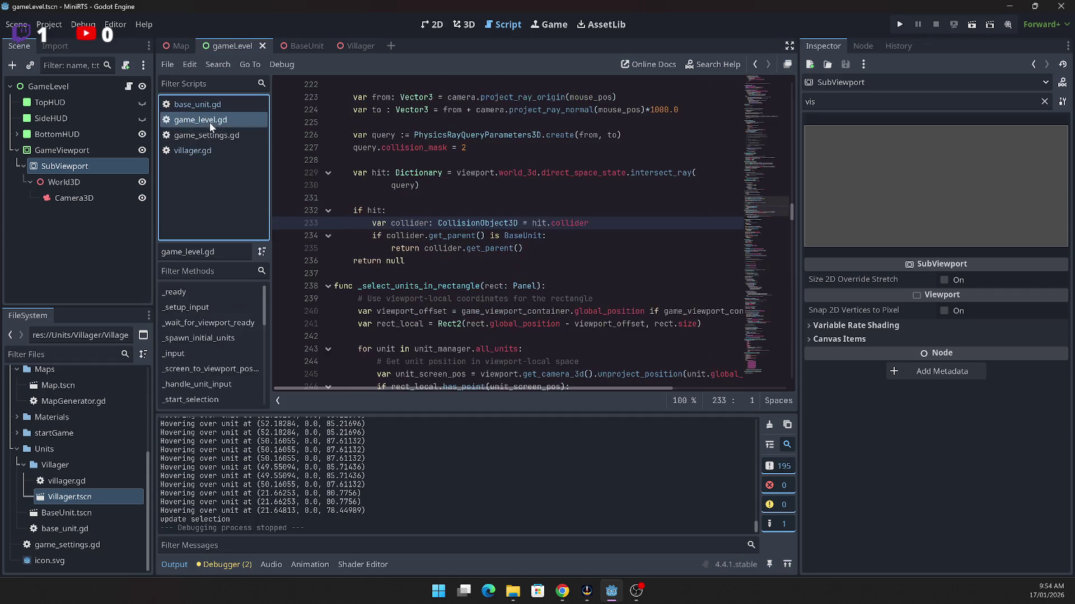
pyautogui.scroll(12, 523, 314)
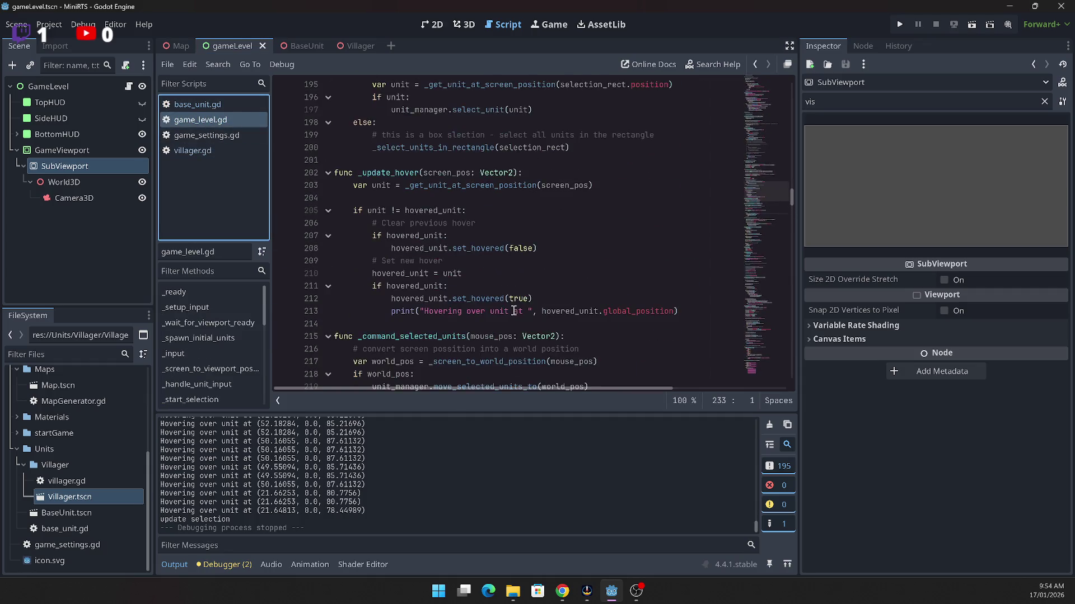
pyautogui.scroll(15, 512, 312)
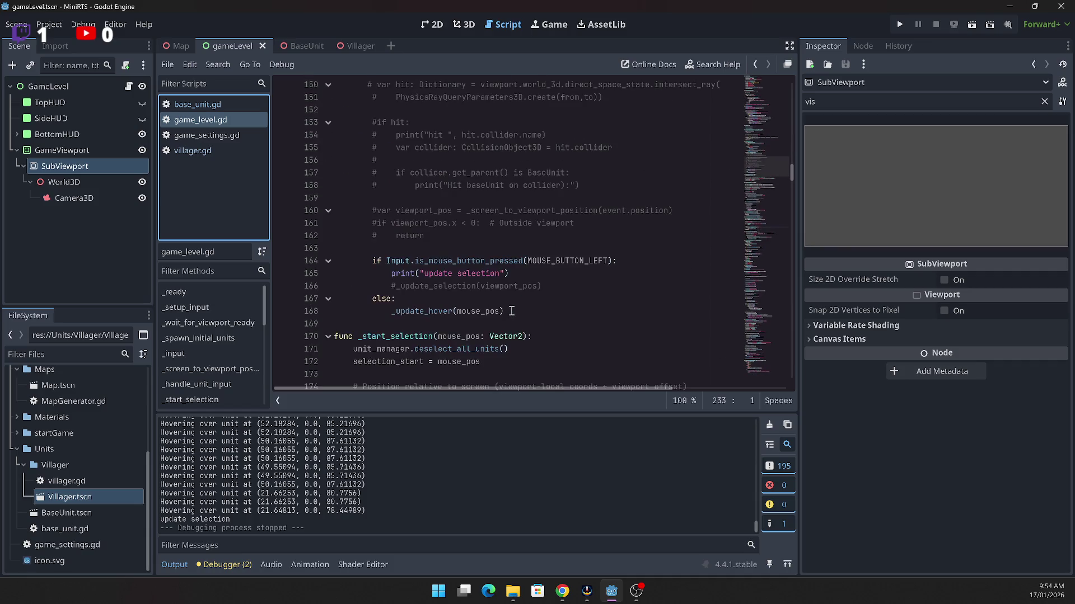
pyautogui.scroll(-1, 471, 268)
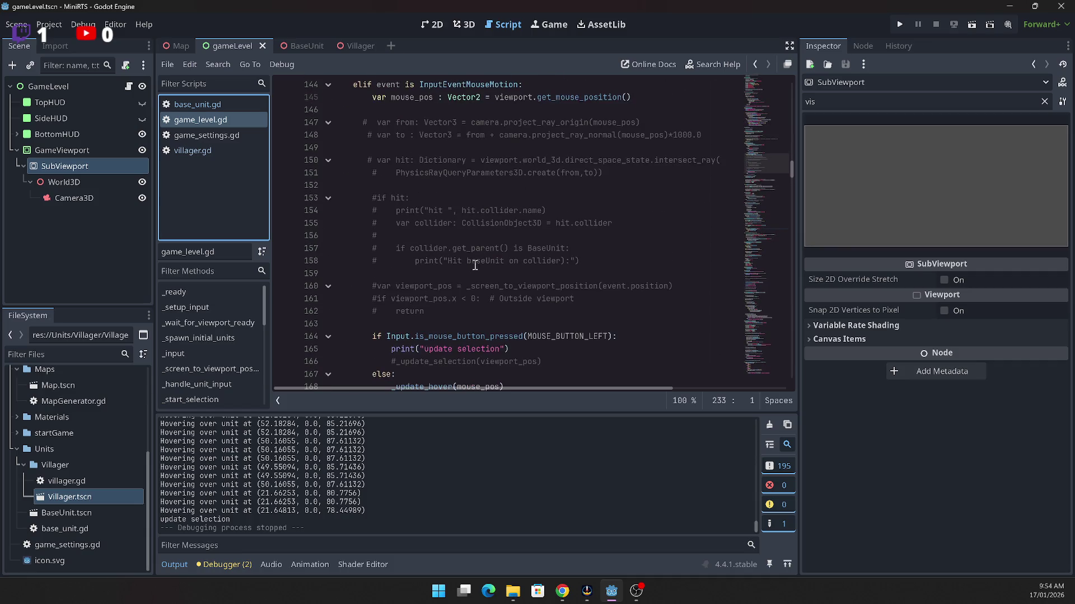
pyautogui.scroll(-2, 471, 268)
pyautogui.click(532, 275)
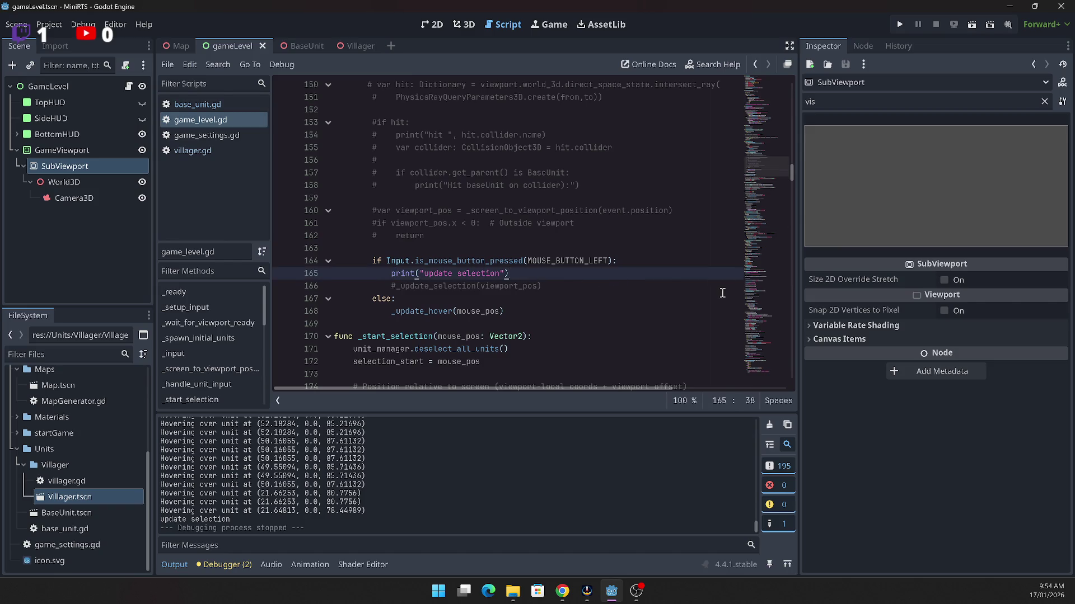
pyautogui.hotkey('shift', 'Home')
pyautogui.press('BackSpace')
pyautogui.press('Down')
pyautogui.hotkey('ctrl', 'k')
pyautogui.press('Up')
pyautogui.press('Up')
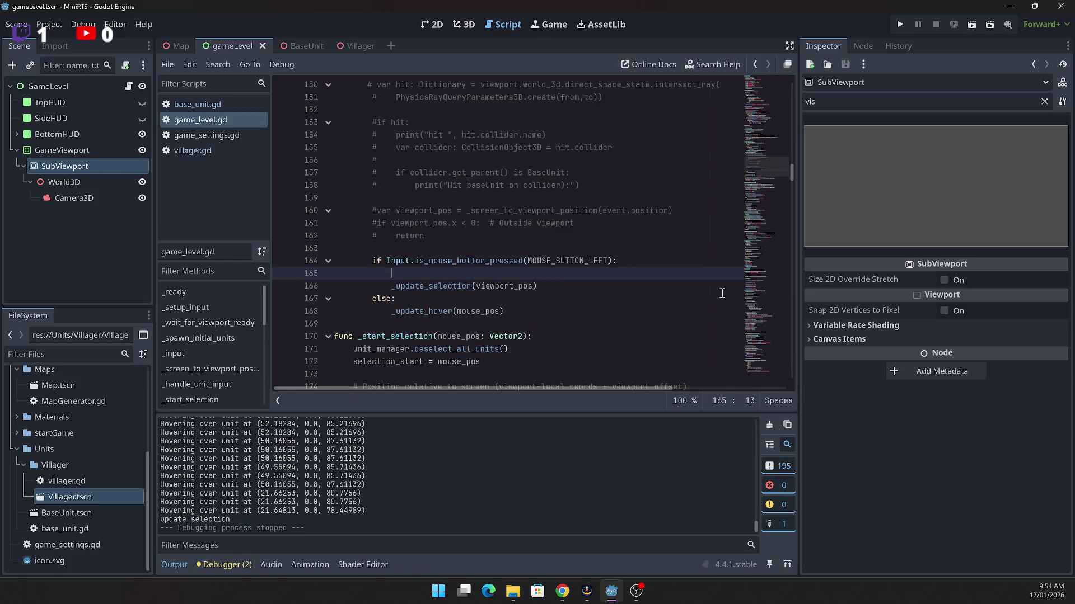
pyautogui.press('End')
pyautogui.press('Delete')
# Step: Replace the viewport_pos argument with mouse_pos
pyautogui.doubleClick(470, 298)
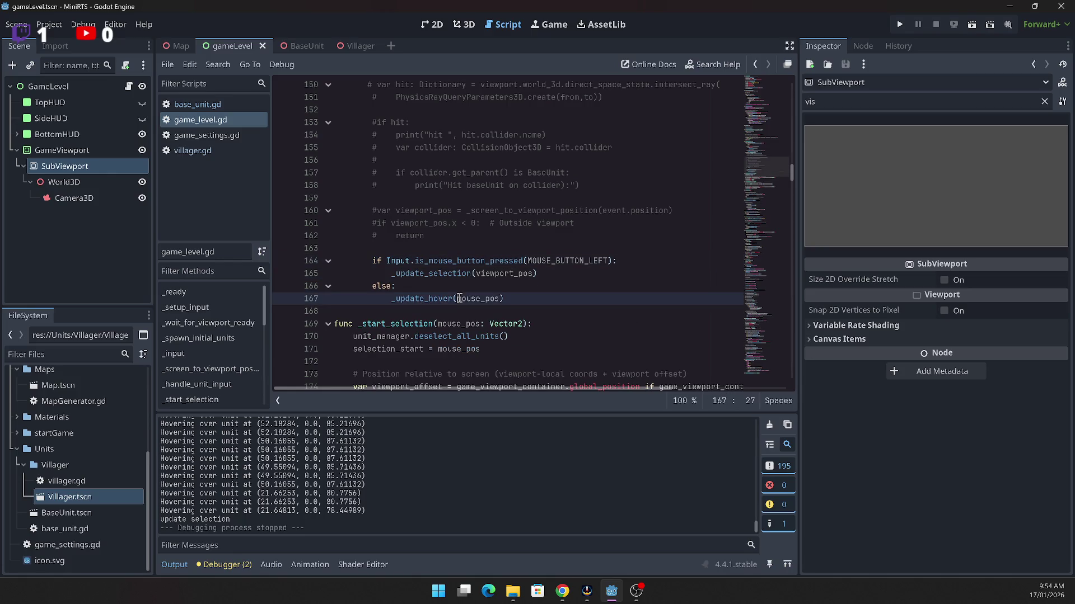
pyautogui.click(511, 273)
pyautogui.doubleClick(511, 274)
pyautogui.write('mouse_pos')
# Step: Inspect the _update_selection function definition and highlight its other uses
pyautogui.doubleClick(431, 273)
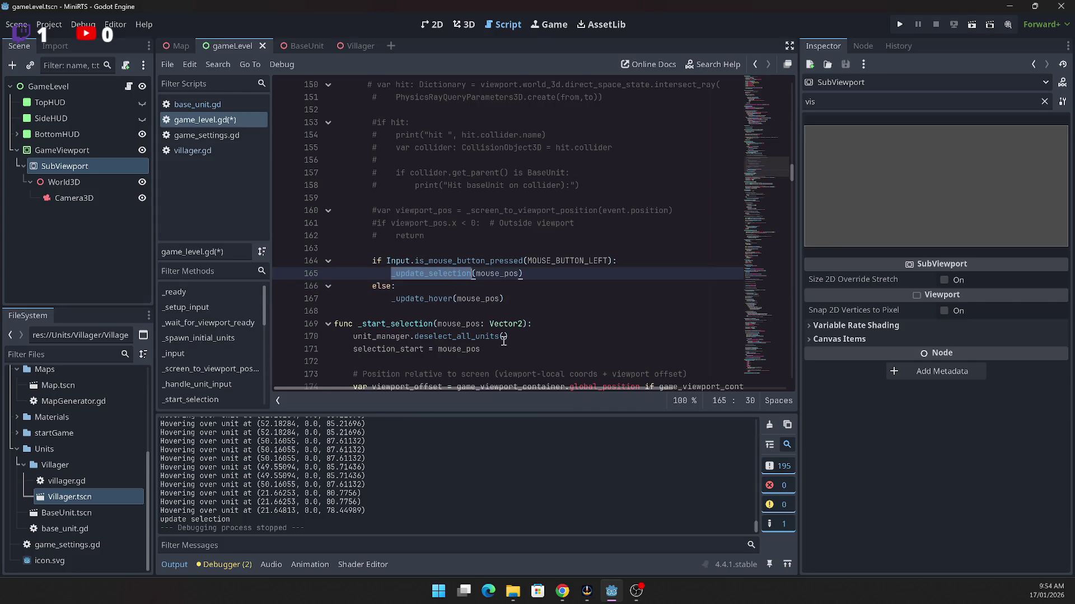
pyautogui.scroll(-3, 500, 332)
pyautogui.scroll(-2, 499, 332)
pyautogui.click(472, 223)
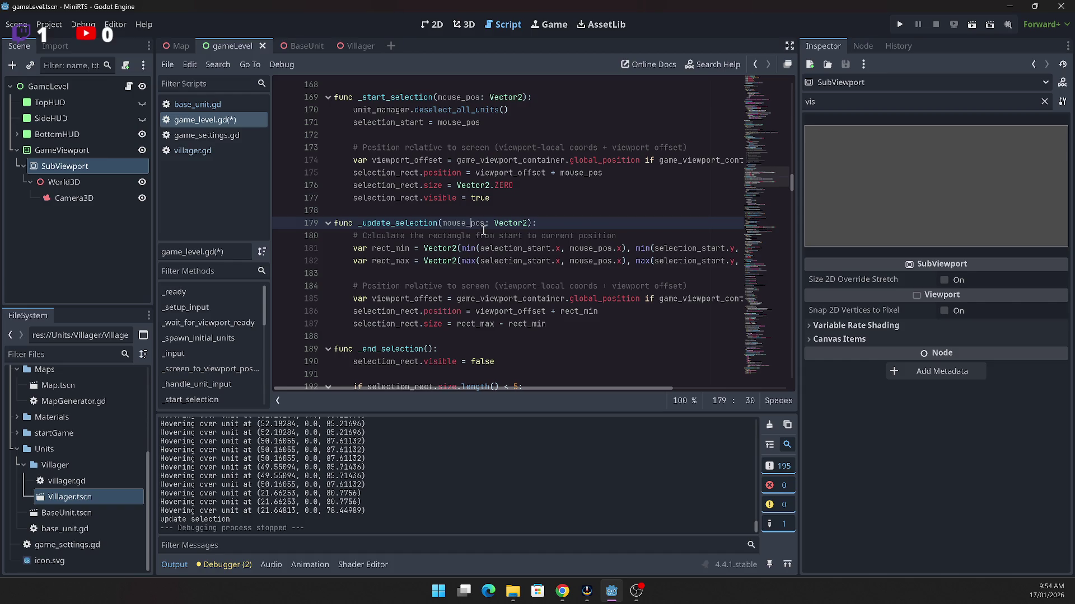
pyautogui.scroll(6, 417, 214)
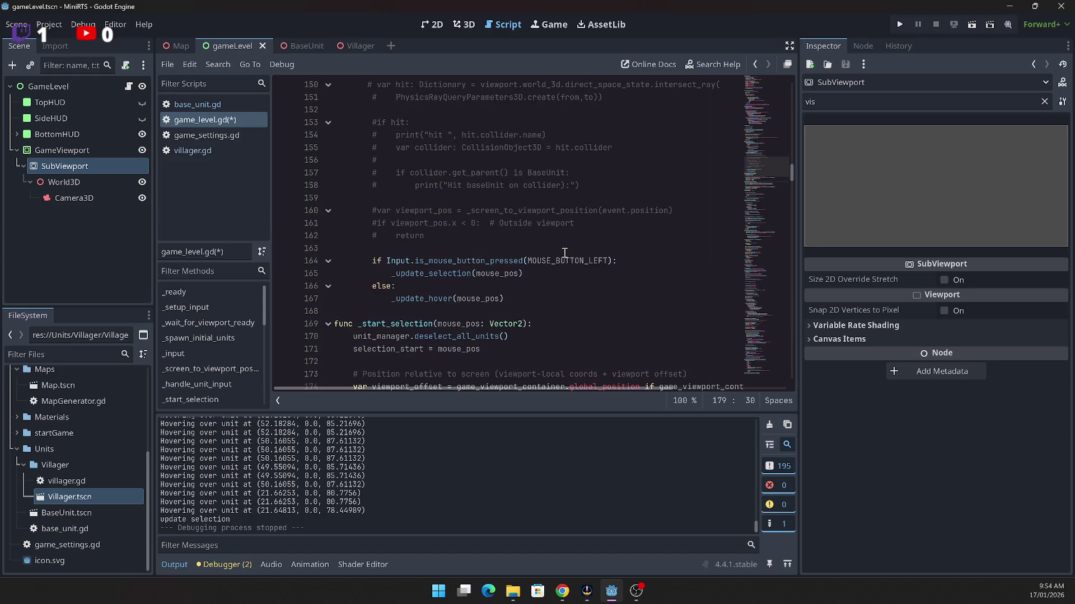
pyautogui.scroll(-2, 562, 253)
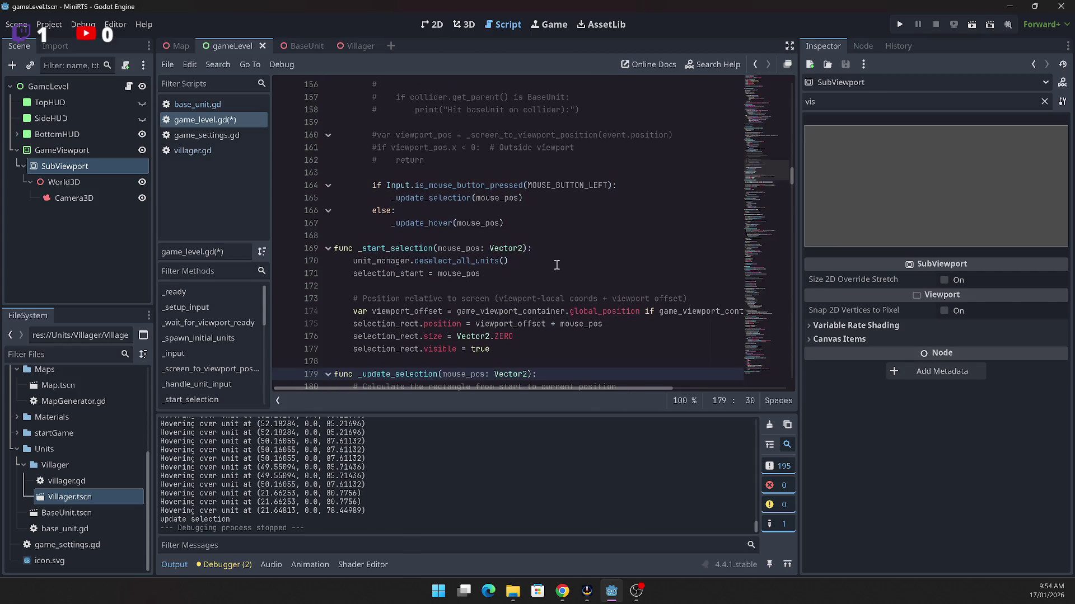
pyautogui.tripleClick(448, 198)
pyautogui.click(449, 203)
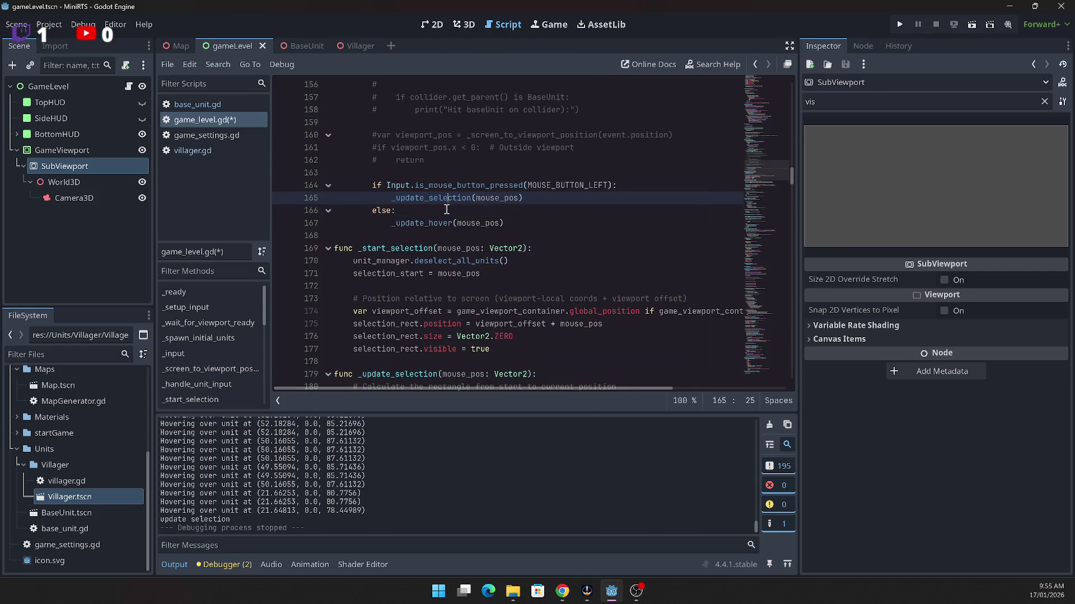
pyautogui.doubleClick(447, 198)
# Step: Review the mouse handling in _handle_unit_input, then launch a test run
pyautogui.scroll(-4, 474, 226)
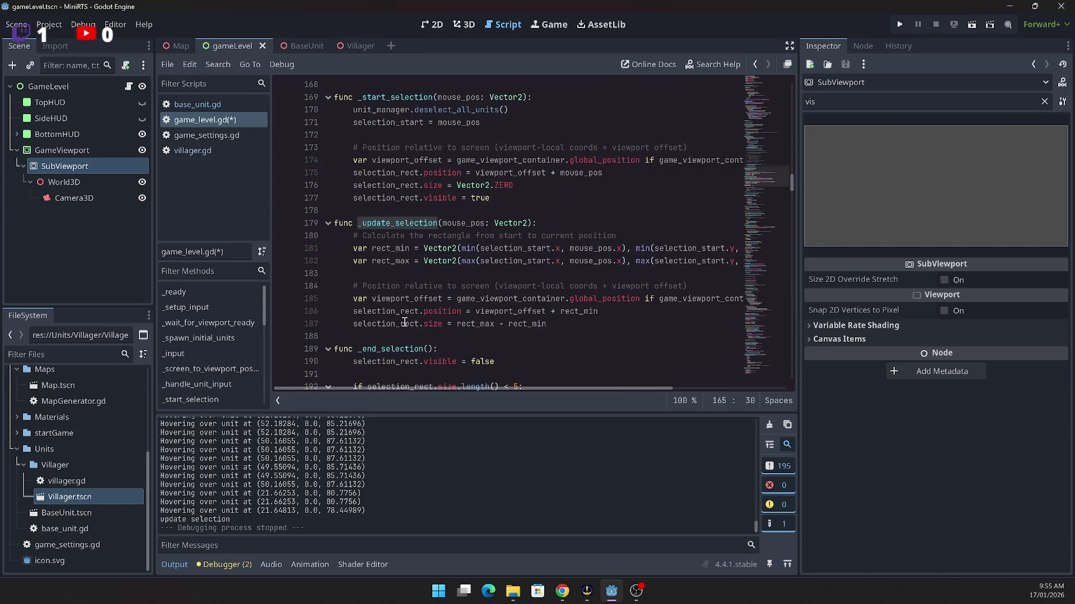
pyautogui.scroll(-2, 504, 258)
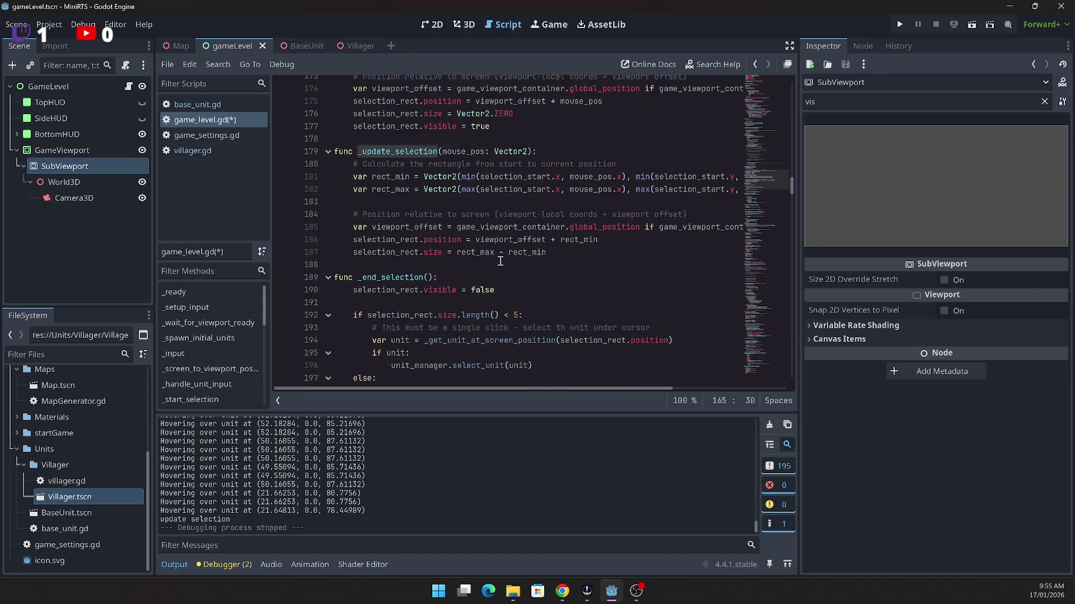
pyautogui.scroll(10, 398, 291)
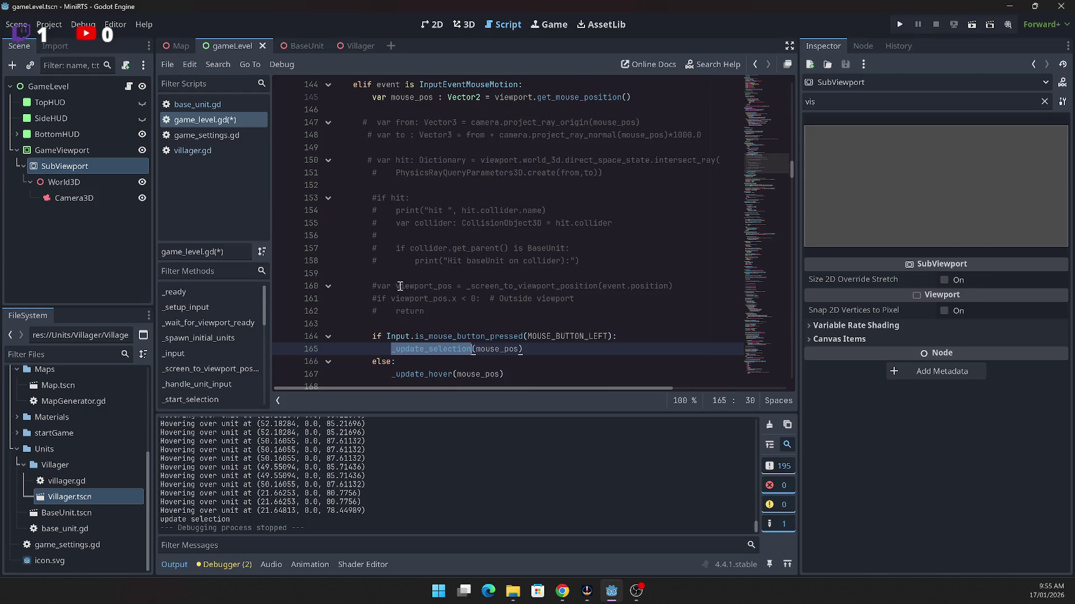
pyautogui.scroll(-4, 401, 284)
pyautogui.scroll(-3, 398, 285)
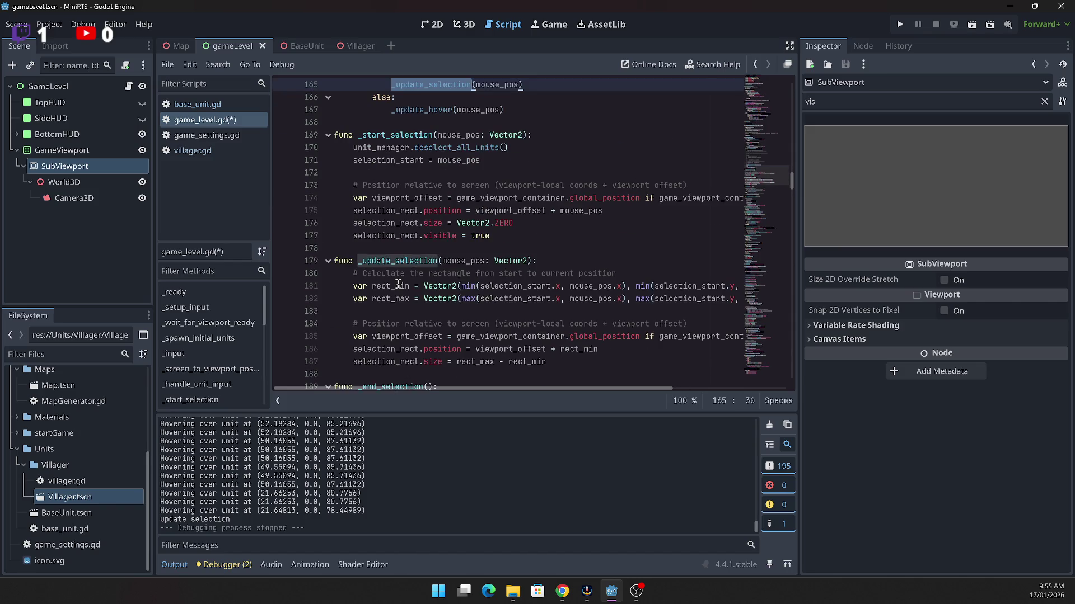
pyautogui.scroll(5, 400, 284)
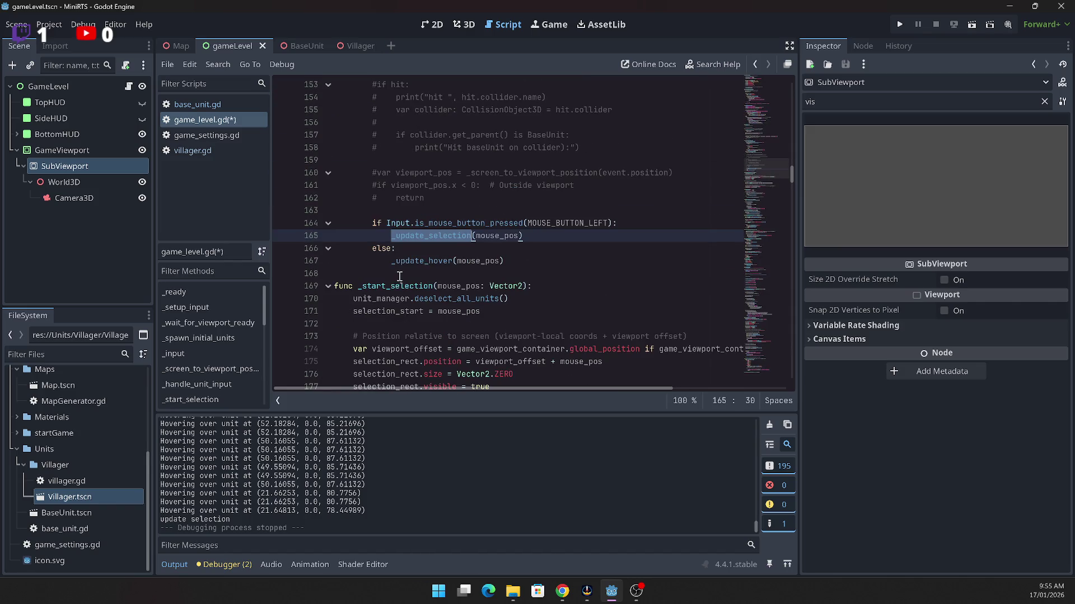
pyautogui.scroll(4, 399, 266)
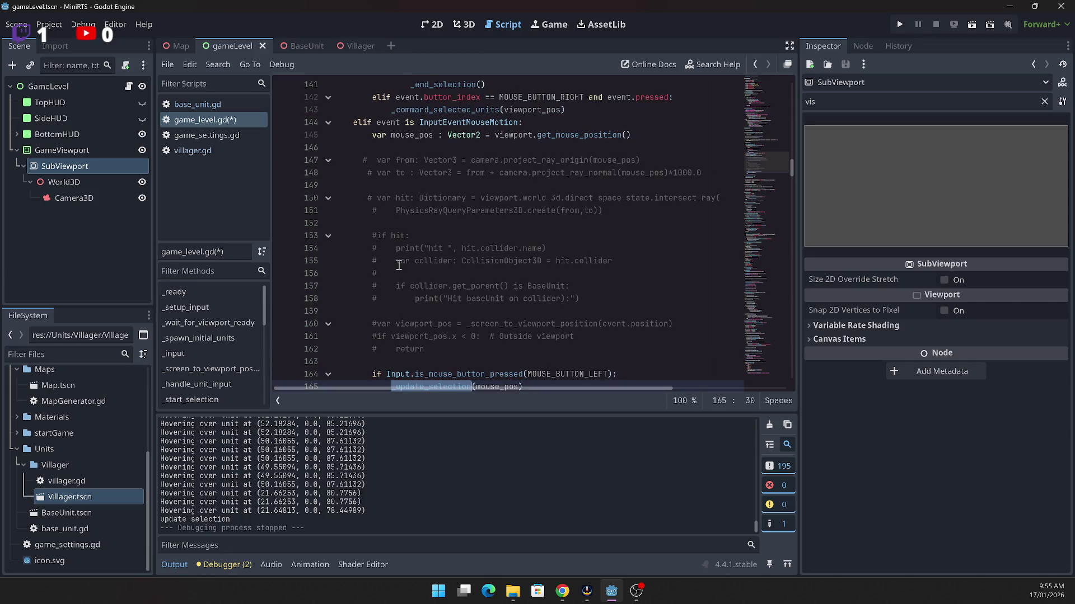
pyautogui.scroll(4, 399, 265)
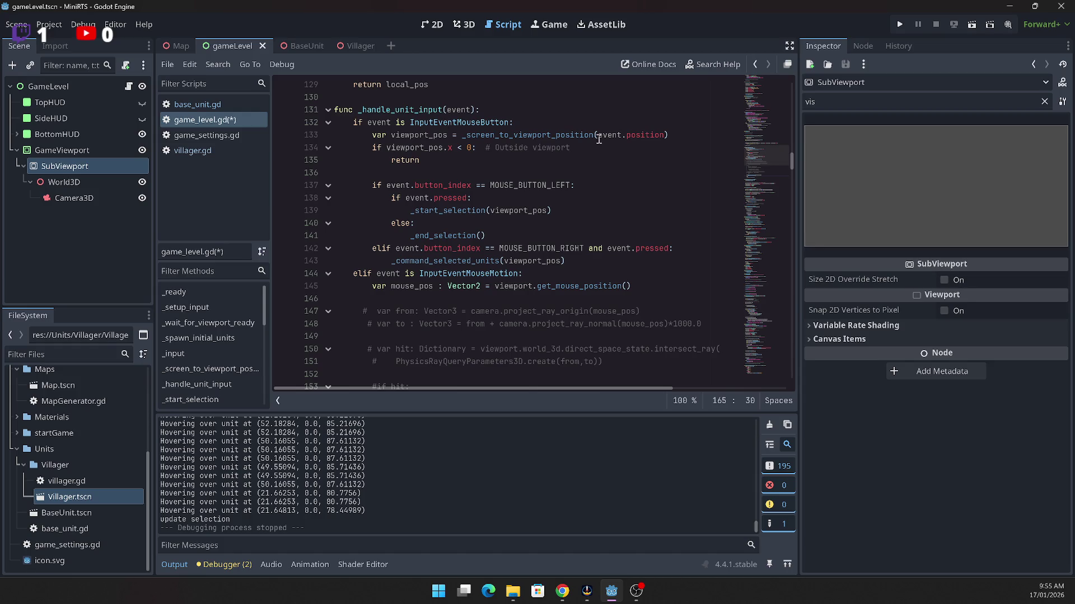
pyautogui.scroll(-1, 576, 215)
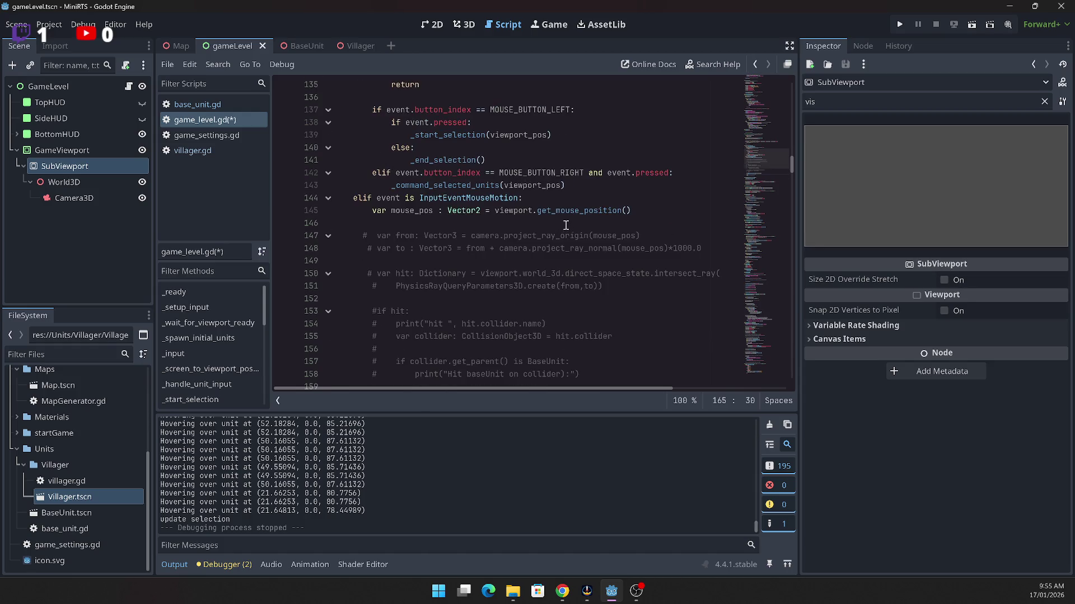
pyautogui.scroll(1, 647, 231)
pyautogui.moveTo(644, 286); pyautogui.dragTo(373, 289)
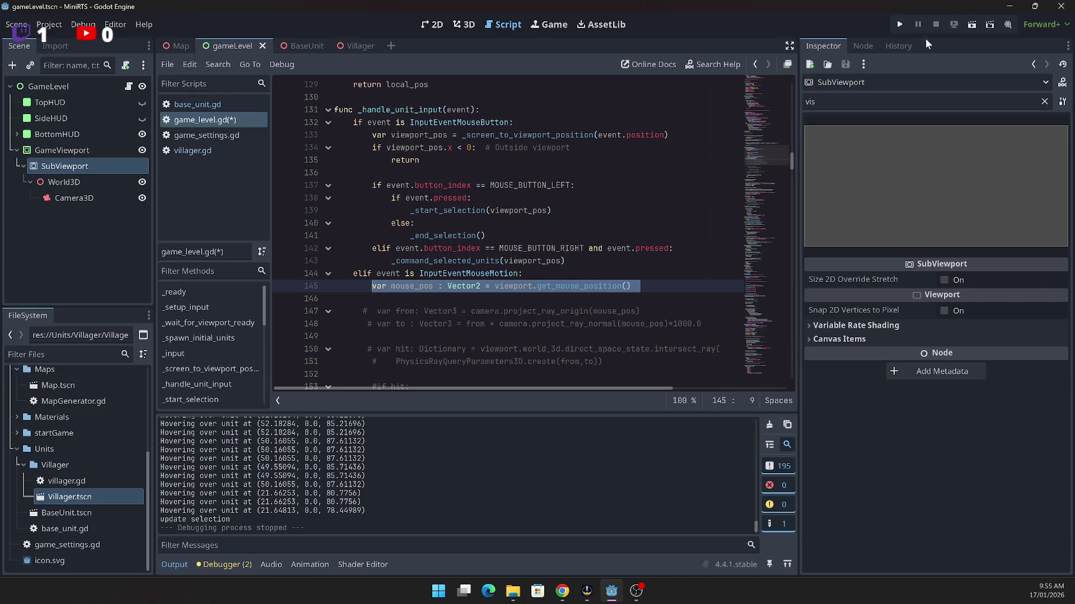
pyautogui.click(900, 26)
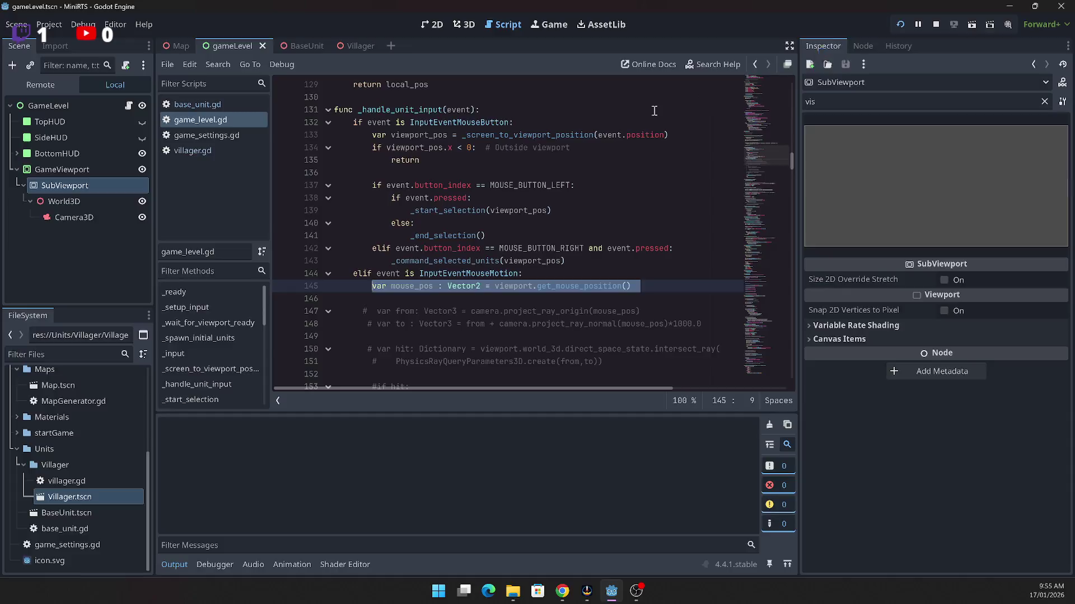
pyautogui.click(37, 78)
pyautogui.moveTo(333, 132)
pyautogui.mouseDown()
pyautogui.moveTo(410, 204)
pyautogui.moveTo(457, 296)
pyautogui.mouseUp()
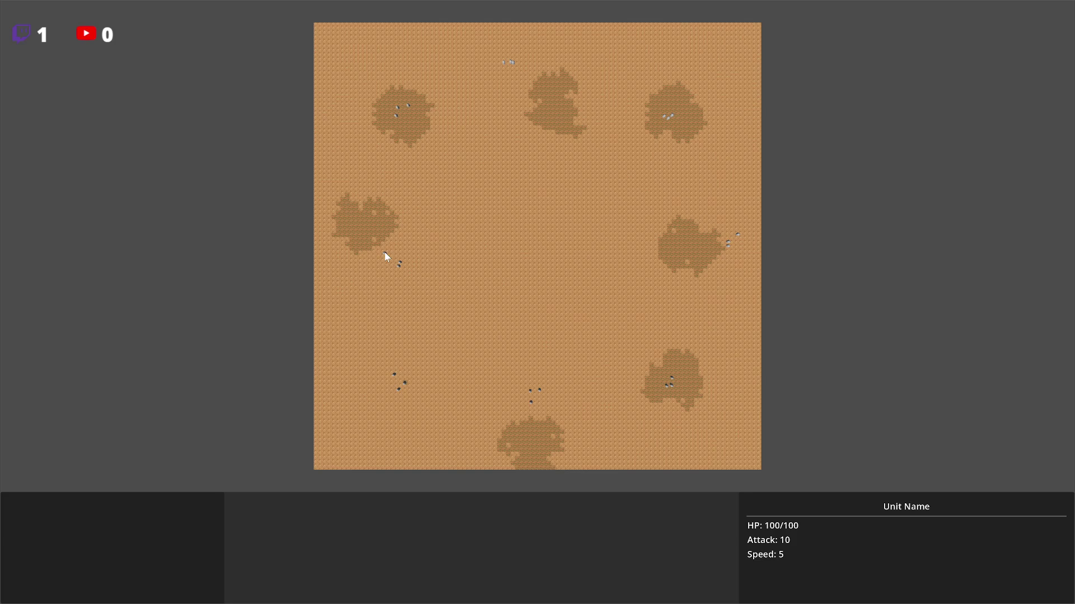
pyautogui.moveTo(374, 238); pyautogui.dragTo(495, 340)
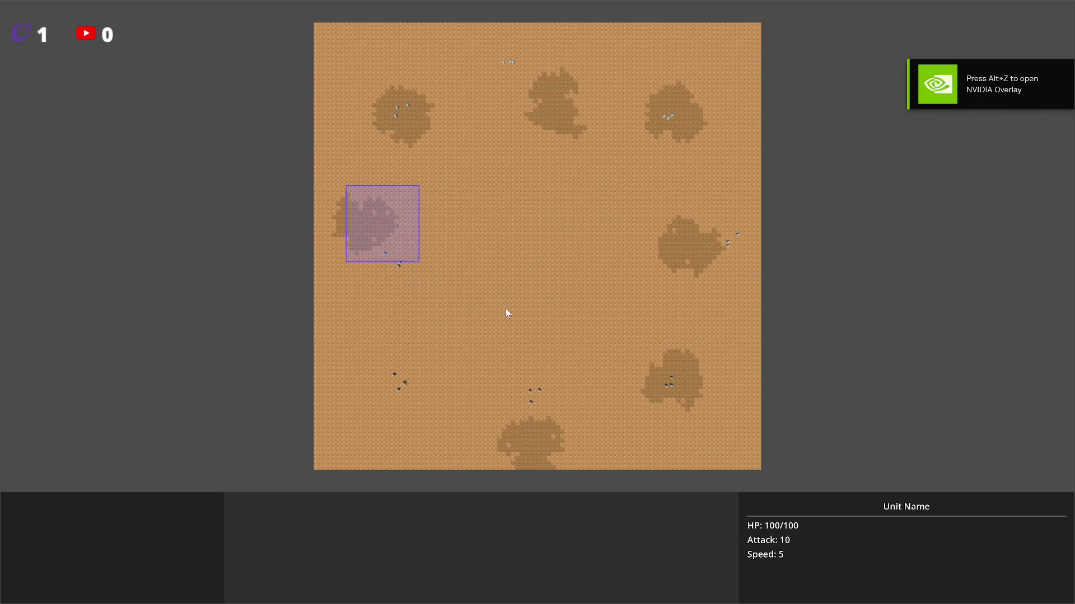
pyautogui.press('Escape')
pyautogui.click(38, 109)
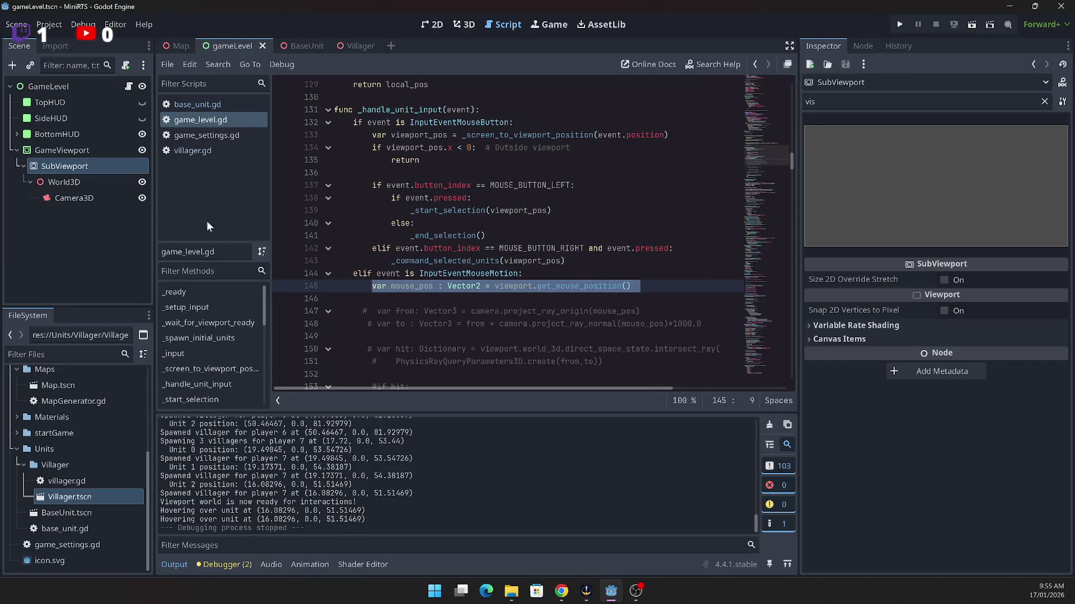
# Step: Switch to the BaseUnit scene and open its base_unit.gd script
pyautogui.click(298, 46)
pyautogui.click(350, 46)
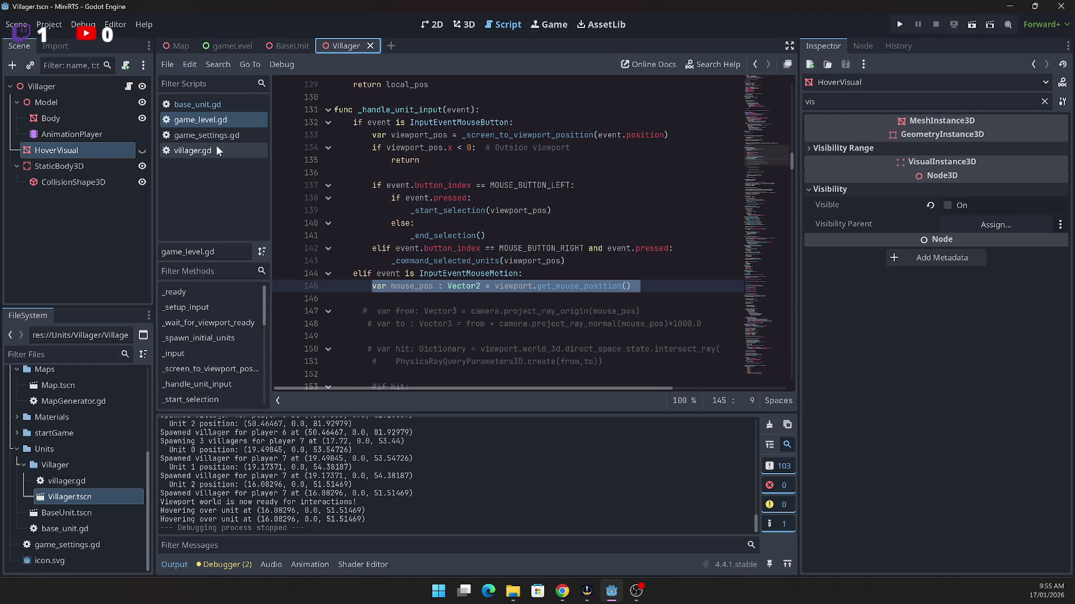
pyautogui.click(285, 45)
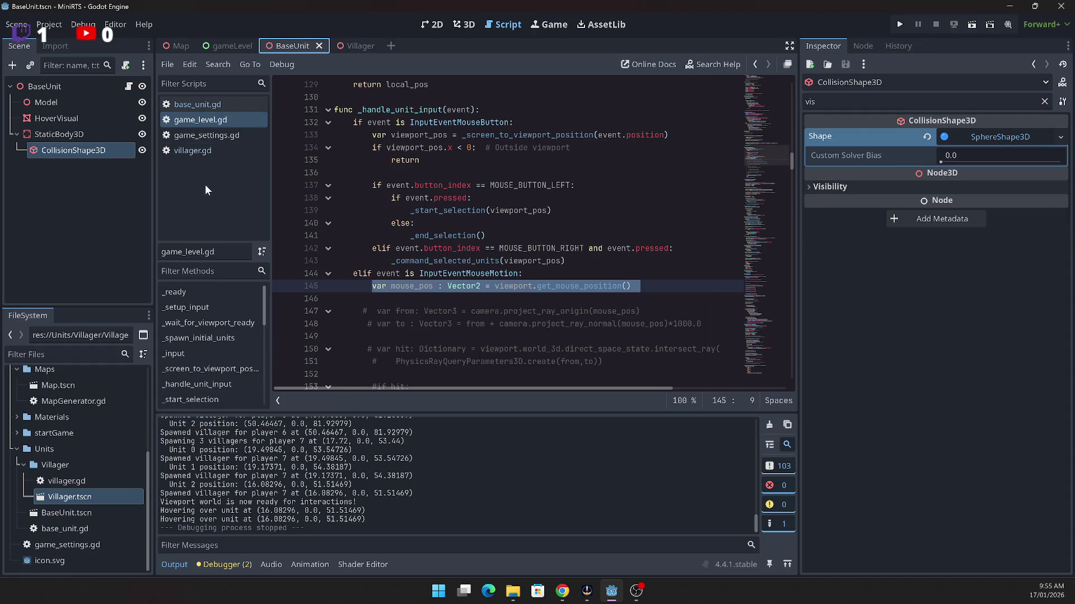
pyautogui.click(57, 210)
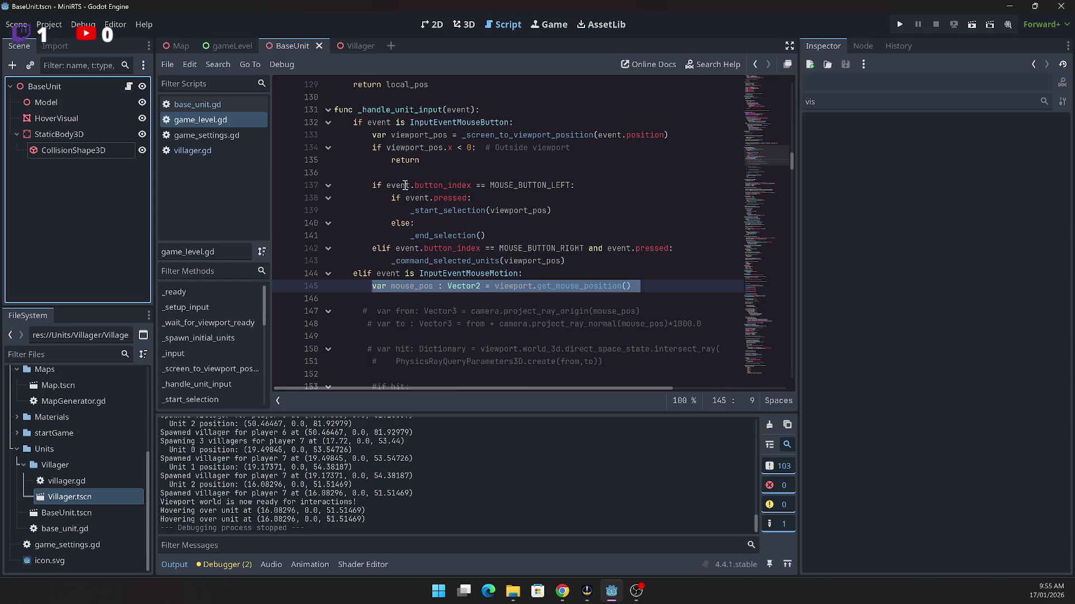
pyautogui.scroll(7, 448, 224)
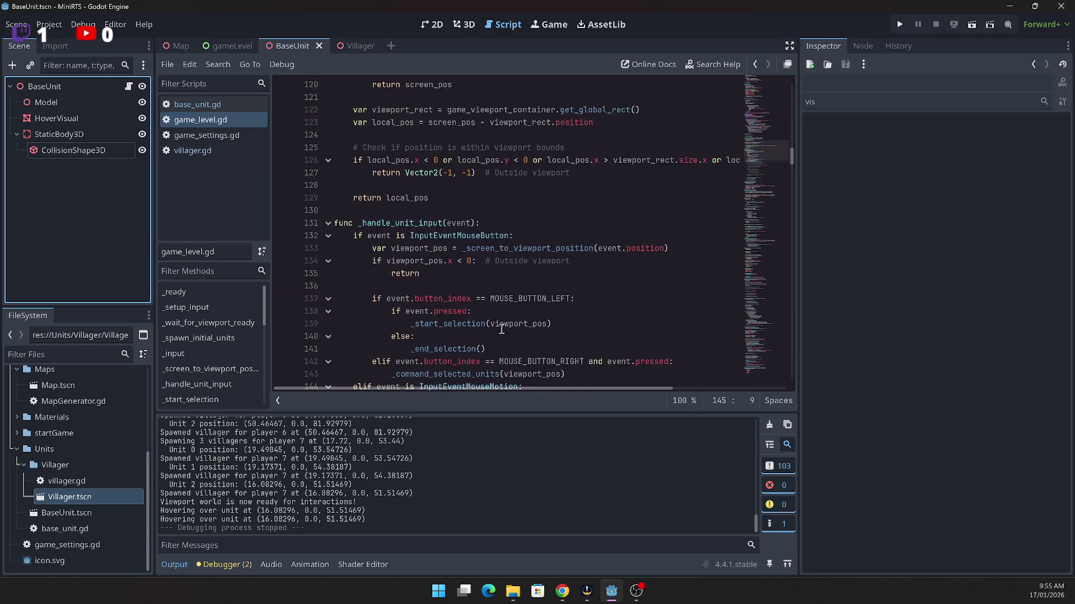
pyautogui.click(204, 104)
# Step: Insert a blank line 28 before _setup_selection_visual and select the BaseUnit root
pyautogui.click(504, 165)
pyautogui.press('Return')
pyautogui.scroll(-2, 474, 192)
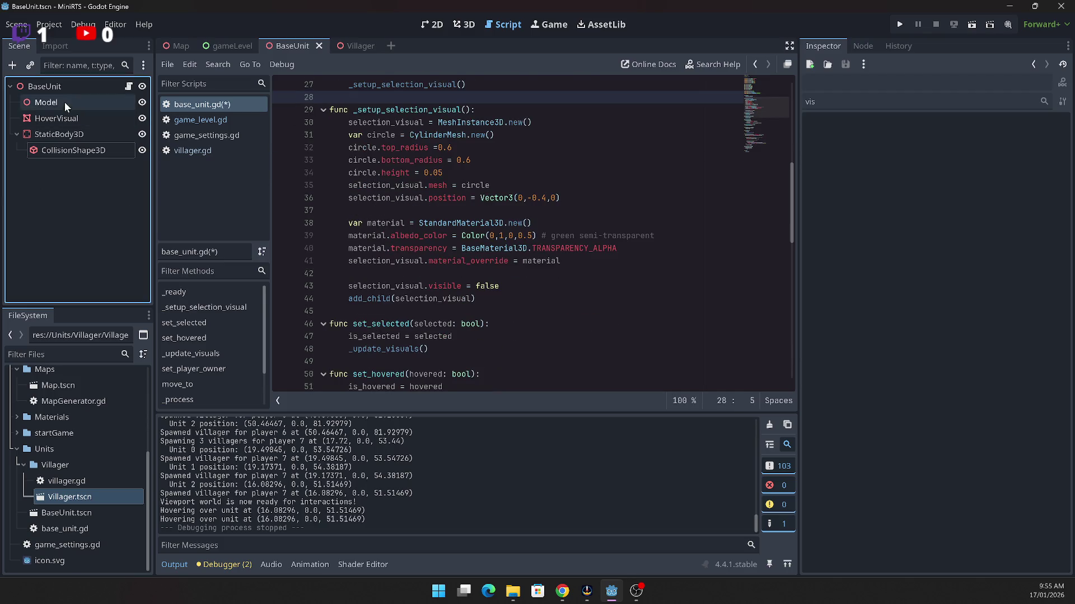
pyautogui.click(56, 87)
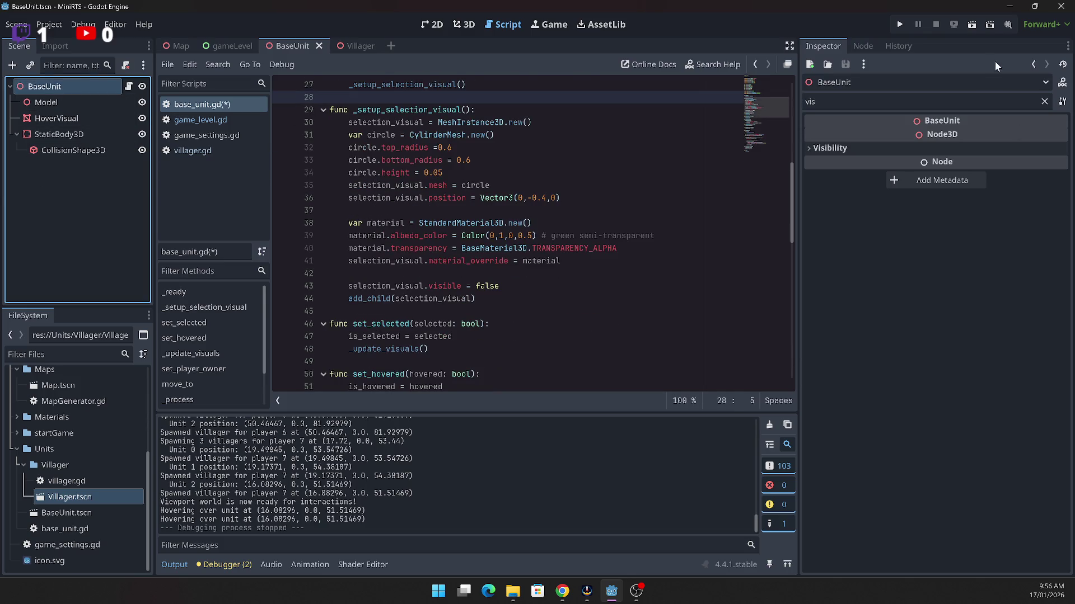
# Step: Add a MeshInstance3D child node under the BaseUnit root
pyautogui.rightClick(62, 87)
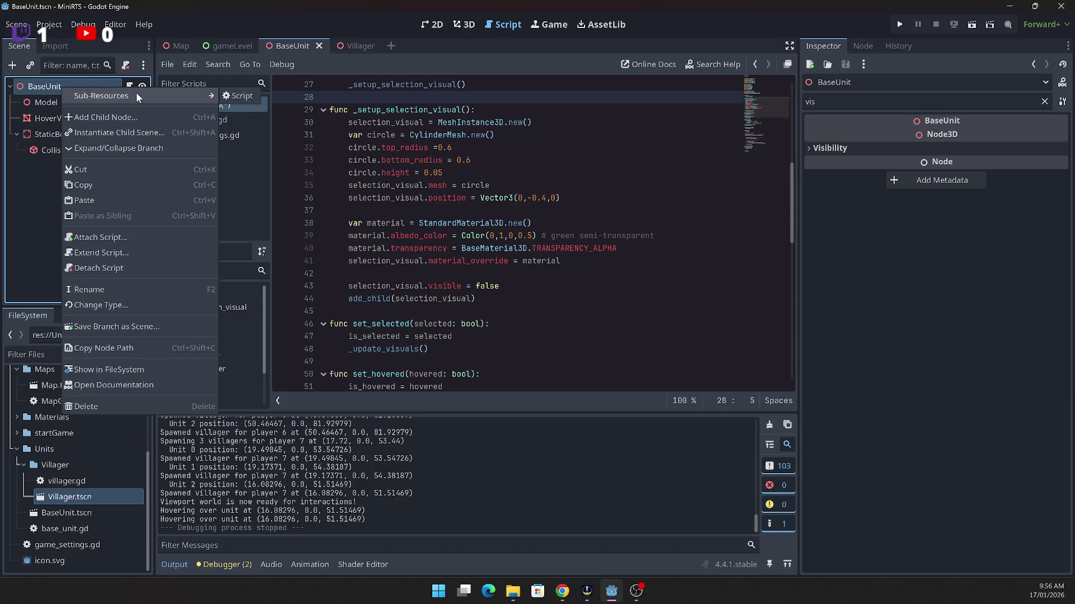
pyautogui.click(132, 115)
pyautogui.write('Coll')
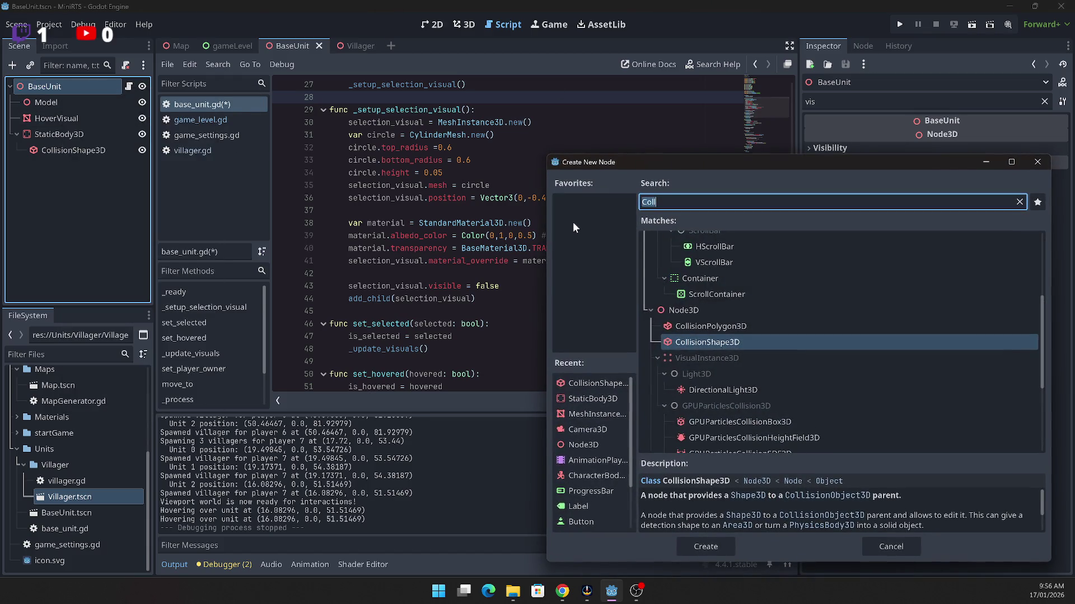
pyautogui.write('Me')
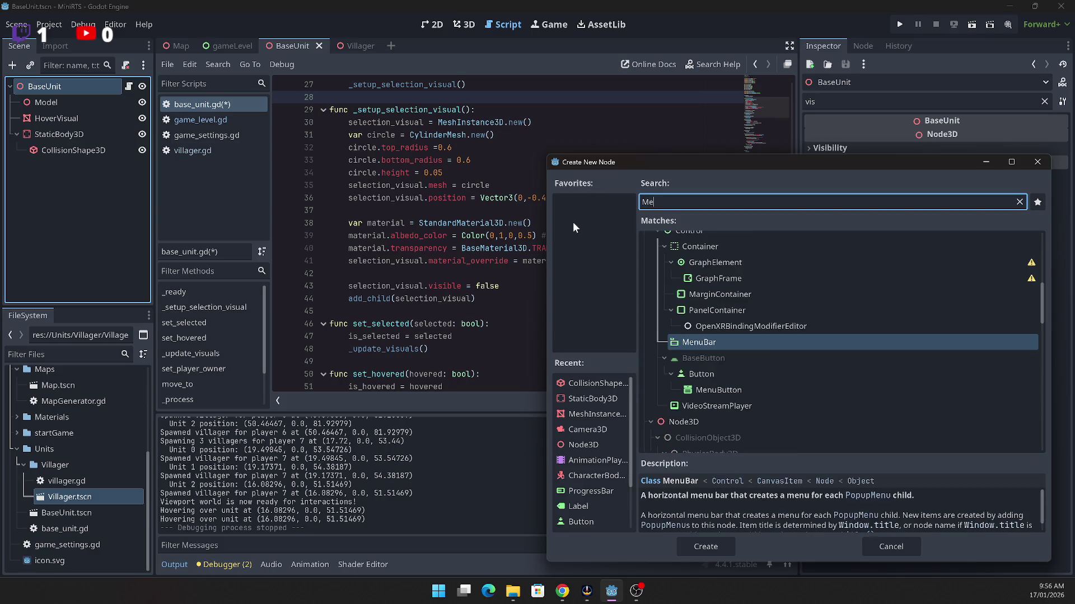
pyautogui.write('sh')
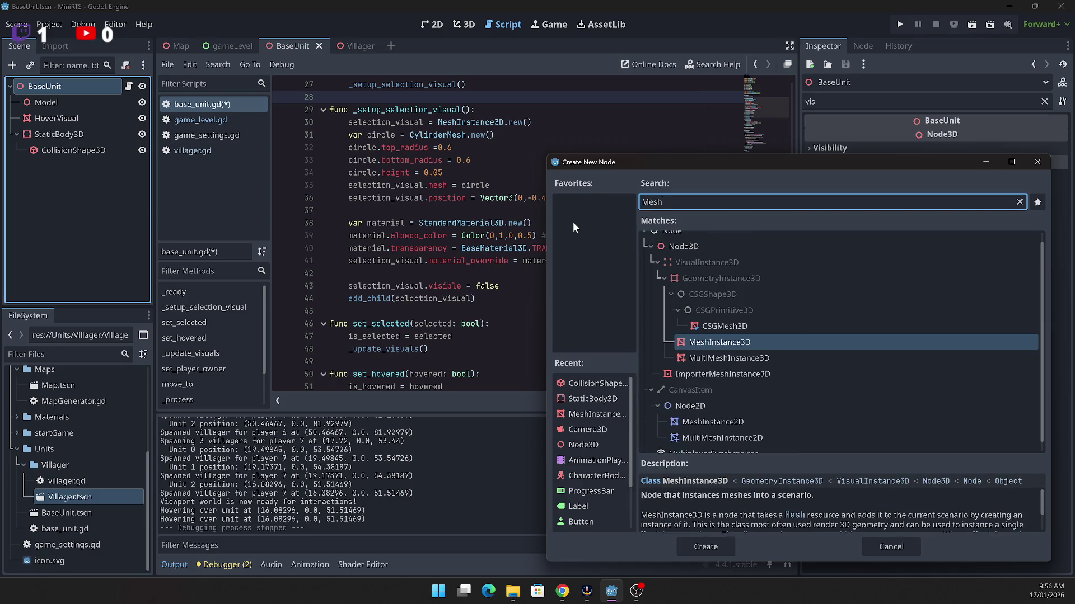
pyautogui.press('Return')
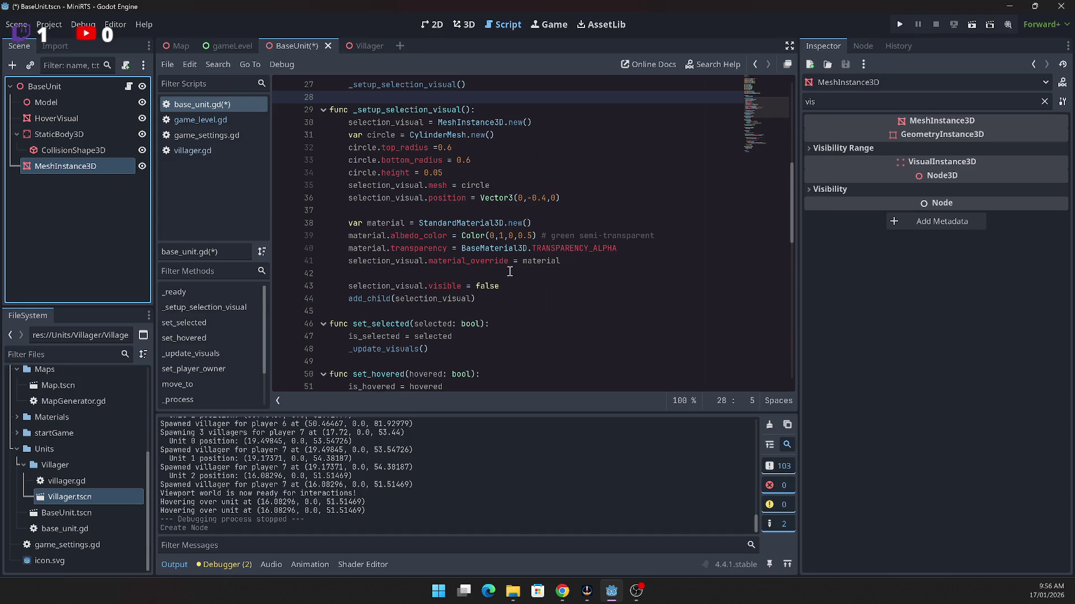
# Step: Rename the new mesh node to SelectionVisual
pyautogui.press('F2')
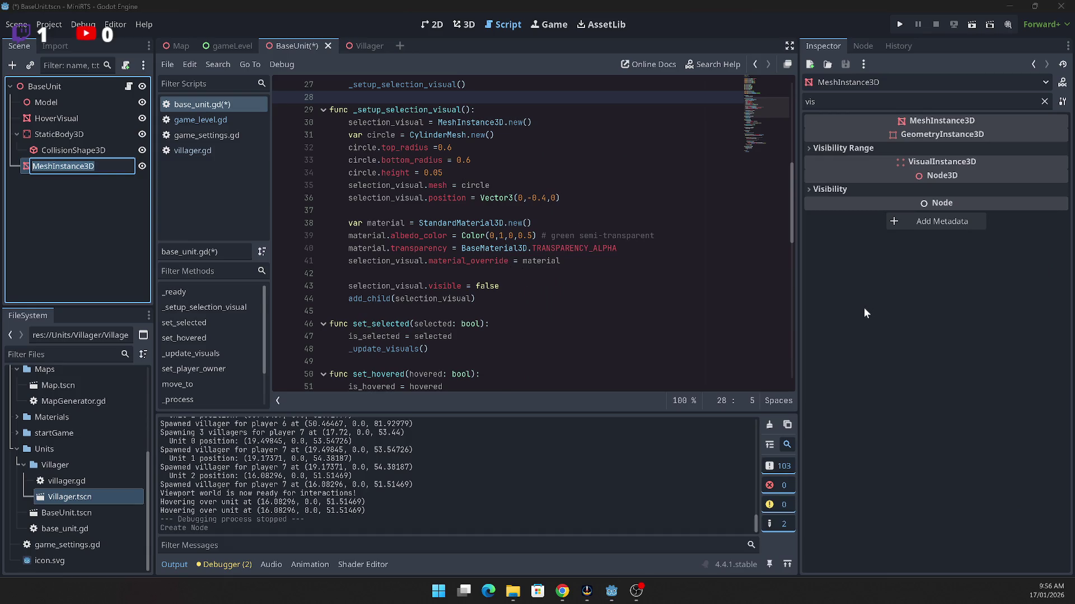
pyautogui.write('SelectionVisual')
pyautogui.press('Return')
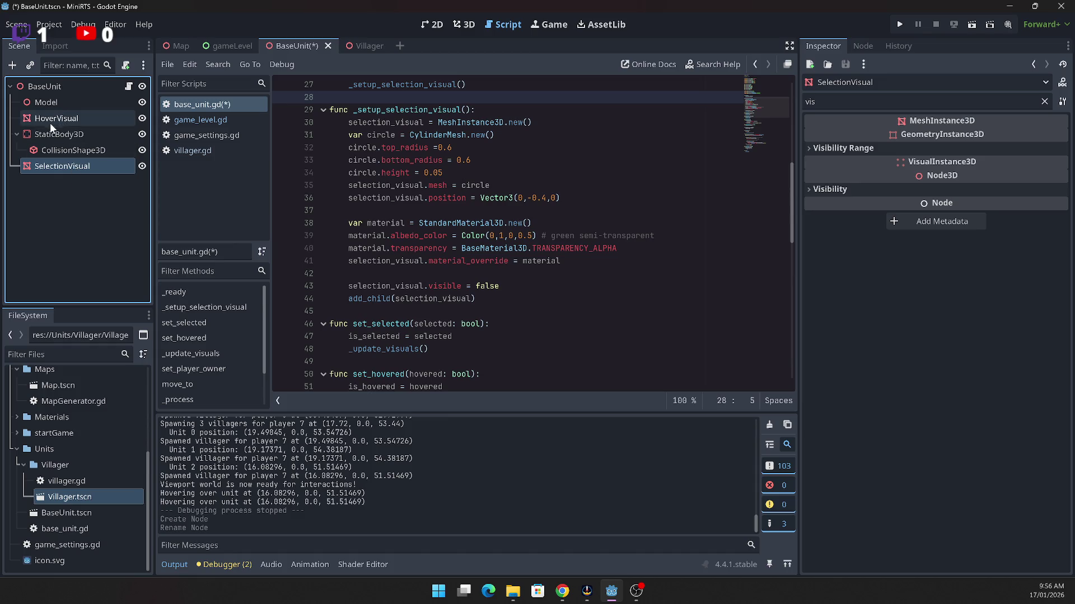
pyautogui.doubleClick(63, 162)
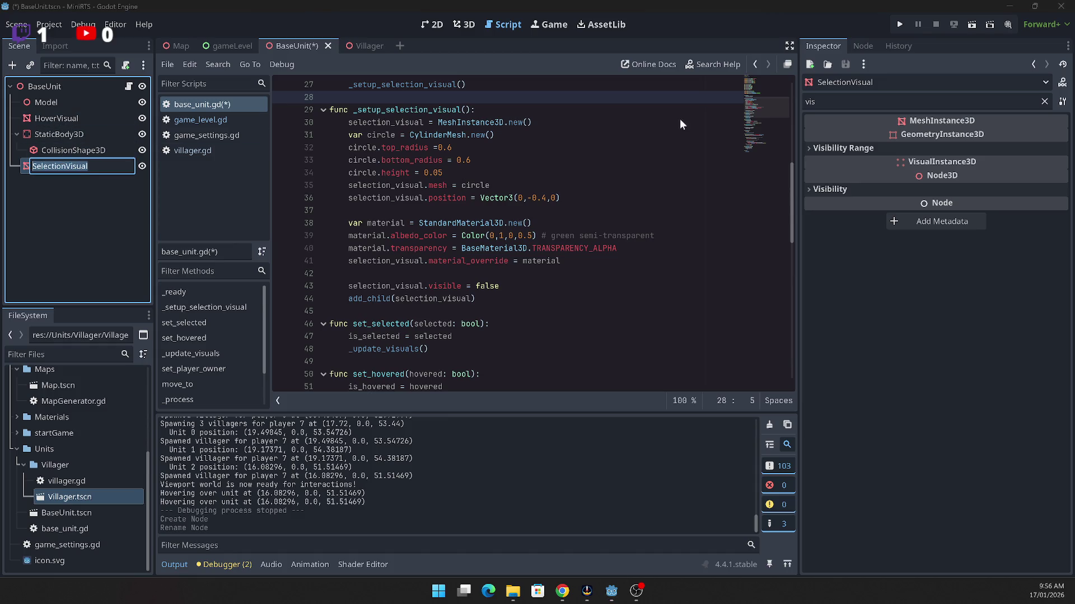
pyautogui.press('Return')
# Step: Filter the Inspector by 'me' and give SelectionVisual a new CylinderMesh
pyautogui.click(825, 102)
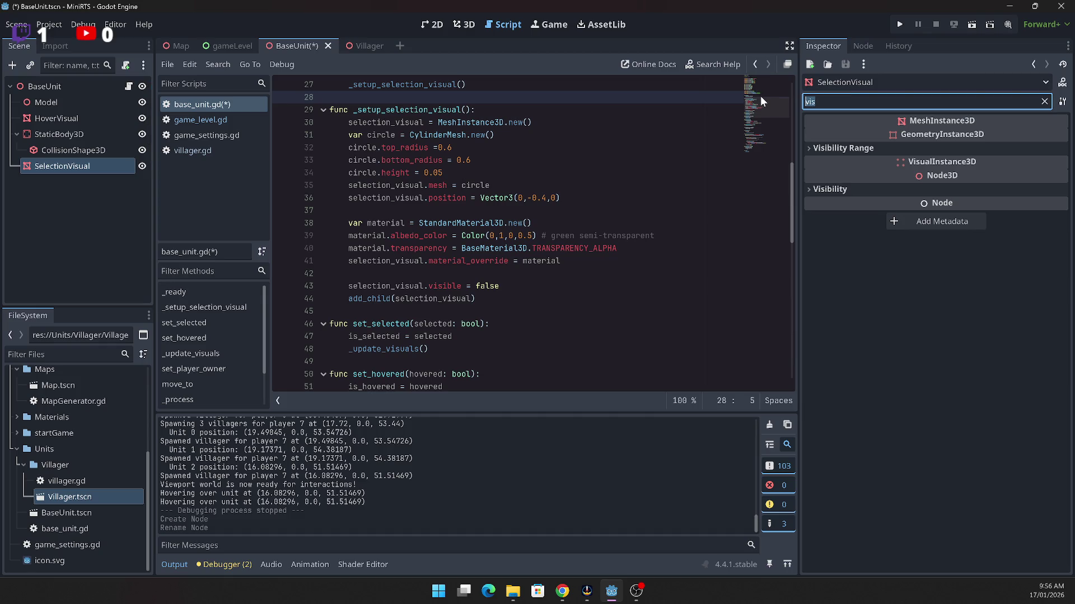
pyautogui.write('me')
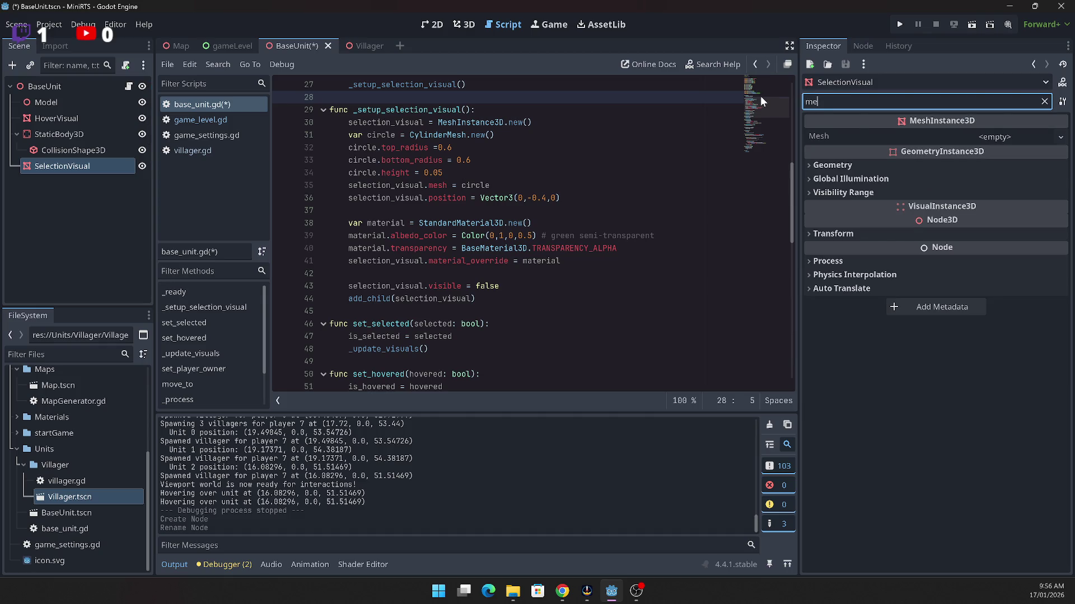
pyautogui.click(995, 137)
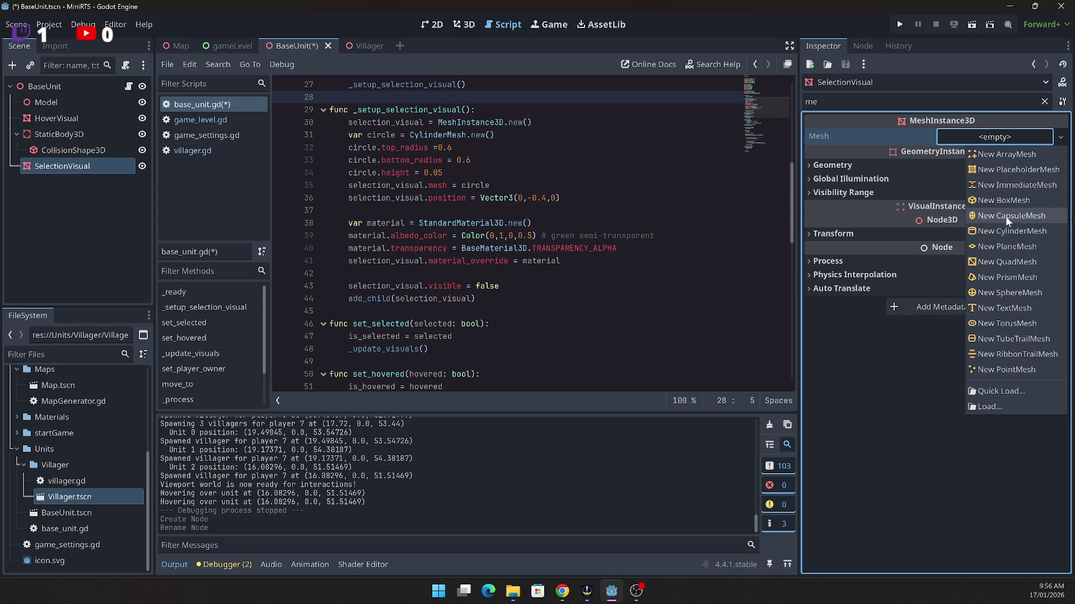
pyautogui.click(1017, 234)
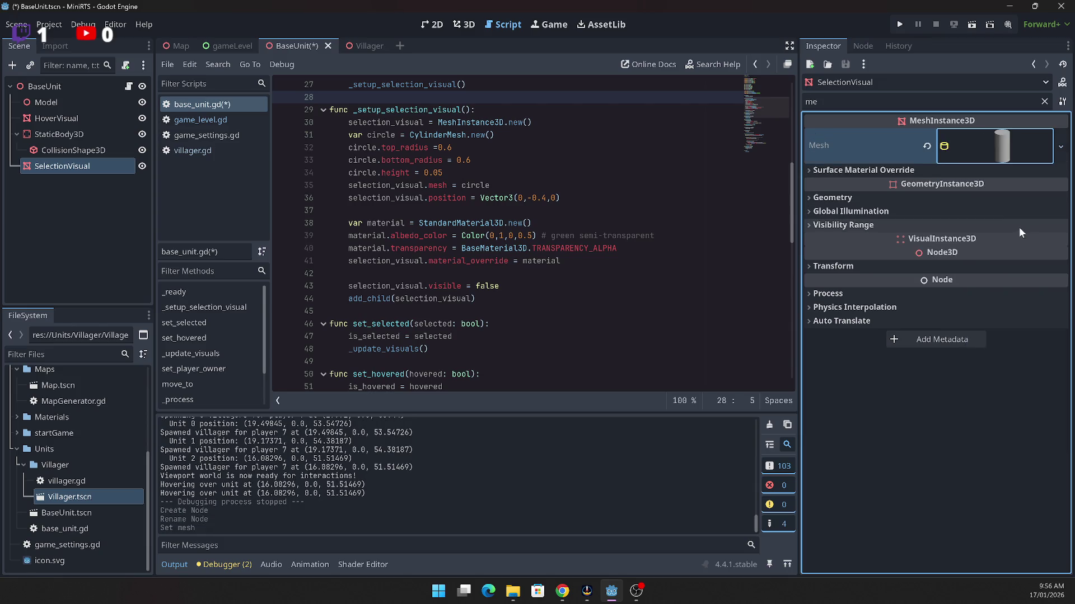
pyautogui.click(834, 201)
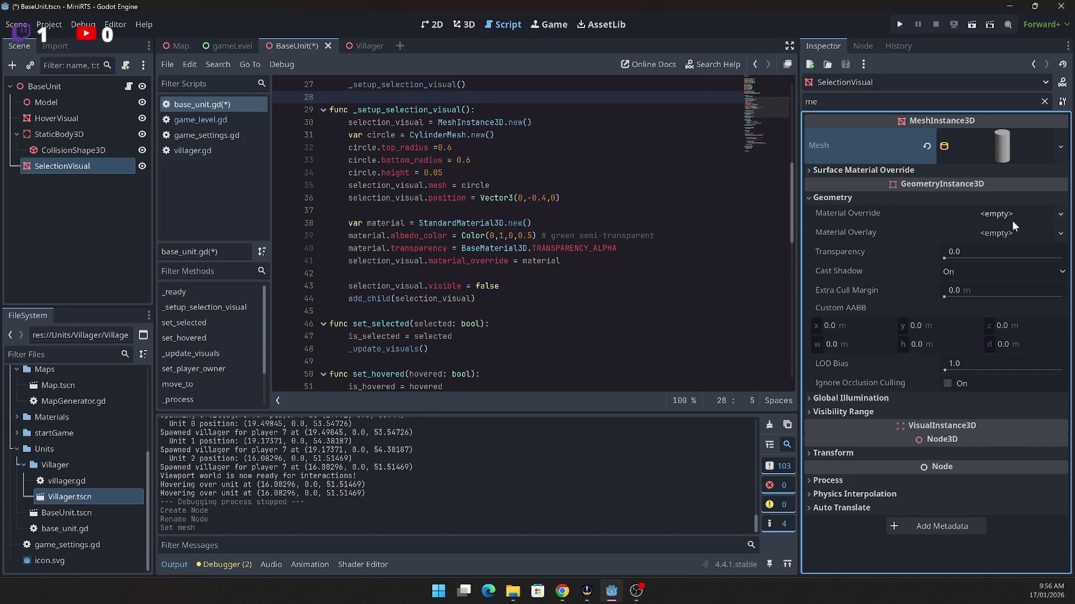
pyautogui.click(1007, 150)
# Step: Set the cylinder's Top Radius and Bottom Radius to 0.6 and Height to 0.05
pyautogui.click(987, 256)
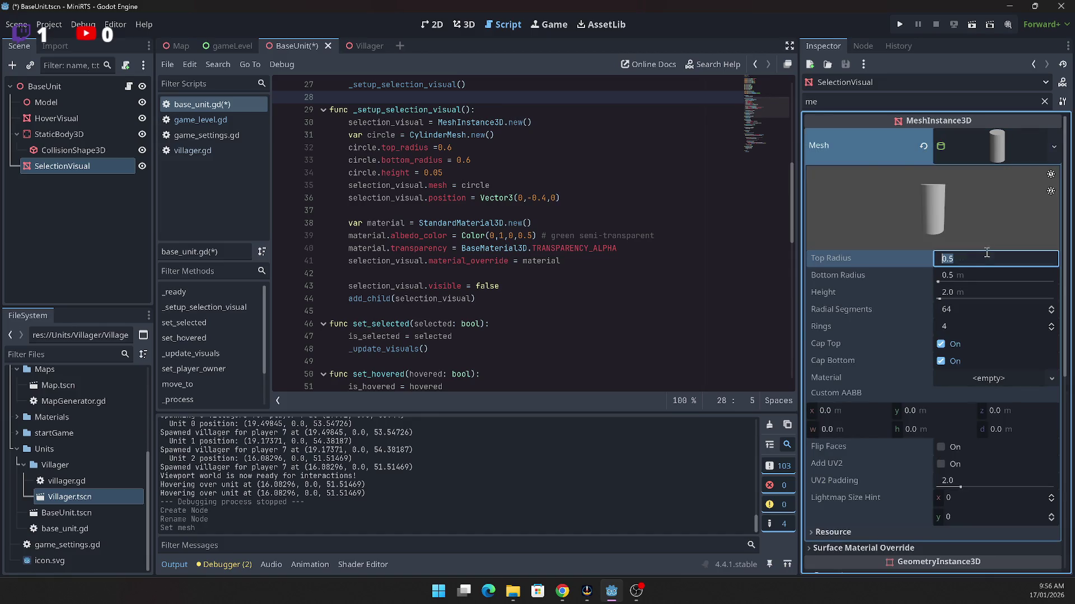
pyautogui.write('0.6')
pyautogui.press('Tab')
pyautogui.write('0.6')
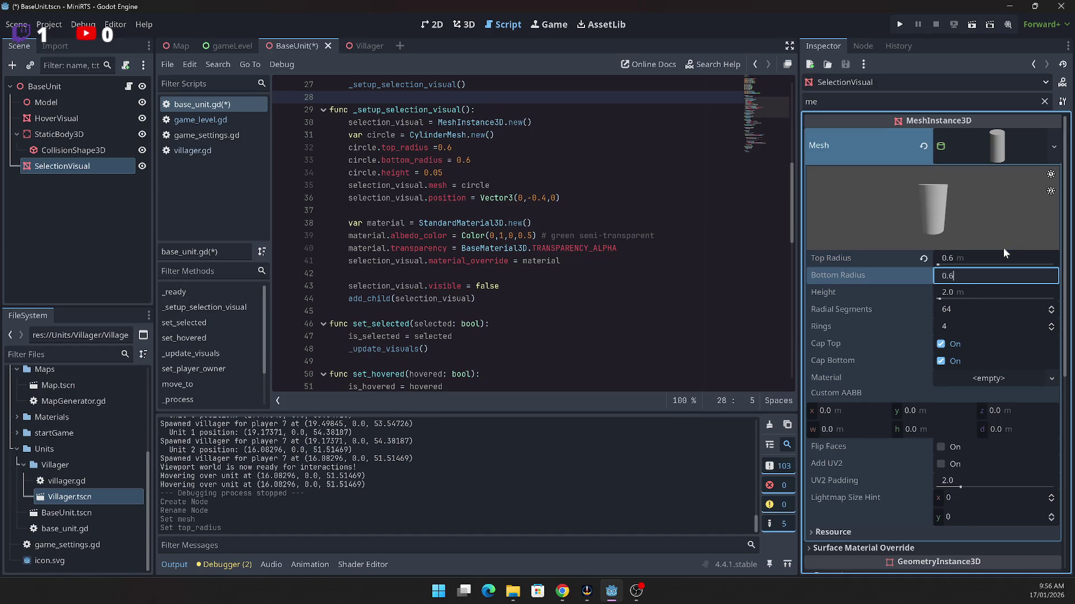
pyautogui.press('Tab')
pyautogui.write('0.05')
pyautogui.press('Return')
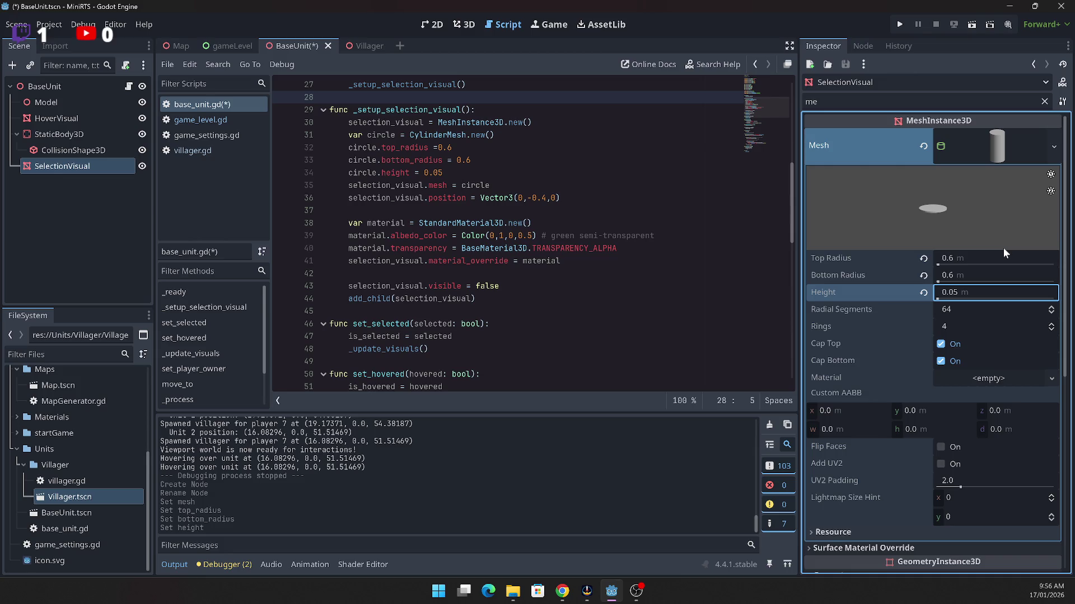
# Step: Clear the Inspector filter, adjust nodes in the scene tree and browse the full property list
pyautogui.doubleClick(938, 105)
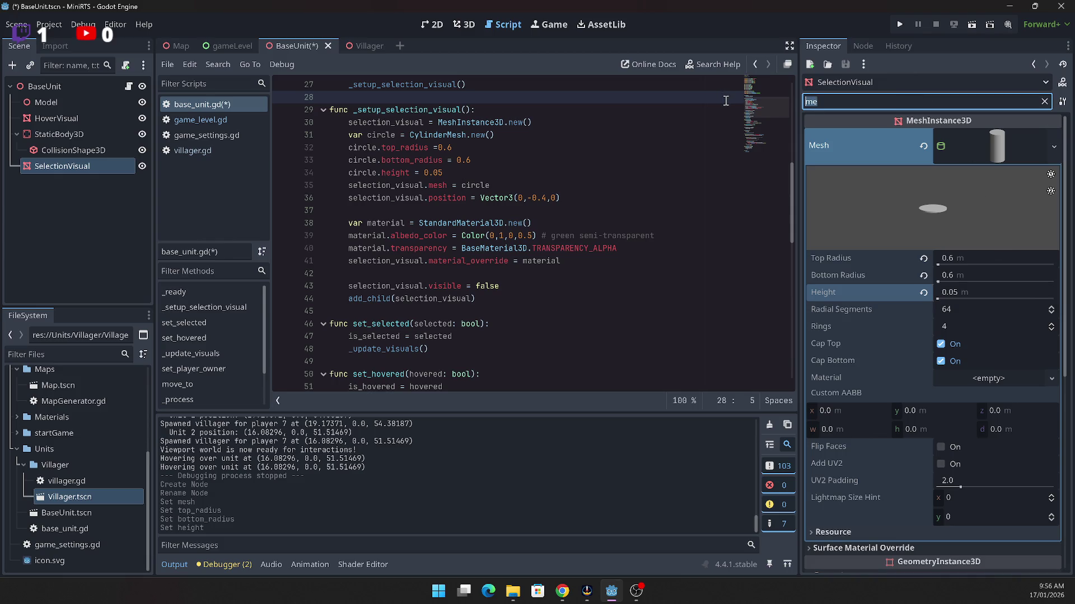
pyautogui.press('BackSpace')
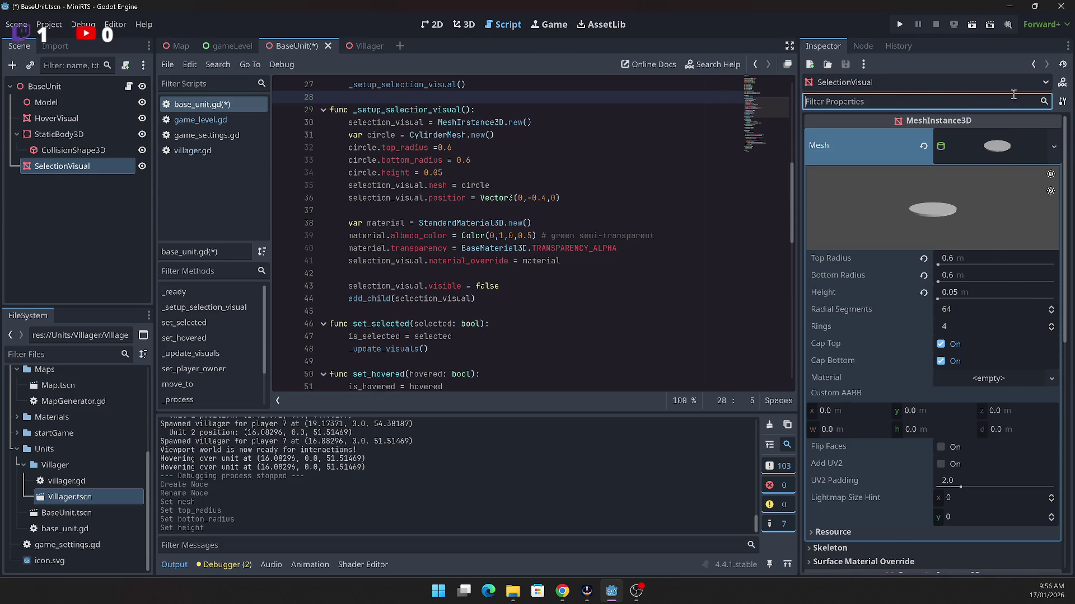
pyautogui.click(861, 142)
pyautogui.moveTo(851, 138); pyautogui.dragTo(355, 157)
pyautogui.moveTo(63, 140); pyautogui.dragTo(62, 150)
pyautogui.click(62, 150)
pyautogui.click(52, 163)
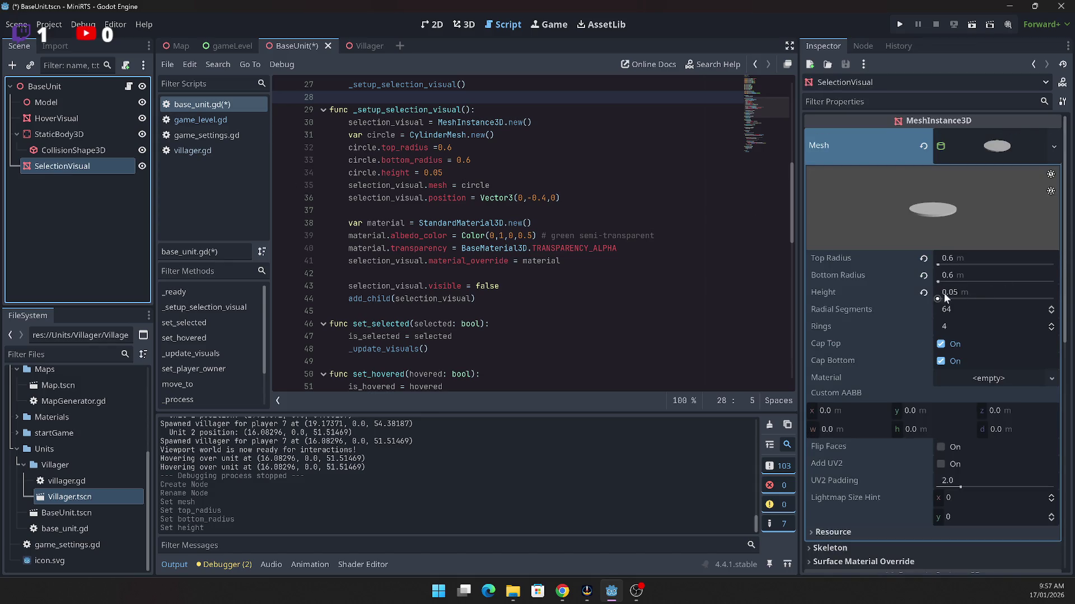
pyautogui.scroll(-5, 903, 337)
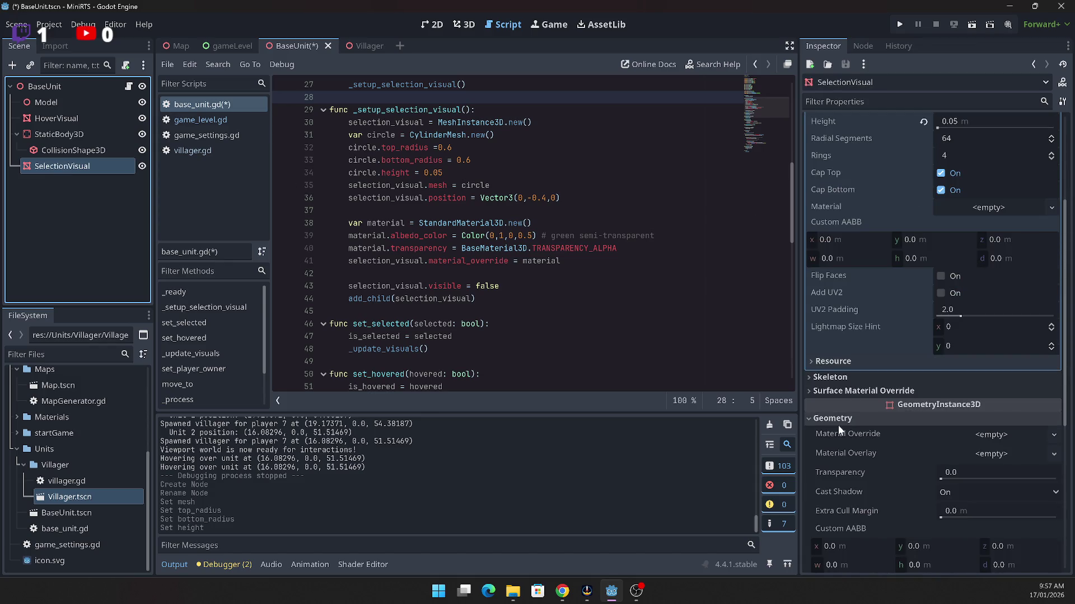
pyautogui.scroll(-5, 835, 395)
pyautogui.scroll(-4, 872, 409)
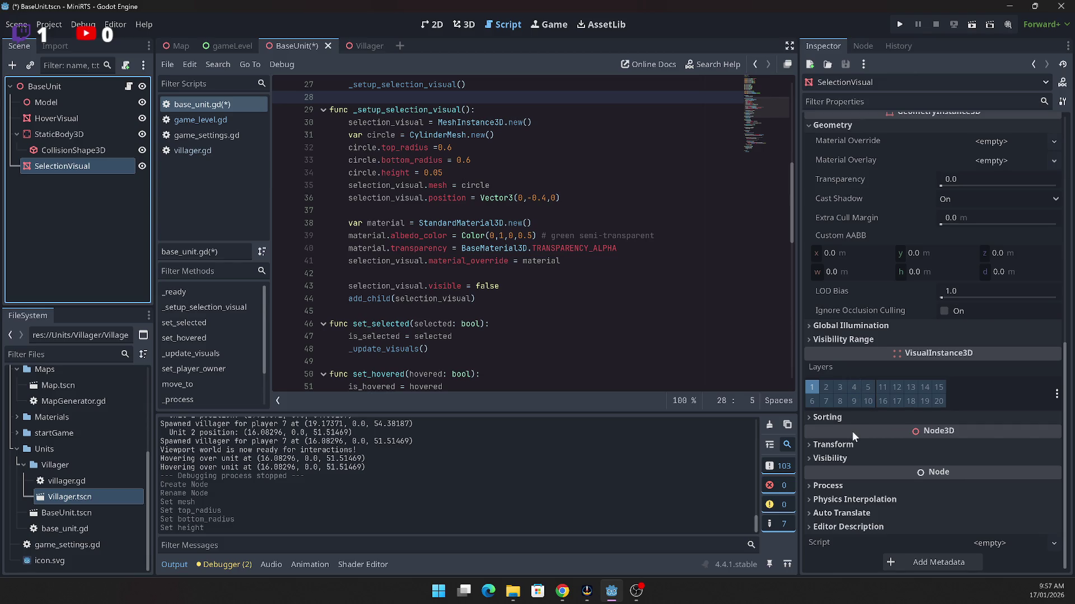
pyautogui.scroll(10, 853, 430)
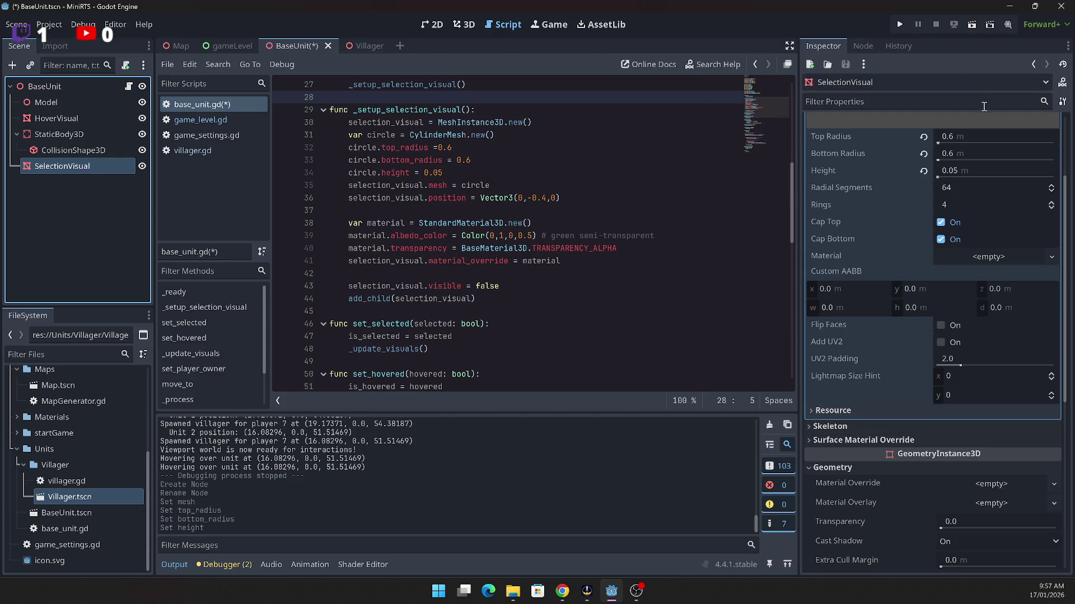
# Step: Filter by 'pos' and set SelectionVisual's Transform Position Y to -0.4
pyautogui.click(862, 100)
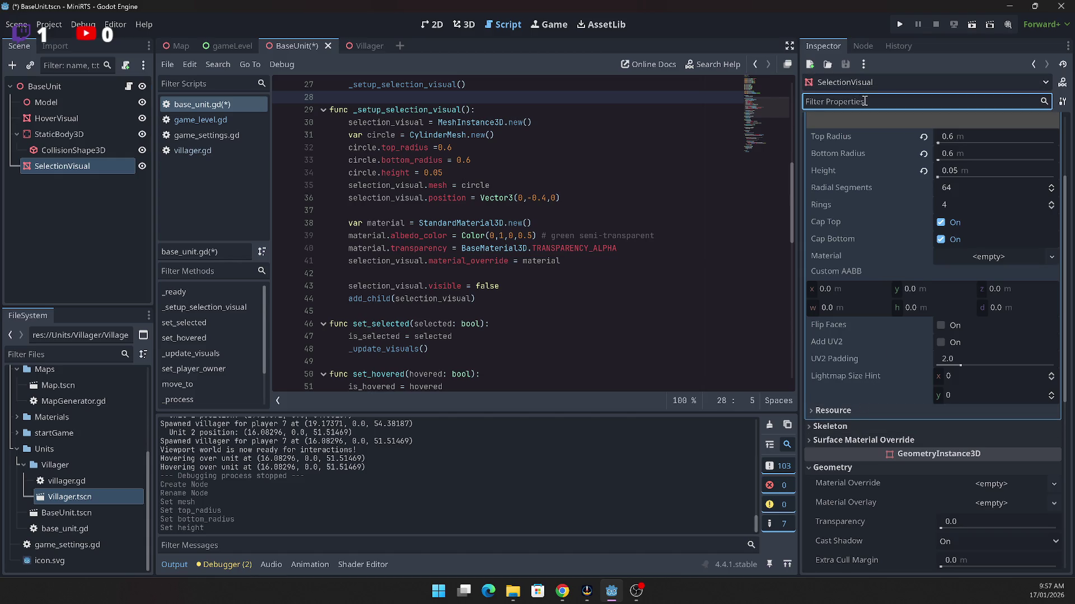
pyautogui.write('pos')
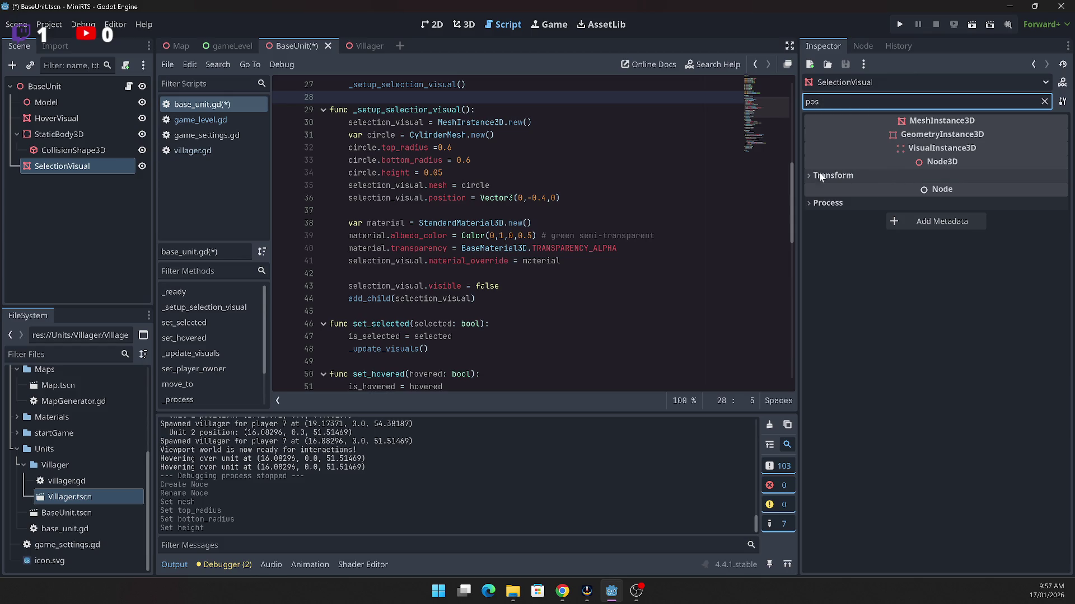
pyautogui.click(806, 175)
pyautogui.click(829, 208)
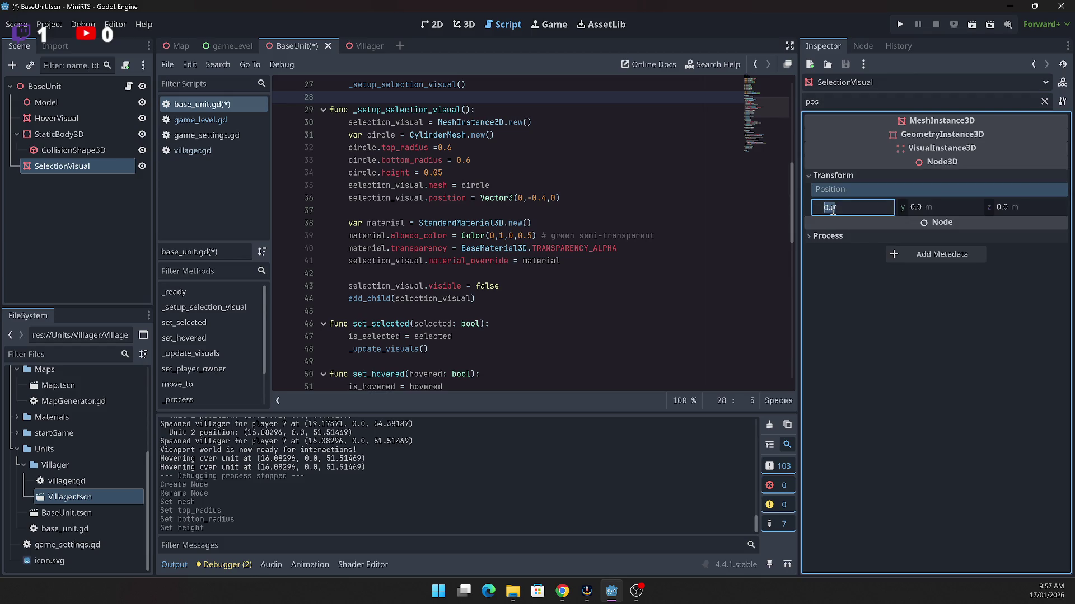
pyautogui.click(919, 209)
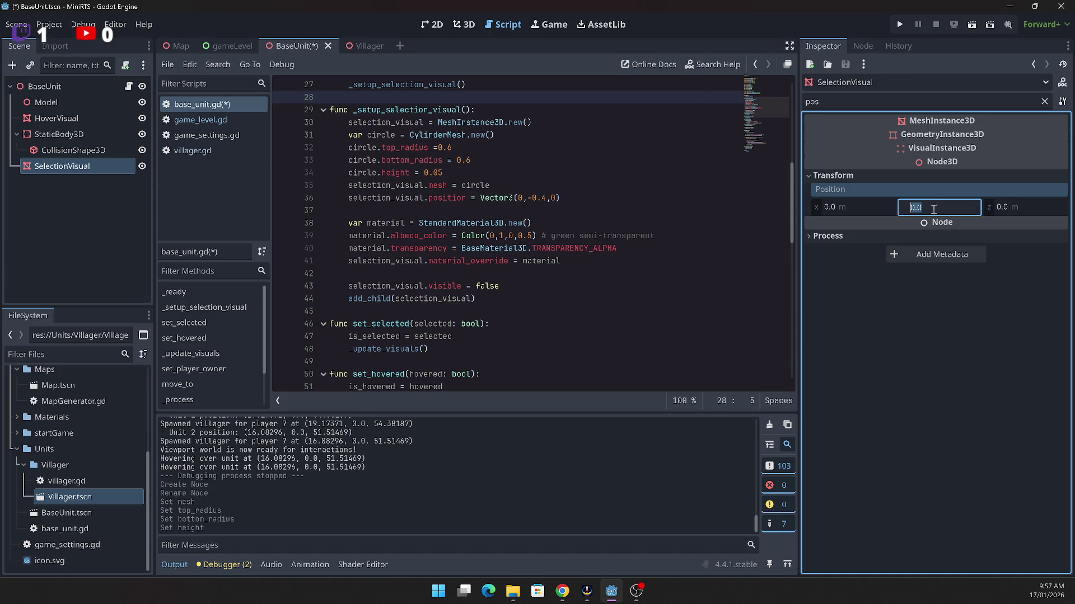
pyautogui.write('0.')
pyautogui.write('-0.4')
pyautogui.press('Return')
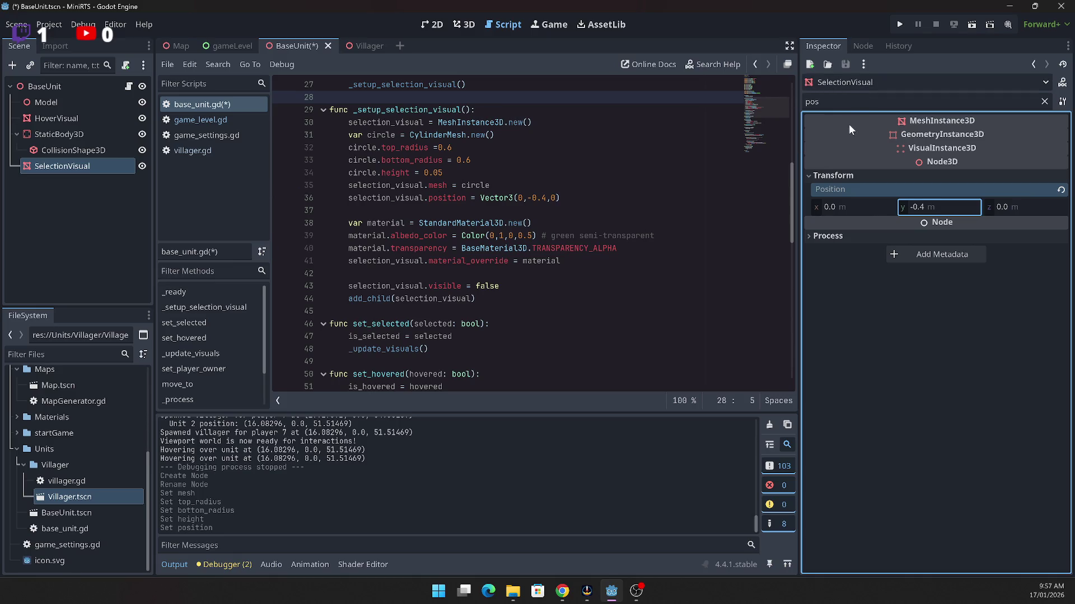
pyautogui.doubleClick(817, 101)
# Step: Filter by 'mat' and give the ring's mesh a new StandardMaterial3D
pyautogui.write('mat')
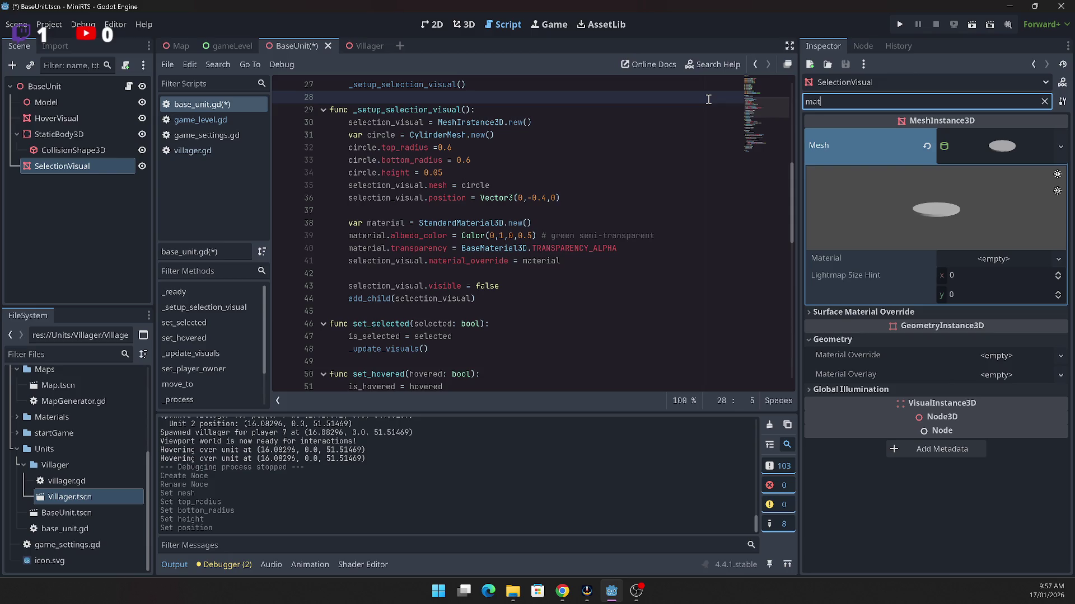
pyautogui.click(1027, 264)
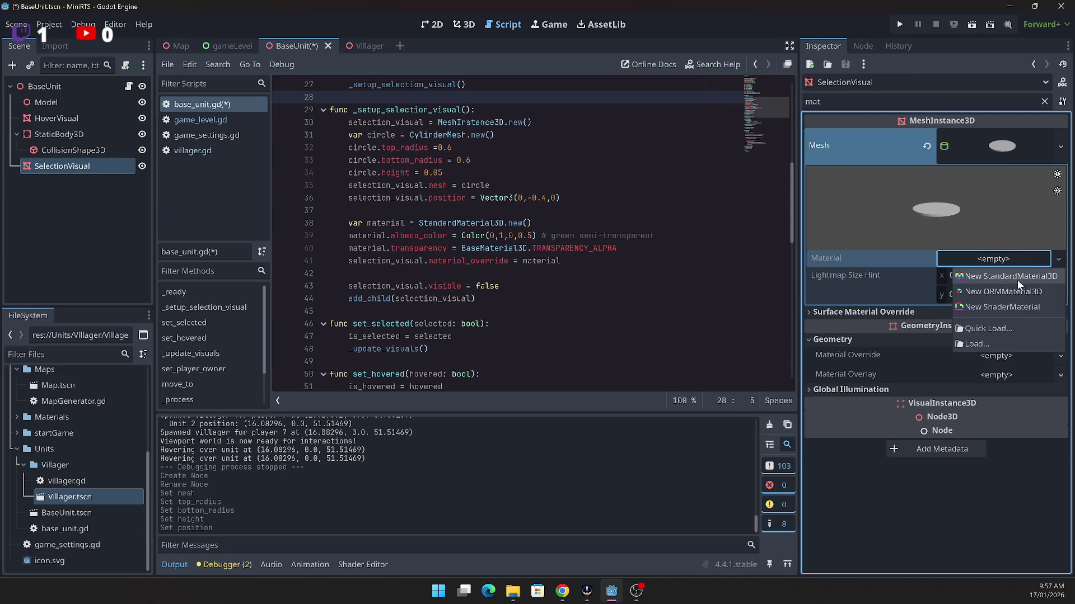
pyautogui.click(1017, 278)
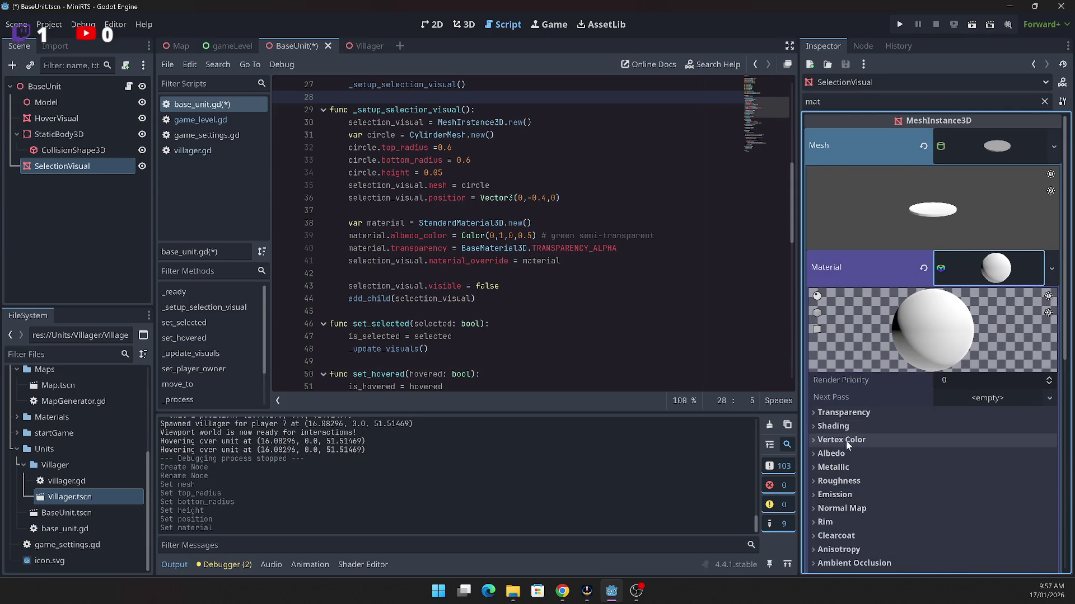
pyautogui.click(810, 454)
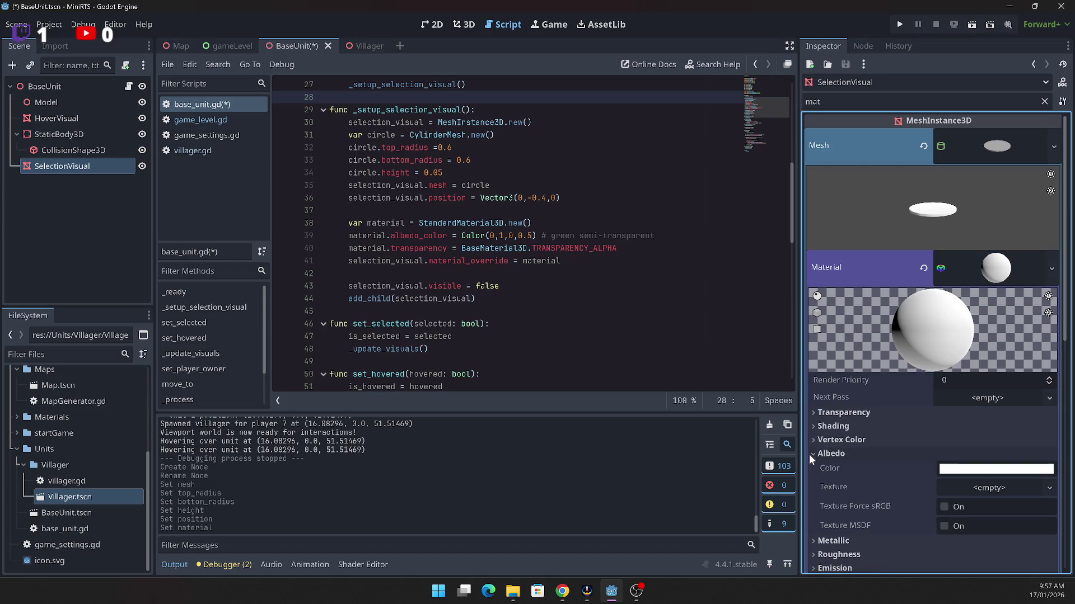
# Step: Set the material's albedo colour to green (R 0, G 1, B 0) with 0.5 alpha
pyautogui.click(976, 470)
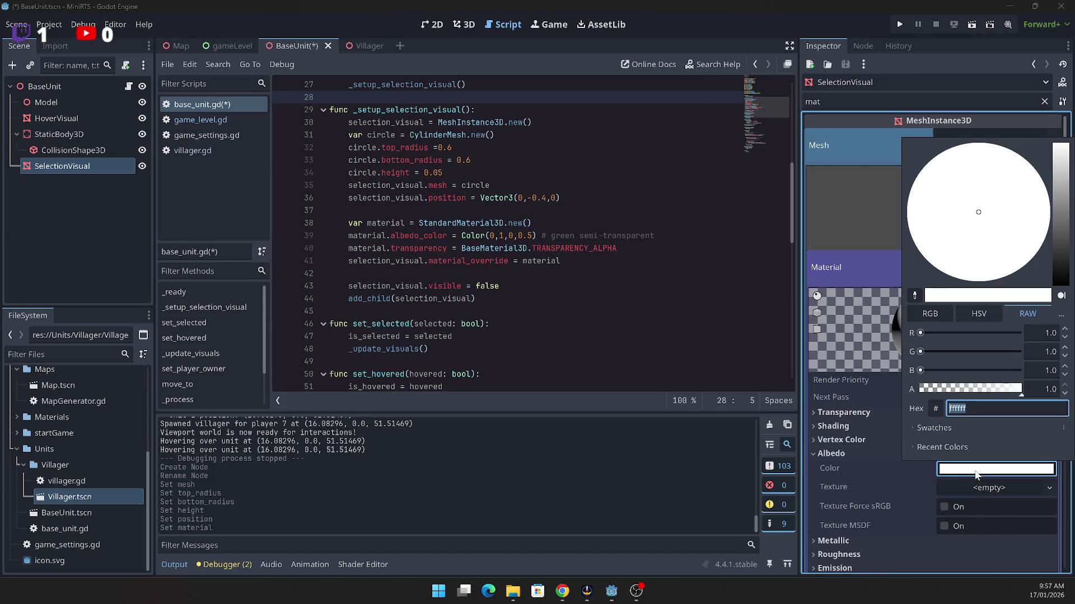
pyautogui.click(1043, 334)
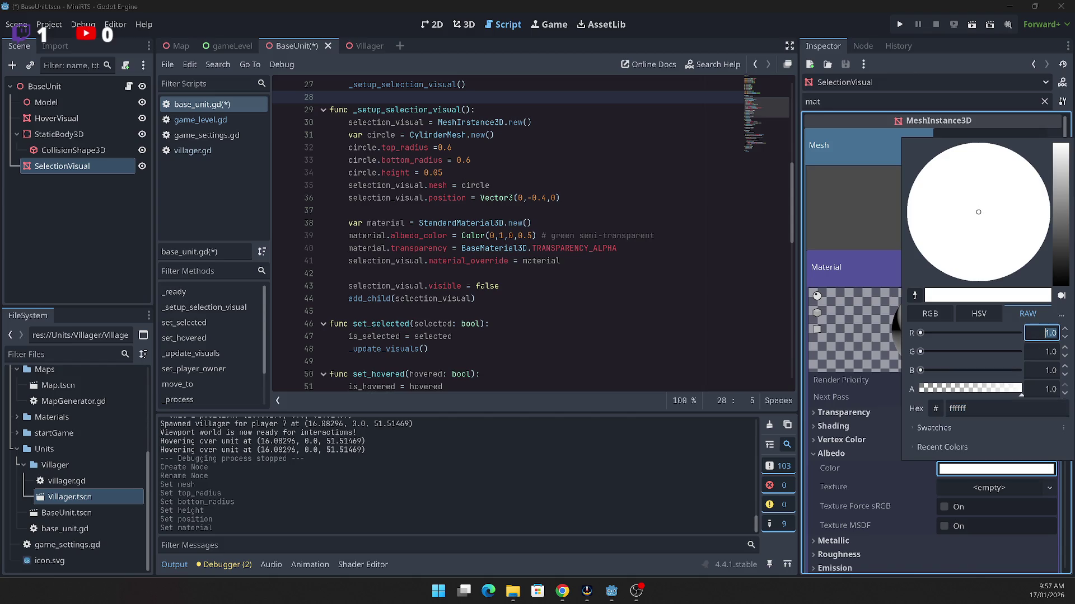
pyautogui.write('0')
pyautogui.press('Tab')
pyautogui.press('Tab')
pyautogui.write('0')
pyautogui.press('Tab')
pyautogui.write('0.5')
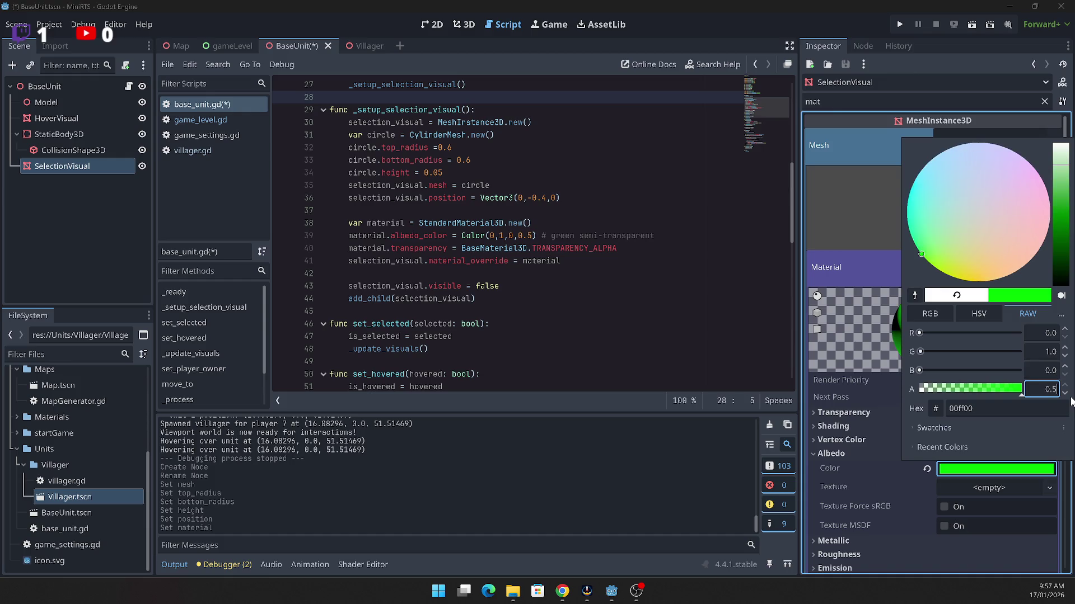
pyautogui.click(1071, 401)
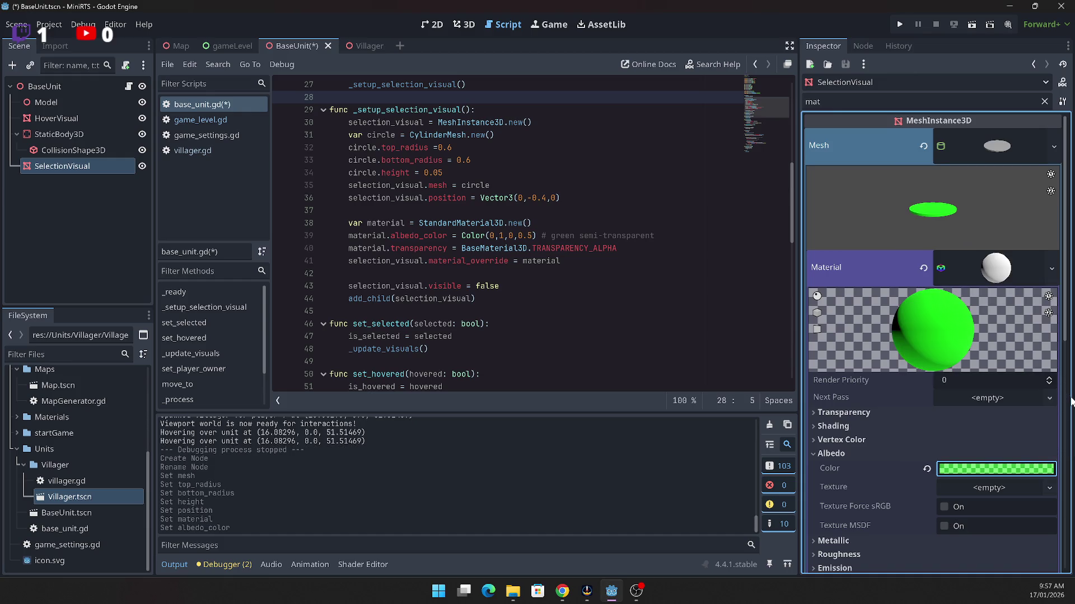
pyautogui.click(592, 309)
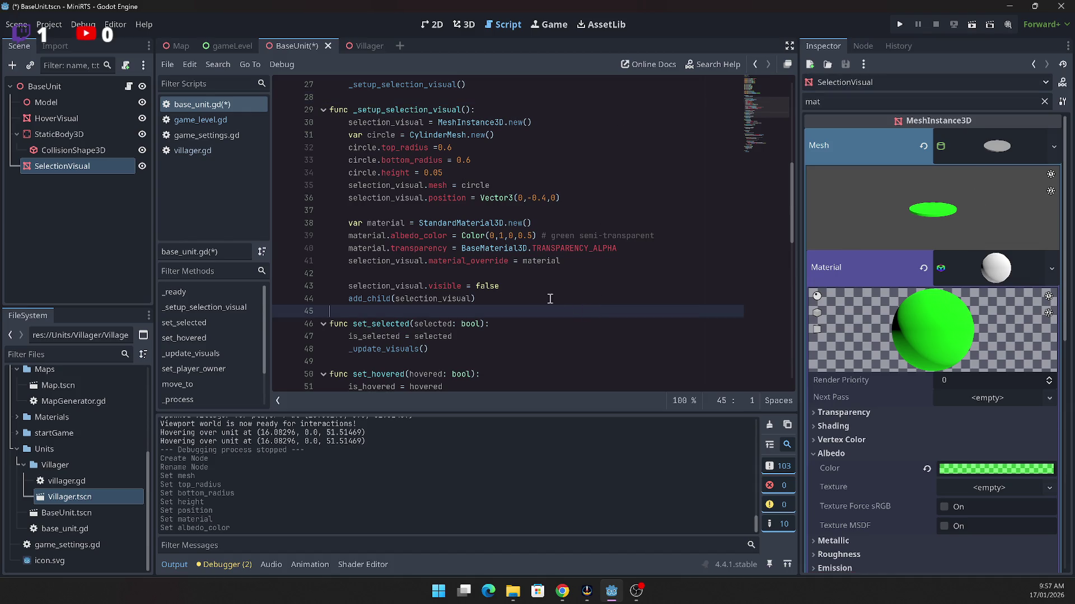
# Step: Delete the _setup_selection_visual ring-building code from base_unit.gd
pyautogui.click(489, 299)
pyautogui.moveTo(489, 300)
pyautogui.mouseDown()
pyautogui.moveTo(391, 249)
pyautogui.moveTo(313, 95)
pyautogui.moveTo(296, 110)
pyautogui.moveTo(308, 123)
pyautogui.mouseUp()
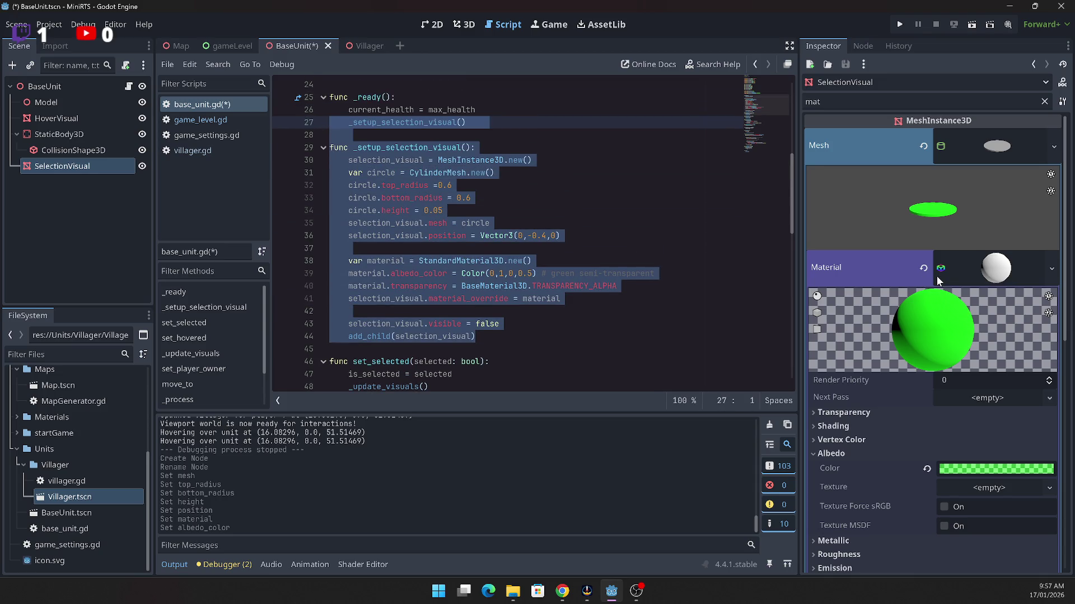
pyautogui.press('Delete')
pyautogui.press('Delete')
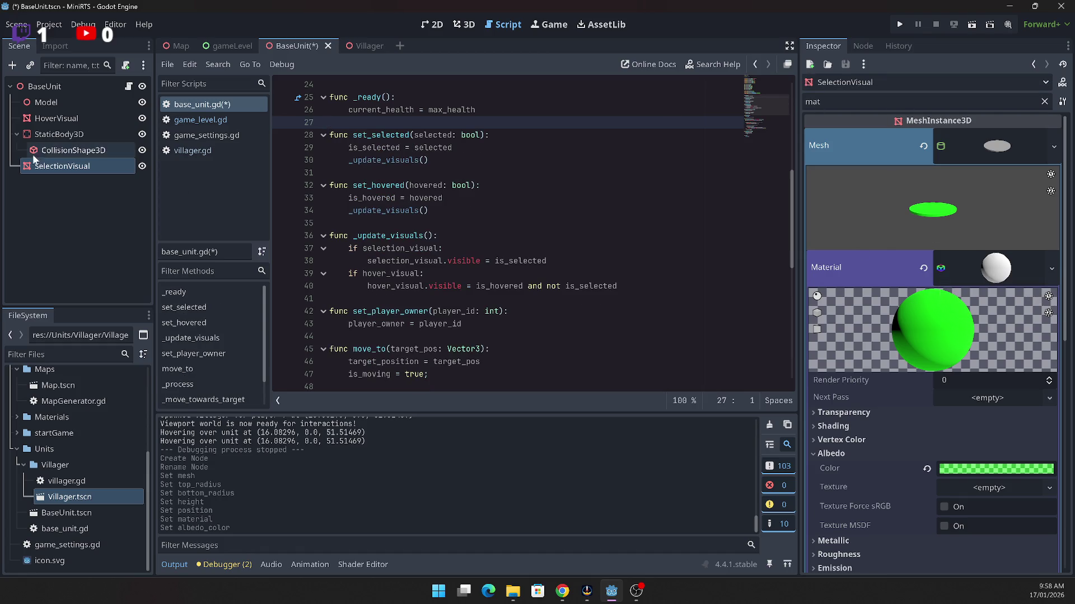
# Step: Move SelectionVisual above StaticBody3D in the tree and copy it
pyautogui.click(65, 210)
pyautogui.moveTo(63, 164); pyautogui.dragTo(46, 124)
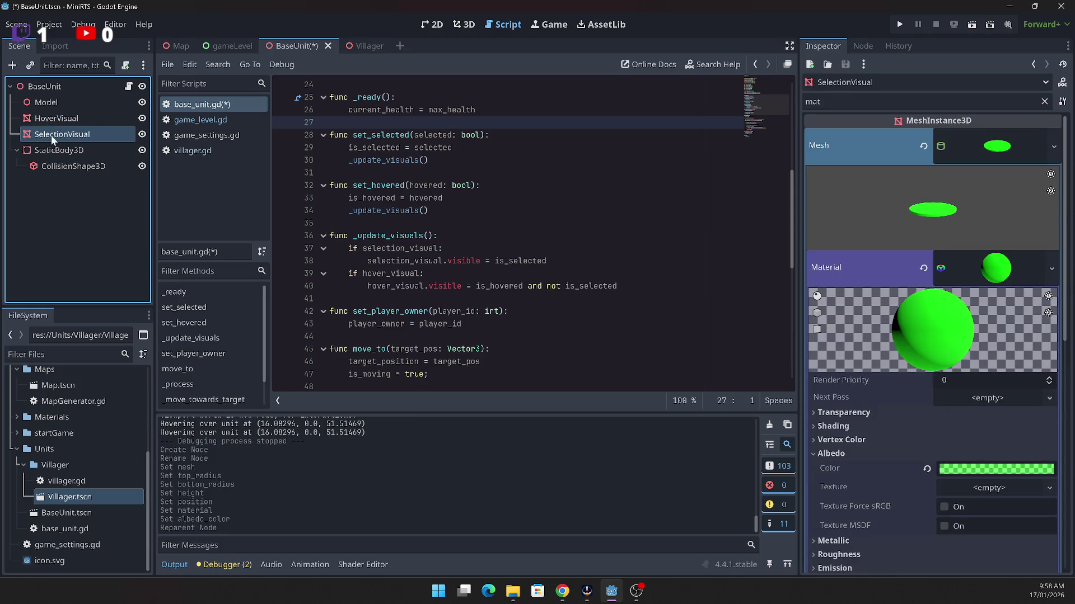
pyautogui.click(63, 213)
pyautogui.click(53, 138)
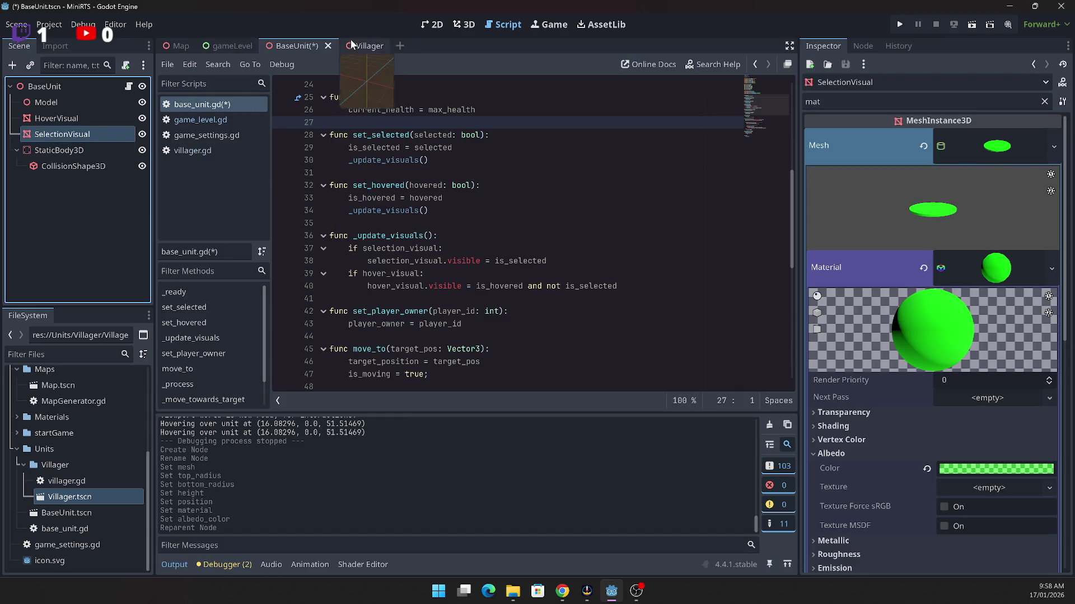
# Step: Paste SelectionVisual into Villager.tscn above StaticBody3D and run the game
pyautogui.doubleClick(68, 495)
pyautogui.click(73, 207)
pyautogui.hotkey('ctrl', 'v')
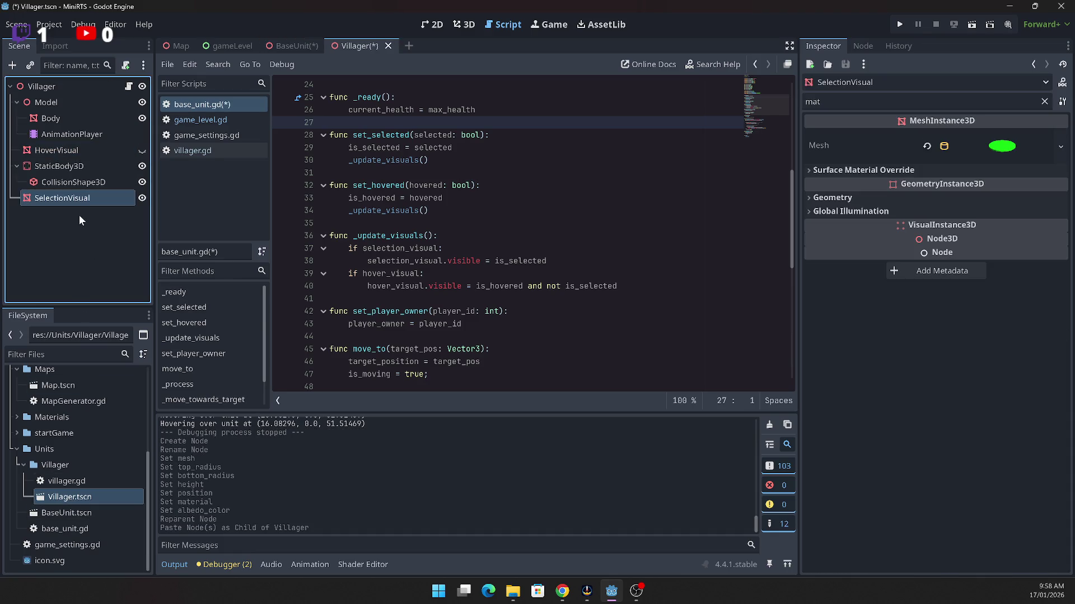
pyautogui.moveTo(50, 200); pyautogui.dragTo(45, 157)
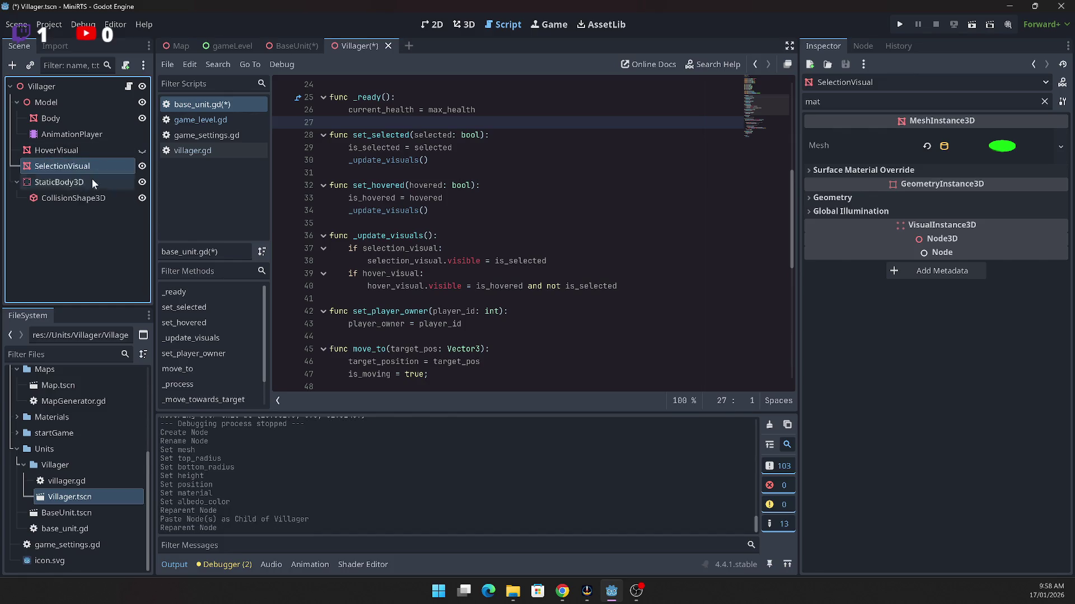
pyautogui.click(58, 258)
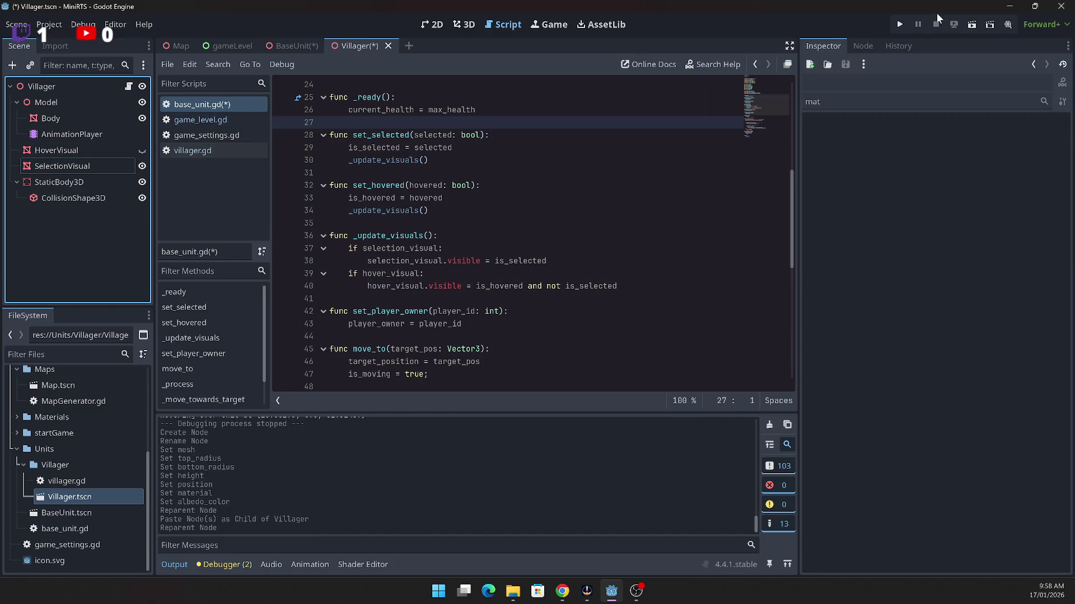
pyautogui.click(900, 24)
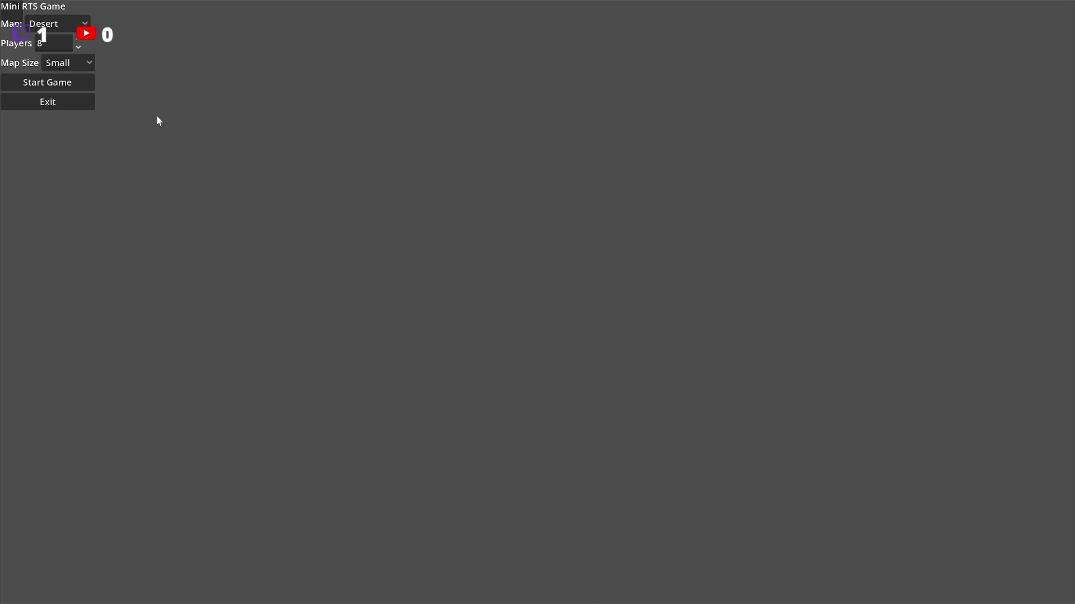
# Step: Start a match, single-click two units to check their rings, then exit to the editor
pyautogui.click(63, 85)
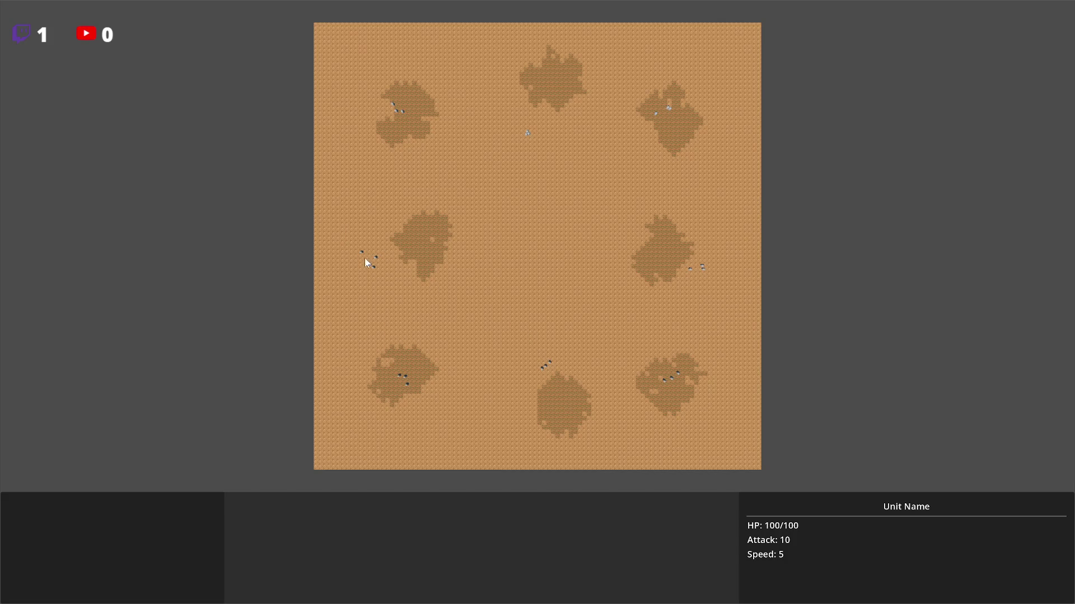
pyautogui.click(528, 135)
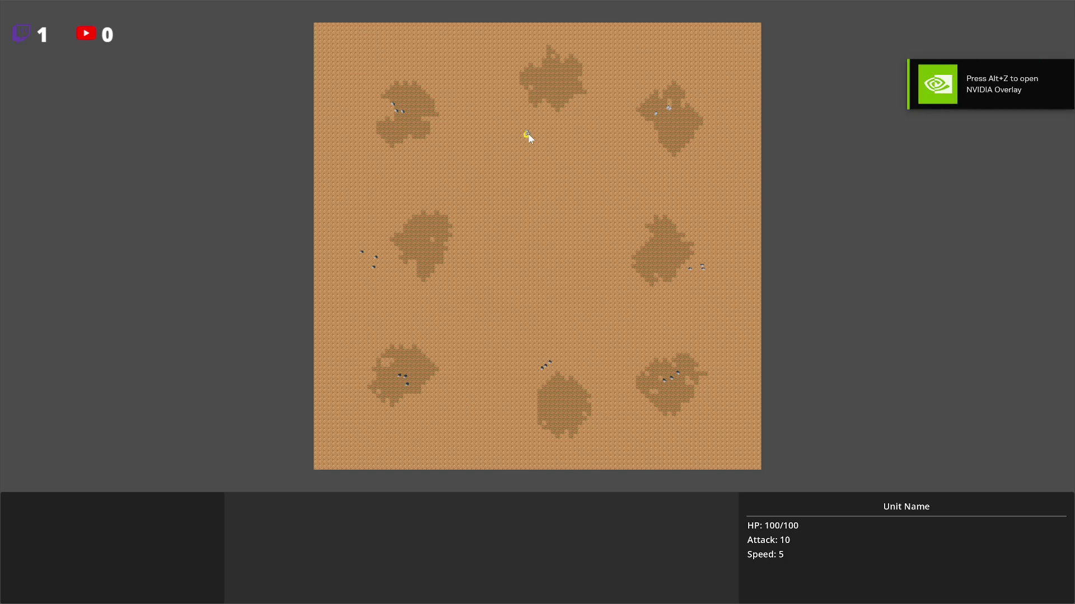
pyautogui.click(655, 112)
pyautogui.press('Escape')
pyautogui.click(53, 102)
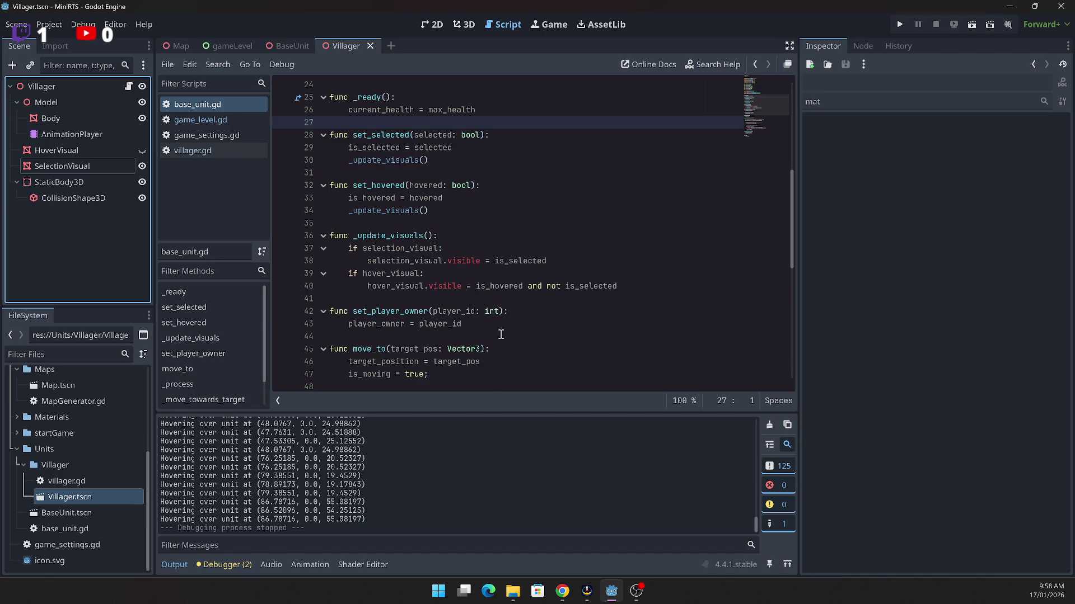
pyautogui.scroll(5, 454, 254)
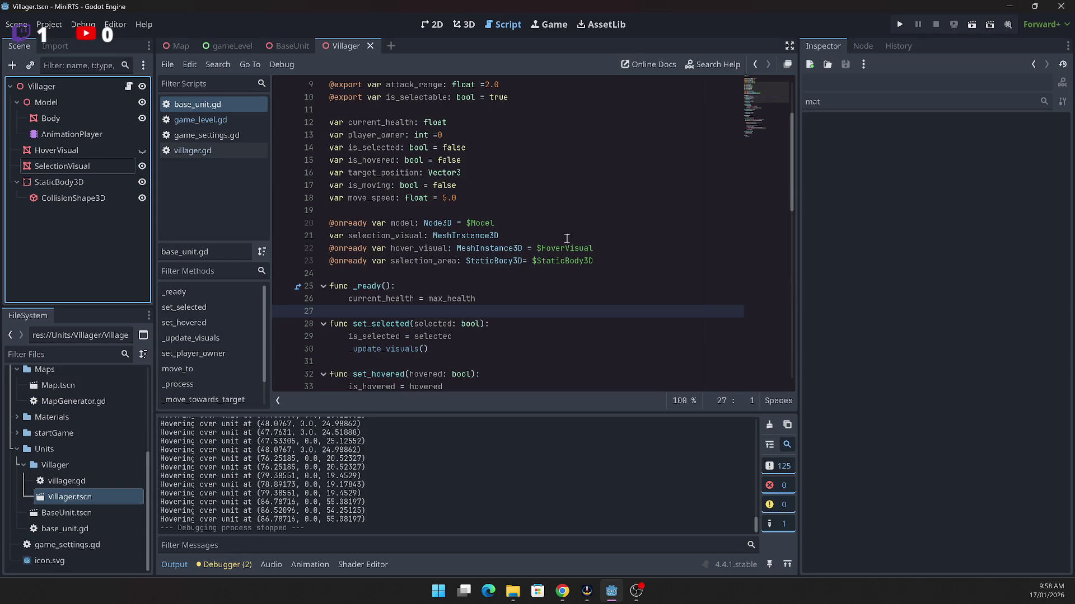
pyautogui.moveTo(57, 168); pyautogui.dragTo(497, 235)
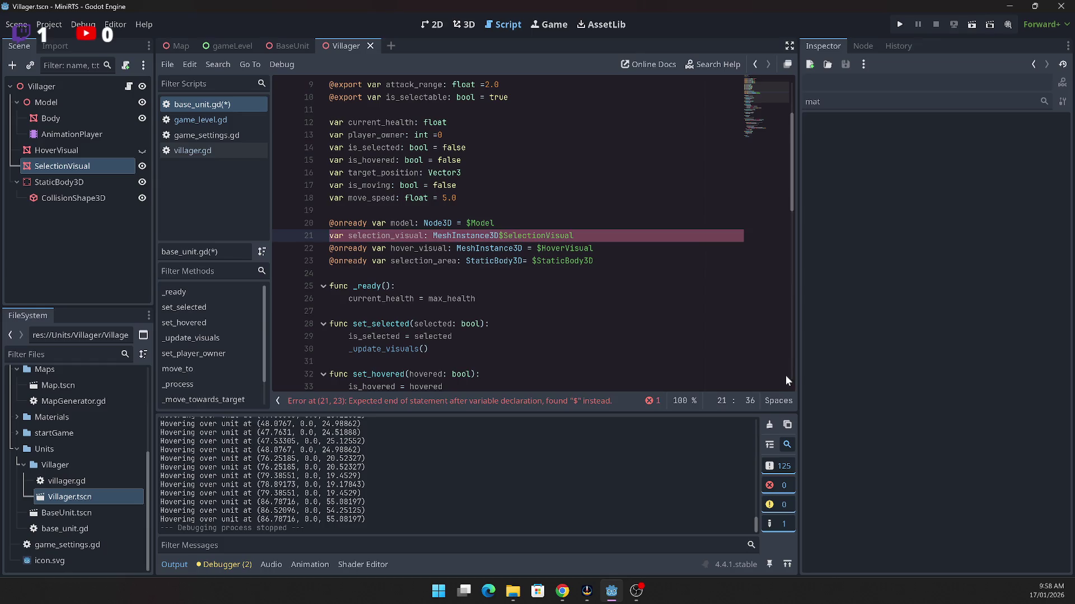
pyautogui.write('=')
pyautogui.press('Home')
pyautogui.write('@onready')
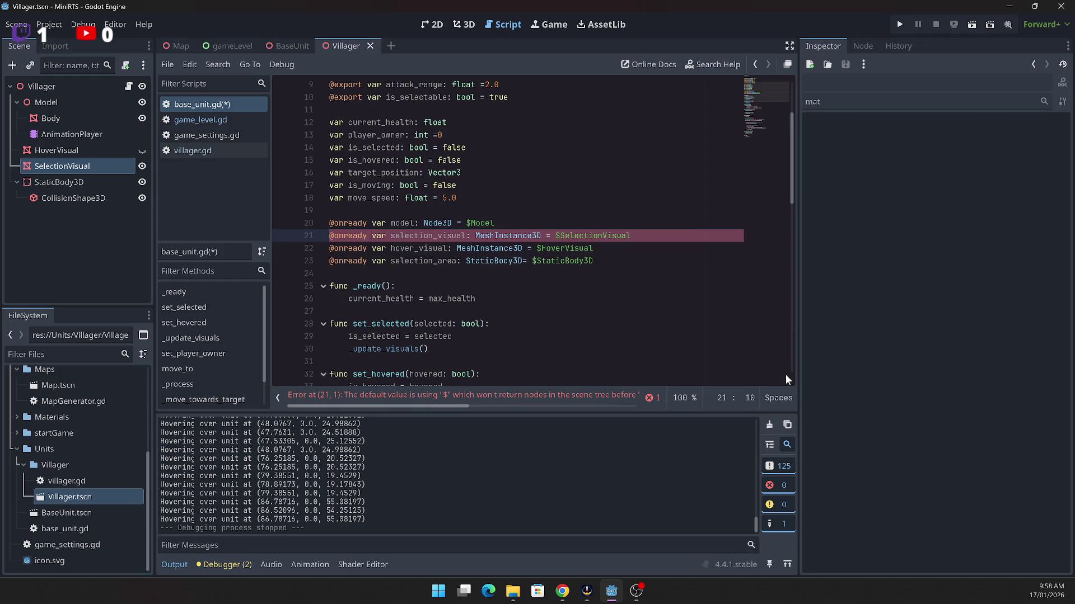
pyautogui.click(899, 24)
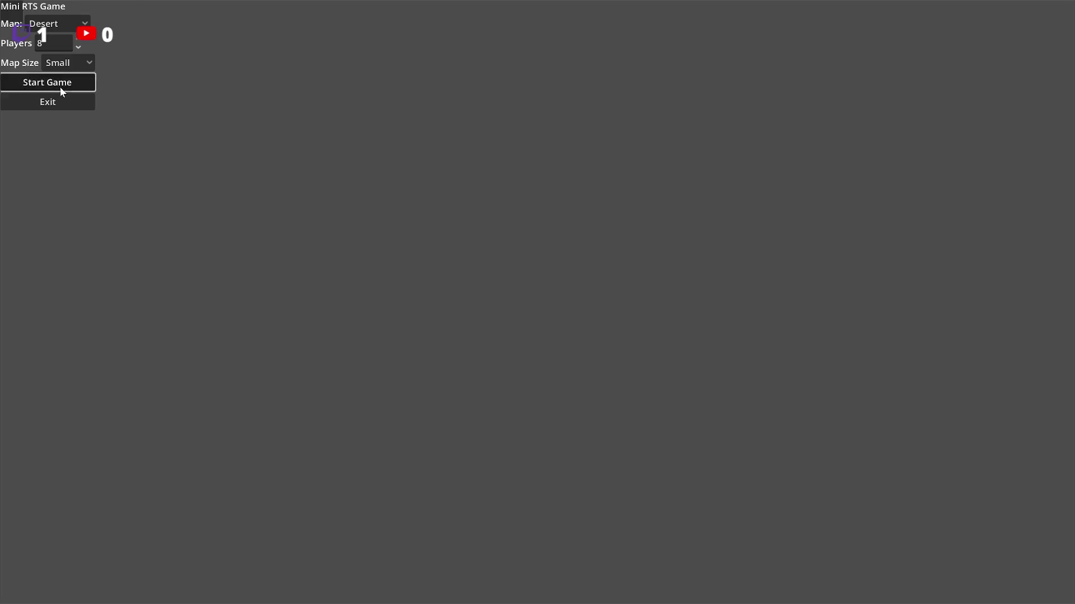
# Step: Start a game, click a unit twice to test selection, then exit to the editor
pyautogui.click(60, 85)
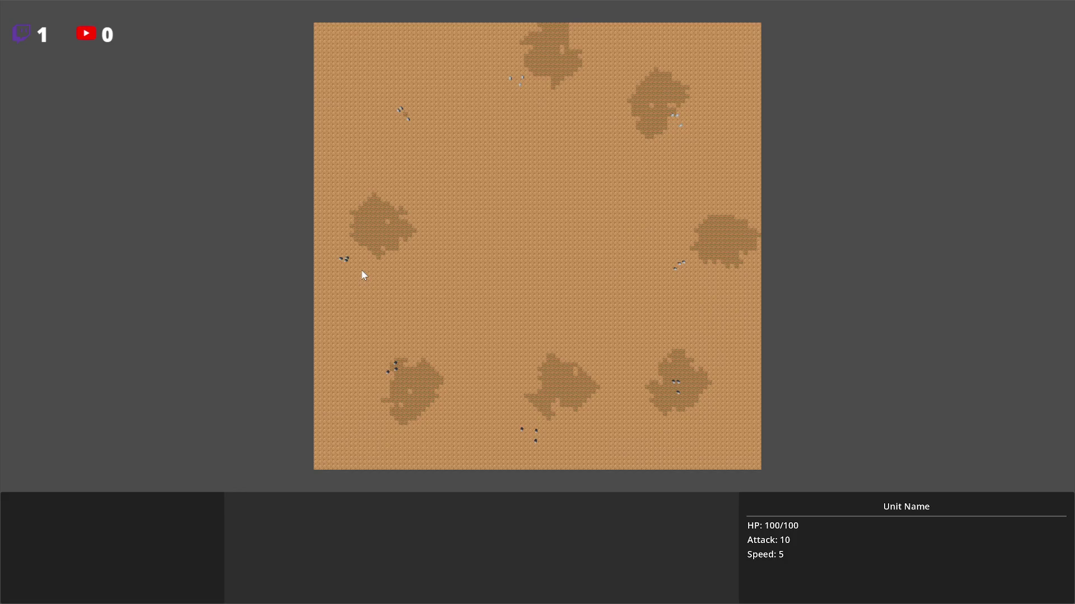
pyautogui.click(347, 260)
pyautogui.click(346, 259)
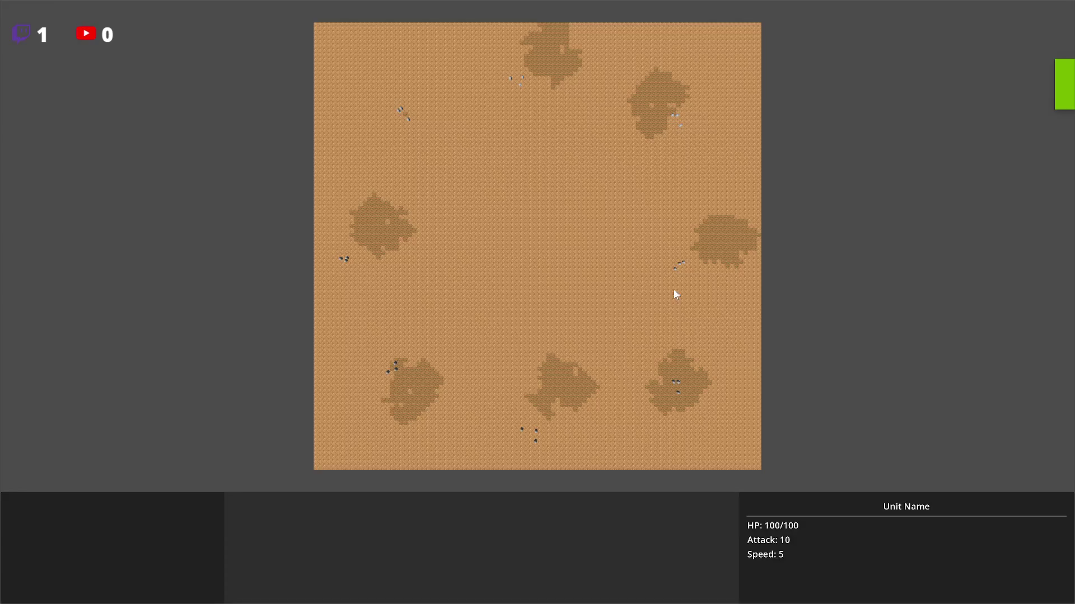
pyautogui.press('Escape')
pyautogui.click(70, 108)
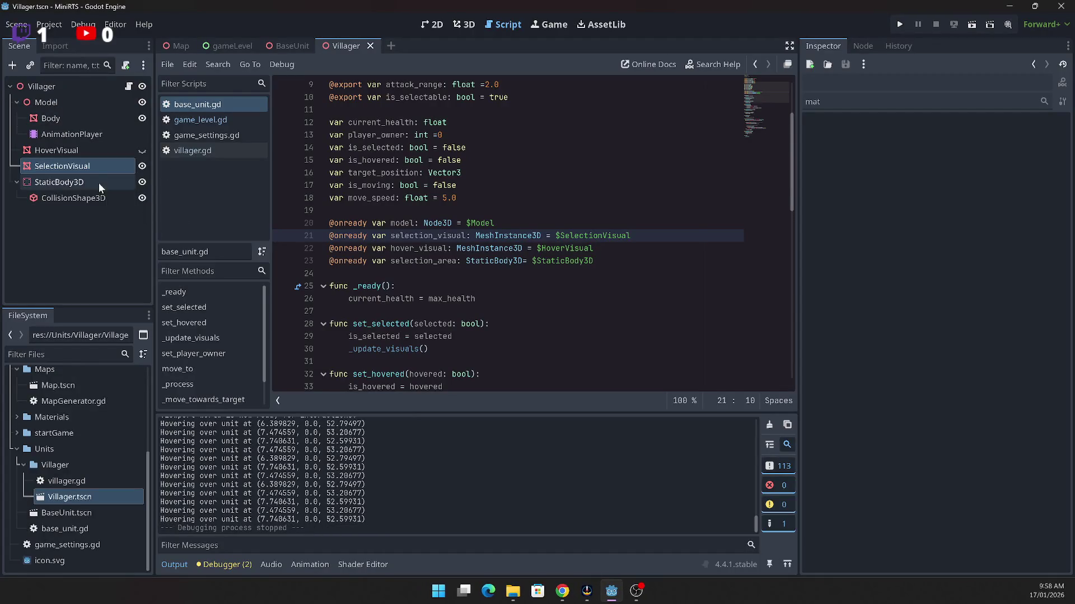
# Step: Make HoverVisual visible and run another test game before exiting
pyautogui.click(77, 237)
pyautogui.click(144, 152)
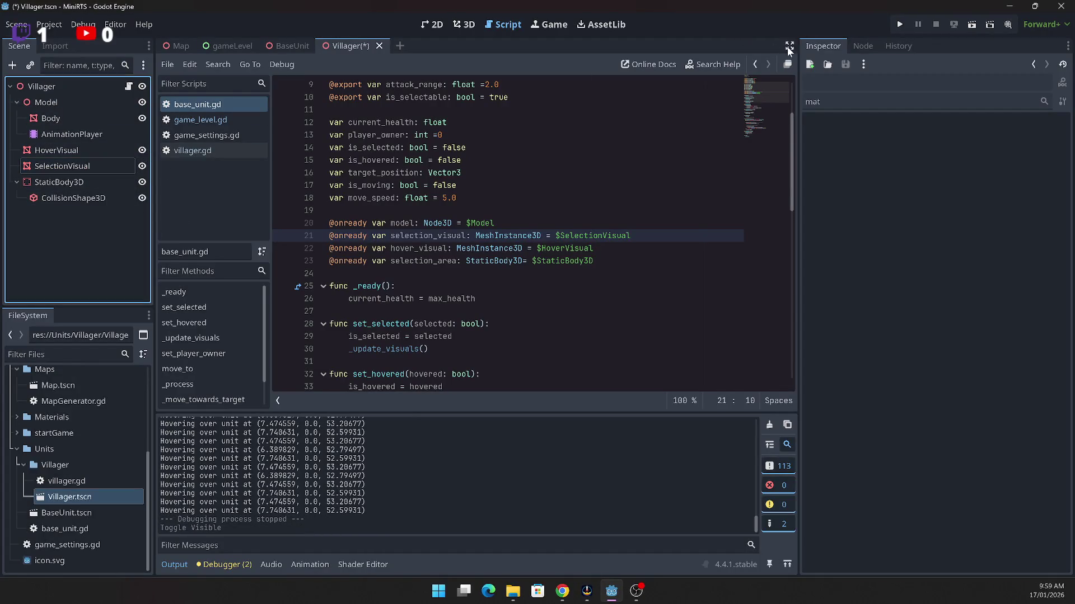
pyautogui.click(899, 26)
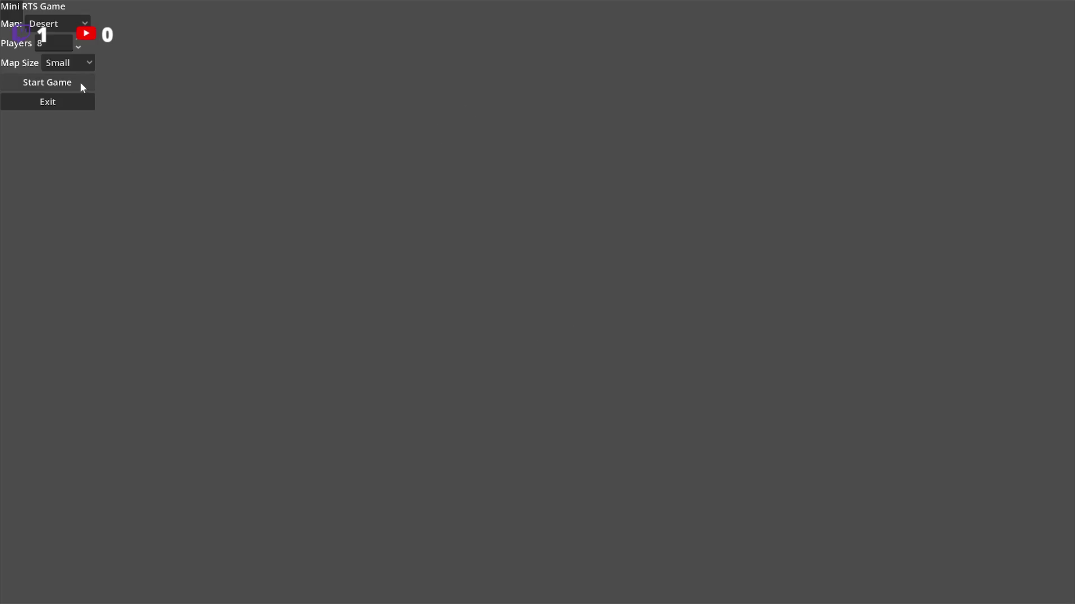
pyautogui.click(77, 83)
pyautogui.press('Escape')
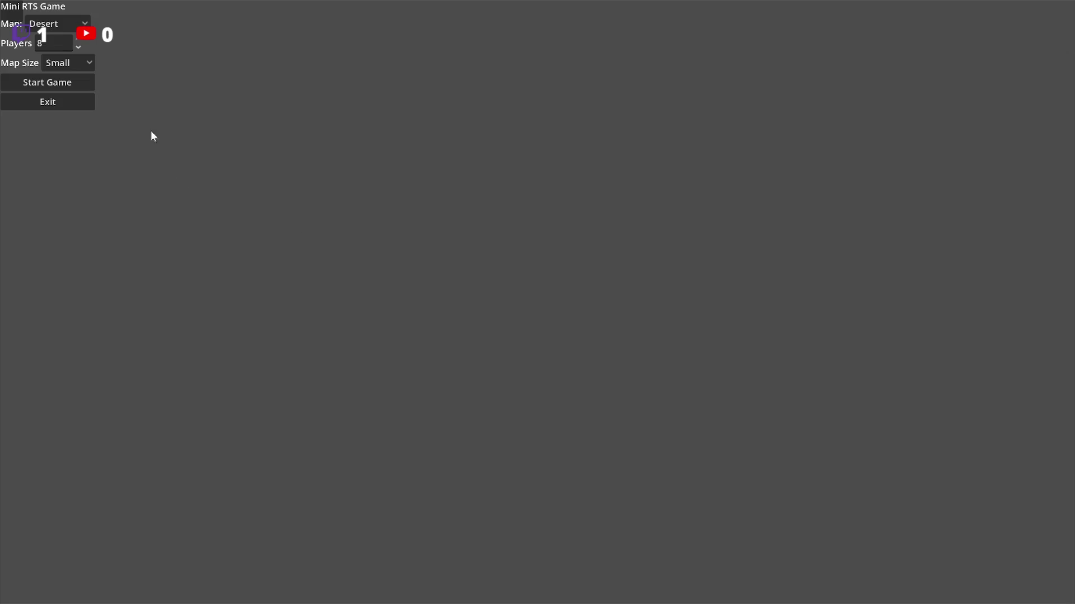
pyautogui.click(80, 106)
# Step: Hide HoverVisual again and compare both visual nodes' Transform positions with a 'pos' filter
pyautogui.click(142, 151)
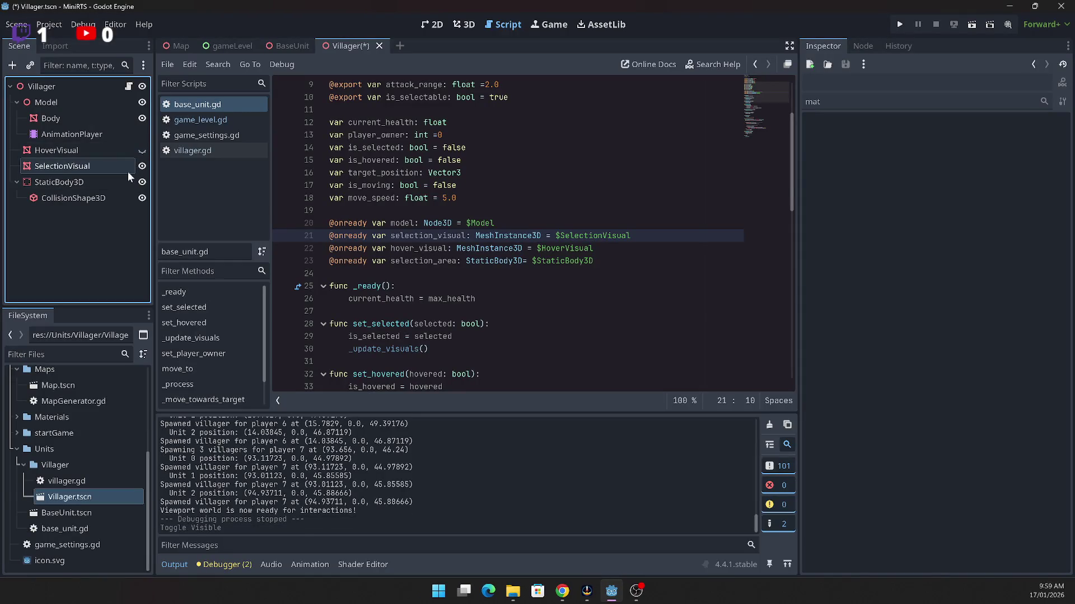
pyautogui.click(63, 150)
pyautogui.click(53, 162)
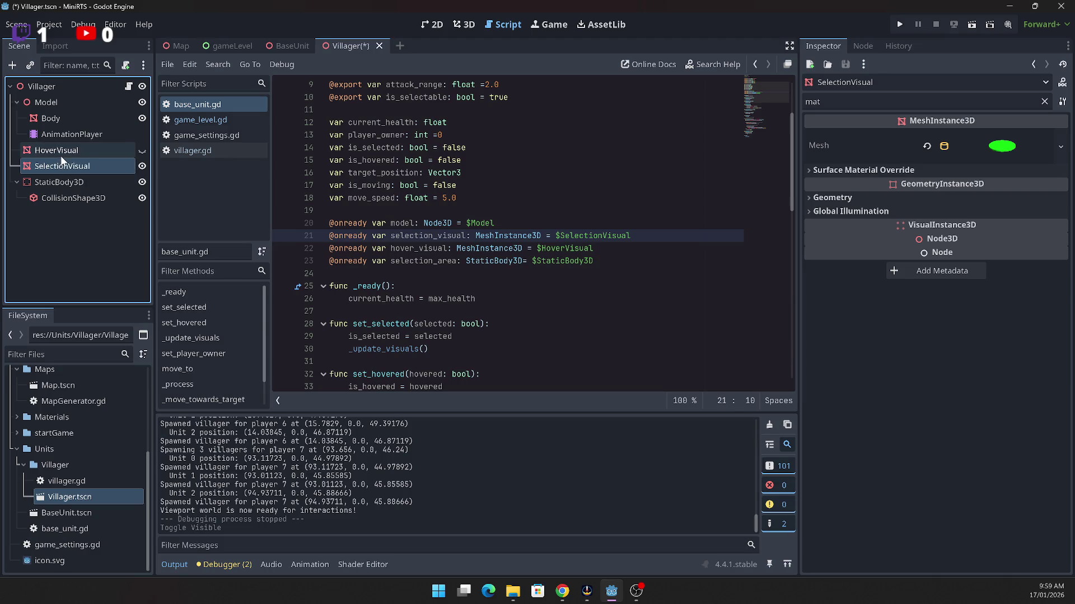
pyautogui.doubleClick(858, 101)
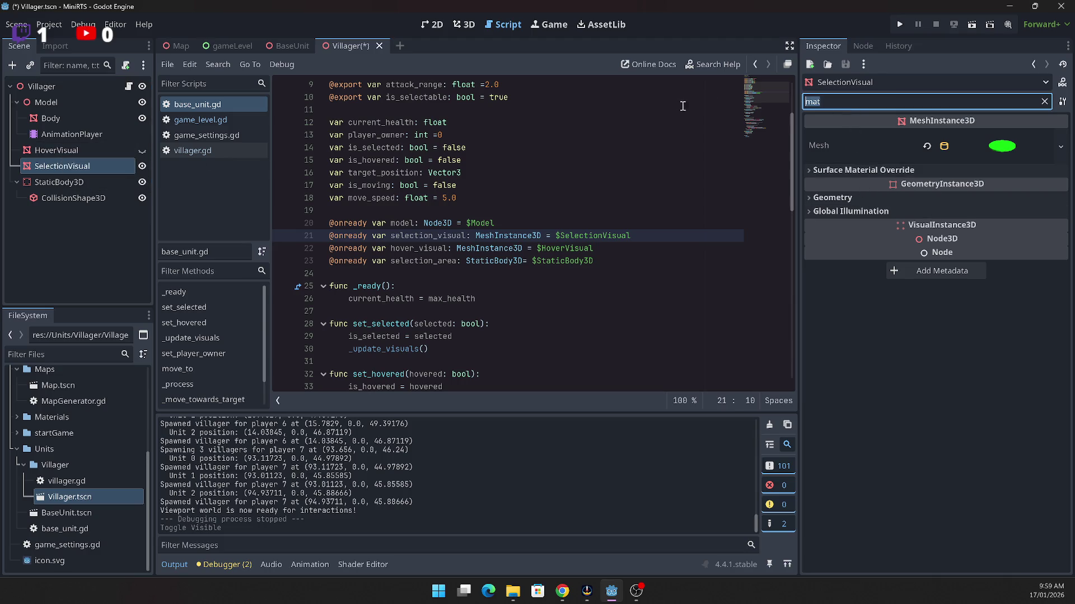
pyautogui.write('pos')
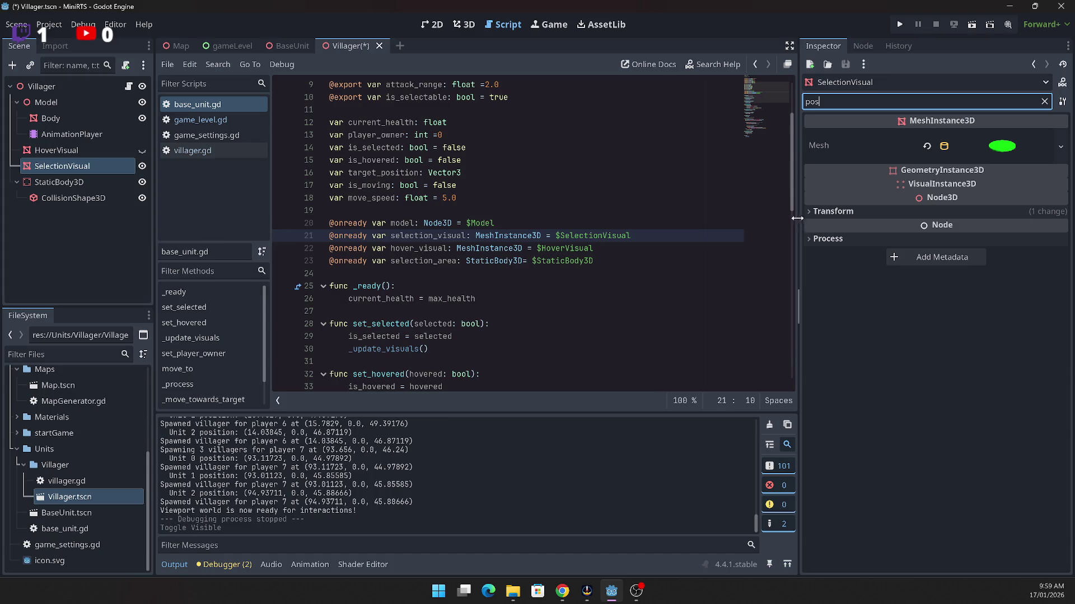
pyautogui.click(810, 210)
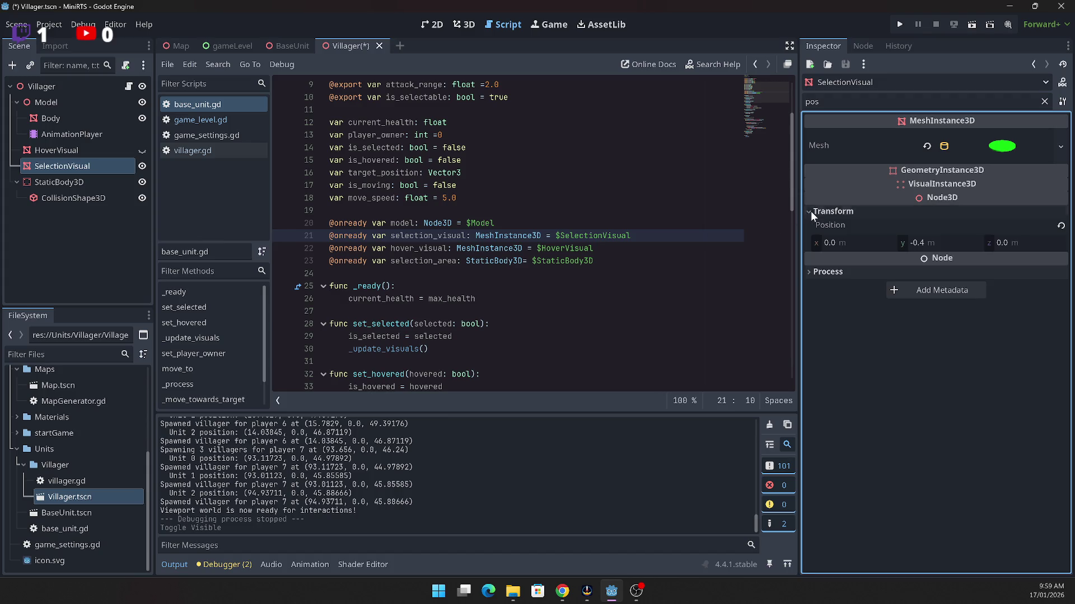
pyautogui.click(76, 161)
pyautogui.click(68, 152)
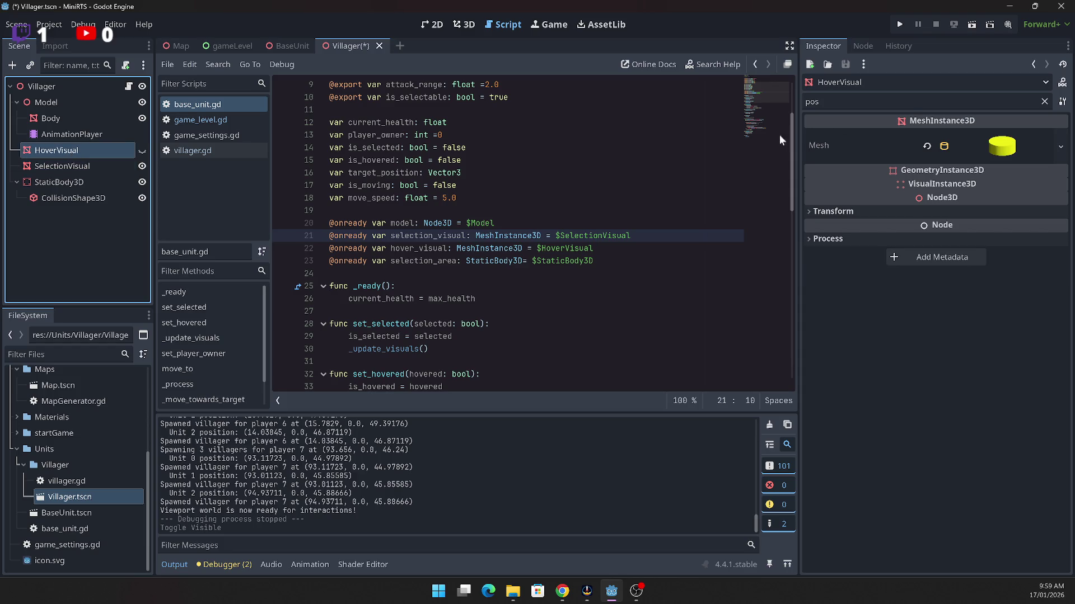
# Step: Check HoverVisual's position, then set SelectionVisual's Position Y to 0
pyautogui.click(811, 212)
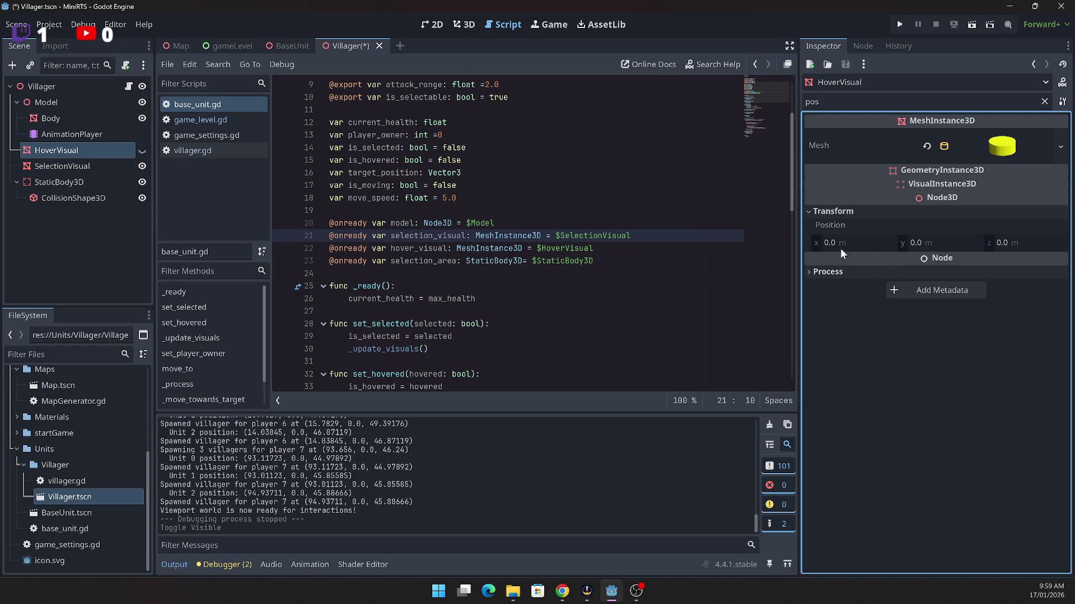
pyautogui.click(126, 166)
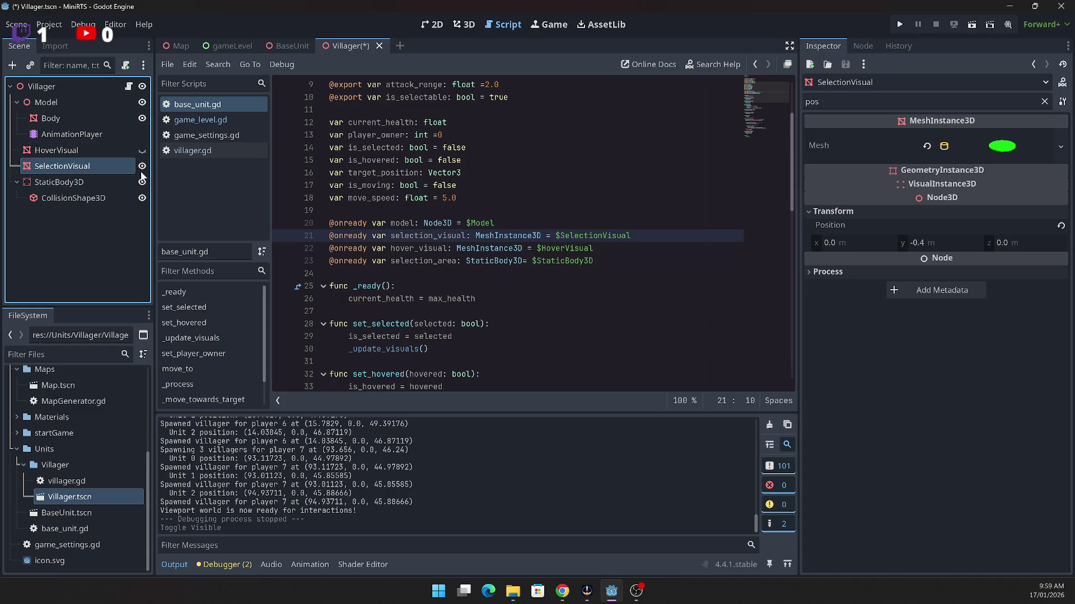
pyautogui.click(929, 243)
pyautogui.write('0')
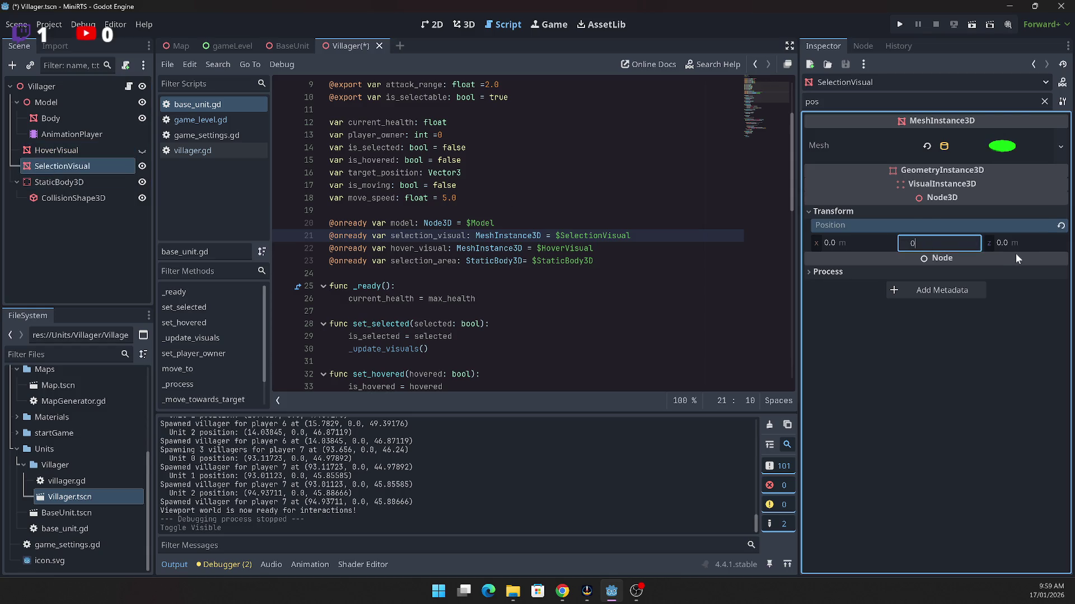
# Step: Run the game, start a match, then exit back to the editor
pyautogui.click(900, 24)
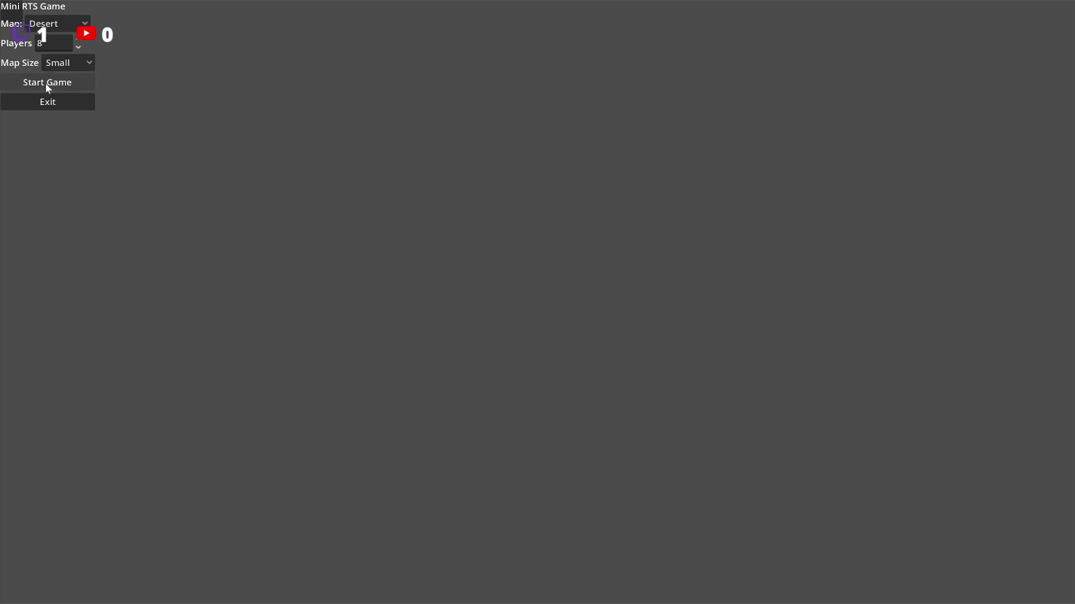
pyautogui.click(47, 84)
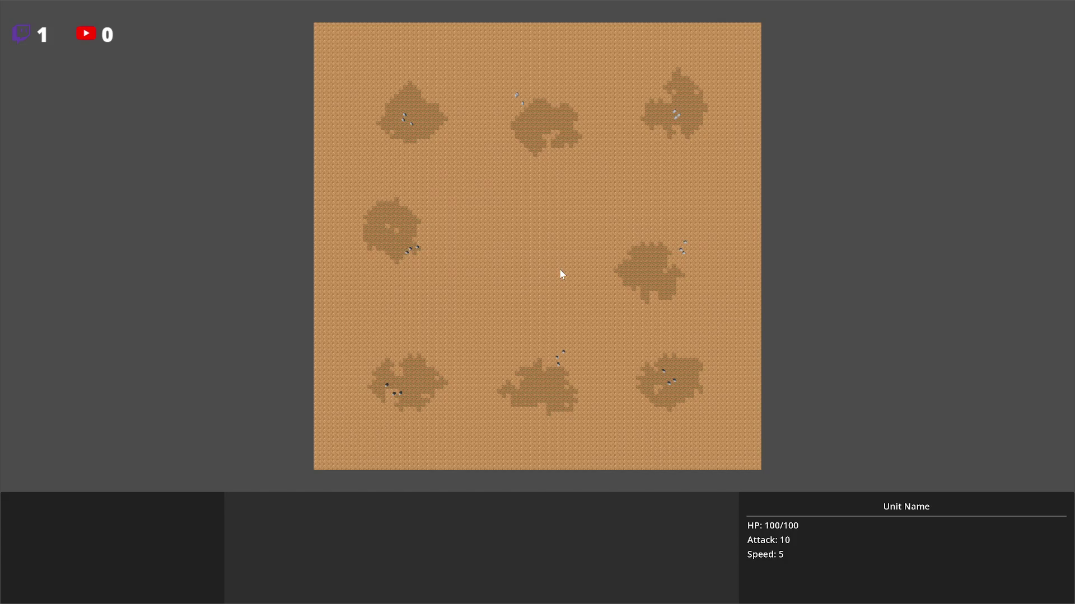
pyautogui.press('Escape')
pyautogui.click(23, 104)
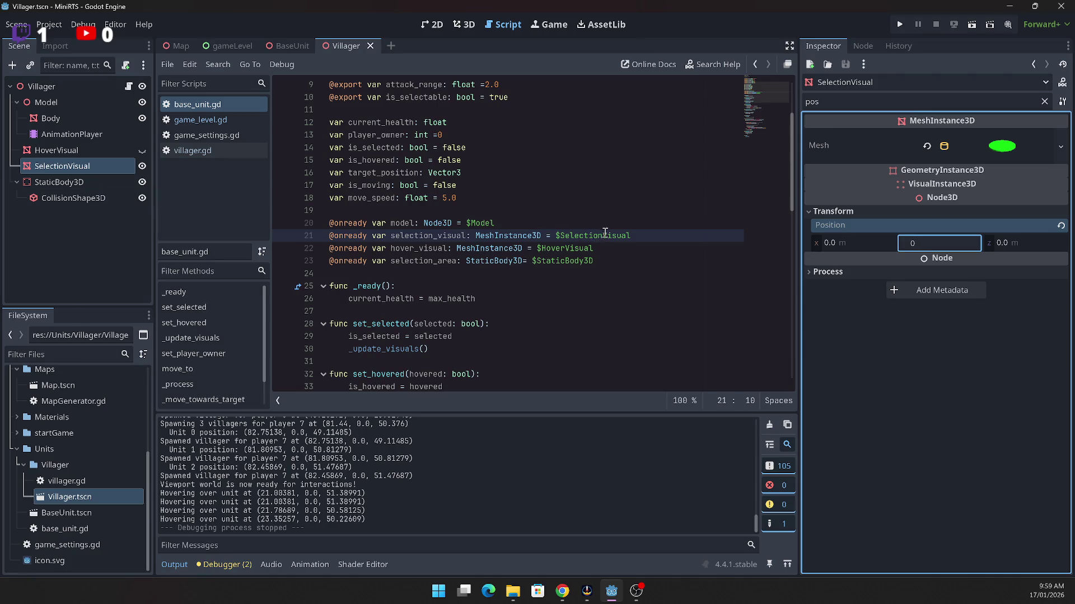
# Step: Read through villager.gd, then switch via game_settings.gd to game_level.gd
pyautogui.scroll(-1, 600, 226)
pyautogui.scroll(-4, 597, 224)
pyautogui.scroll(-10, 596, 223)
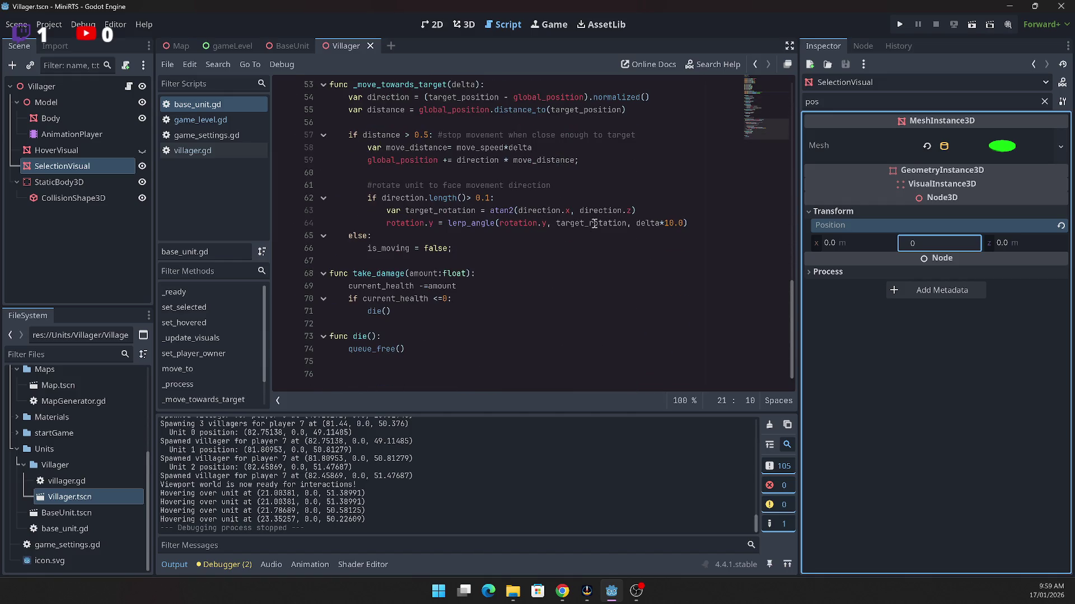
pyautogui.scroll(16, 595, 224)
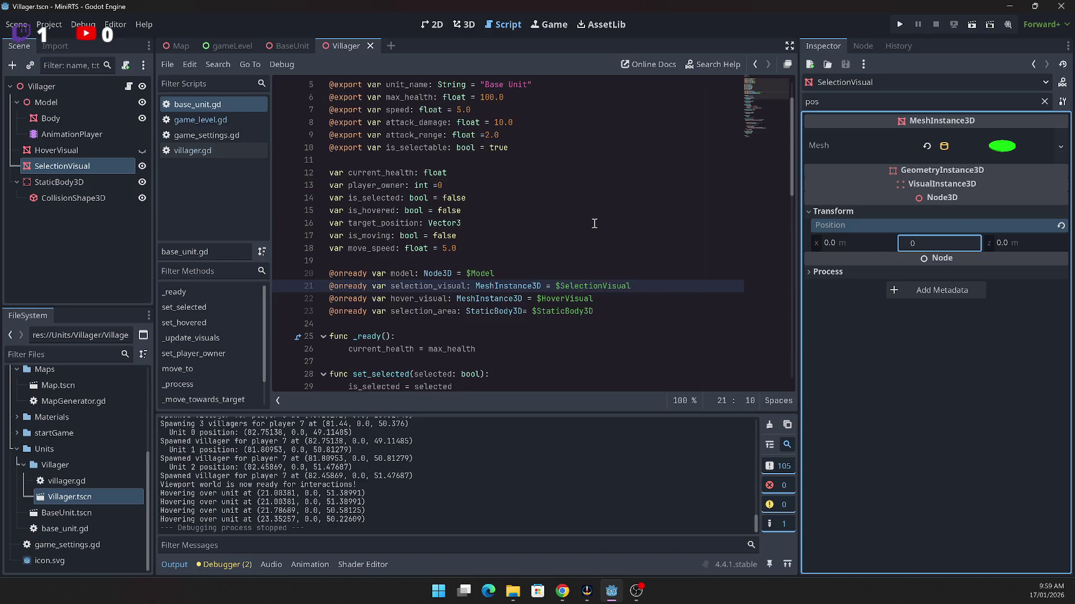
pyautogui.click(200, 150)
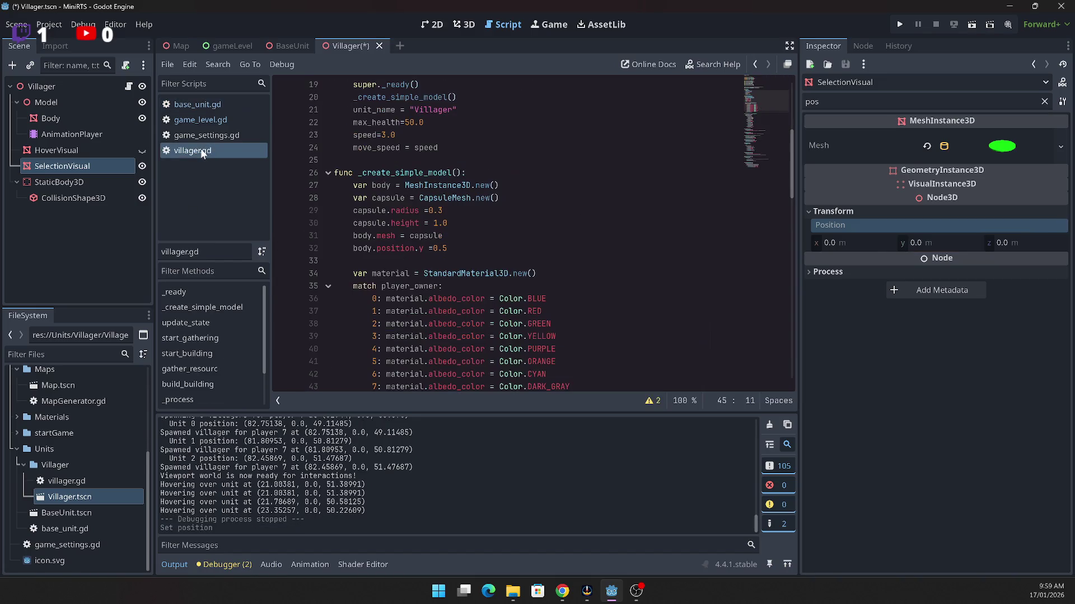
pyautogui.scroll(-2, 524, 238)
pyautogui.scroll(8, 524, 238)
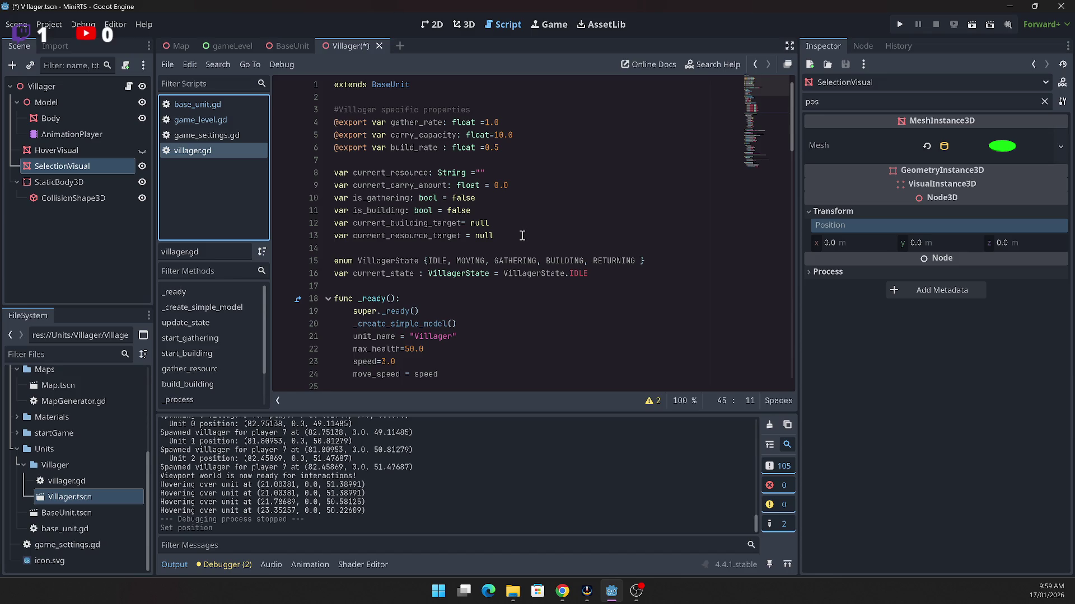
pyautogui.scroll(-3, 522, 237)
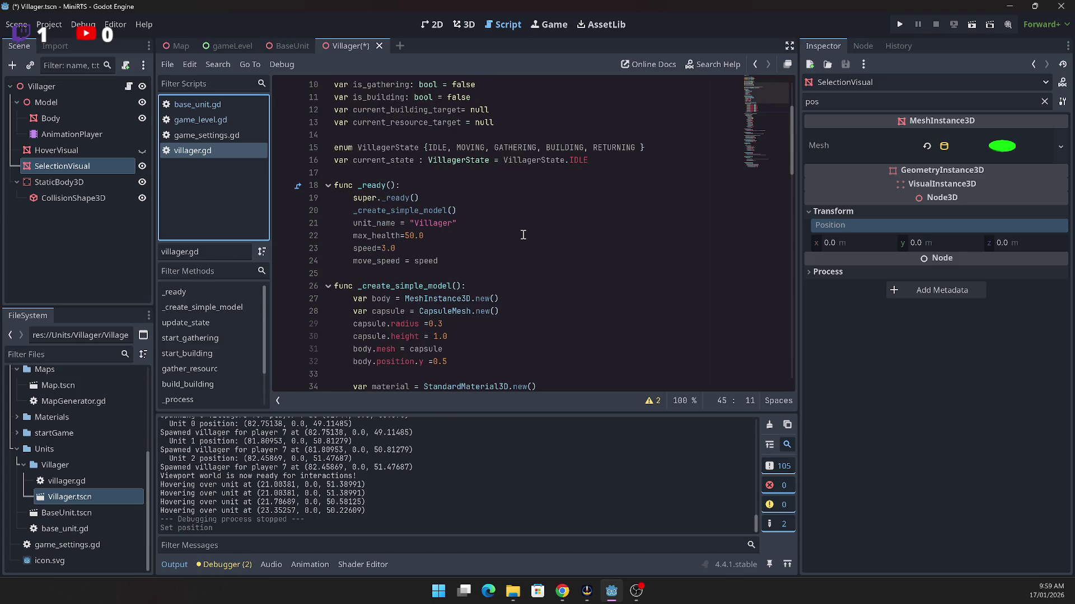
pyautogui.scroll(-10, 523, 235)
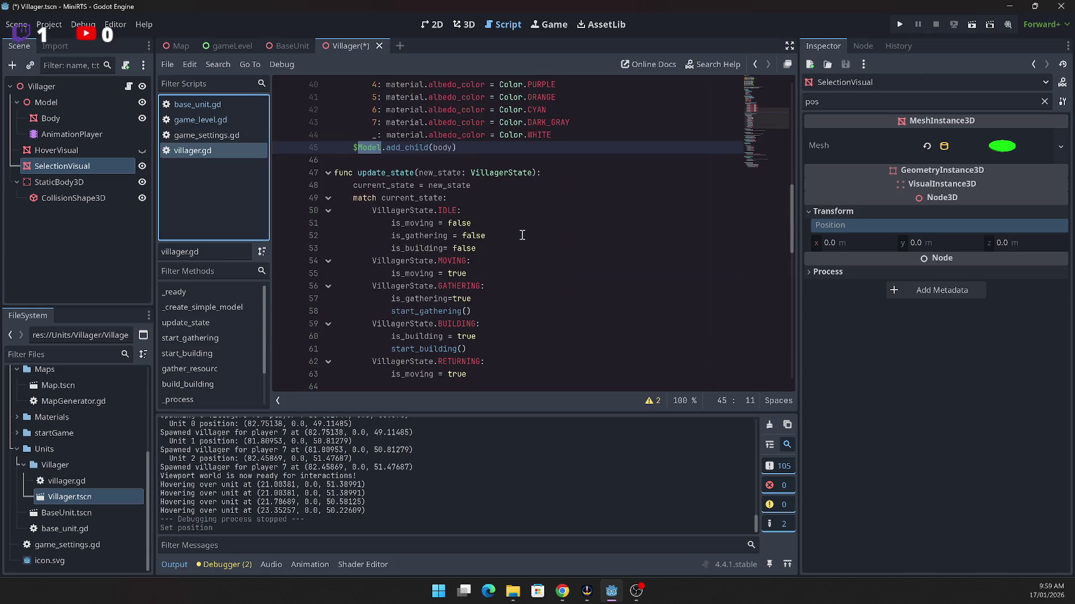
pyautogui.scroll(-12, 522, 235)
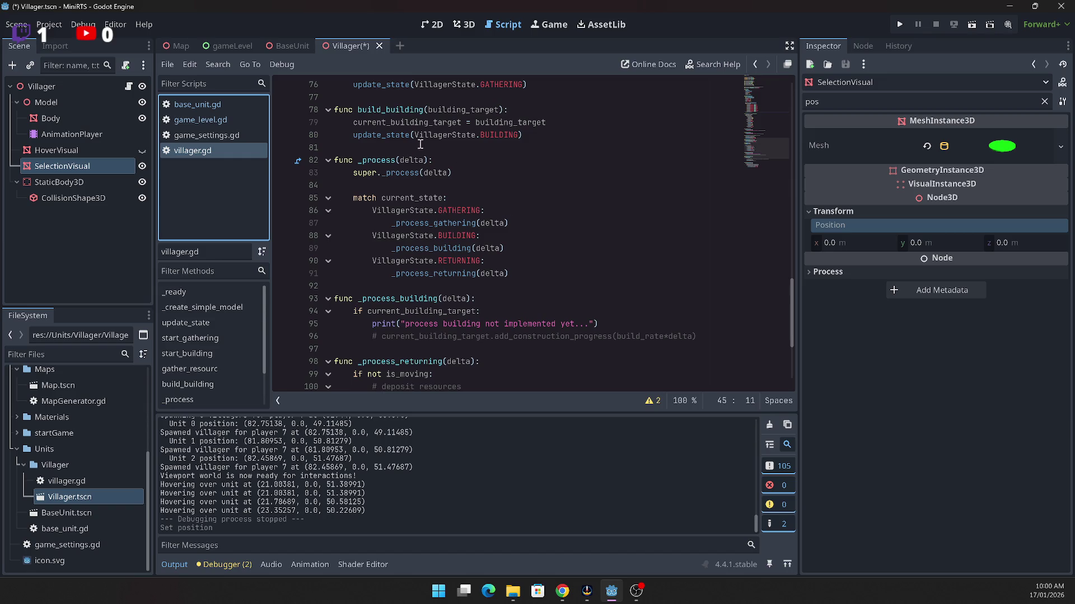
pyautogui.scroll(-4, 582, 218)
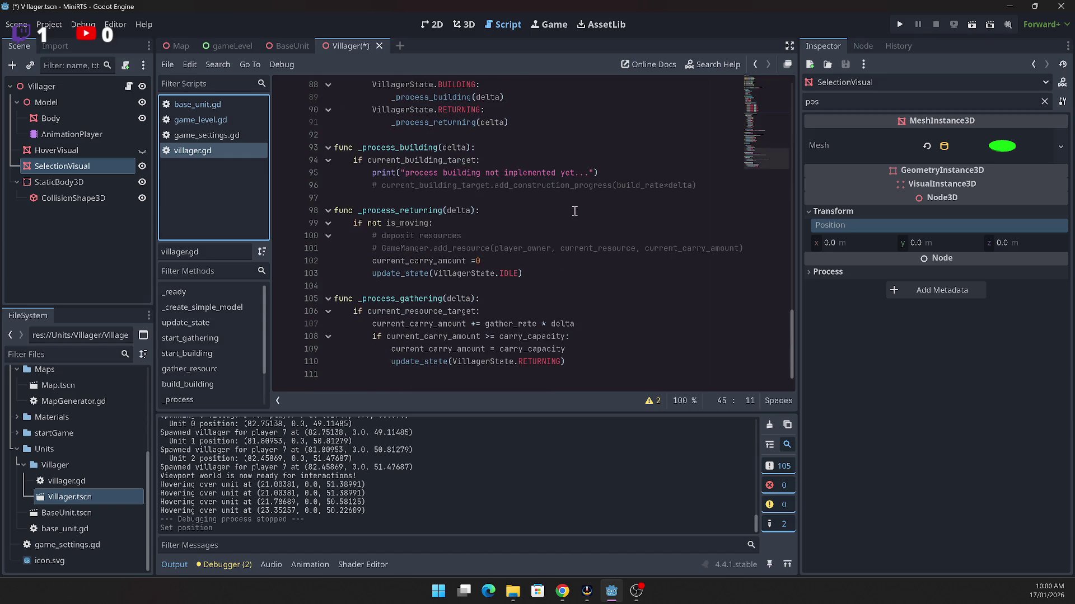
pyautogui.scroll(9, 575, 211)
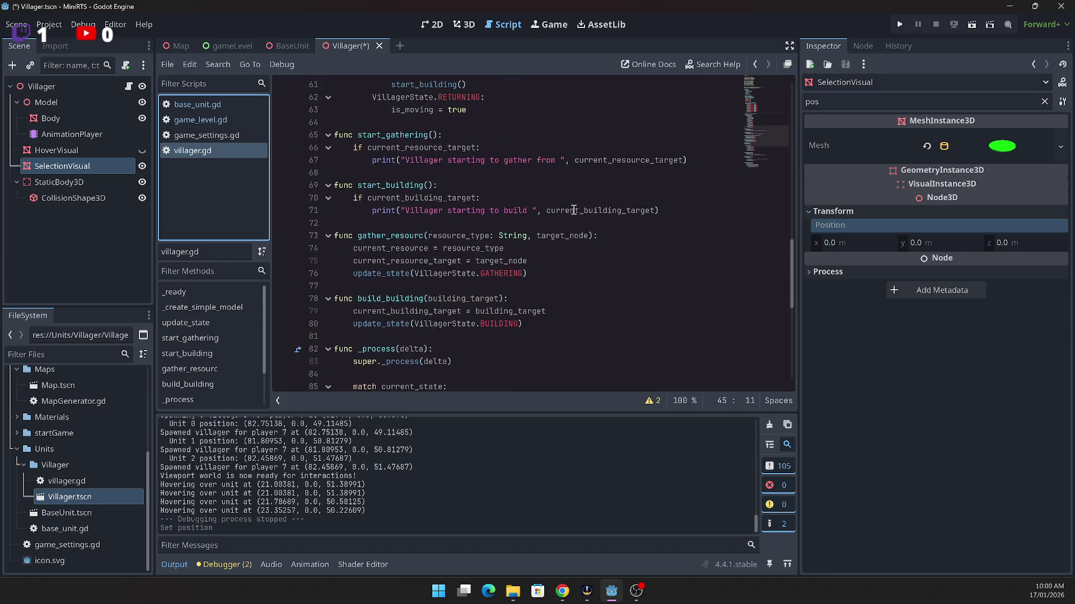
pyautogui.scroll(17, 574, 211)
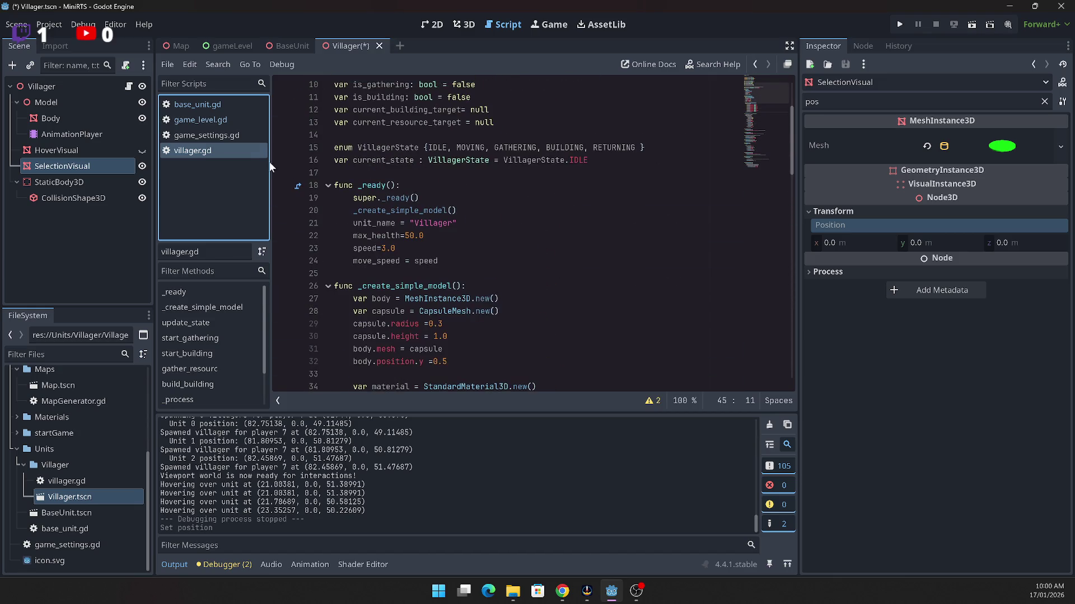
pyautogui.click(208, 136)
pyautogui.click(207, 121)
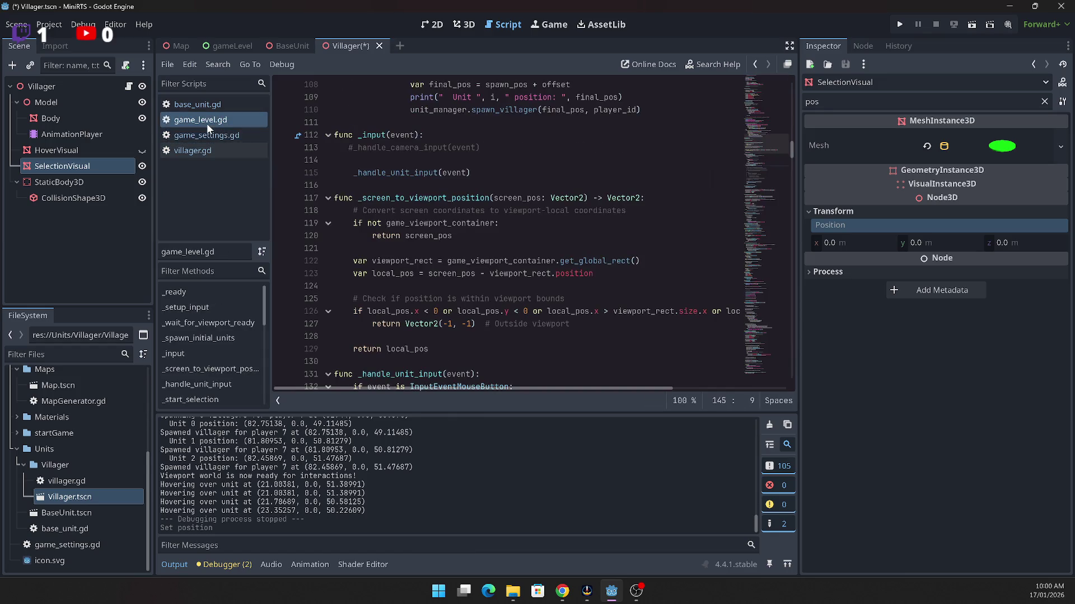
# Step: Select the left-button check and the _update_selection call on lines 164-165
pyautogui.scroll(8, 637, 241)
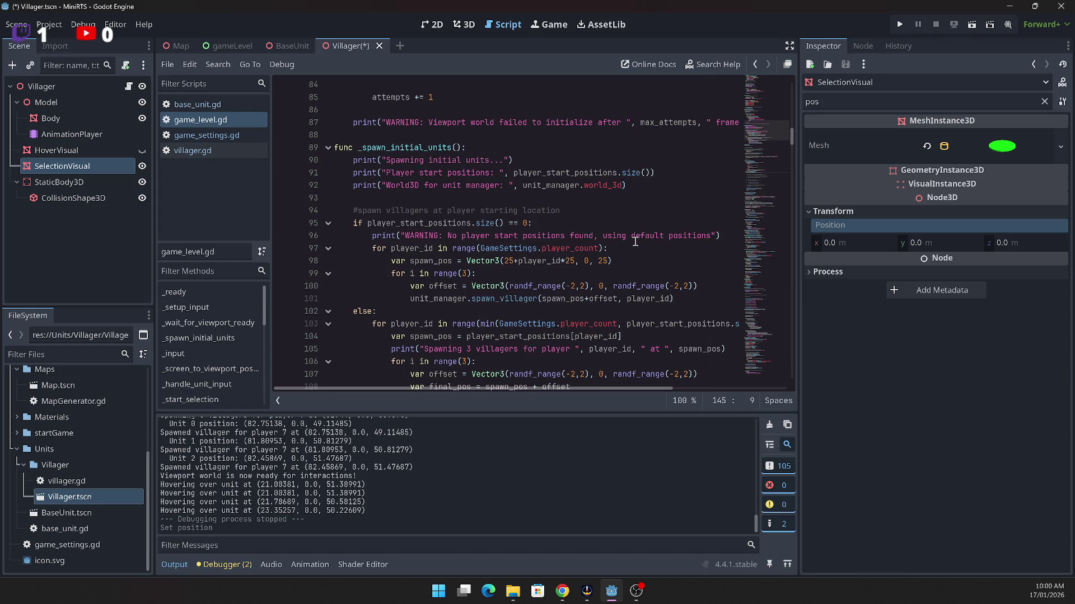
pyautogui.scroll(-15, 633, 242)
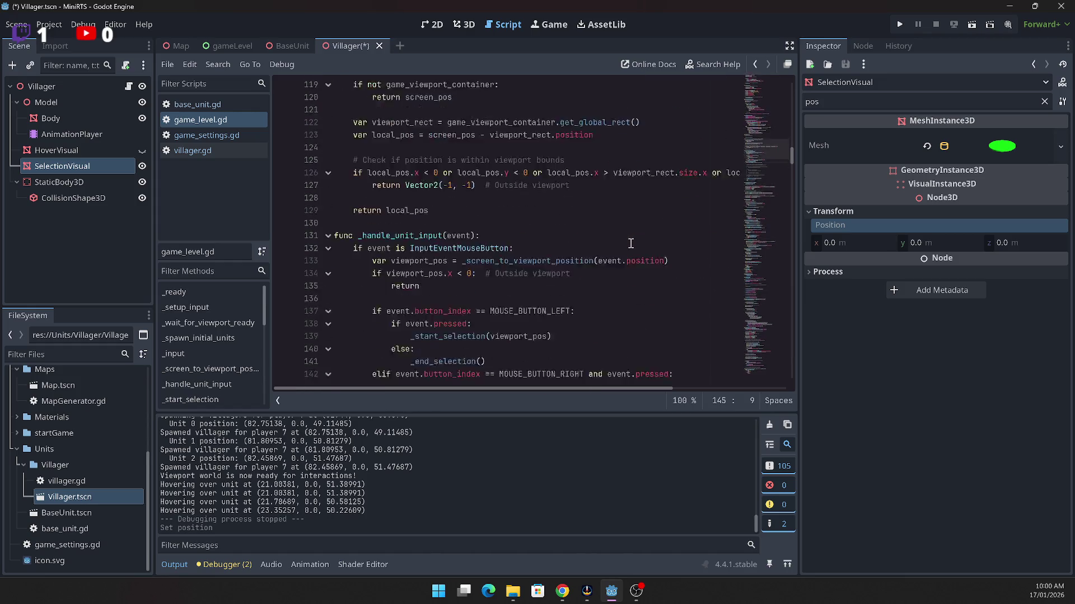
pyautogui.scroll(-6, 630, 240)
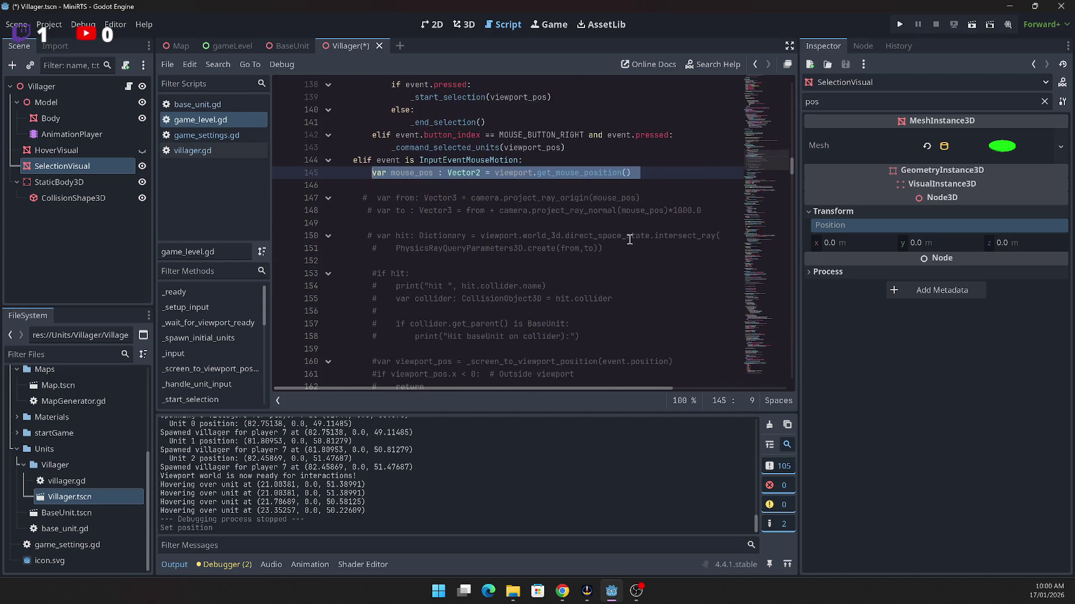
pyautogui.click(579, 261)
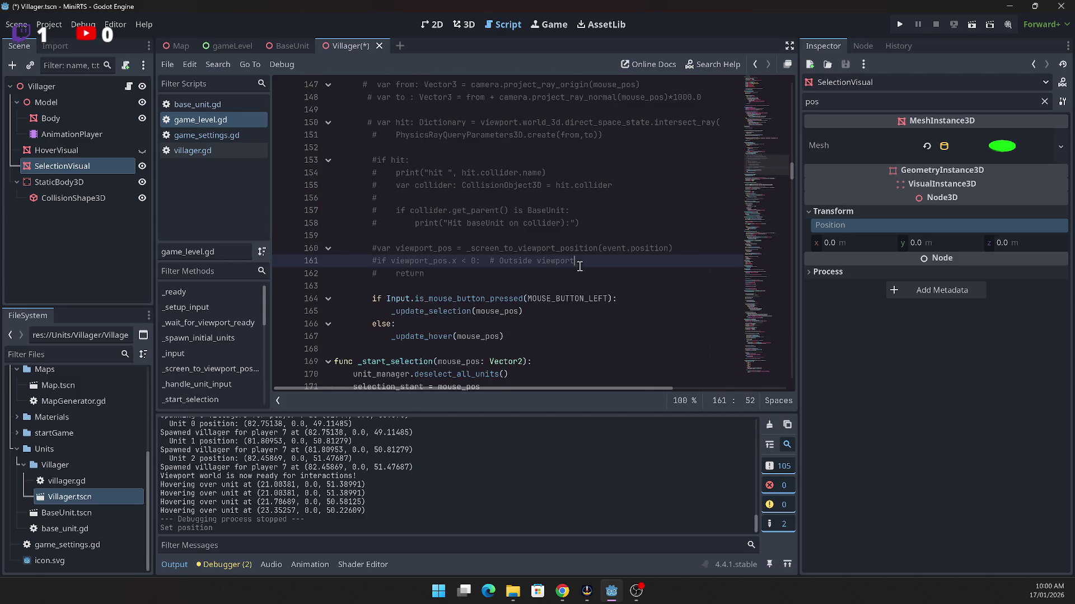
pyautogui.moveTo(436, 311); pyautogui.dragTo(417, 299)
pyautogui.doubleClick(437, 311)
# Step: Add a breakpoint on line 196, the unit_manager.select_unit(unit) call in _end_selection
pyautogui.scroll(-7, 440, 303)
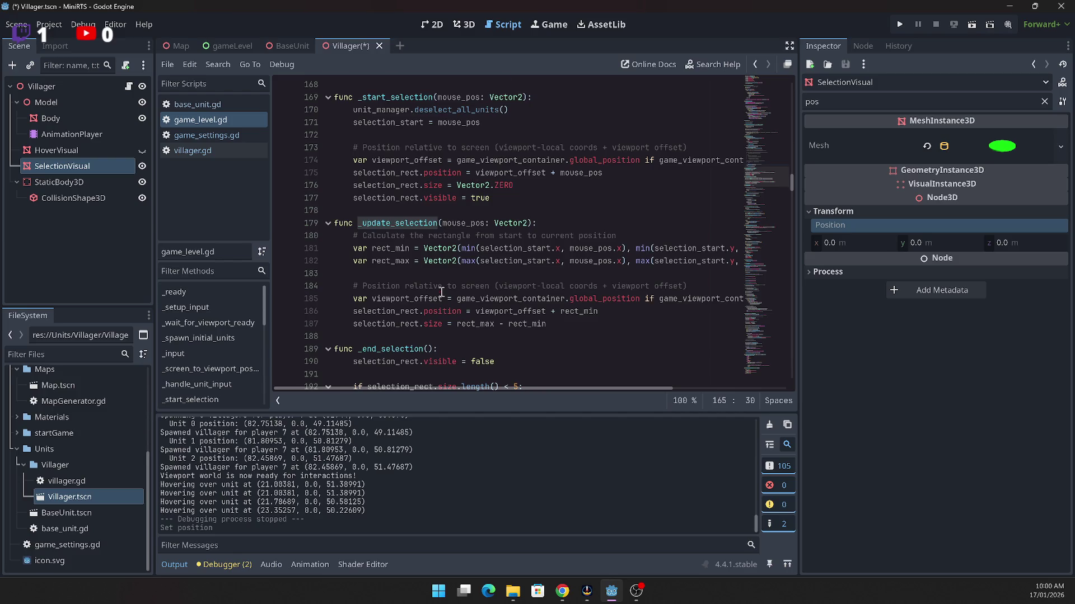
pyautogui.scroll(-1, 441, 293)
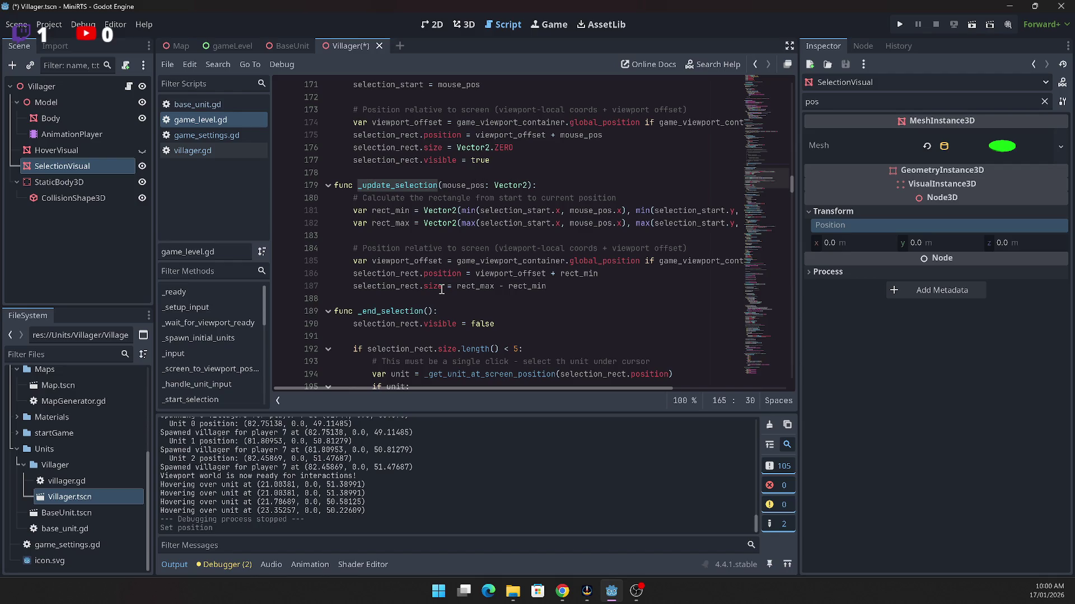
pyautogui.scroll(-3, 442, 289)
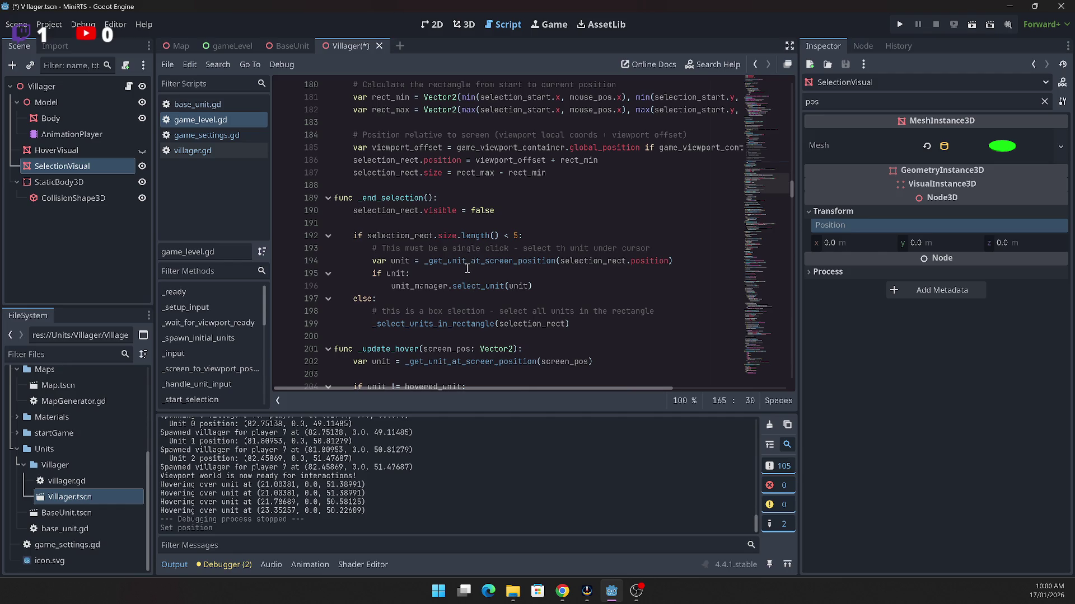
pyautogui.click(313, 285)
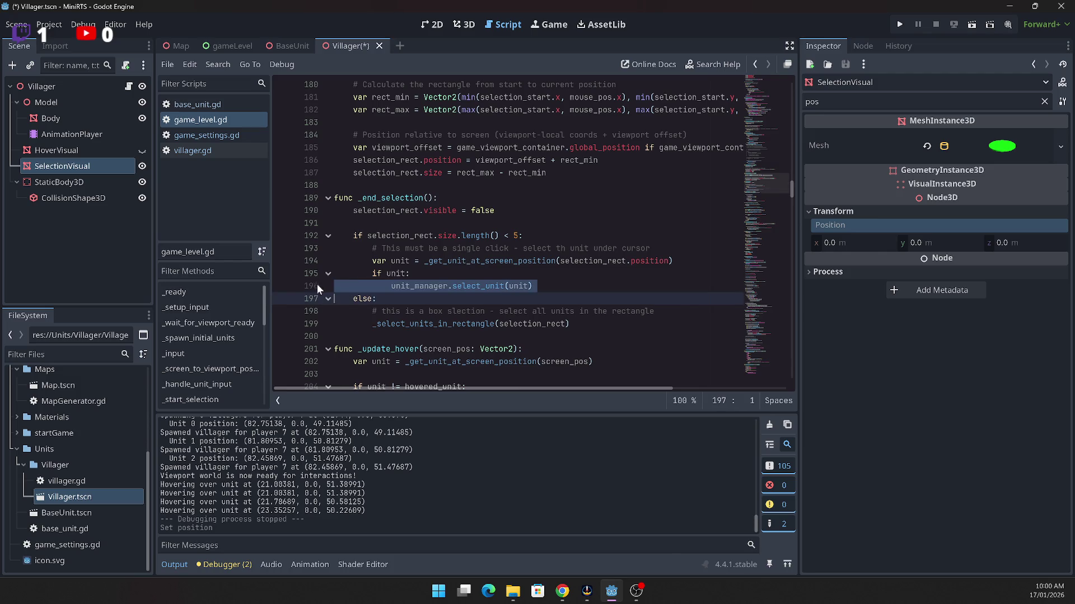
pyautogui.click(288, 288)
pyautogui.hotkey('alt', 'Tab')
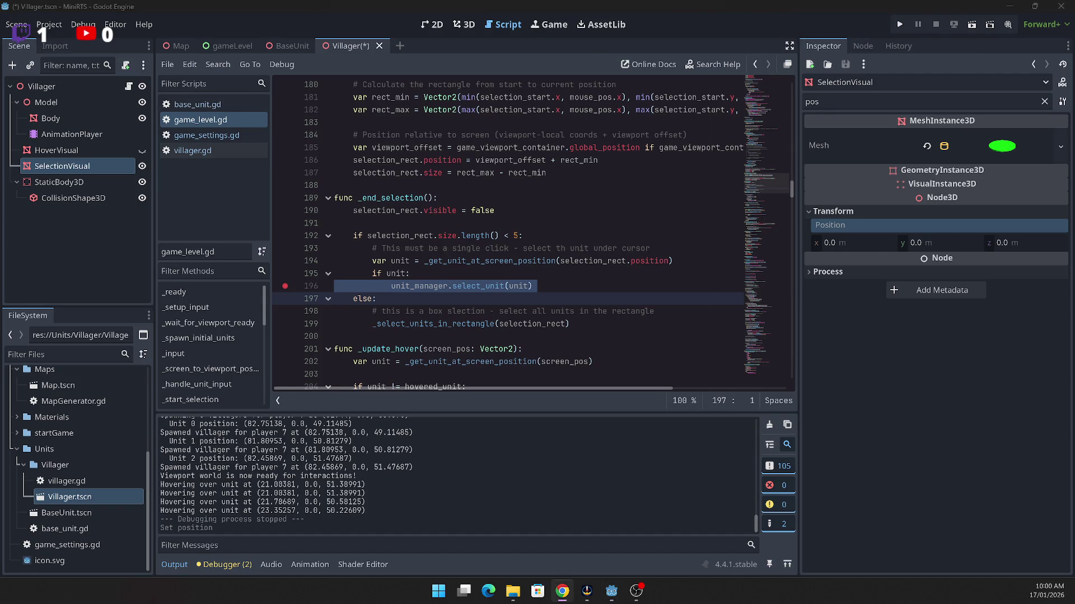
# Step: Run a new game and click a unit to confirm the line 196 breakpoint triggers, then resume and quit
pyautogui.click(901, 22)
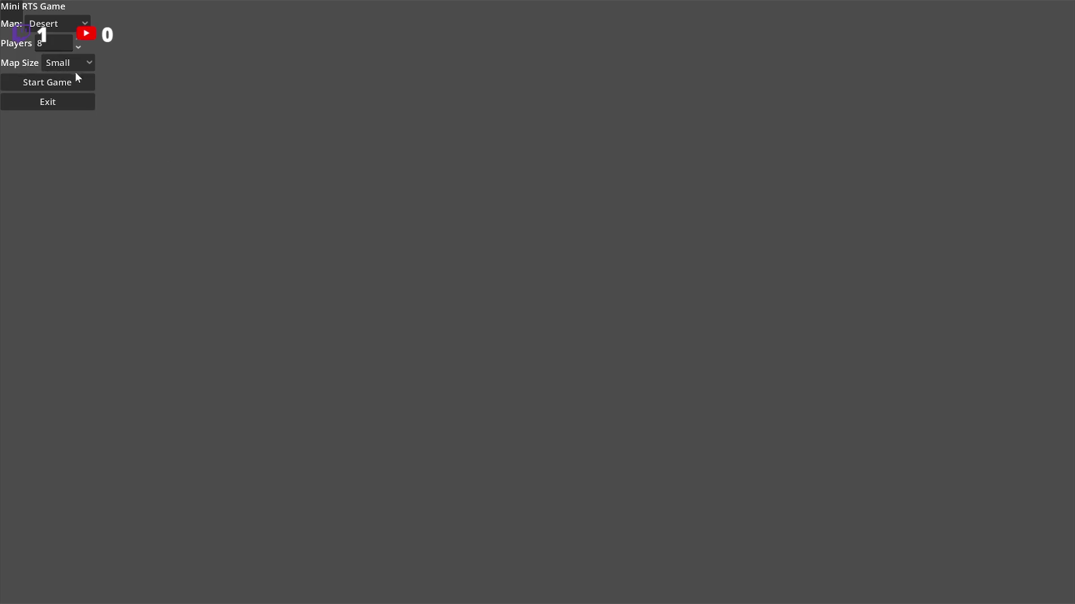
pyautogui.click(77, 79)
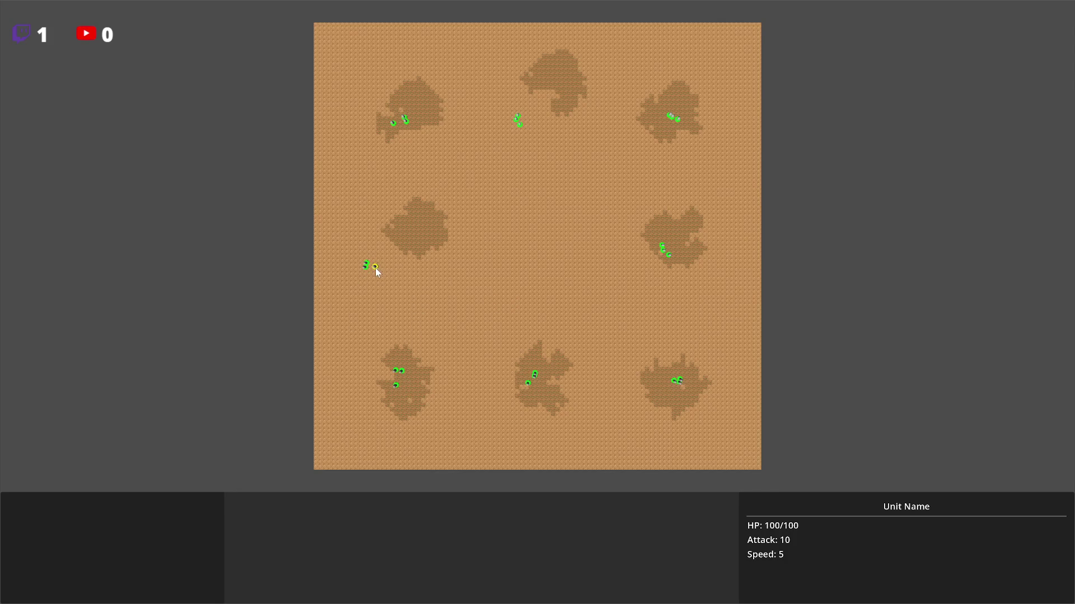
pyautogui.click(375, 267)
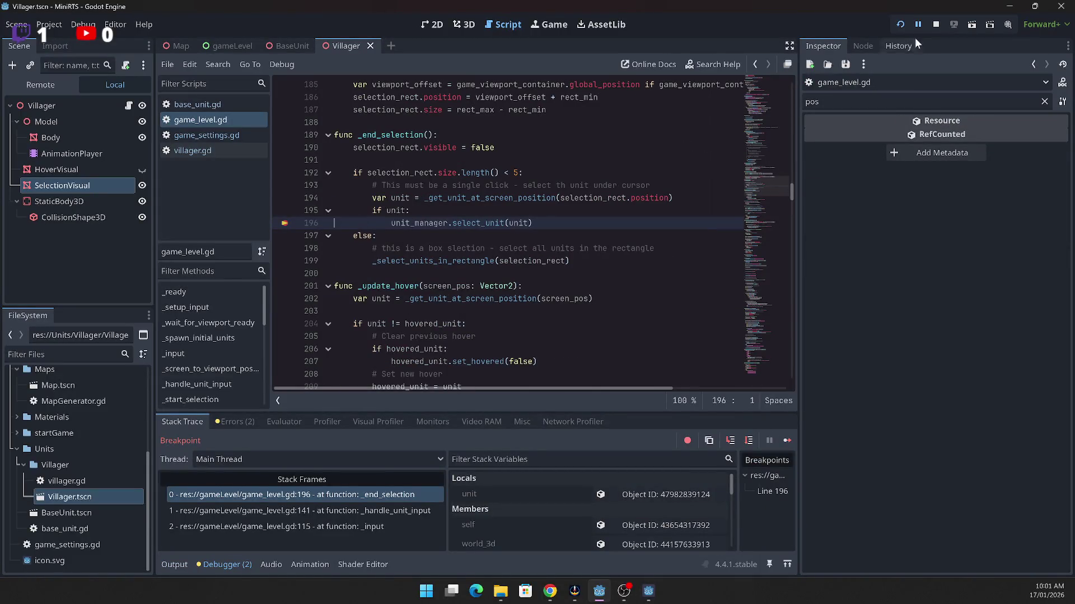
pyautogui.click(786, 441)
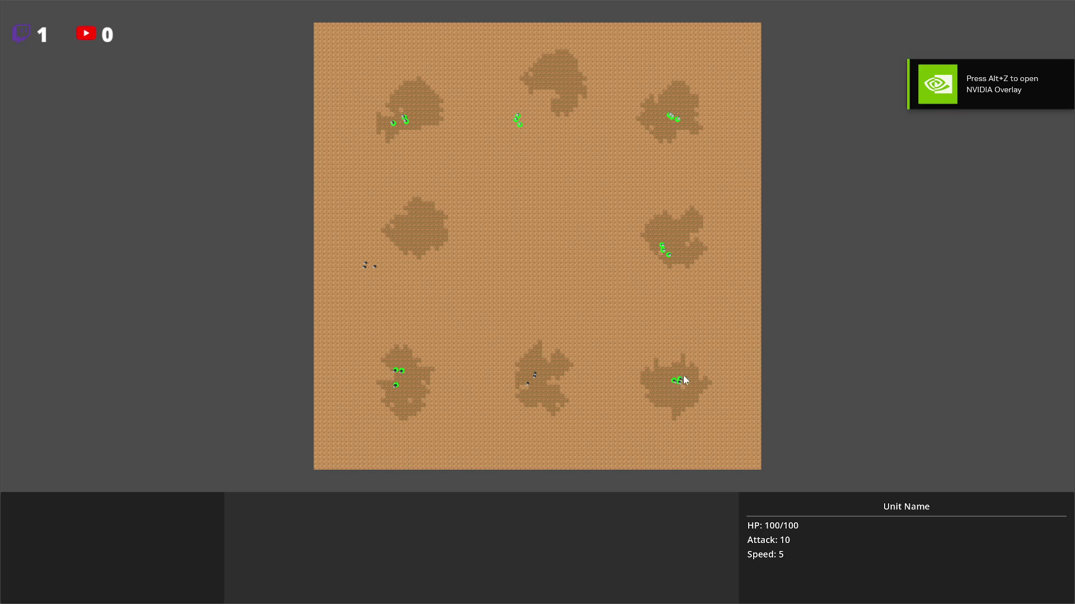
pyautogui.press('Escape')
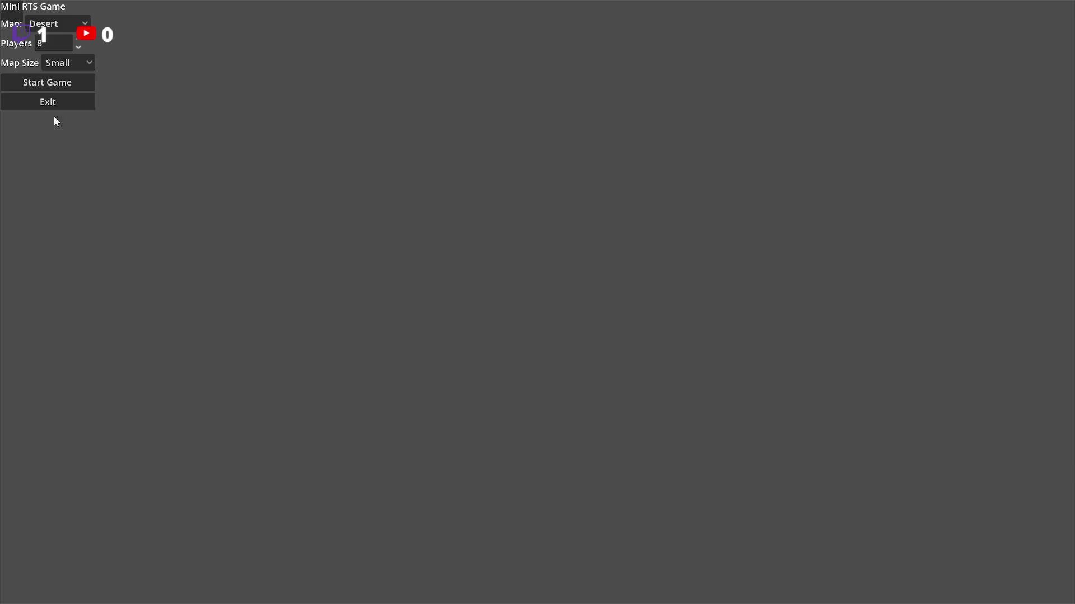
pyautogui.click(52, 103)
# Step: Remove the breakpoint on line 196 and relaunch a new game
pyautogui.click(313, 223)
pyautogui.click(285, 223)
pyautogui.press('F5')
pyautogui.click(44, 86)
# Step: Click individual units, deselect on empty ground, box-select a group of three units, then exit the game
pyautogui.click(345, 261)
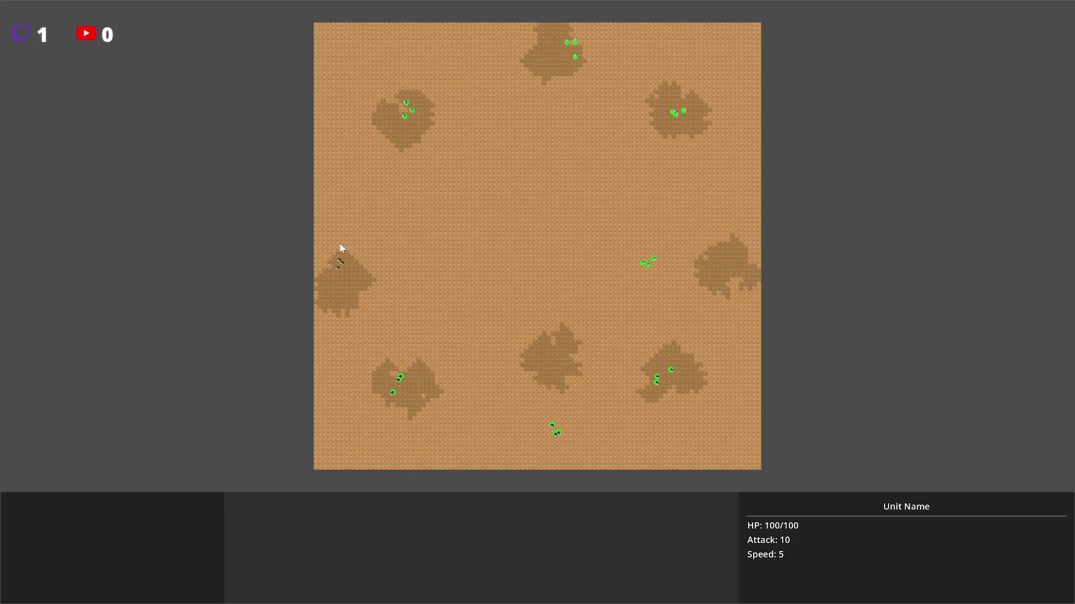
pyautogui.click(648, 266)
pyautogui.click(643, 266)
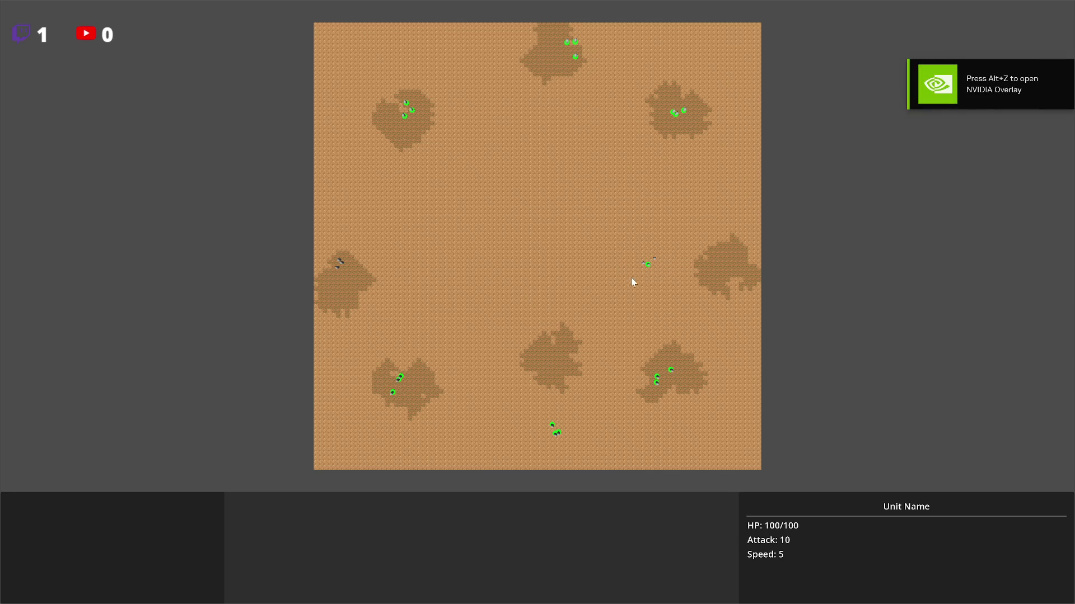
pyautogui.click(648, 265)
pyautogui.click(553, 267)
pyautogui.moveTo(512, 172); pyautogui.dragTo(724, 334)
pyautogui.press('Escape')
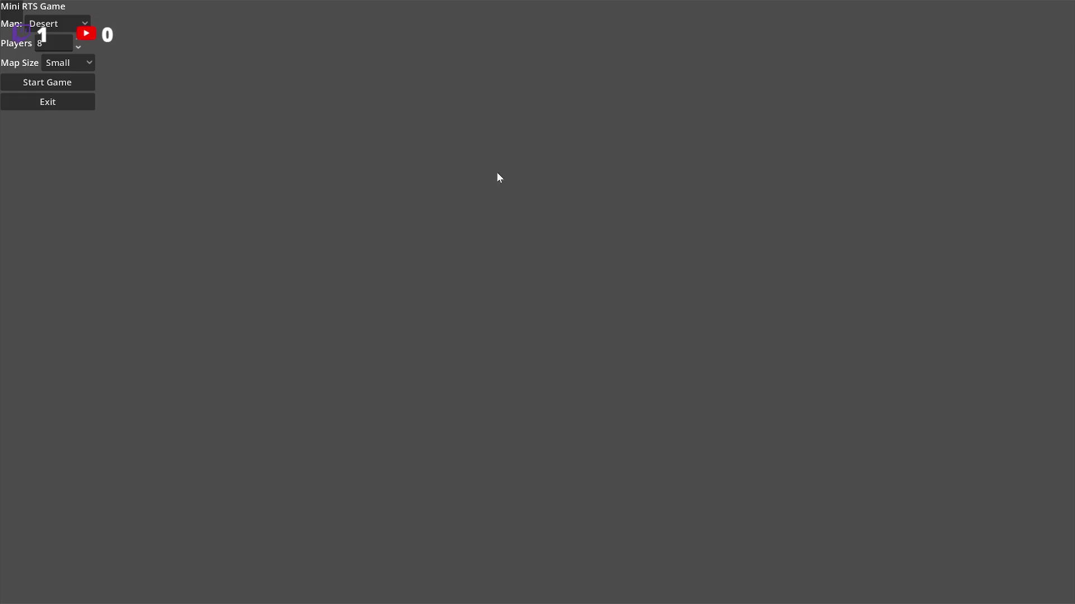
pyautogui.click(67, 102)
# Step: Hide the Villager's SelectionVisual ring by default in the Scene dock
pyautogui.click(608, 261)
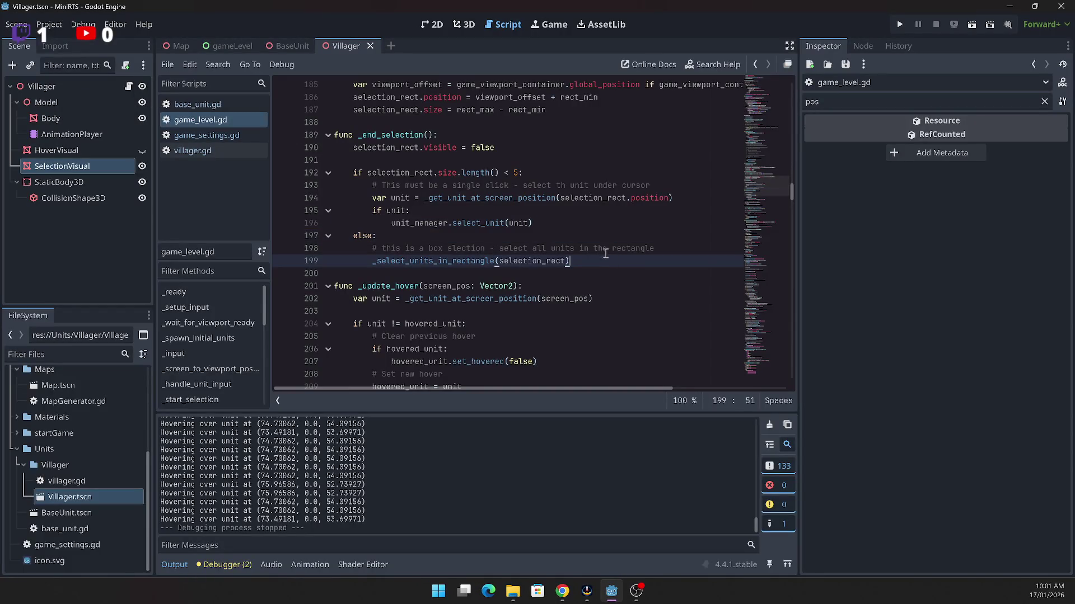
pyautogui.scroll(3, 442, 273)
pyautogui.scroll(8, 442, 273)
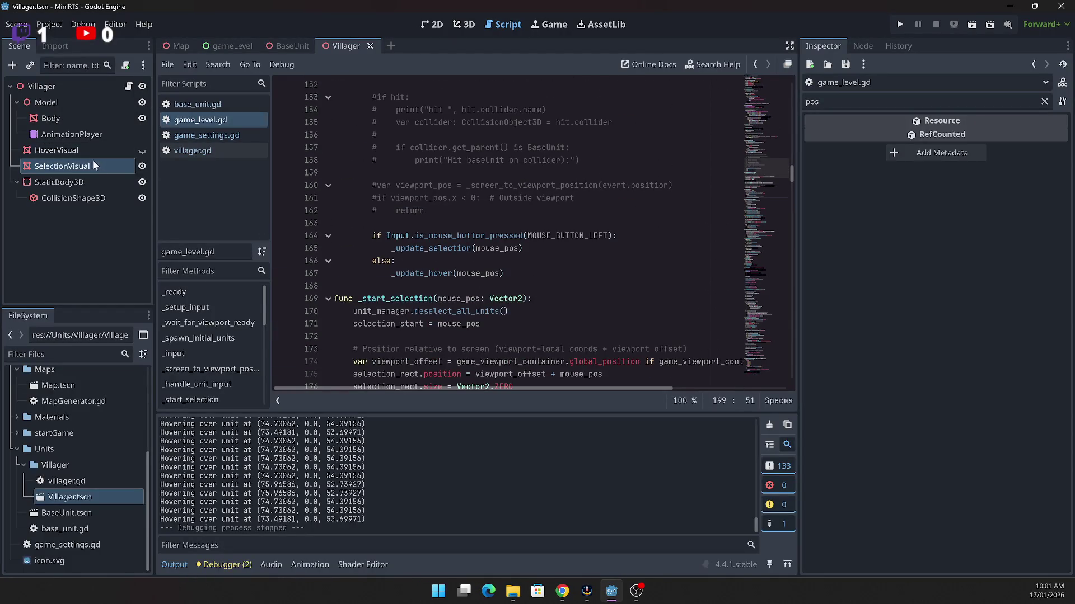
pyautogui.click(142, 166)
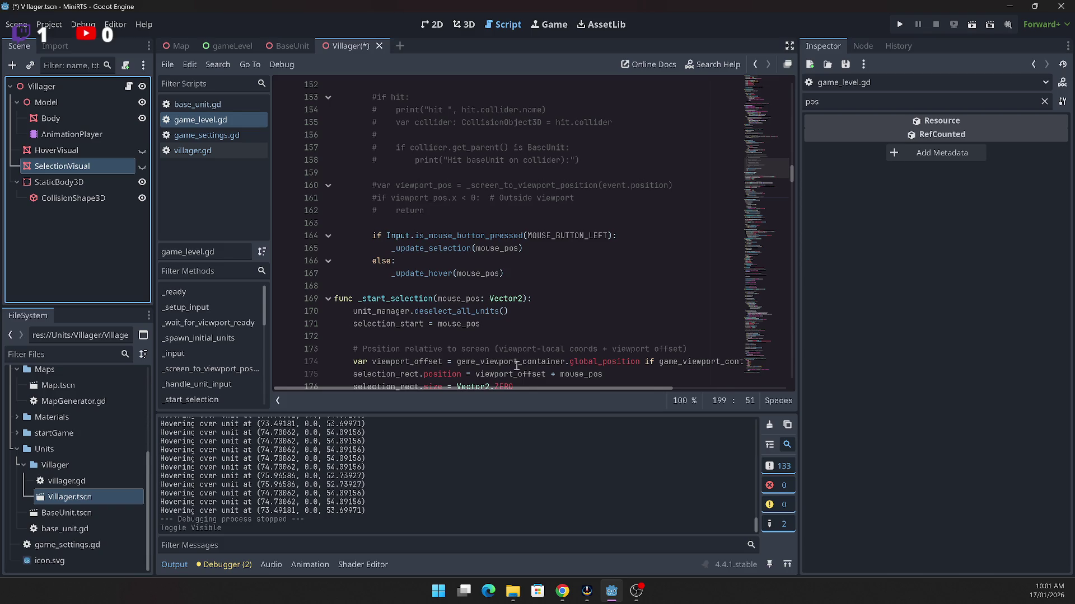
pyautogui.scroll(-2, 482, 245)
pyautogui.scroll(5, 474, 229)
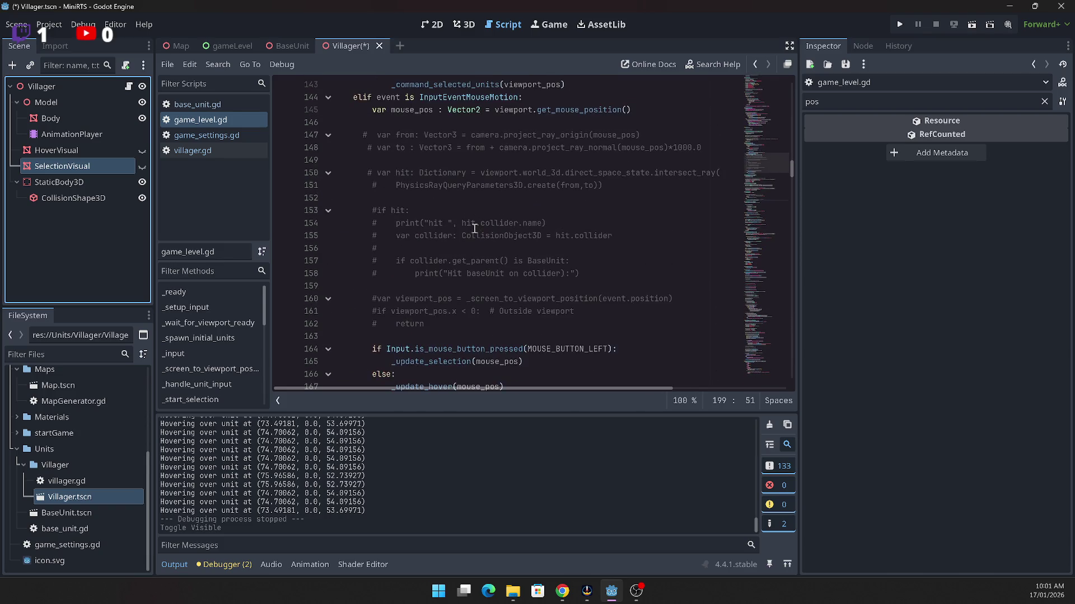
# Step: Delete the commented-out raycast block, lines 146–162, from game_level.gd
pyautogui.click(437, 320)
pyautogui.scroll(1, 438, 320)
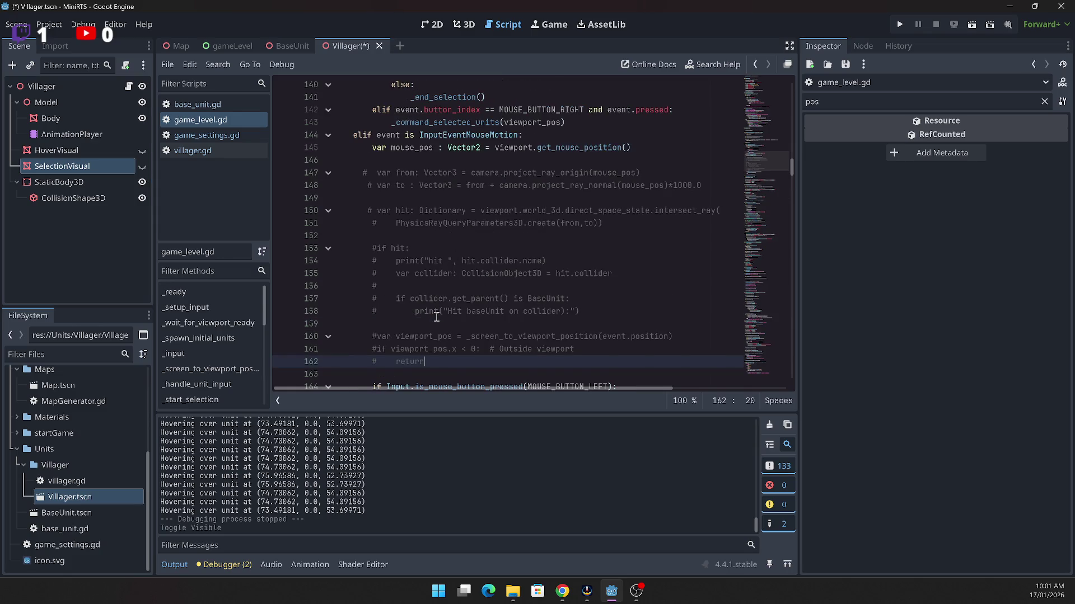
pyautogui.scroll(-1, 436, 317)
pyautogui.moveTo(436, 324)
pyautogui.mouseDown()
pyautogui.moveTo(331, 286)
pyautogui.moveTo(319, 124)
pyautogui.mouseUp()
pyautogui.scroll(2, 624, 247)
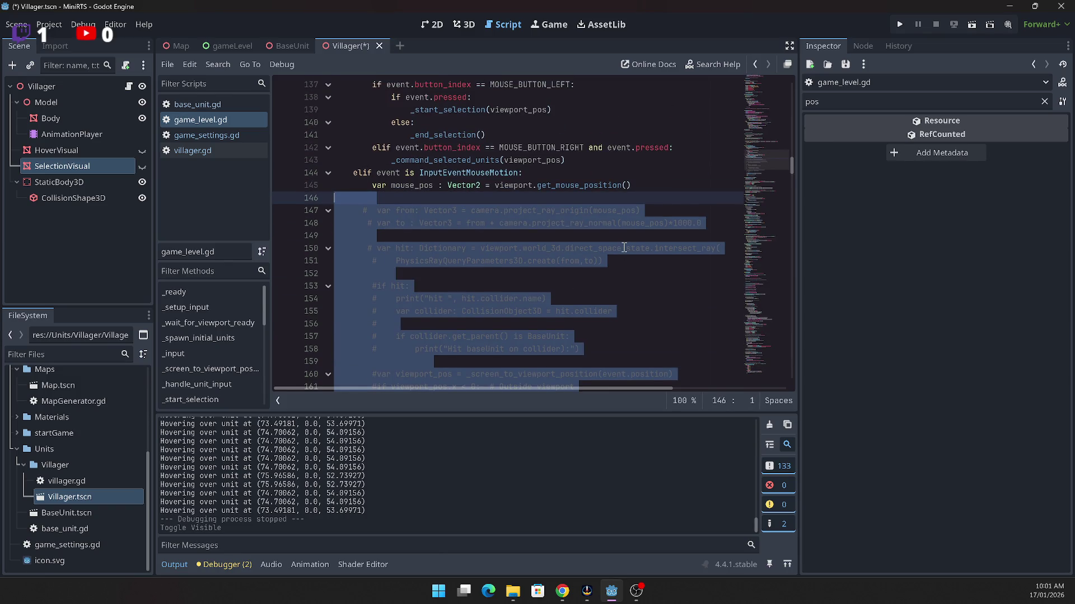
pyautogui.press('Delete')
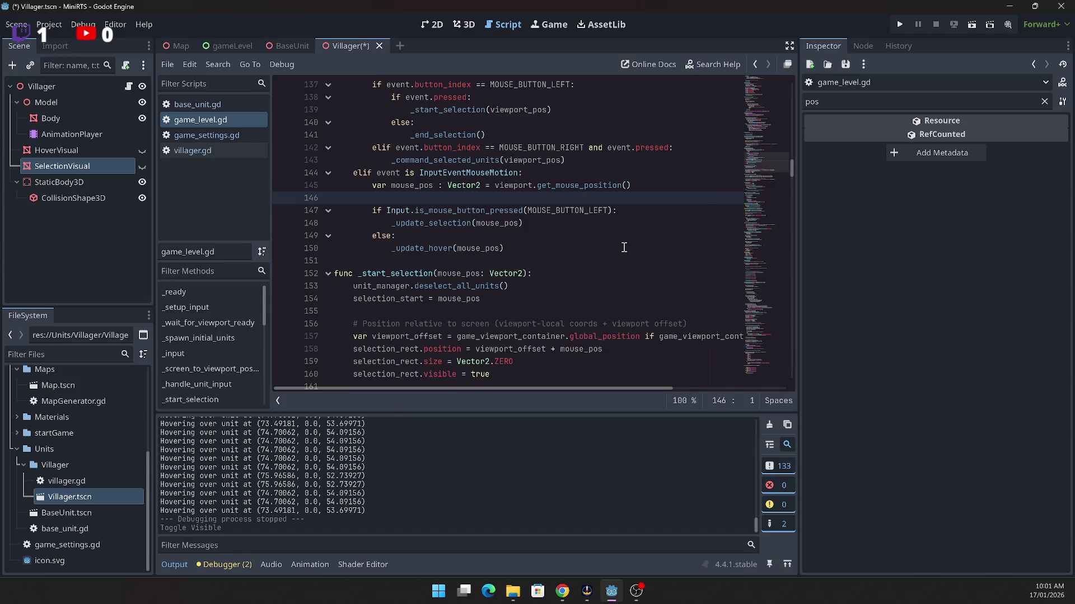
pyautogui.scroll(3, 624, 247)
pyautogui.scroll(1, 619, 214)
pyautogui.scroll(4, 619, 214)
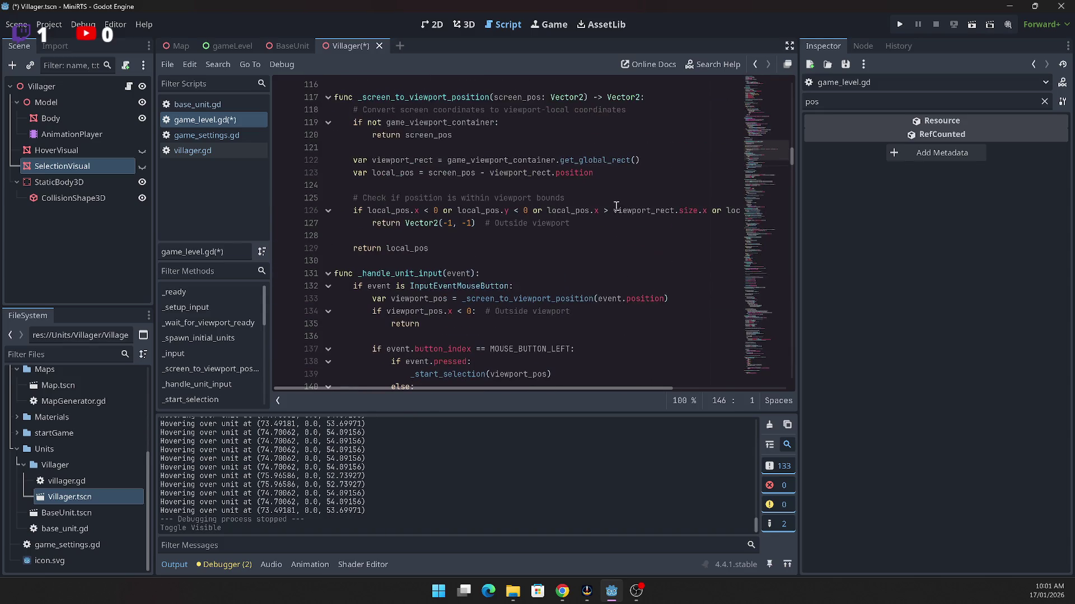